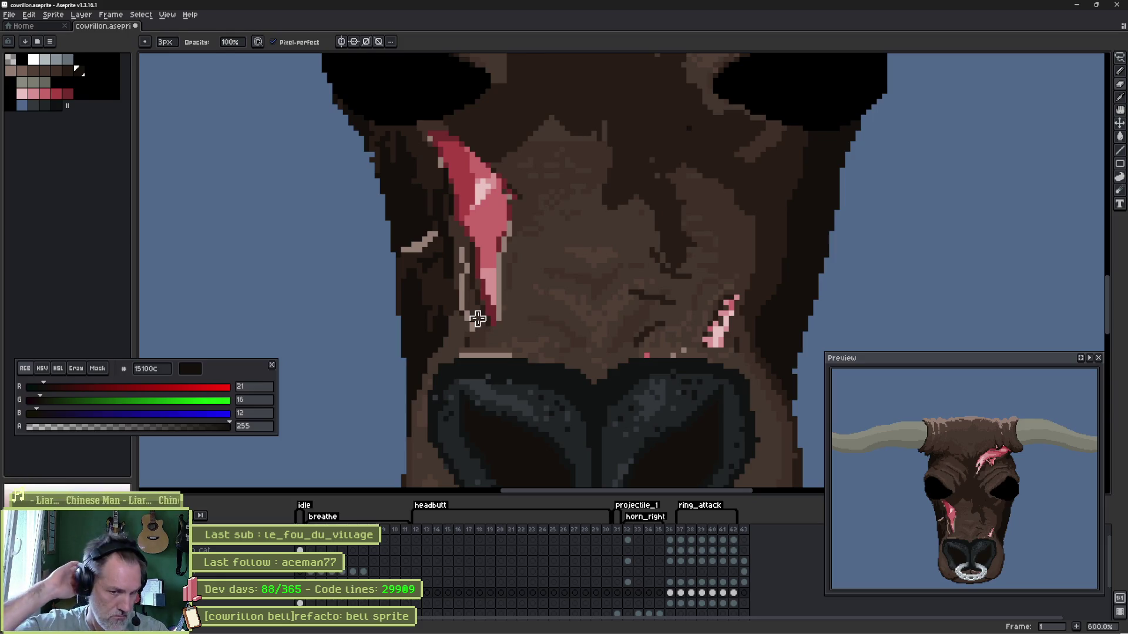
{"action": "scroll", "coordinate": [461, 377], "scroll_direction": "down", "scroll_amount": 5}
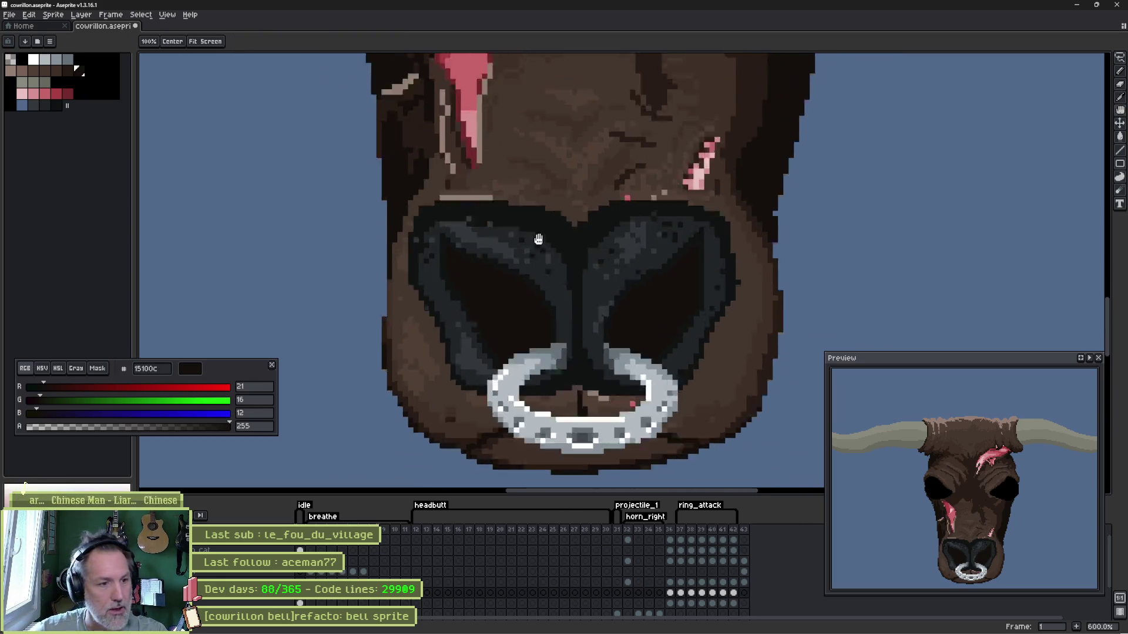
{"action": "scroll", "coordinate": [537, 239], "scroll_direction": "down", "scroll_amount": 1}
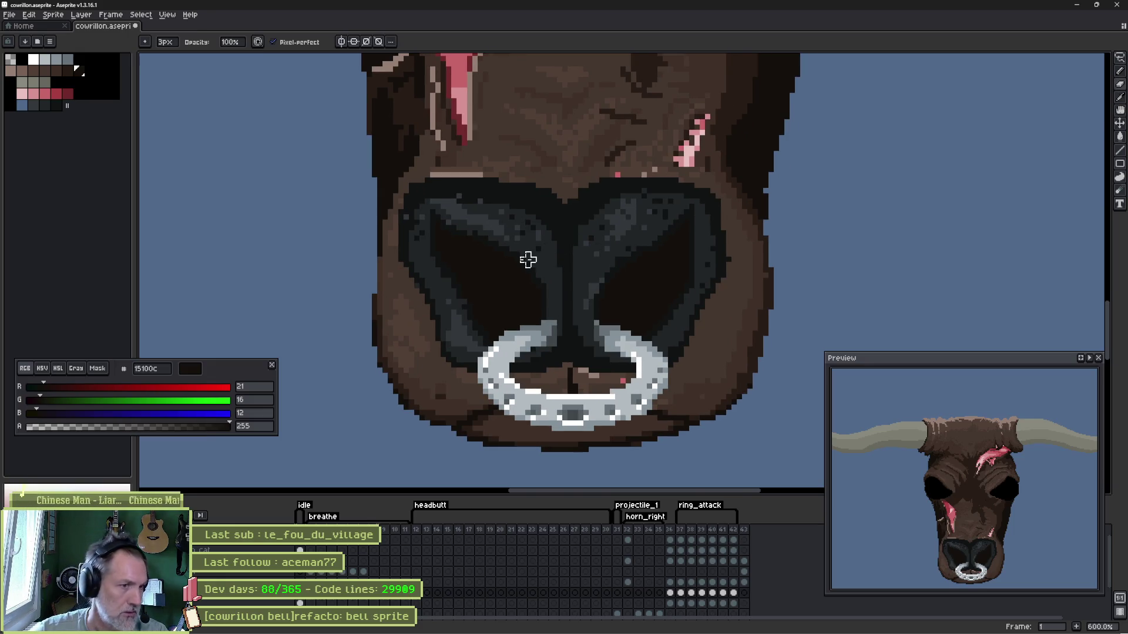
{"action": "scroll", "coordinate": [522, 254], "scroll_direction": "down", "scroll_amount": 2}
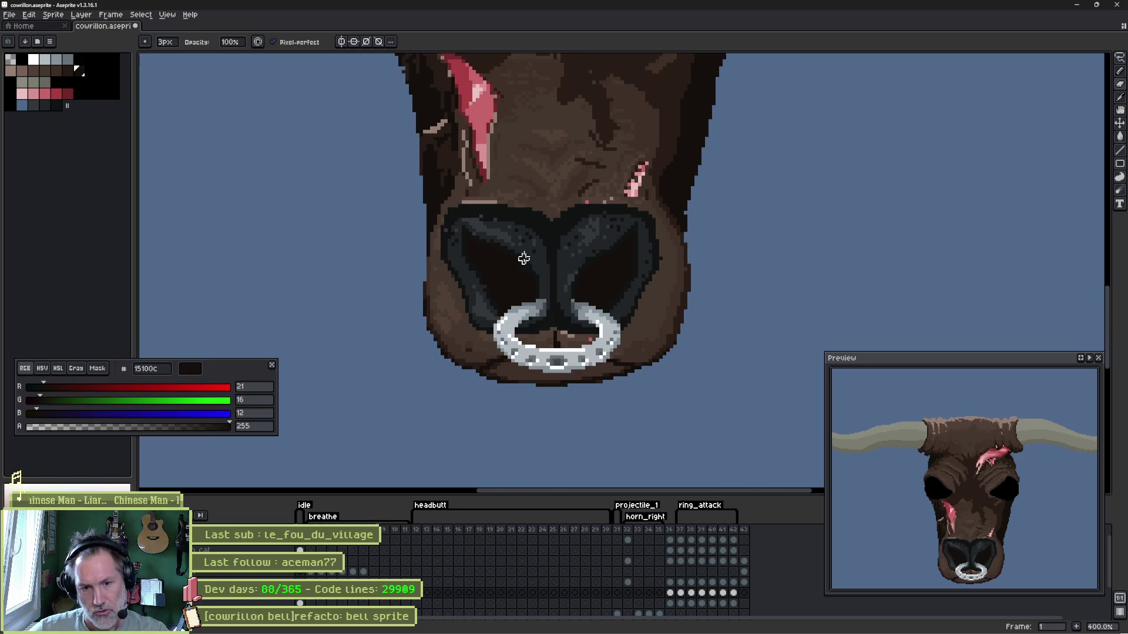
{"action": "scroll", "coordinate": [522, 254], "scroll_direction": "down", "scroll_amount": 1}
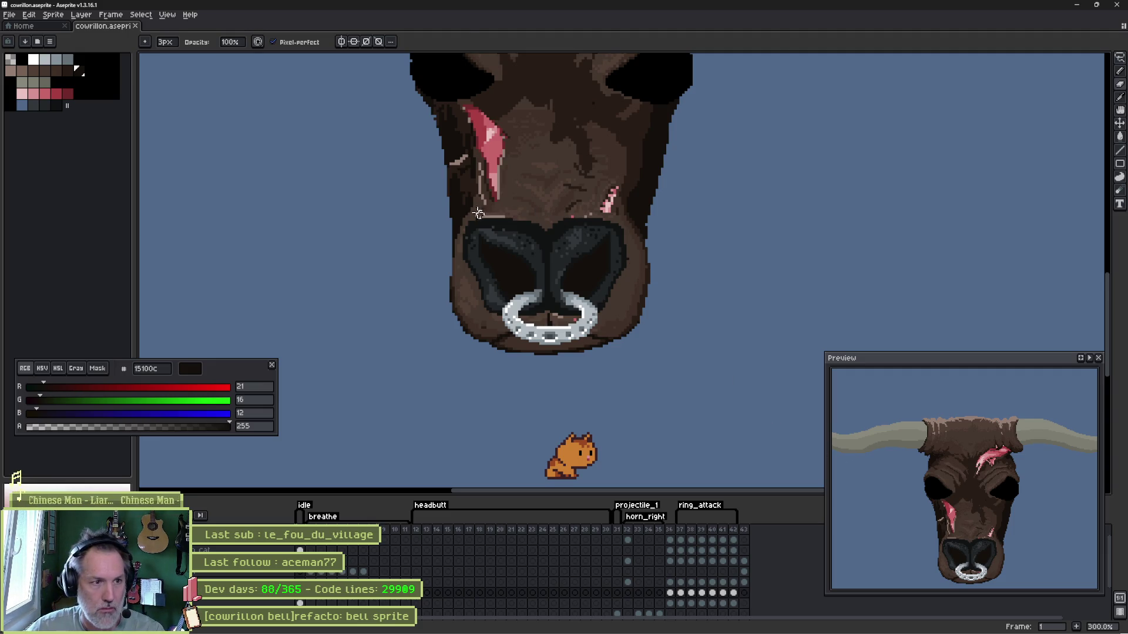
- Lasso the bull's nose area and squash it shorter vertically, committing the transform
{"action": "key", "text": "q"}
{"action": "mouse_move", "coordinate": [472, 216]}
{"action": "left_mouse_down"}
{"action": "mouse_move", "coordinate": [590, 217]}
{"action": "mouse_move", "coordinate": [634, 254]}
{"action": "mouse_move", "coordinate": [626, 316]}
{"action": "mouse_move", "coordinate": [527, 318]}
{"action": "left_mouse_up"}
{"action": "left_click_drag", "start_coordinate": [475, 292], "coordinate": [461, 228]}
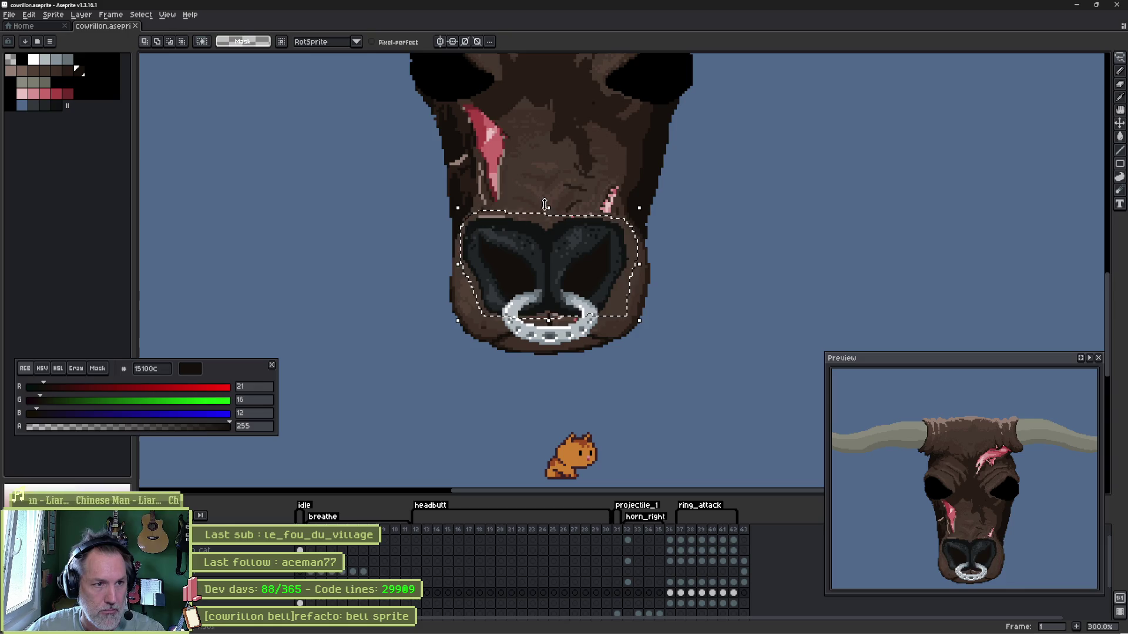
{"action": "mouse_move", "coordinate": [549, 211]}
{"action": "left_mouse_down"}
{"action": "mouse_move", "coordinate": [547, 249]}
{"action": "mouse_move", "coordinate": [552, 204]}
{"action": "mouse_move", "coordinate": [555, 233]}
{"action": "left_mouse_up"}
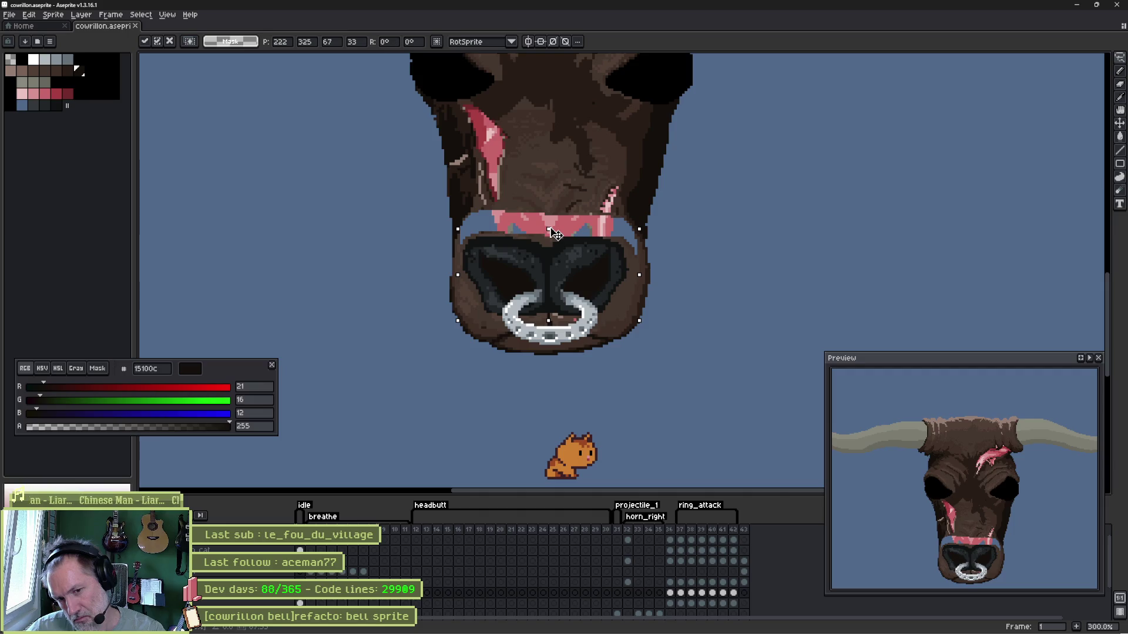
{"action": "key", "text": "Return"}
{"action": "scroll", "coordinate": [502, 211], "scroll_direction": "up", "scroll_amount": 2}
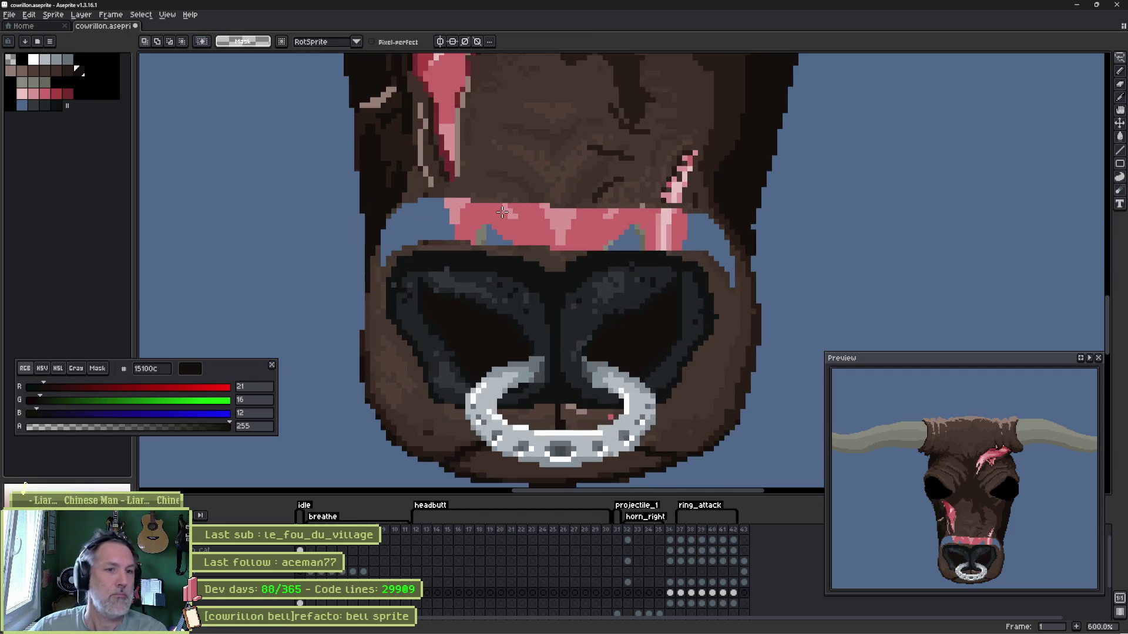
- Fill the empty band above the nose with the brown hide colour, then switch to Godot
{"action": "key", "text": "g"}
{"action": "left_click", "coordinate": [474, 193], "text": "alt"}
{"action": "left_click", "coordinate": [437, 217]}
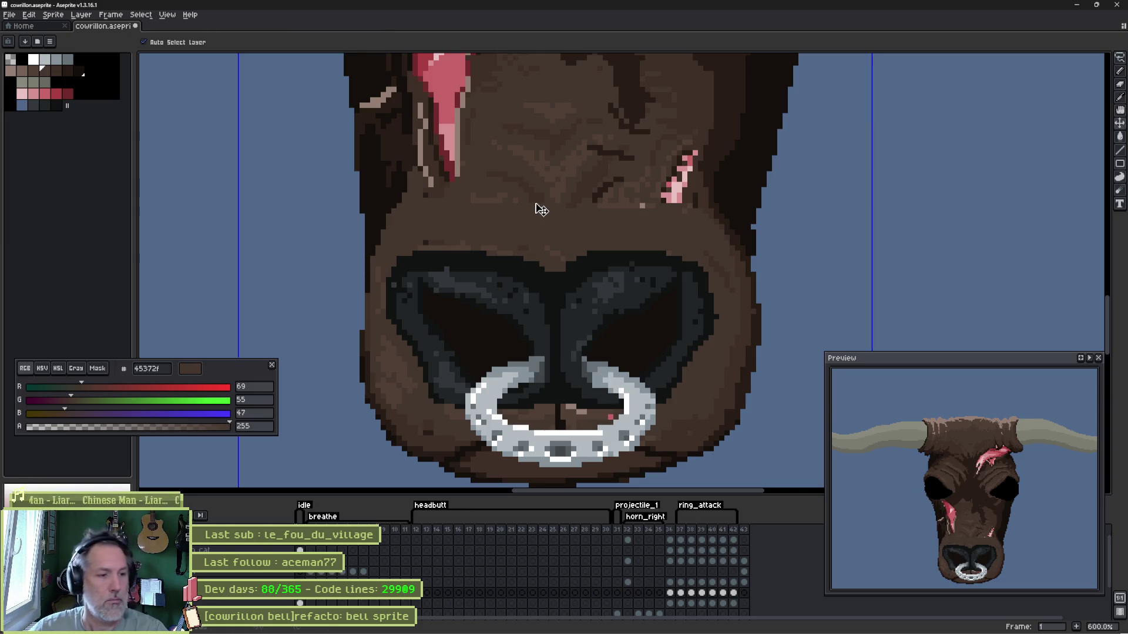
{"action": "left_click", "coordinate": [710, 625]}
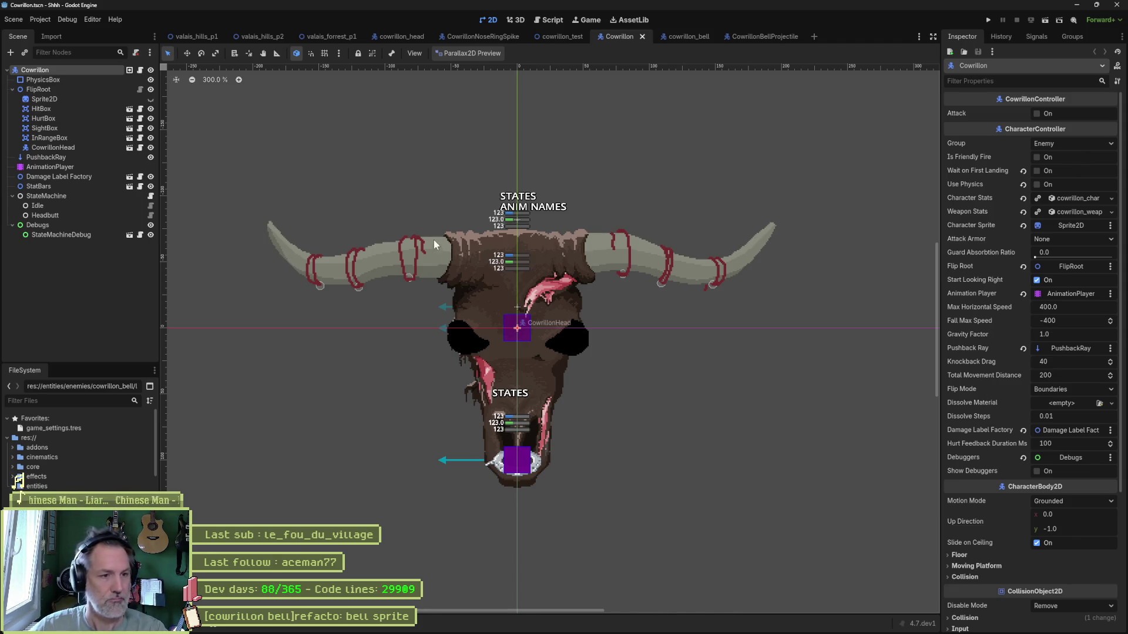
- Flip between Aseprite and the Godot bull scene to compare the updated sprite
{"action": "key", "text": "alt+Tab"}
{"action": "scroll", "coordinate": [445, 226], "scroll_direction": "down", "scroll_amount": 4}
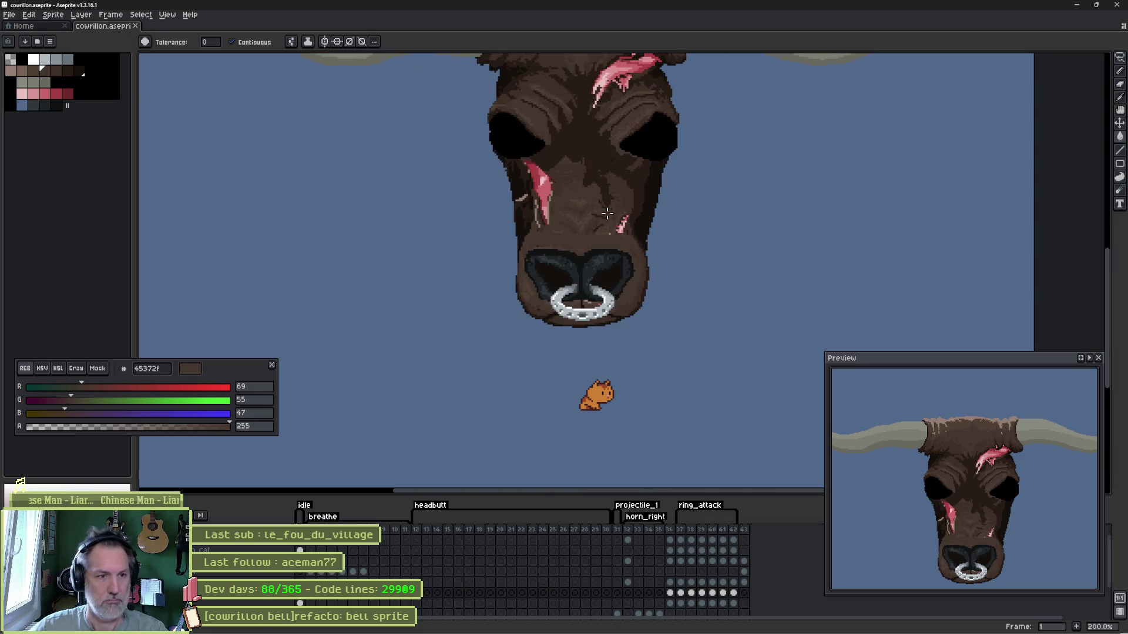
{"action": "key", "text": "alt+Tab"}
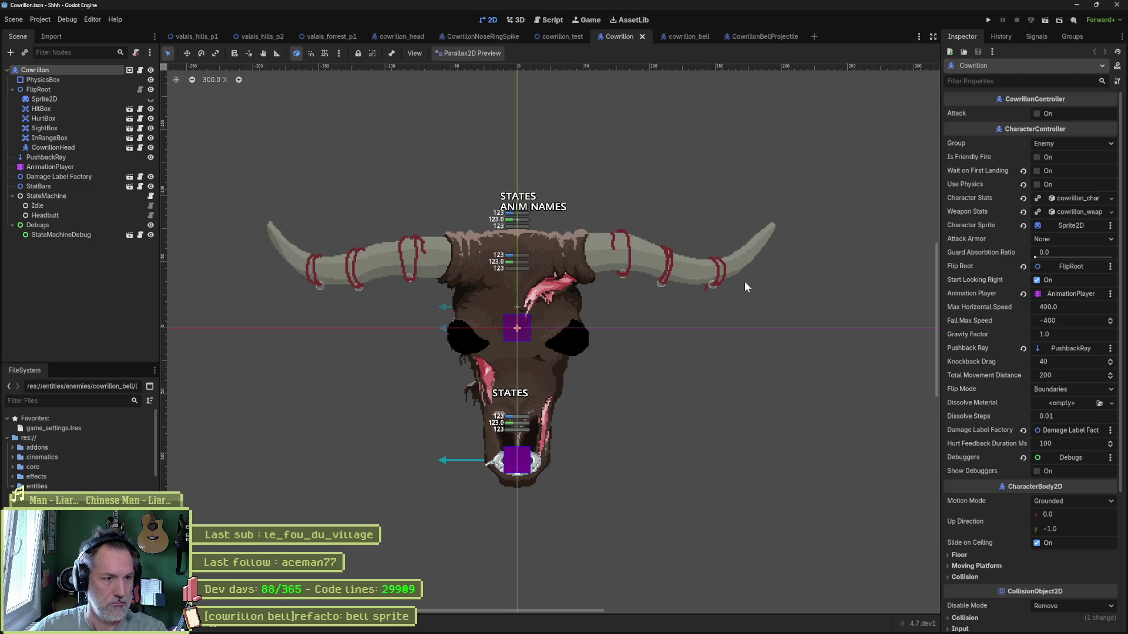
{"action": "key", "text": "alt+Tab"}
{"action": "key", "text": "alt+Tab"}
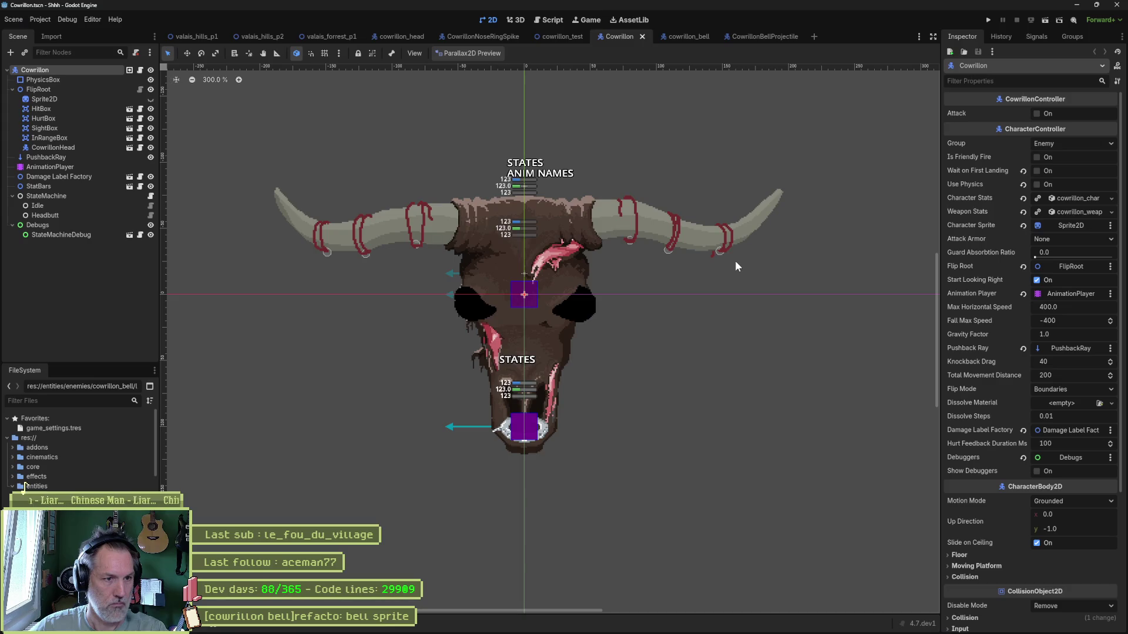
{"action": "key", "text": "alt+Tab"}
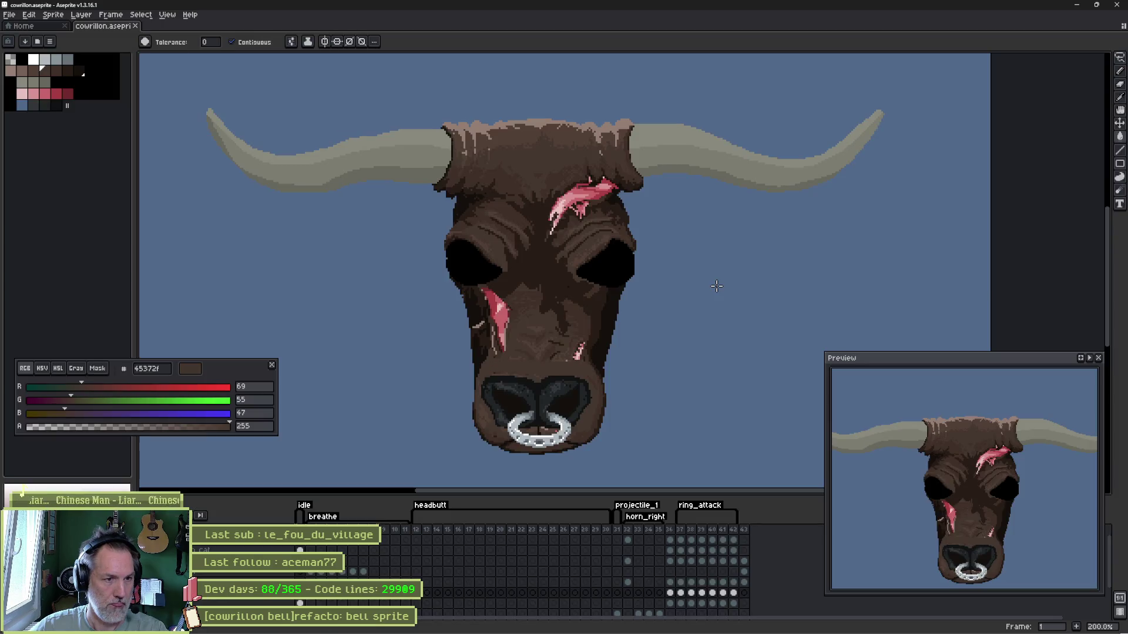
{"action": "key", "text": "alt+Tab"}
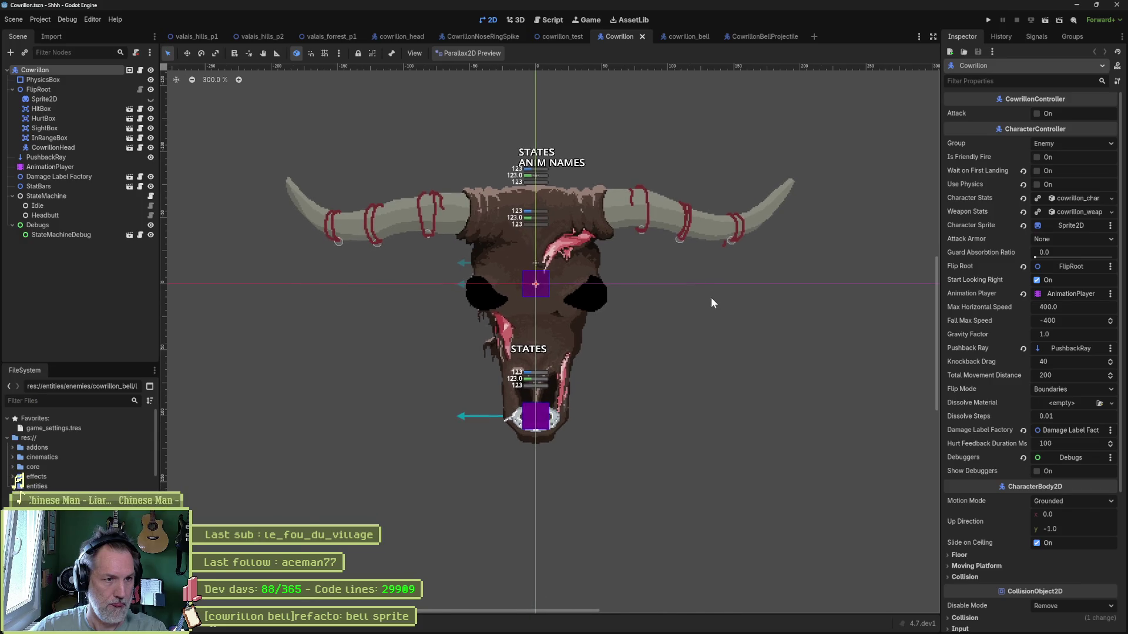
{"action": "key", "text": "alt+Tab"}
{"action": "key", "text": "alt+Tab"}
- Pan the Godot view while comparing further, then switch to the valais_forrest_p1 level scene
{"action": "left_click_drag", "start_coordinate": [711, 297], "coordinate": [702, 303]}
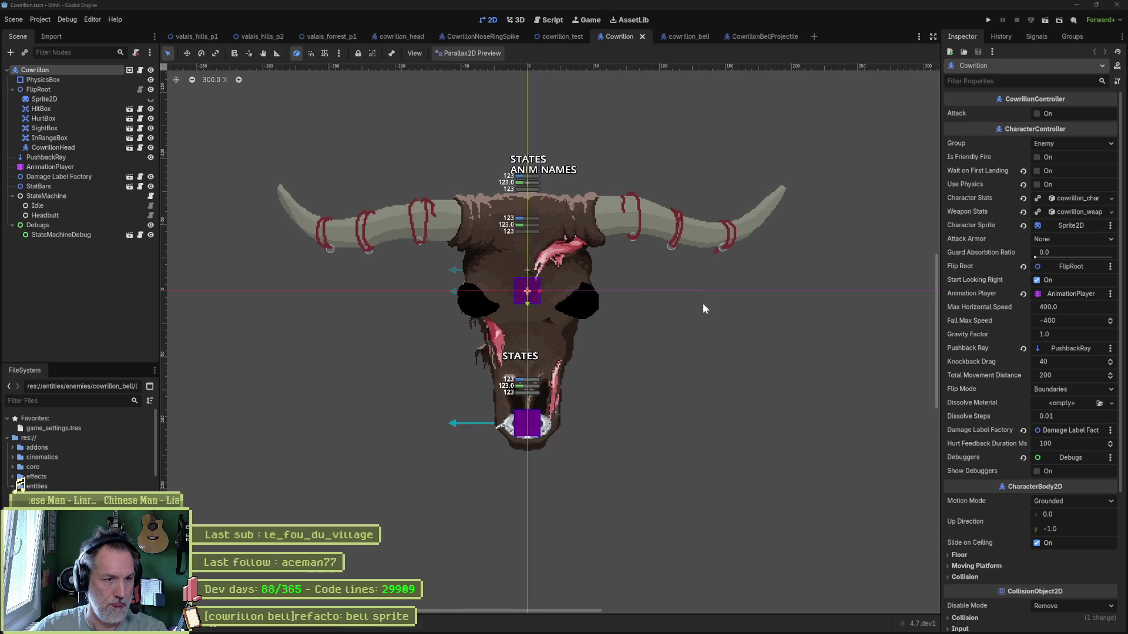
{"action": "key", "text": "alt+Tab"}
{"action": "key", "text": "alt+Tab"}
{"action": "key", "text": "alt+Tab"}
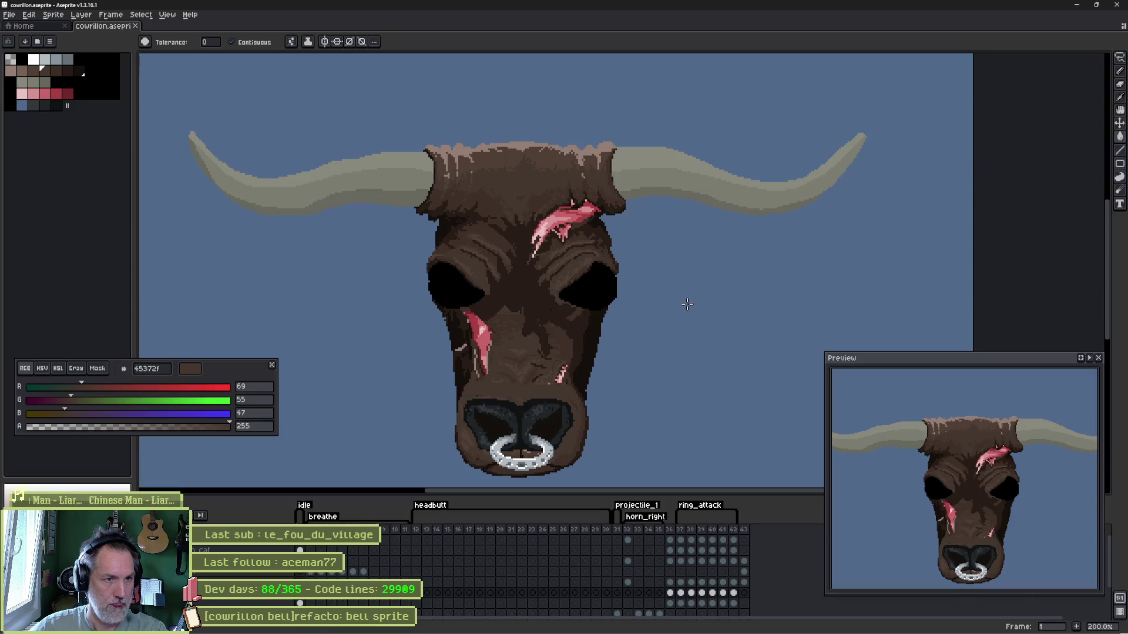
{"action": "key", "text": "alt+Tab"}
{"action": "scroll", "coordinate": [662, 314], "scroll_direction": "up", "scroll_amount": 1}
{"action": "left_click_drag", "start_coordinate": [661, 314], "coordinate": [715, 330]}
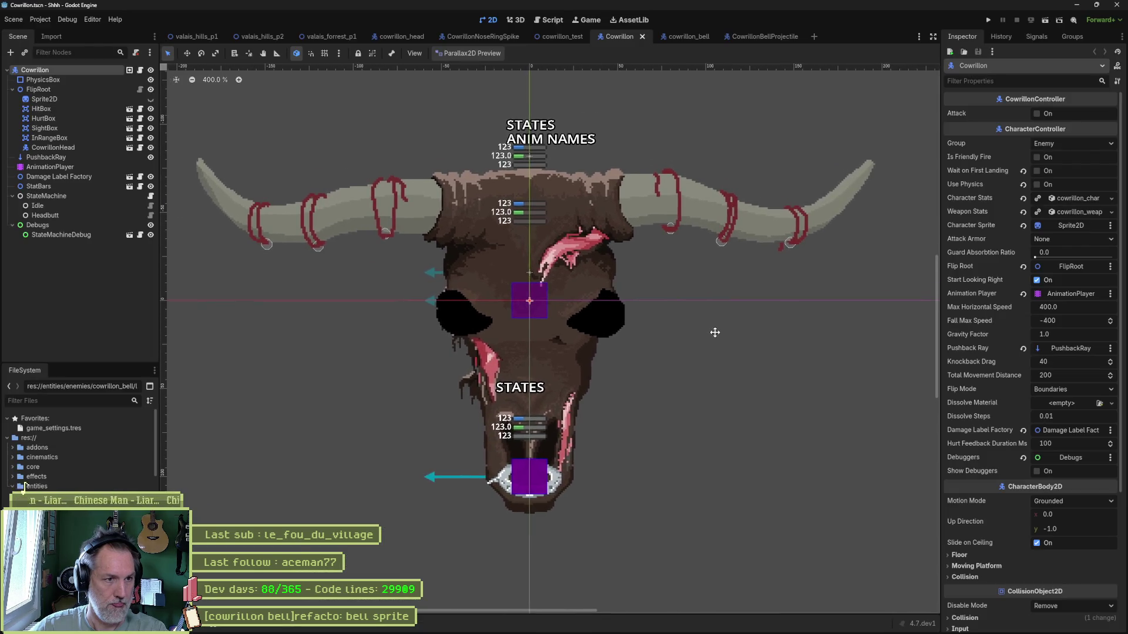
{"action": "key", "text": "alt+Tab"}
{"action": "key", "text": "alt+Tab"}
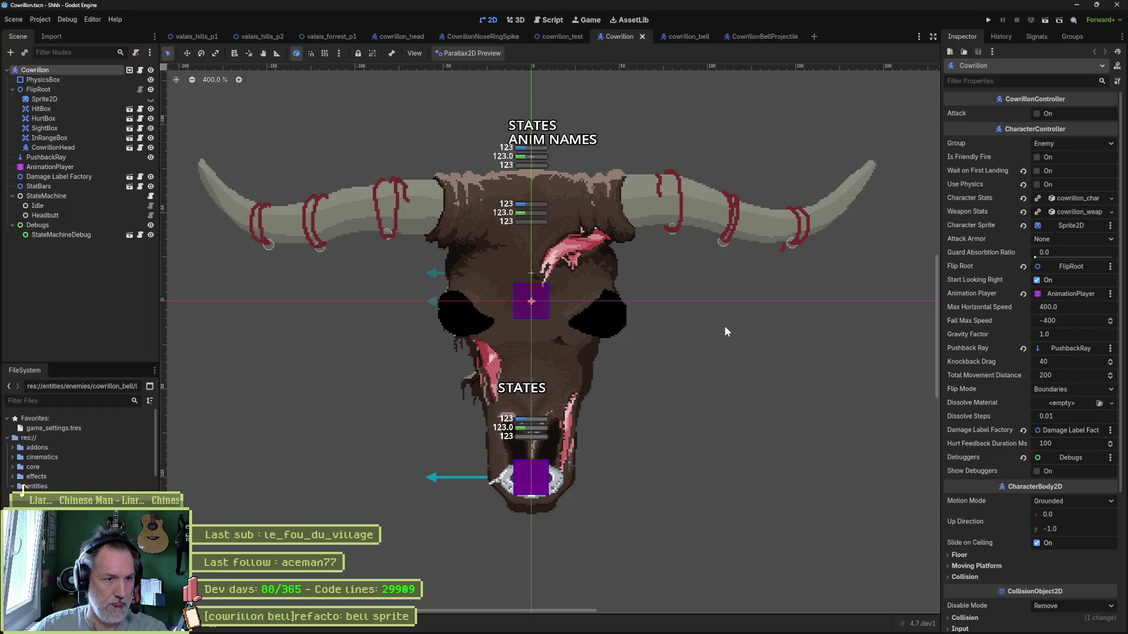
{"action": "key", "text": "alt+Tab"}
{"action": "key", "text": "alt+Tab"}
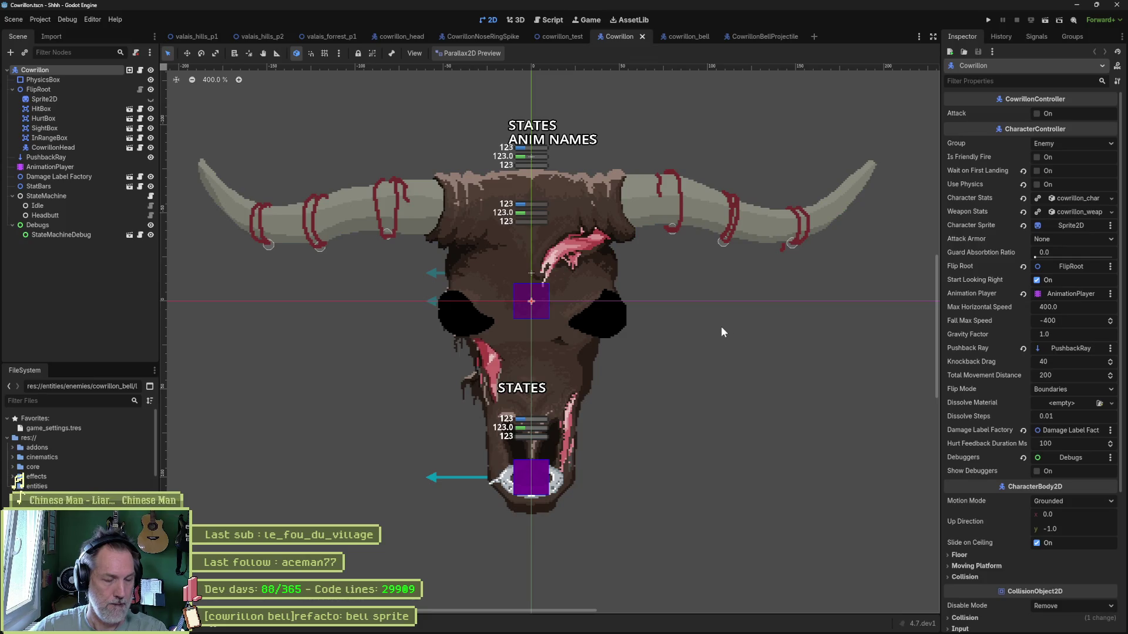
{"action": "left_click", "coordinate": [315, 36]}
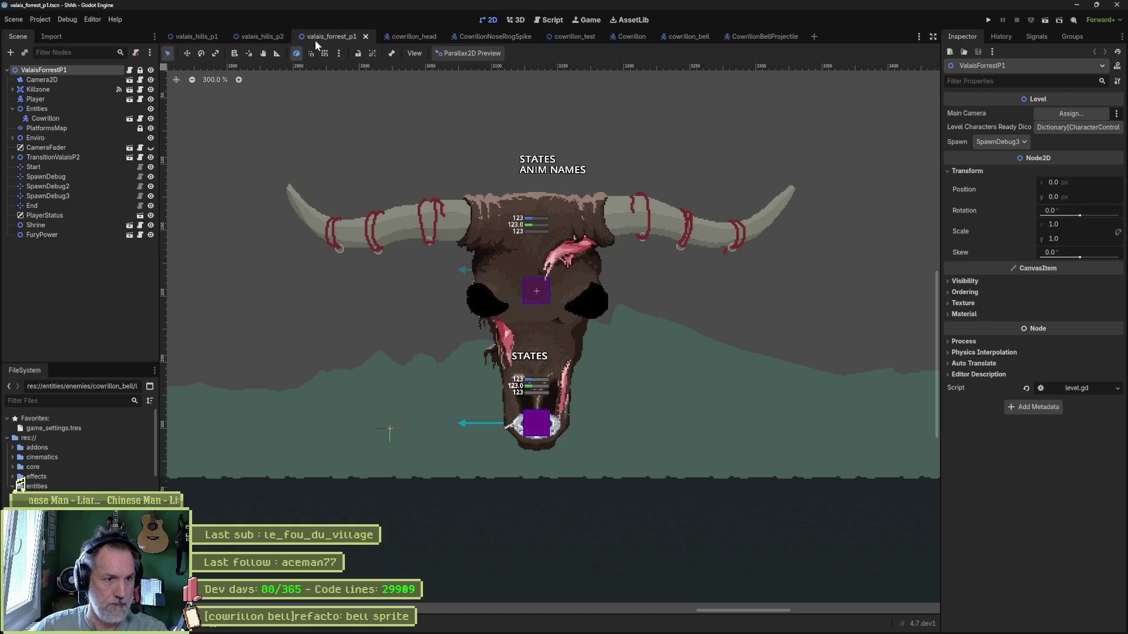
- Frame the bull in the forest level and compare it against the Aseprite sprite, ending in Aseprite
{"action": "left_click_drag", "start_coordinate": [393, 139], "coordinate": [360, 114]}
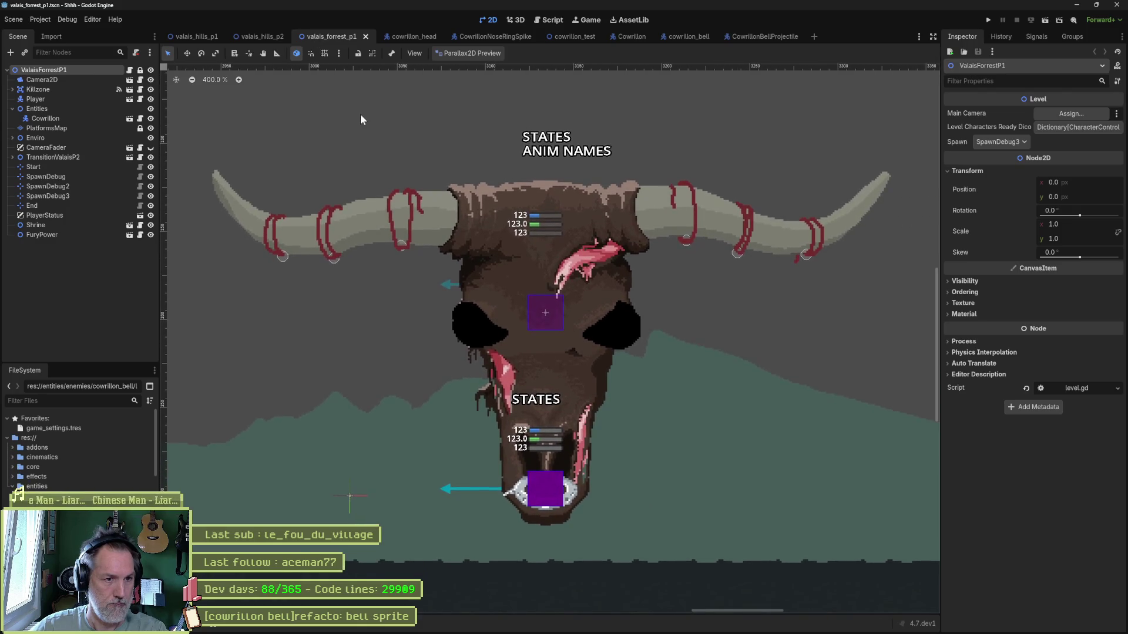
{"action": "key", "text": "alt+Tab"}
{"action": "key", "text": "alt+Tab"}
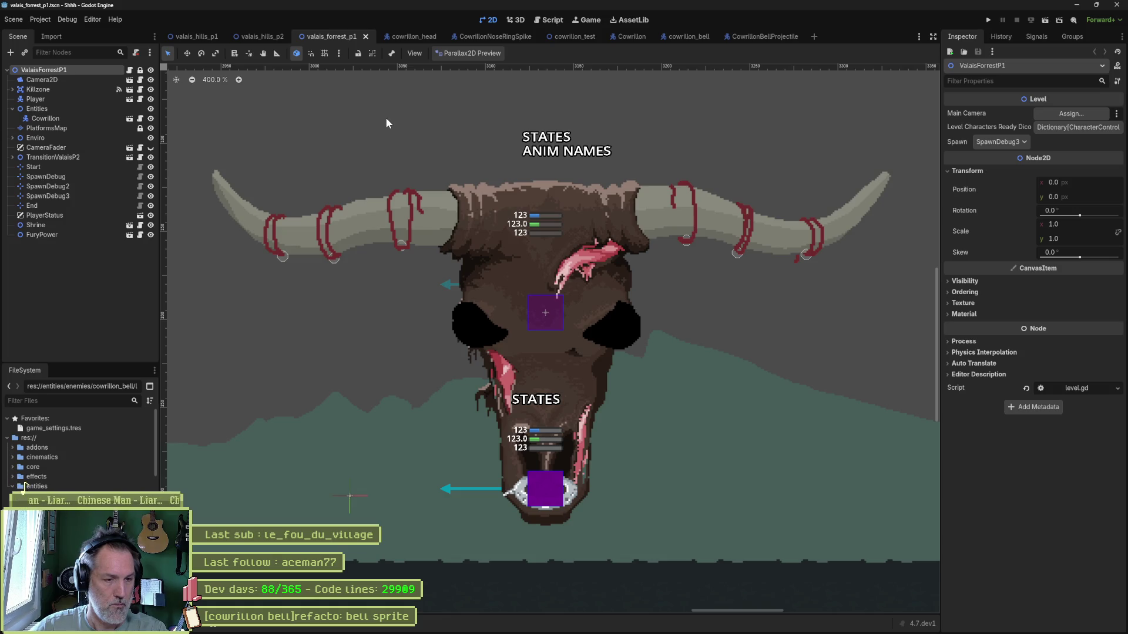
{"action": "key", "text": "alt+Tab"}
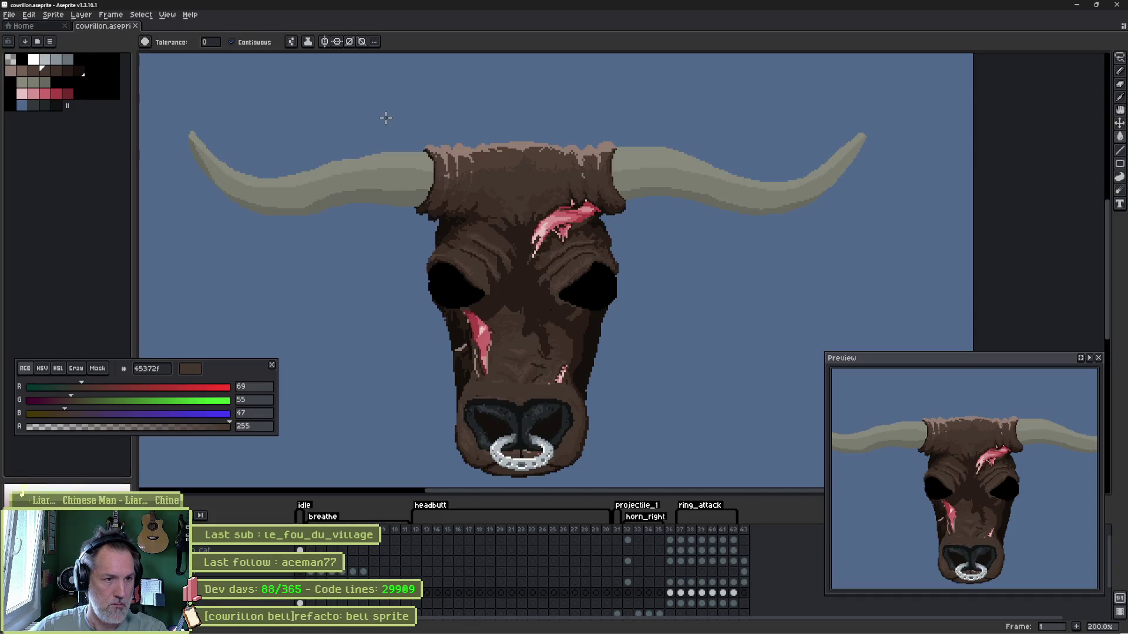
{"action": "key", "text": "alt+Tab"}
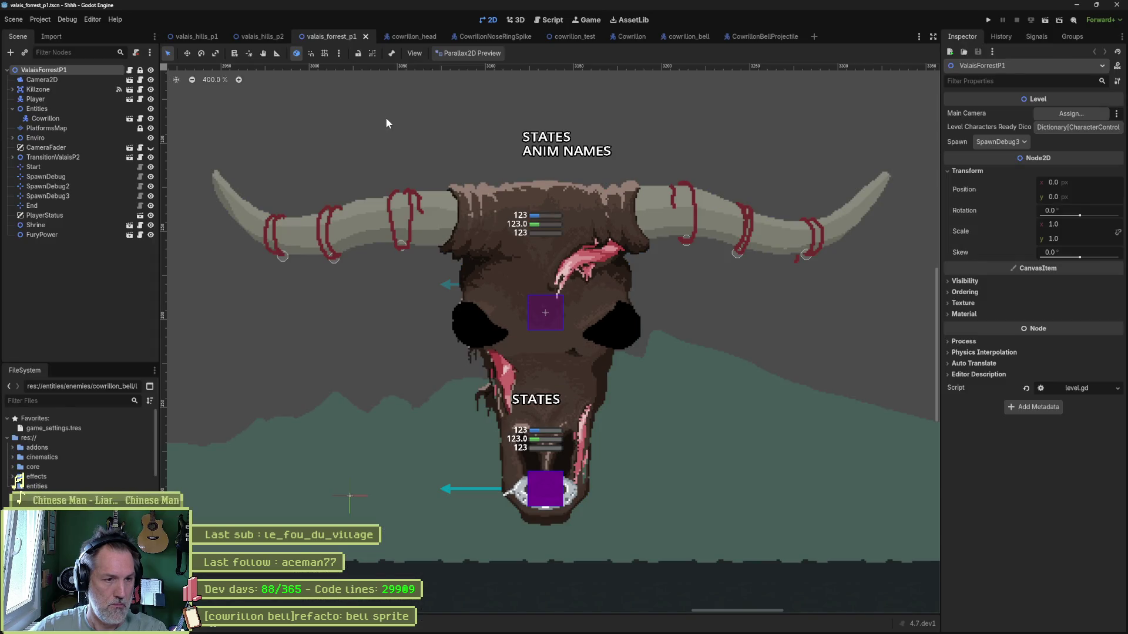
{"action": "key", "text": "alt+Tab"}
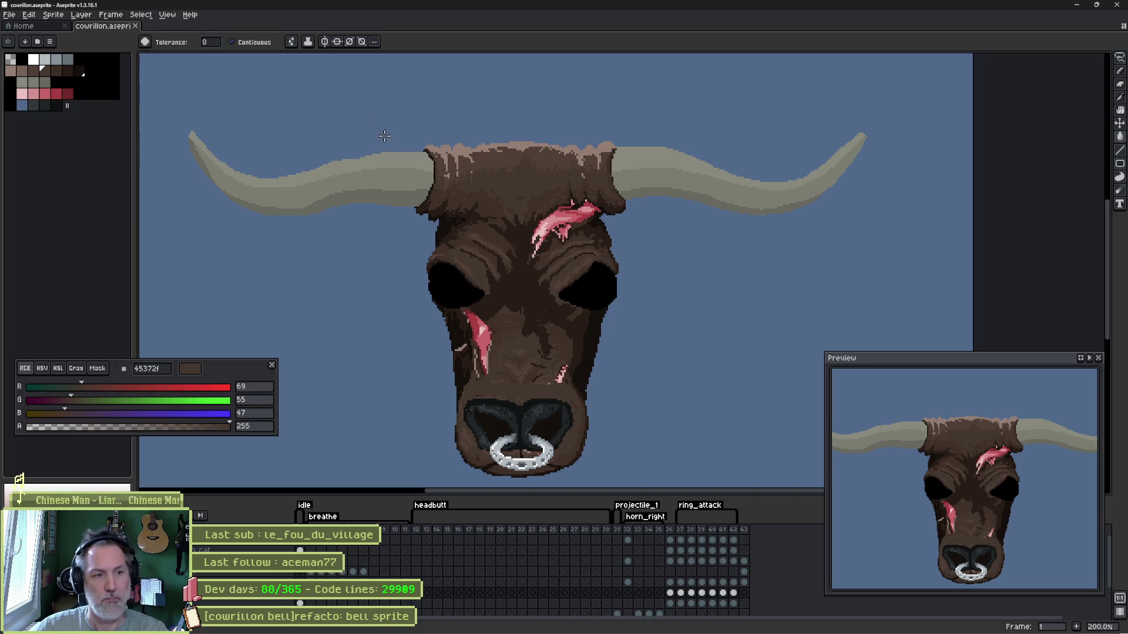
- Select the bull's lower face, narrow it slightly, commit and deselect
{"action": "key", "text": "m"}
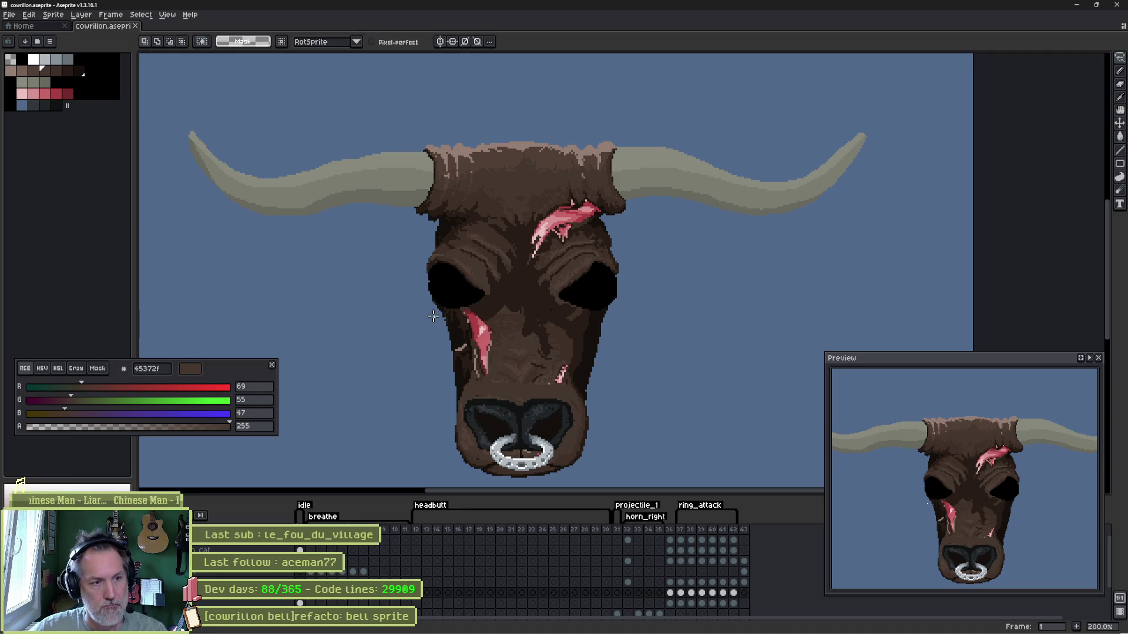
{"action": "mouse_move", "coordinate": [472, 306]}
{"action": "left_mouse_down"}
{"action": "mouse_move", "coordinate": [613, 332]}
{"action": "mouse_move", "coordinate": [627, 463]}
{"action": "mouse_move", "coordinate": [543, 481]}
{"action": "mouse_move", "coordinate": [432, 458]}
{"action": "mouse_move", "coordinate": [437, 313]}
{"action": "left_mouse_up"}
{"action": "mouse_move", "coordinate": [638, 395]}
{"action": "left_mouse_down"}
{"action": "mouse_move", "coordinate": [624, 397]}
{"action": "mouse_move", "coordinate": [636, 400]}
{"action": "left_mouse_up"}
{"action": "key", "text": "Return"}
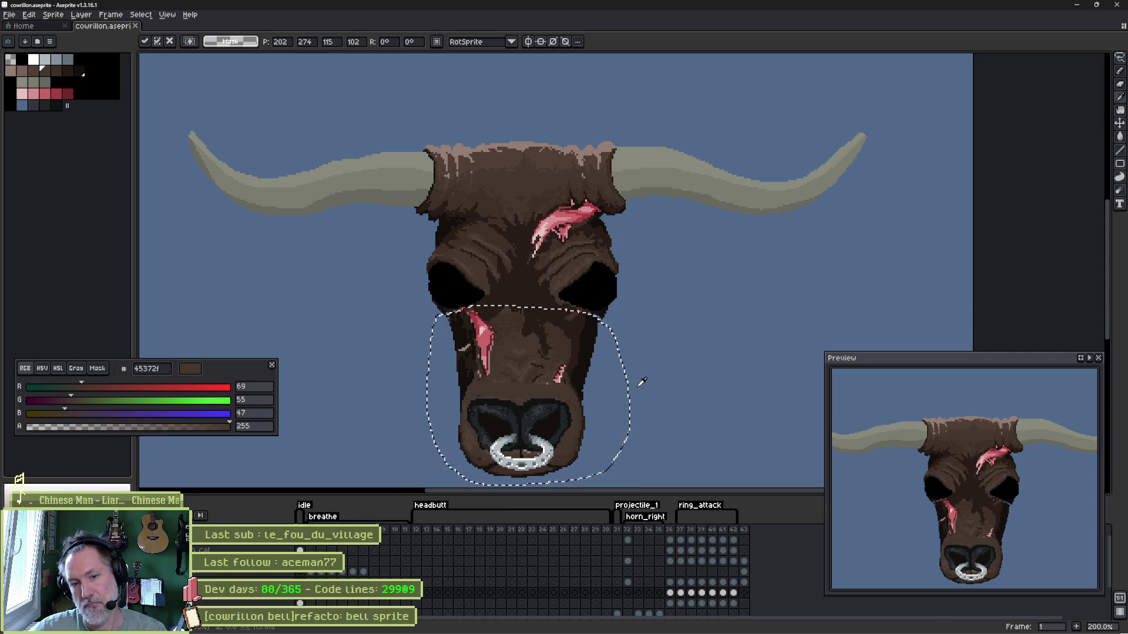
{"action": "key", "text": "ctrl+d"}
{"action": "scroll", "coordinate": [553, 342], "scroll_direction": "up", "scroll_amount": 4}
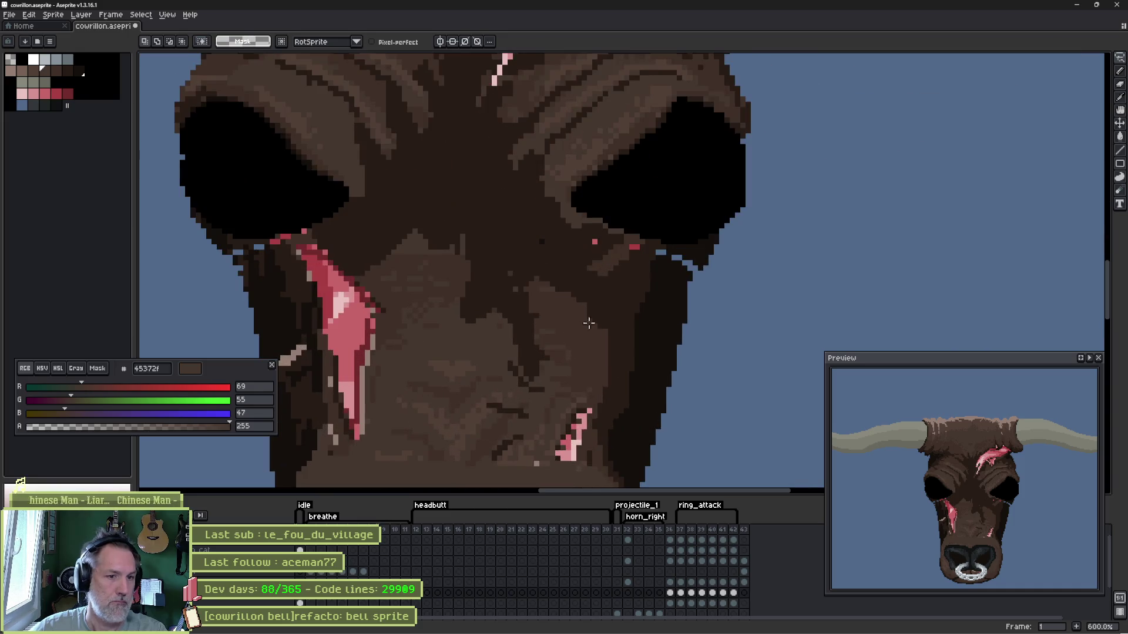
- Alternate between the lighter and darker browns sampled from the cheek for shading touch-ups
{"action": "left_click", "coordinate": [692, 264], "text": "alt"}
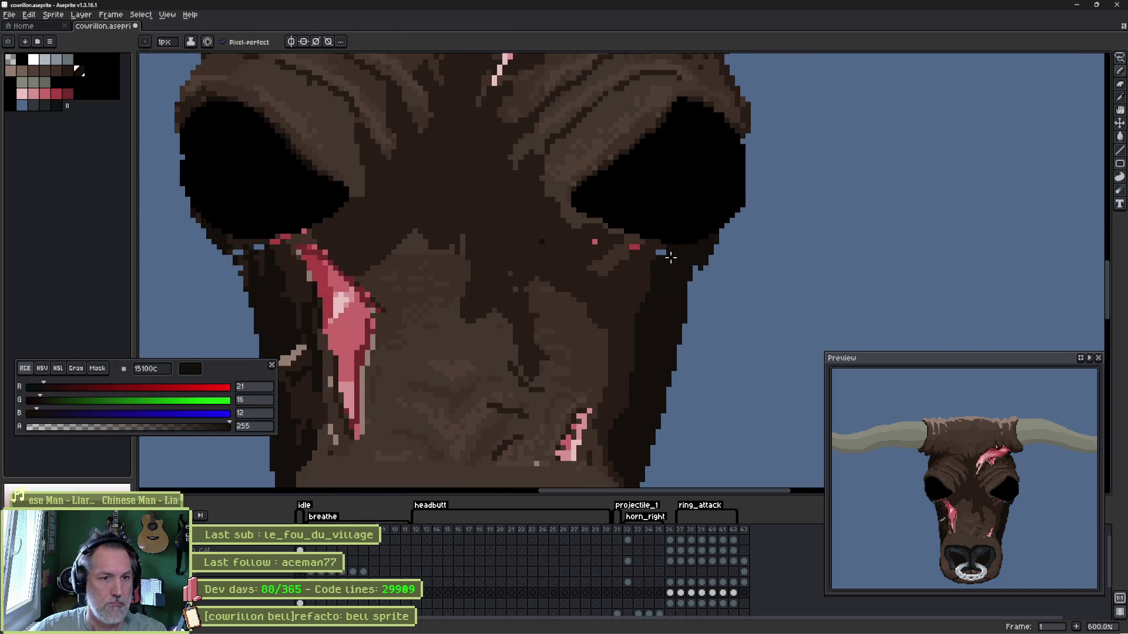
{"action": "scroll", "coordinate": [658, 253], "scroll_direction": "left", "scroll_amount": 3}
{"action": "left_click", "coordinate": [376, 242], "text": "alt"}
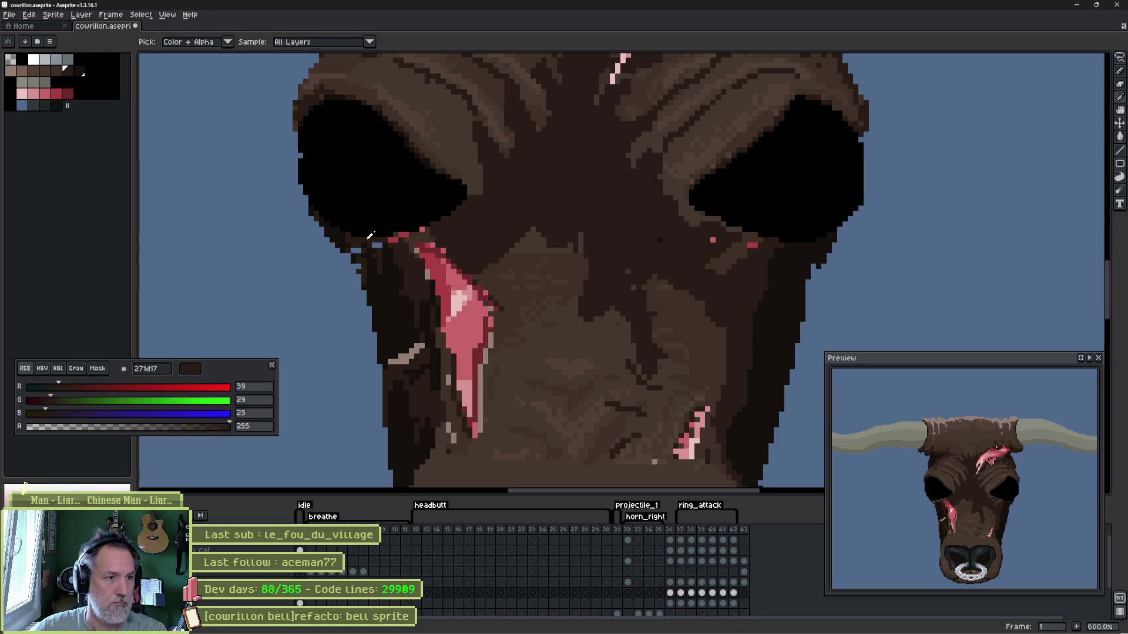
{"action": "left_click", "coordinate": [354, 254], "text": "alt"}
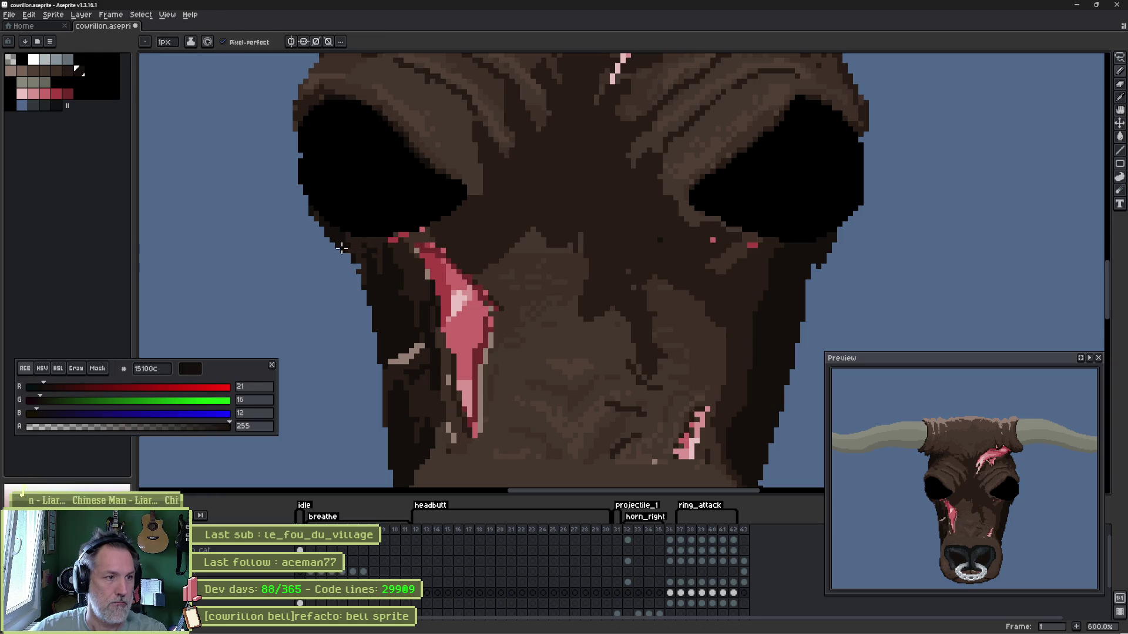
{"action": "scroll", "coordinate": [382, 298], "scroll_direction": "down", "scroll_amount": 4}
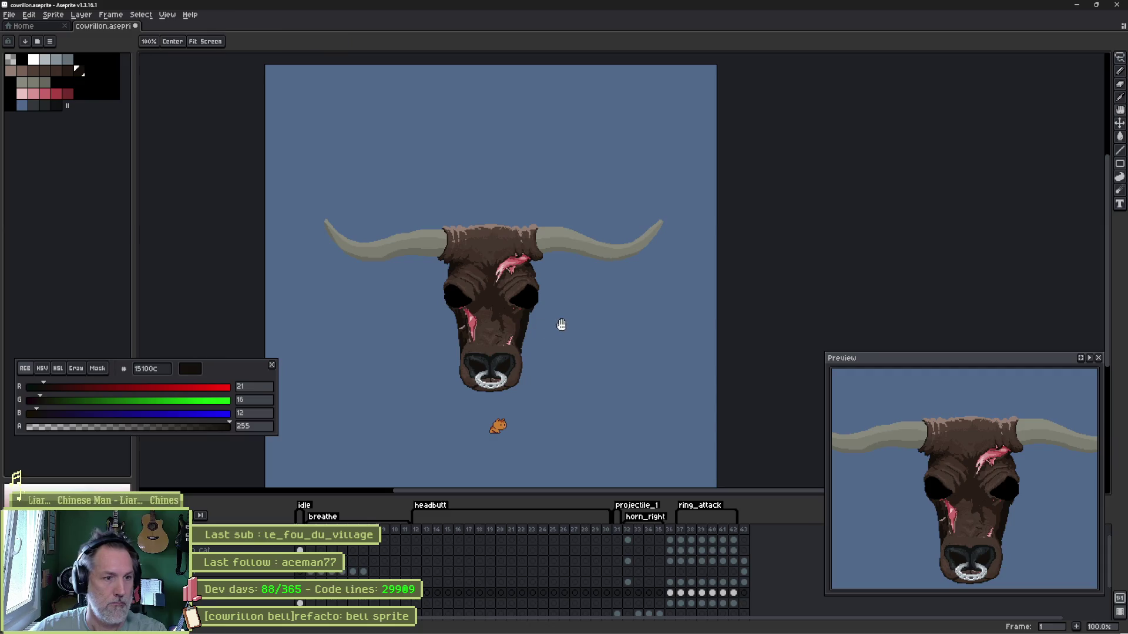
{"action": "scroll", "coordinate": [559, 323], "scroll_direction": "up", "scroll_amount": 3}
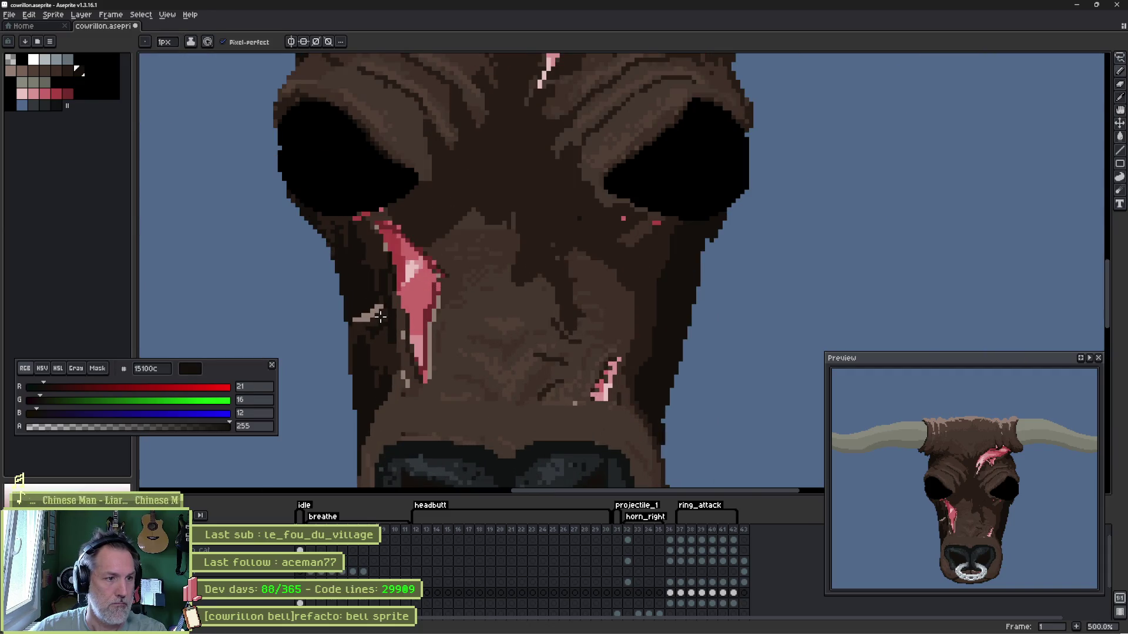
{"action": "left_click", "coordinate": [379, 313], "text": "alt"}
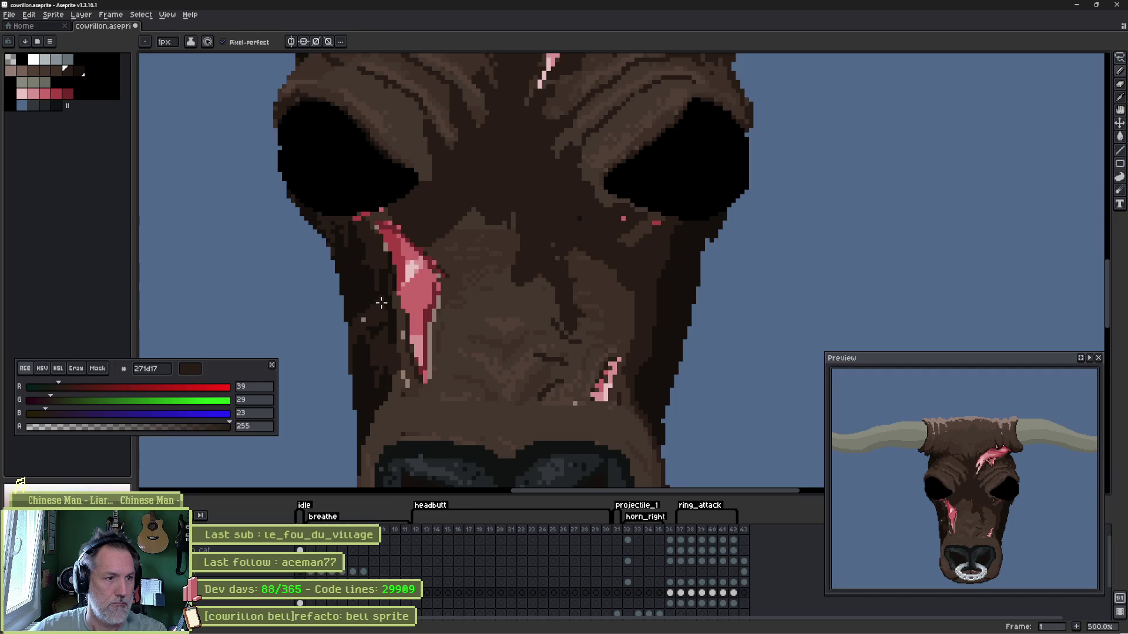
{"action": "left_click", "coordinate": [362, 325], "text": "alt"}
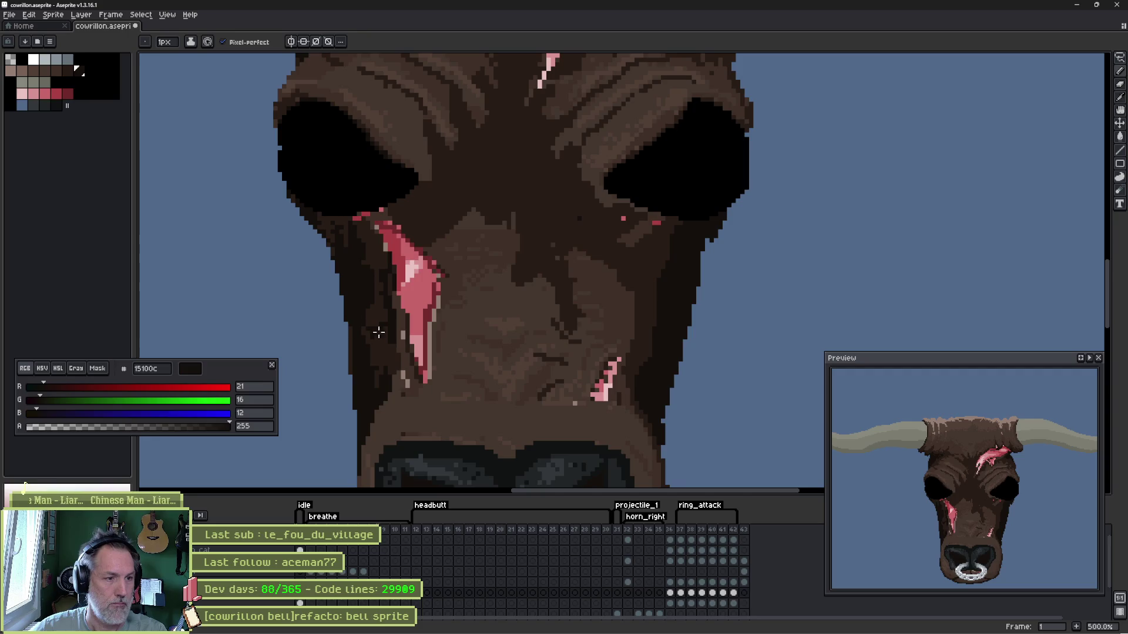
{"action": "scroll", "coordinate": [379, 326], "scroll_direction": "down", "scroll_amount": 1}
{"action": "scroll", "coordinate": [705, 281], "scroll_direction": "down", "scroll_amount": 1}
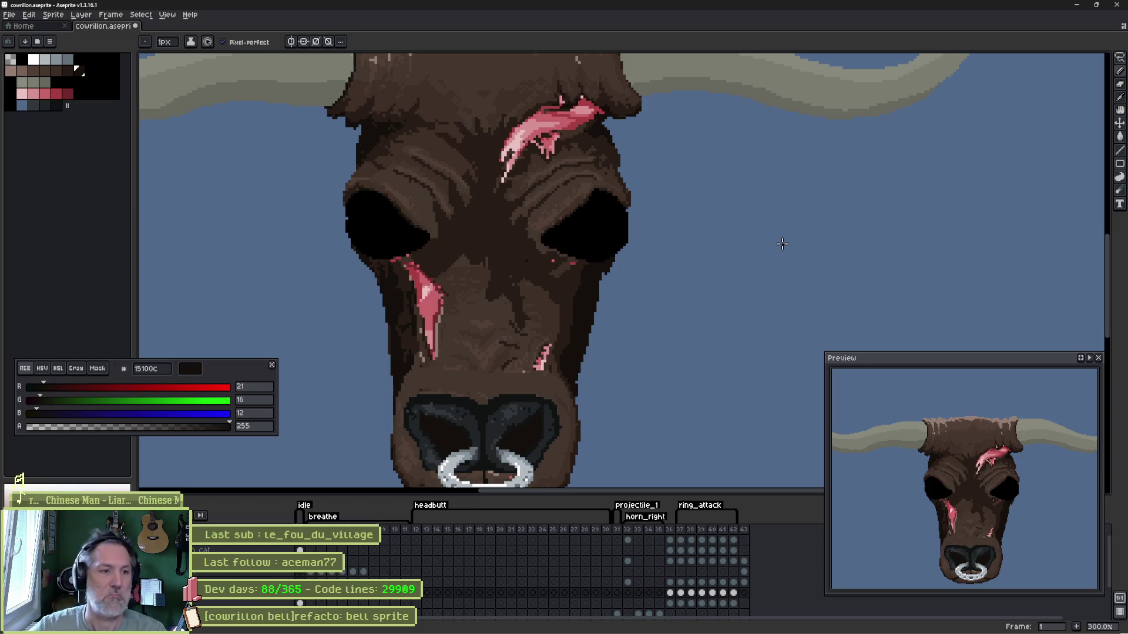
{"action": "scroll", "coordinate": [617, 265], "scroll_direction": "down", "scroll_amount": 1}
{"action": "left_click_drag", "start_coordinate": [565, 232], "coordinate": [583, 253]}
{"action": "key", "text": "alt+Tab"}
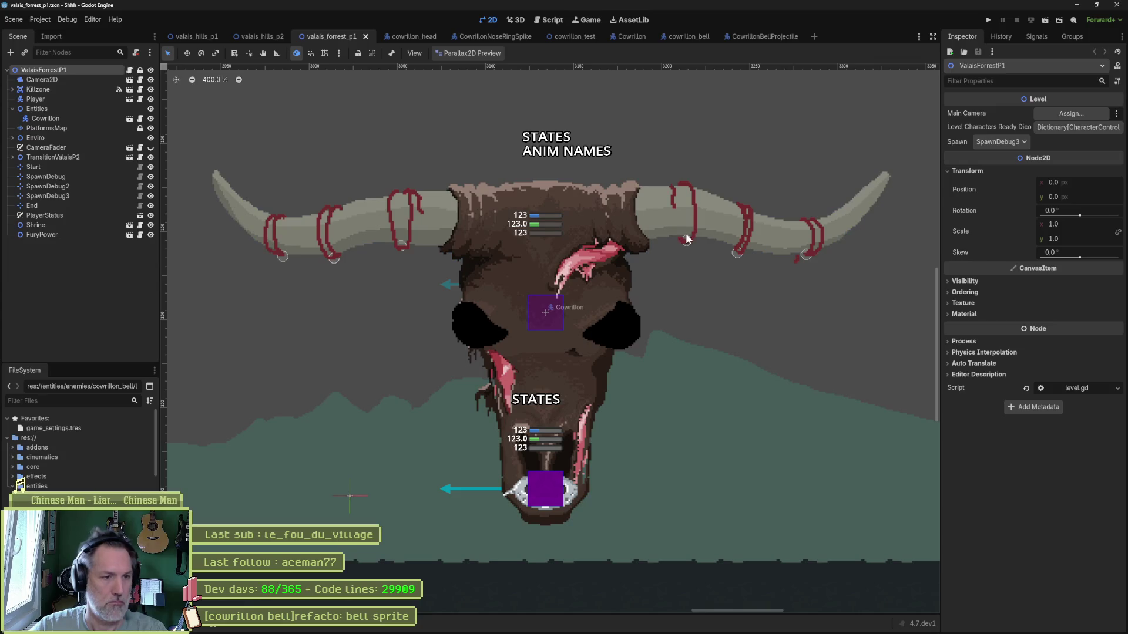
{"action": "key", "text": "alt+Tab"}
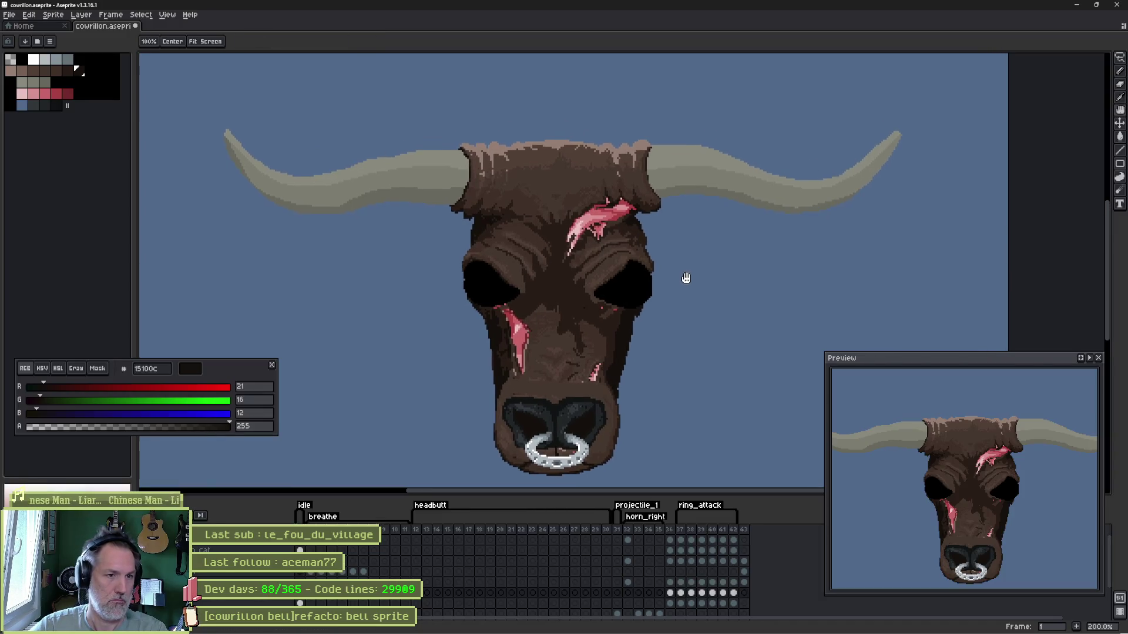
{"action": "key", "text": "alt+Tab"}
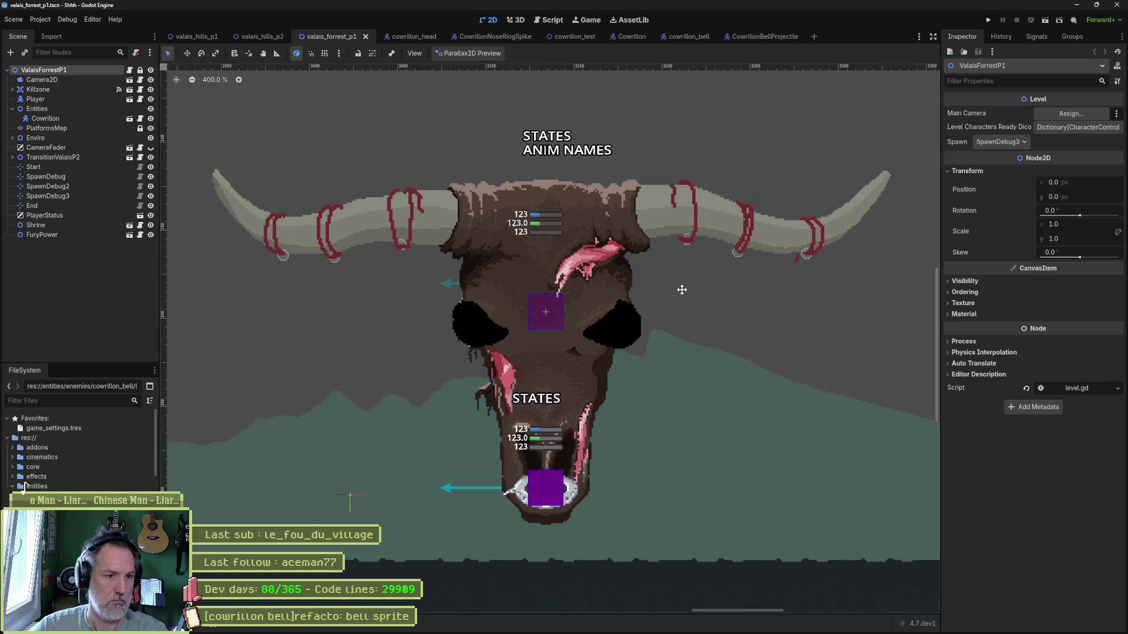
{"action": "left_click_drag", "start_coordinate": [682, 300], "coordinate": [690, 280]}
{"action": "key", "text": "alt+Tab"}
{"action": "key", "text": "alt+Tab"}
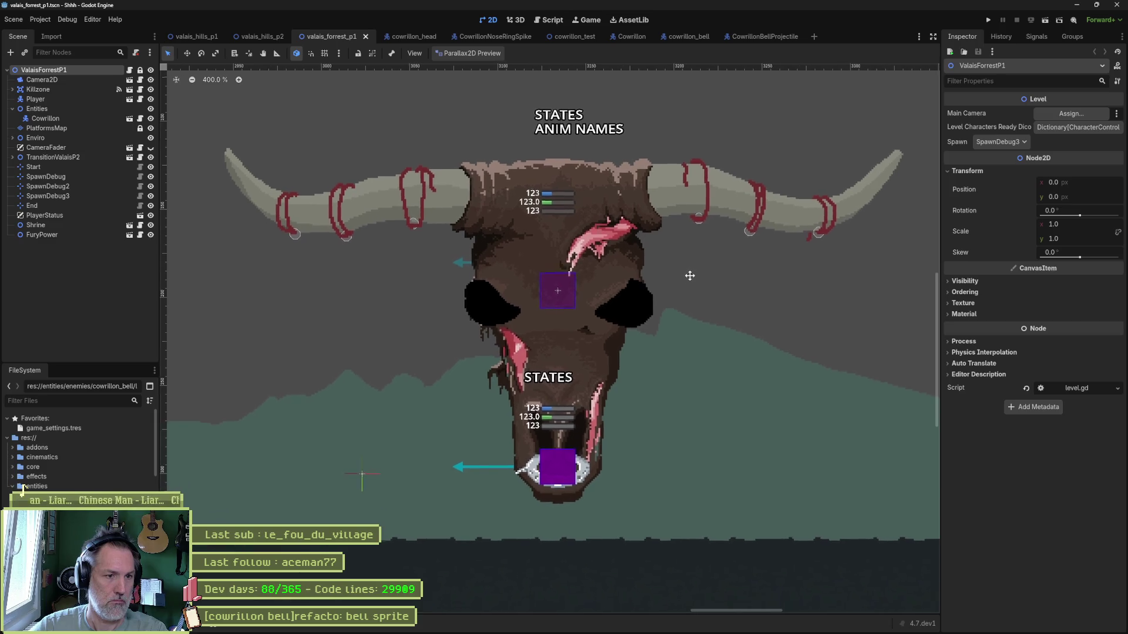
{"action": "key", "text": "alt+Tab"}
{"action": "key", "text": "alt+Tab"}
{"action": "key", "text": "alt+Tab"}
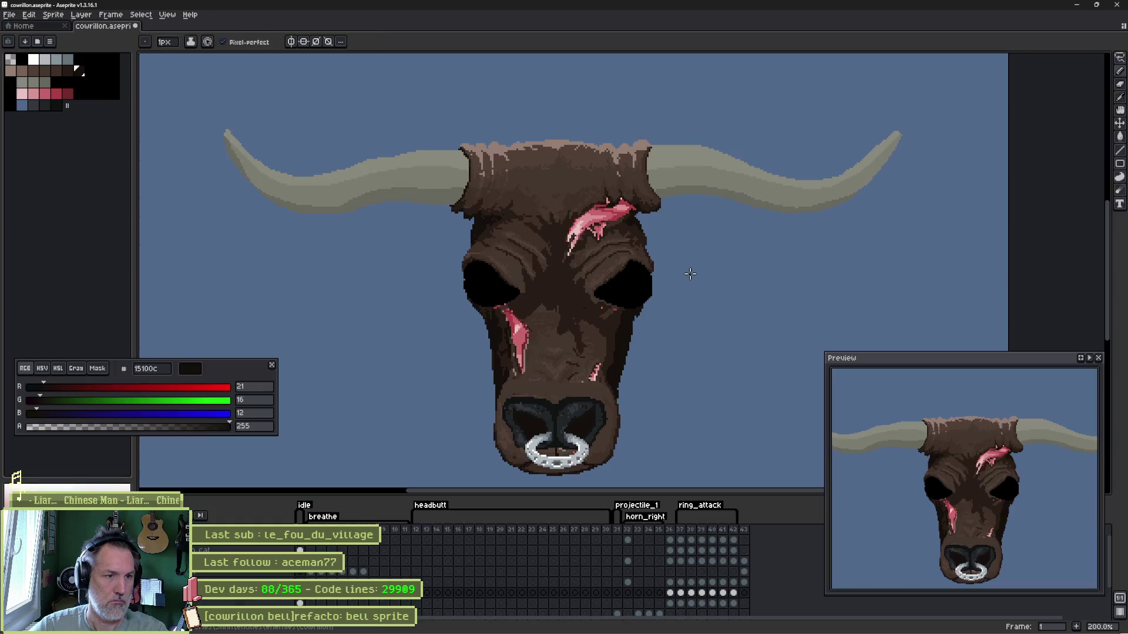
{"action": "key", "text": "alt+Tab"}
{"action": "key", "text": "alt+Tab"}
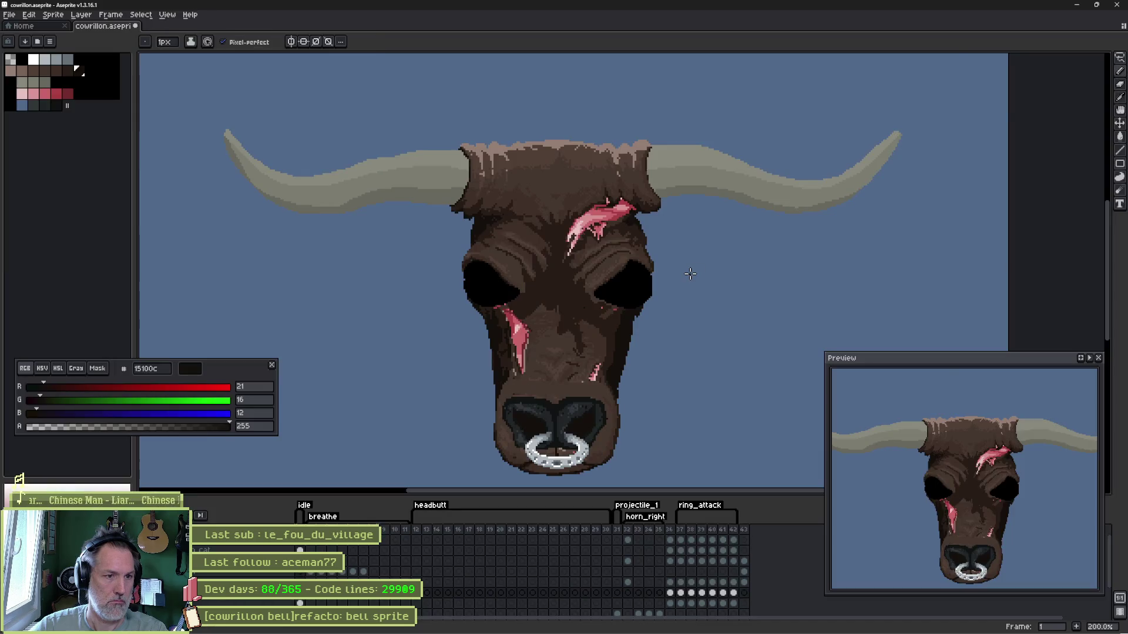
{"action": "key", "text": "alt+Tab"}
{"action": "key", "text": "alt+Tab"}
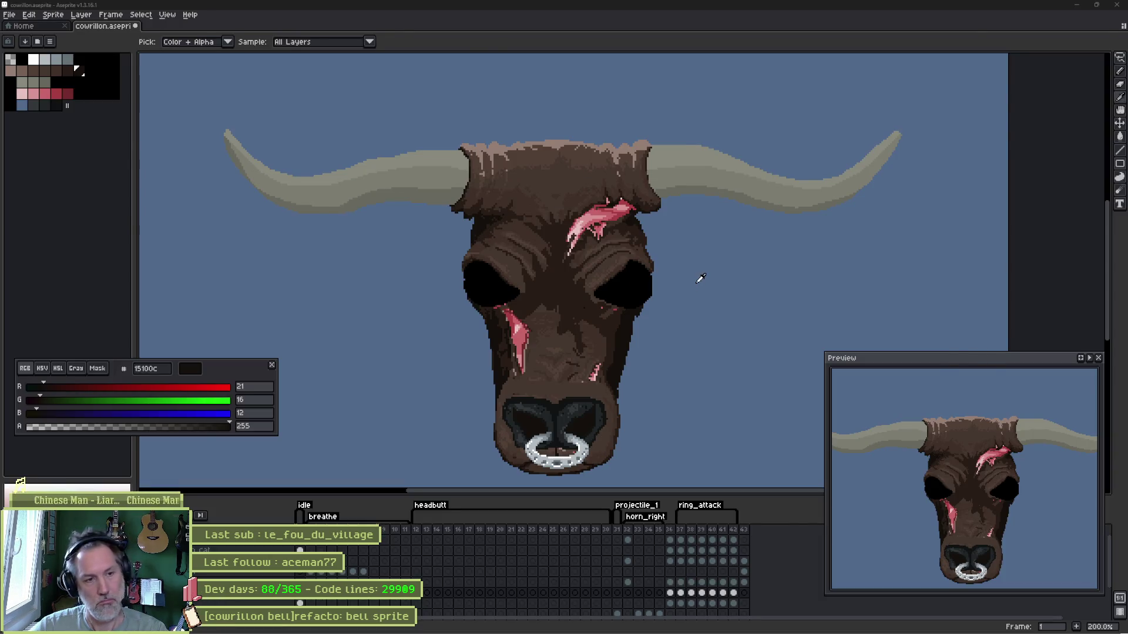
{"action": "key", "text": "alt+Tab"}
{"action": "key", "text": "alt+Tab"}
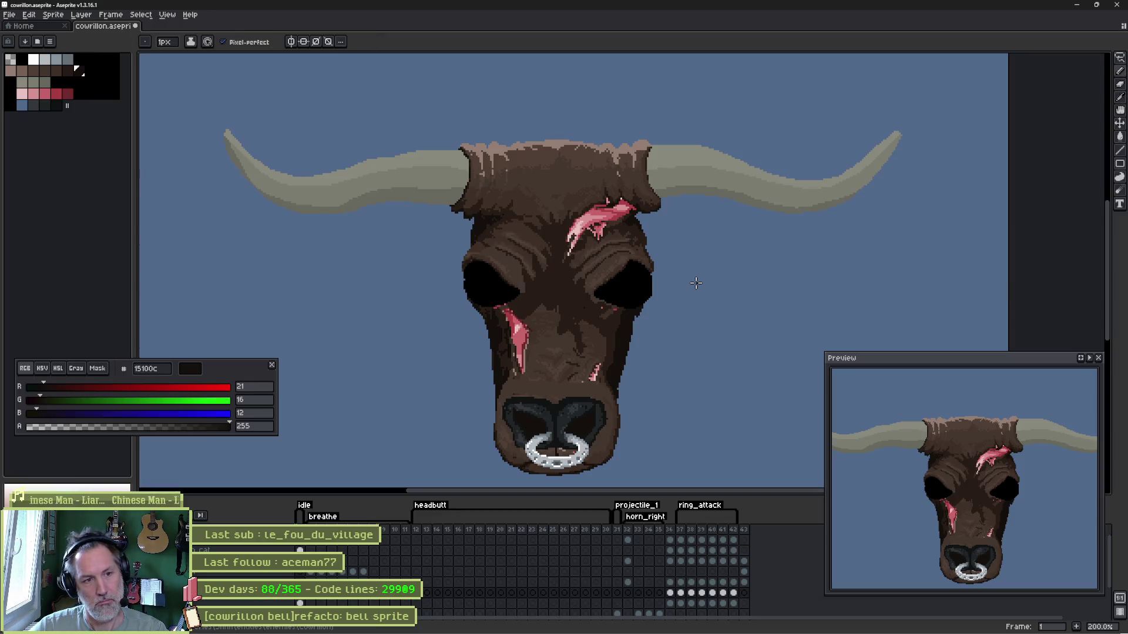
{"action": "key", "text": "alt+Tab"}
{"action": "key", "text": "alt+Tab"}
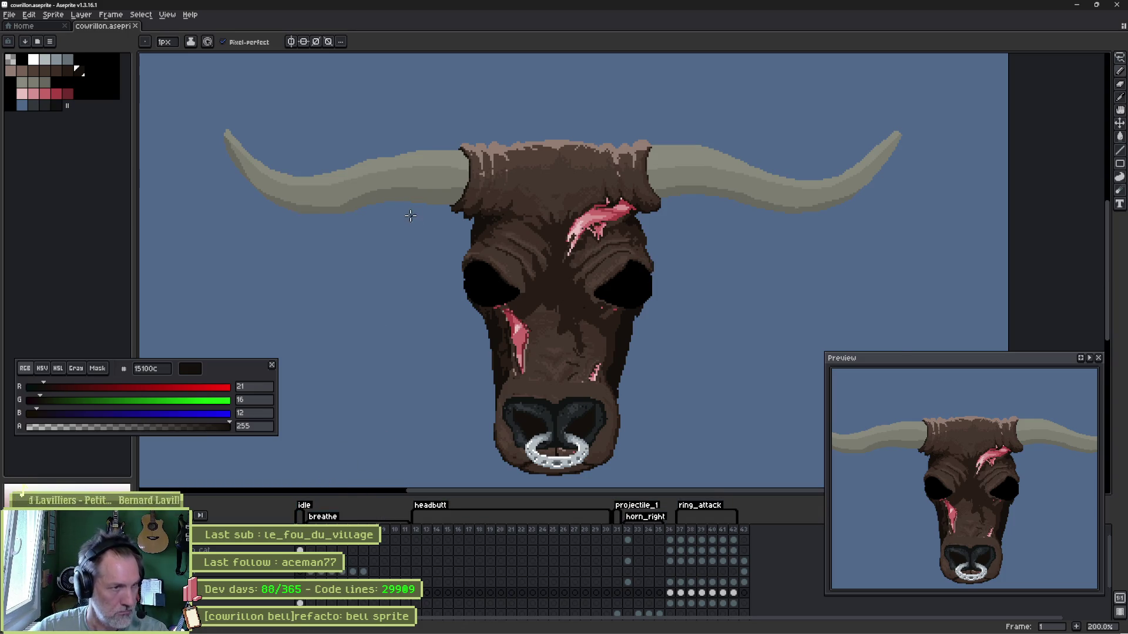
{"action": "left_click", "coordinate": [423, 181], "text": "ctrl"}
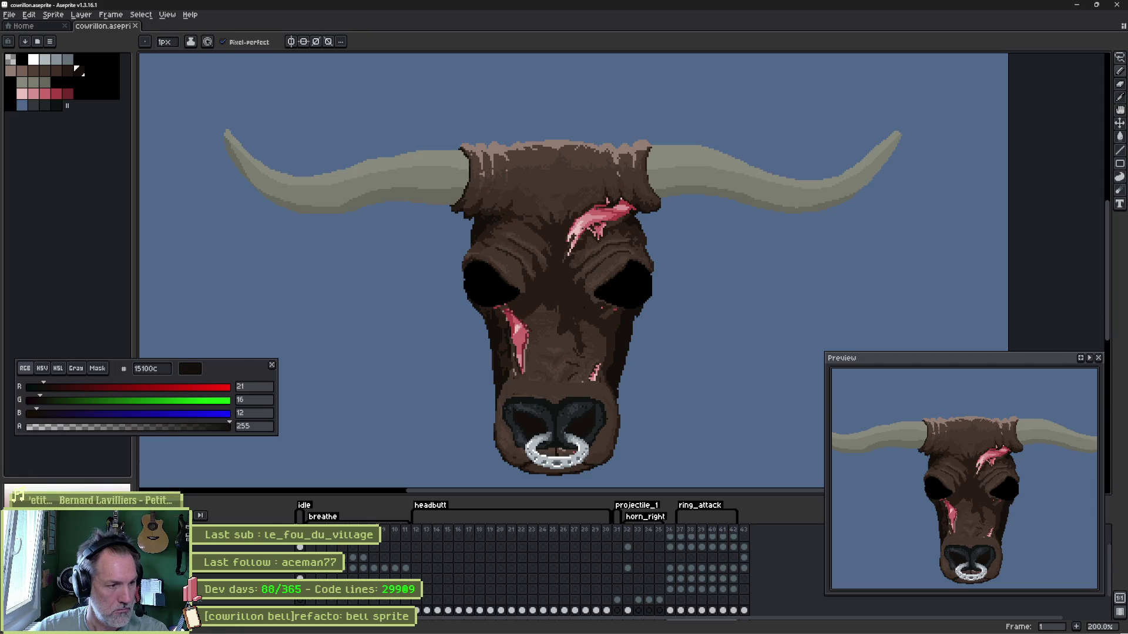
{"action": "left_click", "coordinate": [18, 480]}
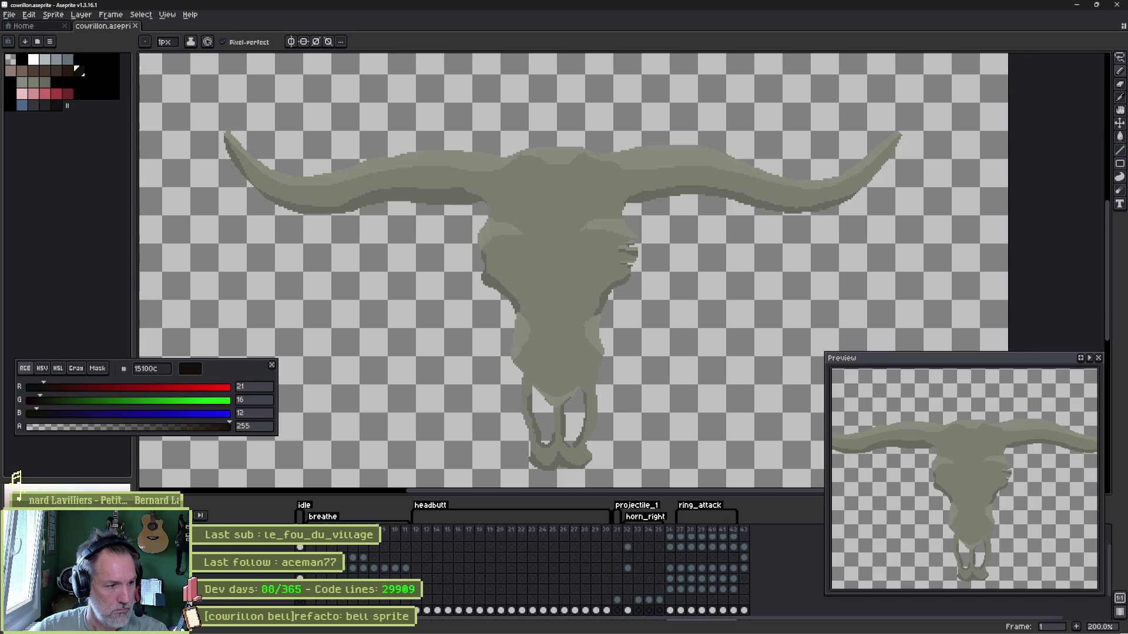
{"action": "left_click", "coordinate": [18, 480]}
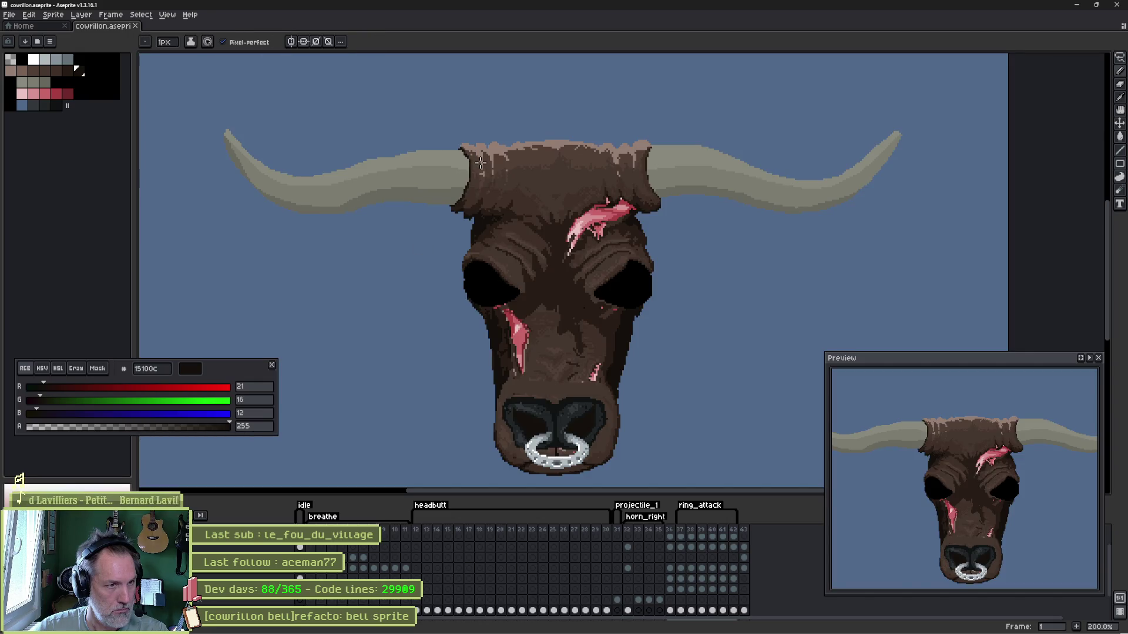
{"action": "key", "text": "m"}
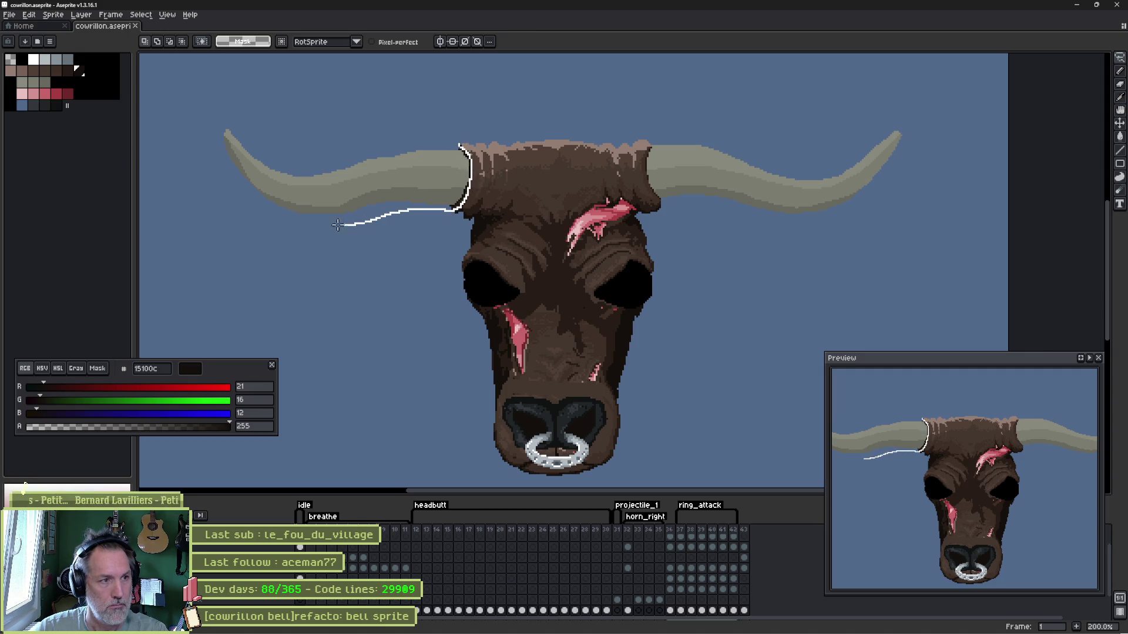
- Lasso both horns, cut them to a new layer named horns, and select that layer's contents
{"action": "mouse_move", "coordinate": [464, 202]}
{"action": "left_mouse_down"}
{"action": "mouse_move", "coordinate": [401, 104]}
{"action": "mouse_move", "coordinate": [463, 145]}
{"action": "left_mouse_up"}
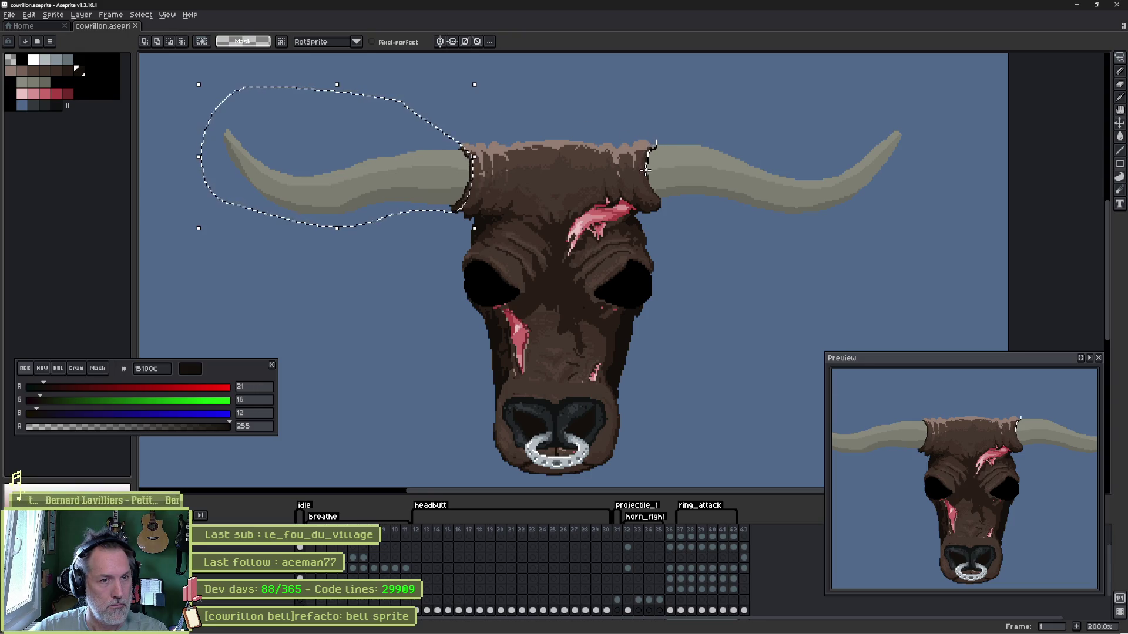
{"action": "mouse_move", "coordinate": [651, 148]}
{"action": "left_mouse_down"}
{"action": "mouse_move", "coordinate": [654, 204]}
{"action": "mouse_move", "coordinate": [679, 106]}
{"action": "left_mouse_up"}
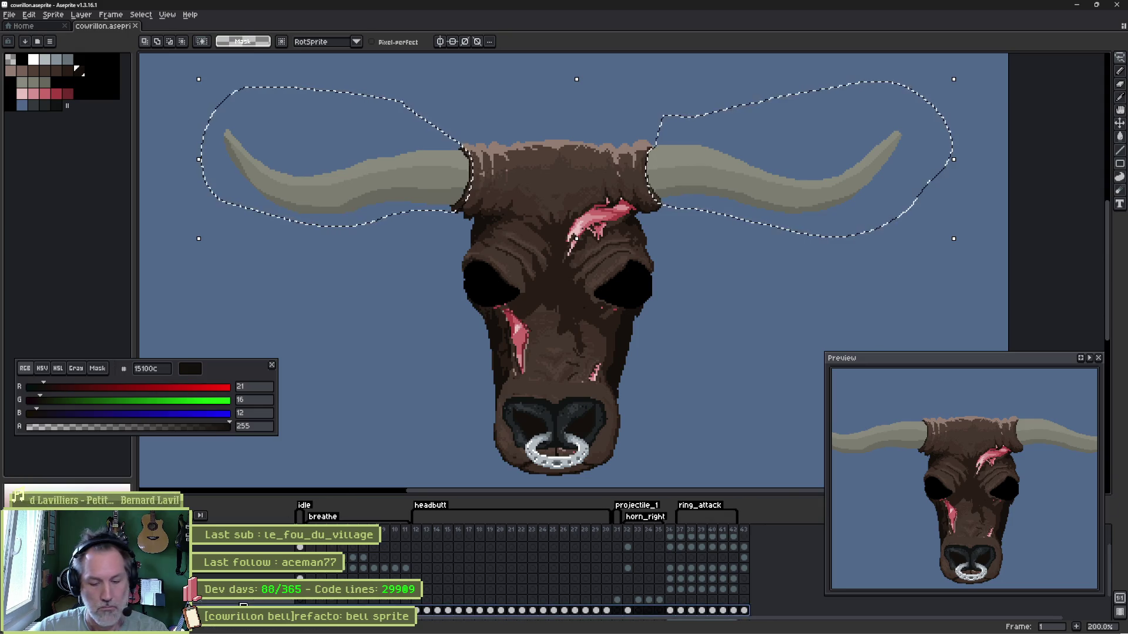
{"action": "key", "text": "ctrl+j"}
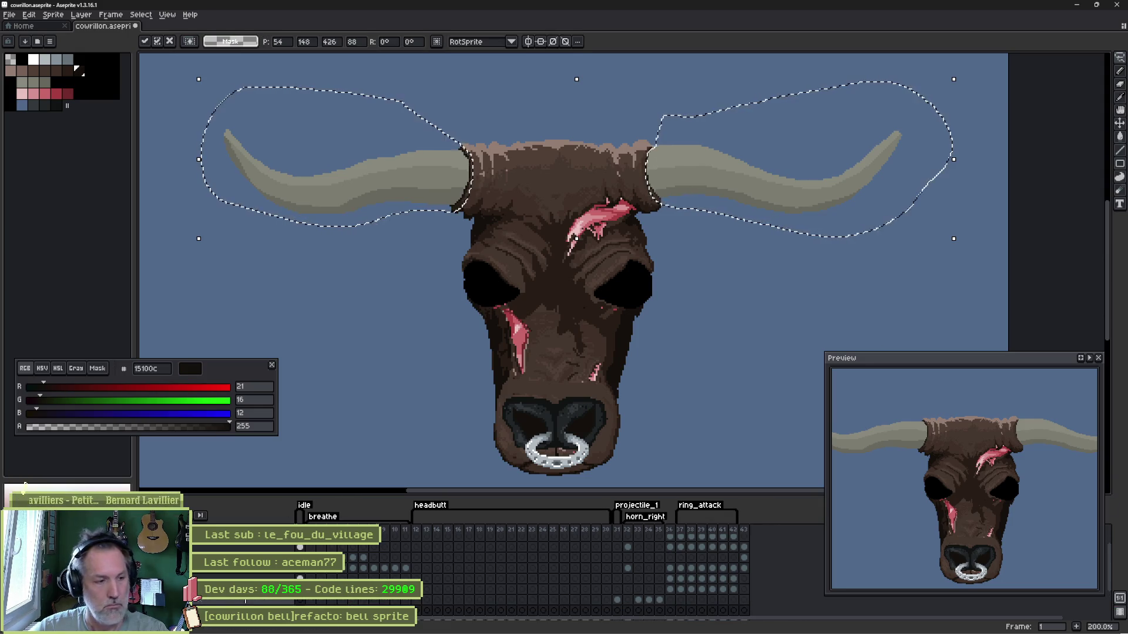
{"action": "key", "text": "ctrl+d"}
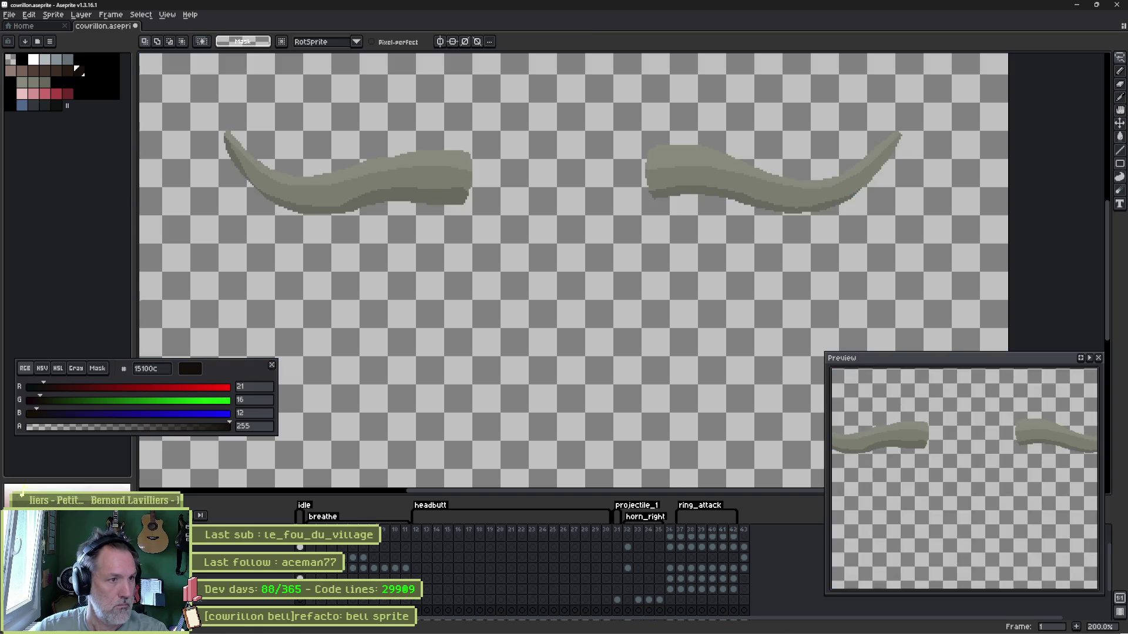
{"action": "key", "text": "shift+p"}
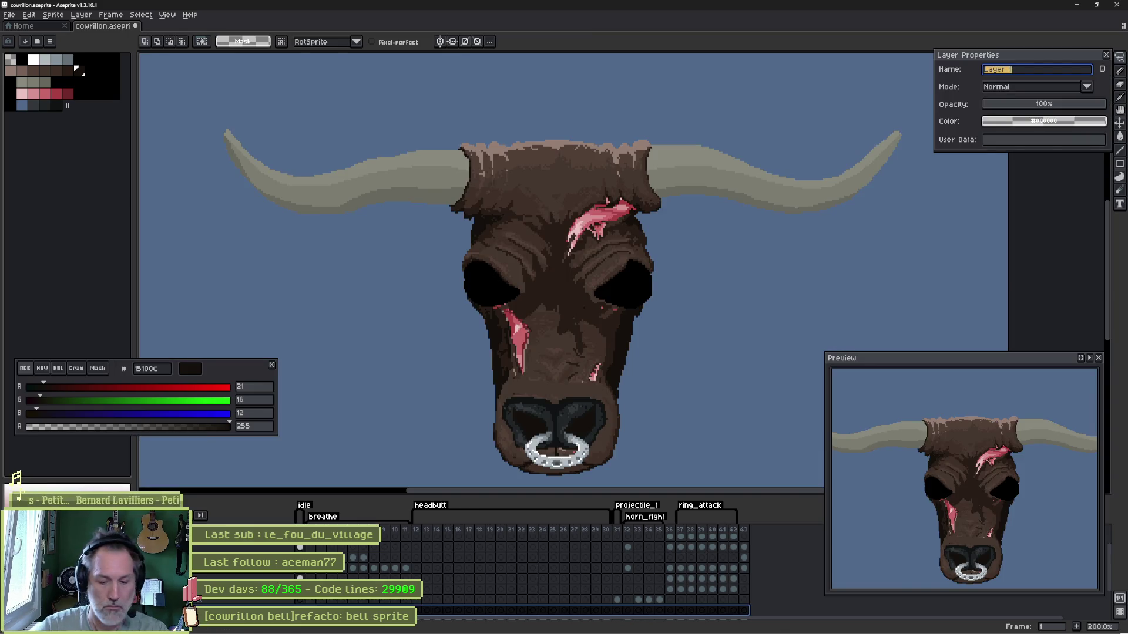
{"action": "type", "text": "horns"}
{"action": "key", "text": "Return"}
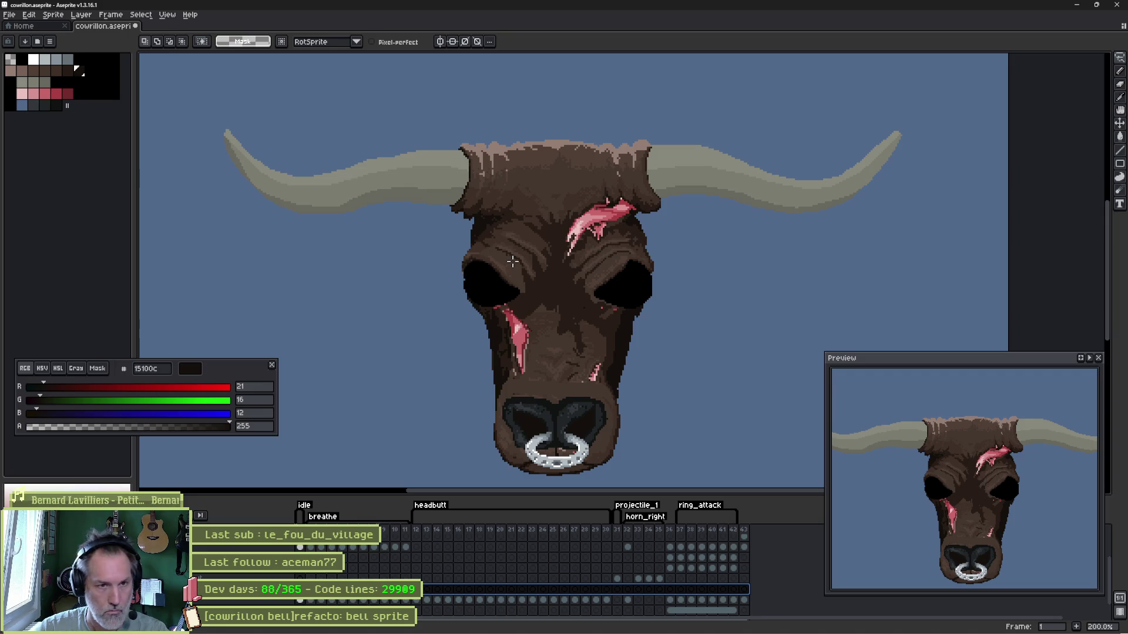
{"action": "key", "text": "ctrl+t"}
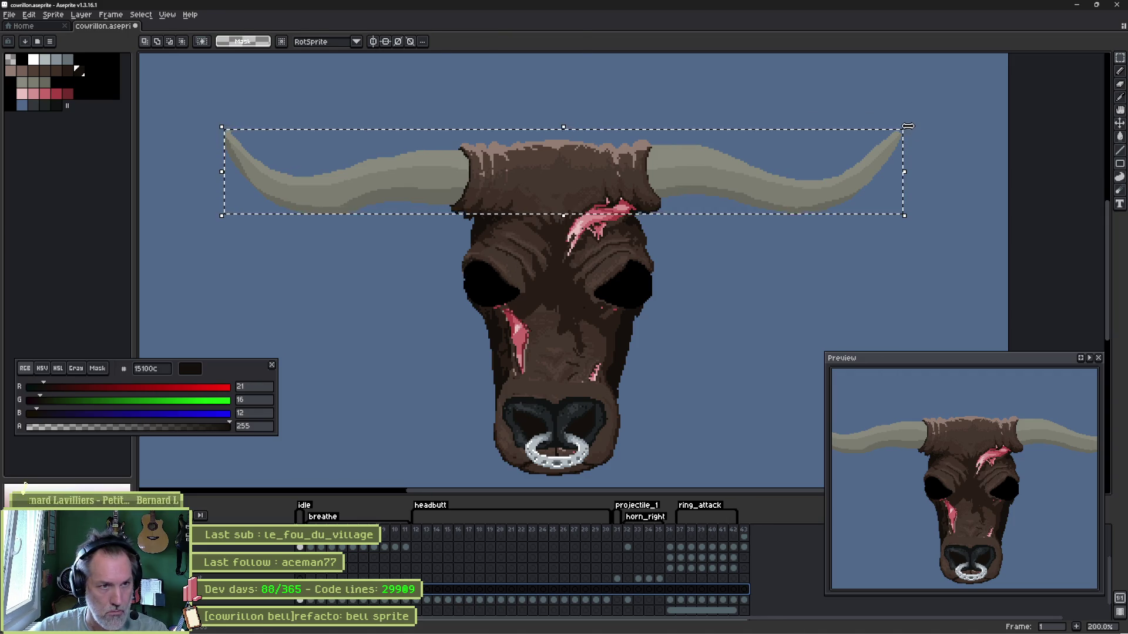
- Stretch the selected horns slightly wider and one pixel taller, then bring up the Edit menu
{"action": "left_click", "coordinate": [908, 126]}
{"action": "left_click_drag", "start_coordinate": [909, 127], "coordinate": [916, 129]}
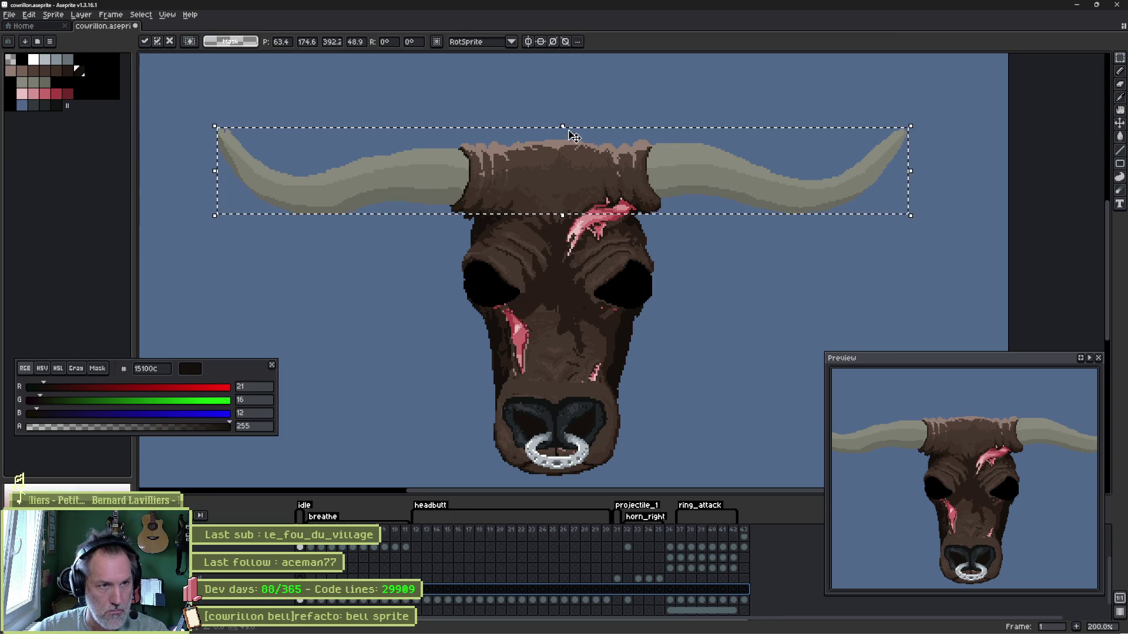
{"action": "left_click_drag", "start_coordinate": [562, 126], "coordinate": [562, 125]}
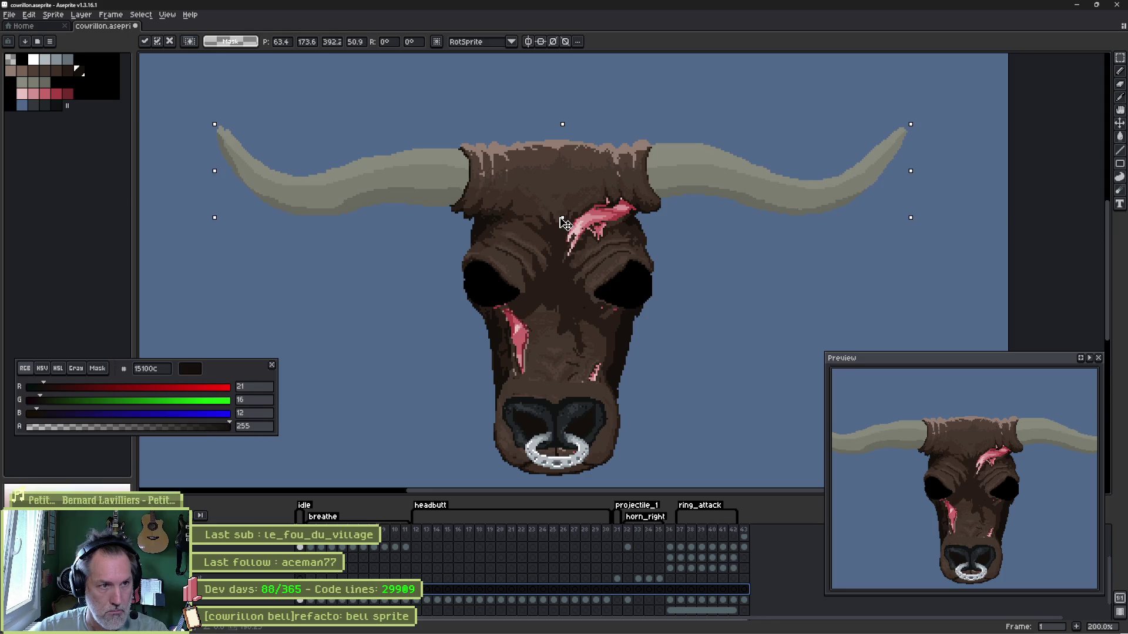
{"action": "key", "text": "ctrl+d"}
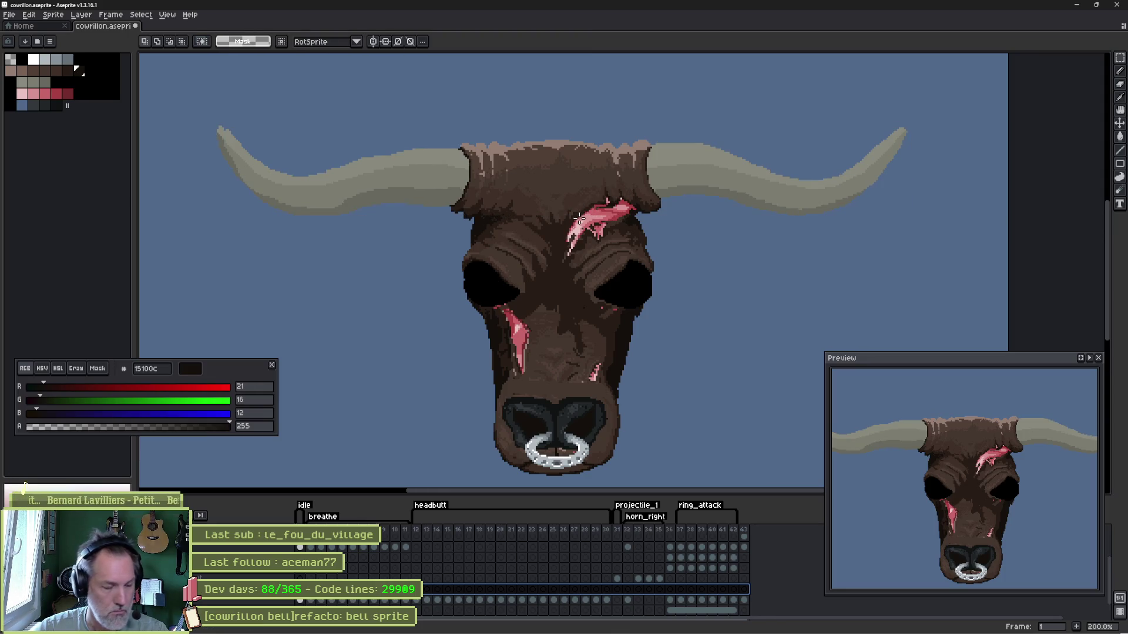
{"action": "left_click_drag", "start_coordinate": [360, 261], "coordinate": [397, 302]}
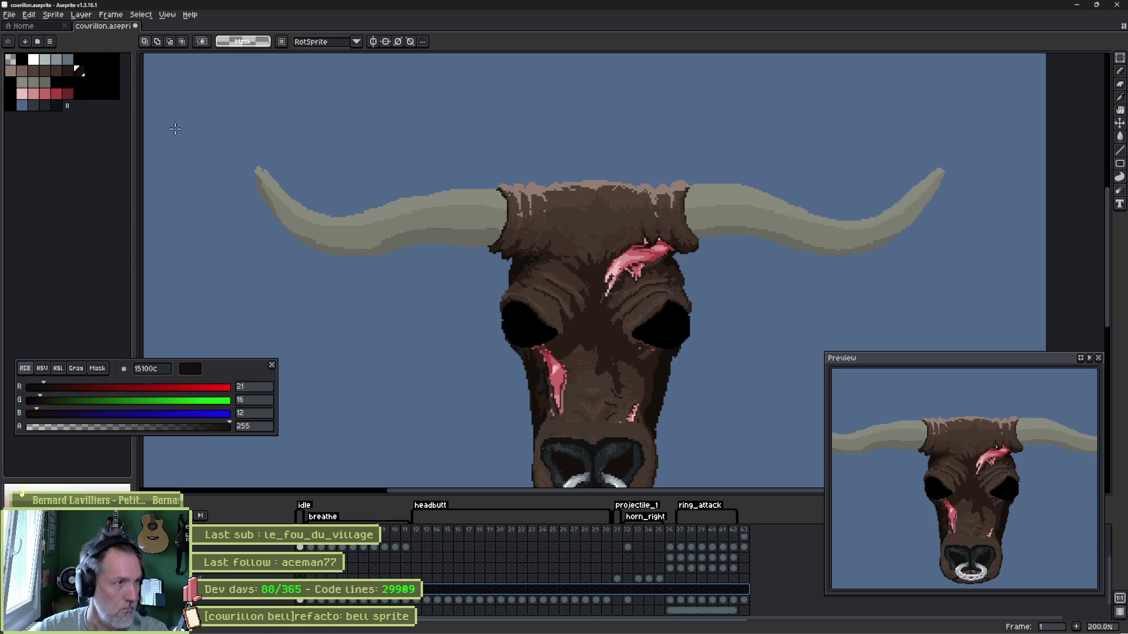
{"action": "left_click", "coordinate": [30, 15]}
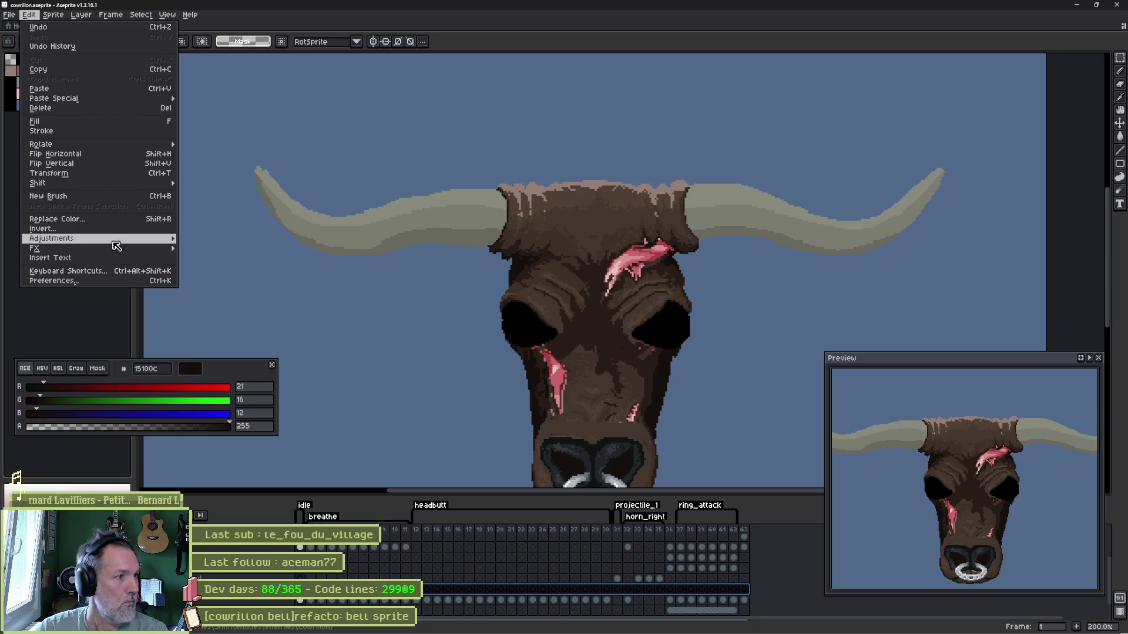
{"action": "mouse_move", "coordinate": [51, 238]}
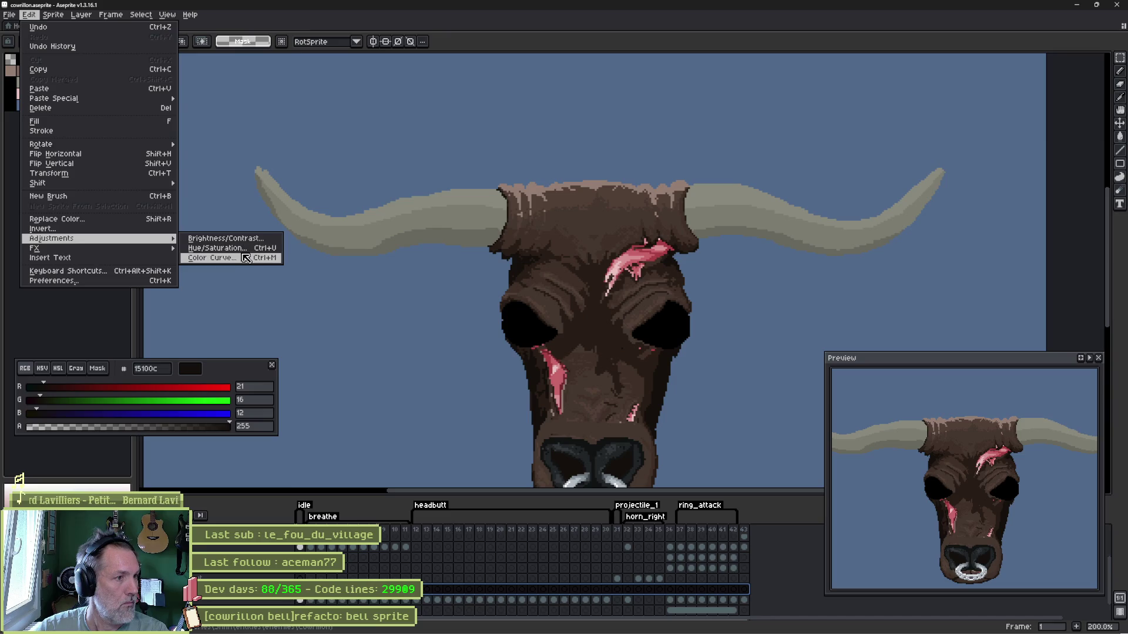
- Use Color Curve to pull the horns from pale grey down to a near-black charcoal and apply it
{"action": "left_click", "coordinate": [247, 259]}
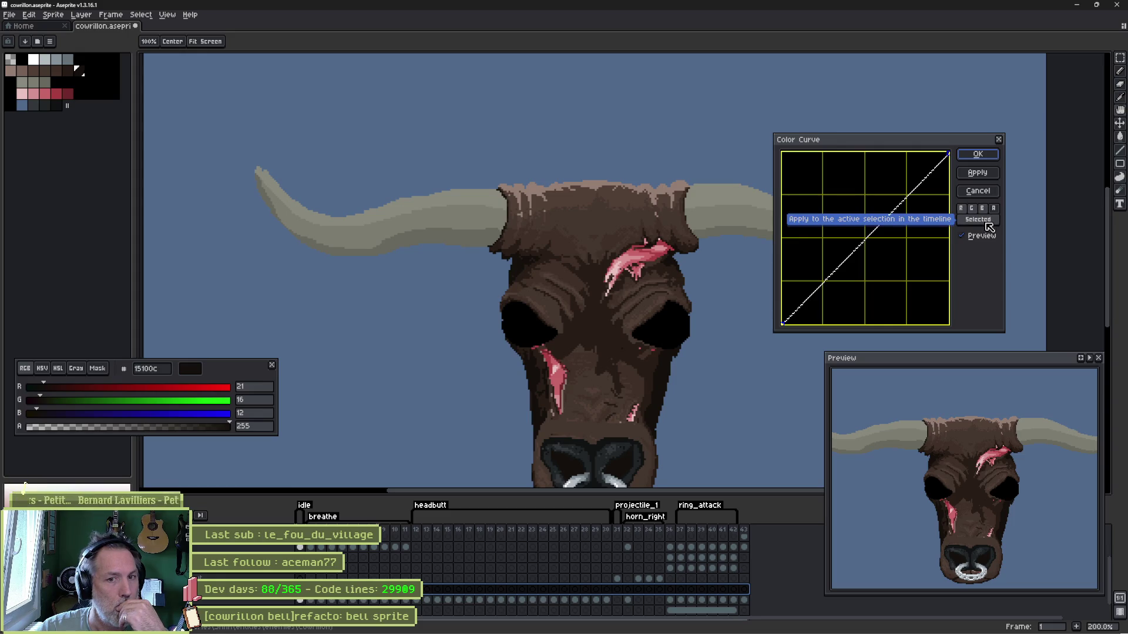
{"action": "left_click", "coordinate": [917, 187]}
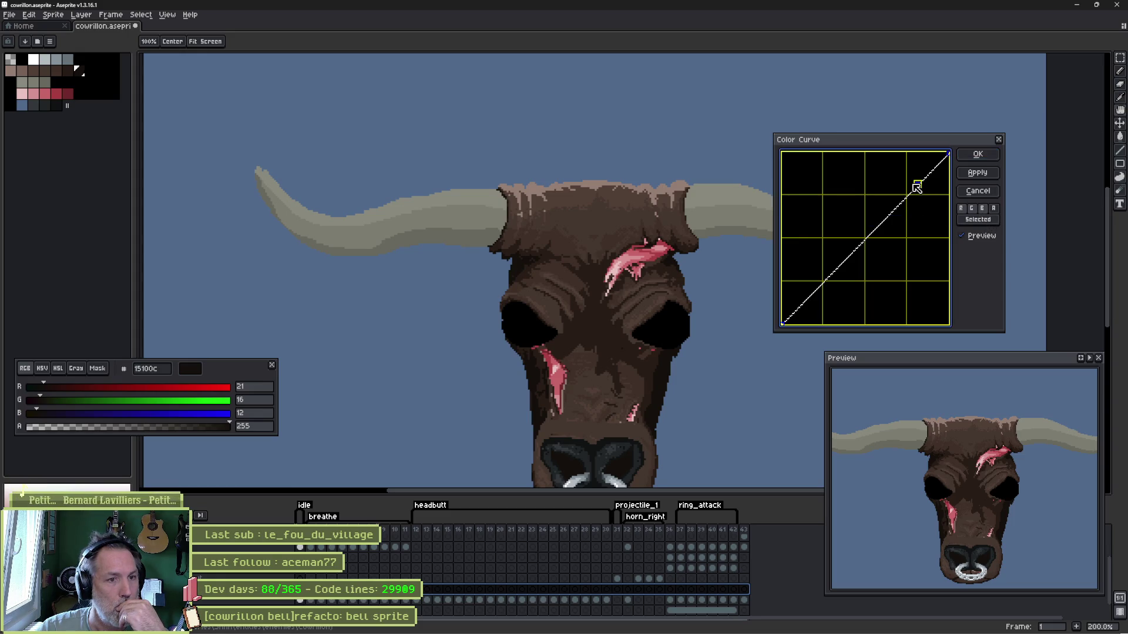
{"action": "mouse_move", "coordinate": [919, 187]}
{"action": "left_mouse_down"}
{"action": "mouse_move", "coordinate": [820, 297]}
{"action": "mouse_move", "coordinate": [859, 303]}
{"action": "left_mouse_up"}
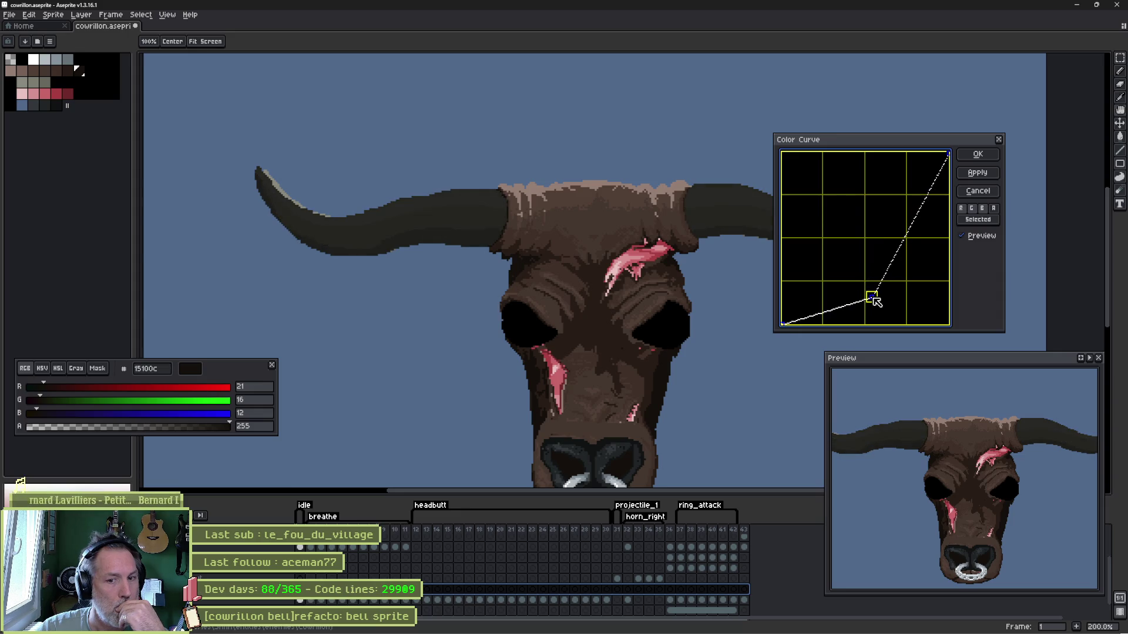
{"action": "left_click_drag", "start_coordinate": [858, 303], "coordinate": [886, 303]}
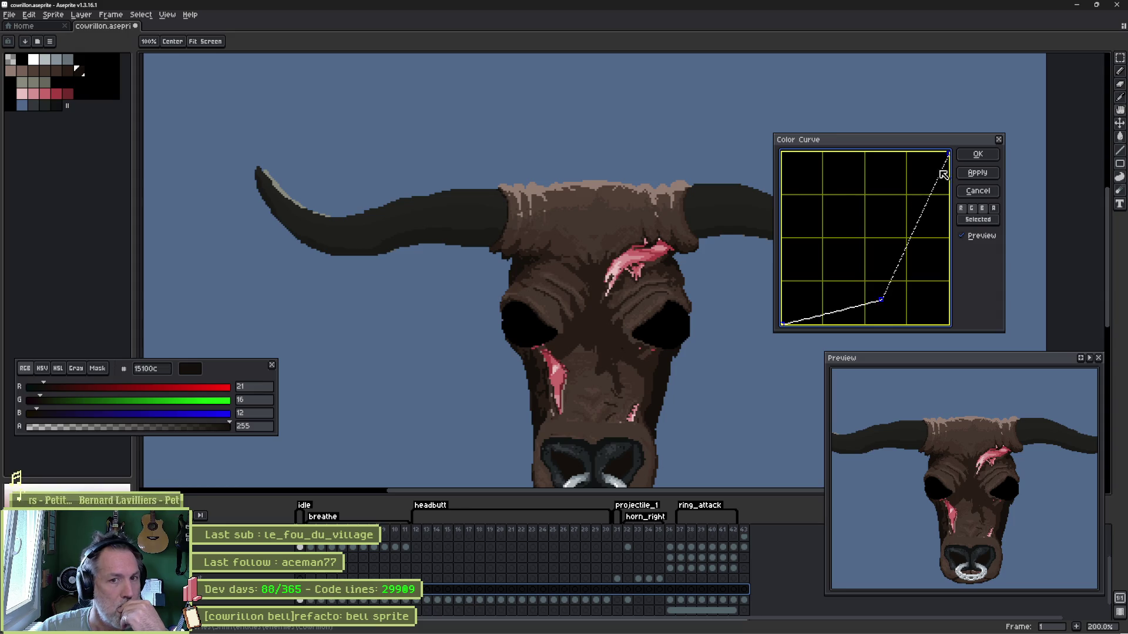
{"action": "left_click", "coordinate": [977, 154]}
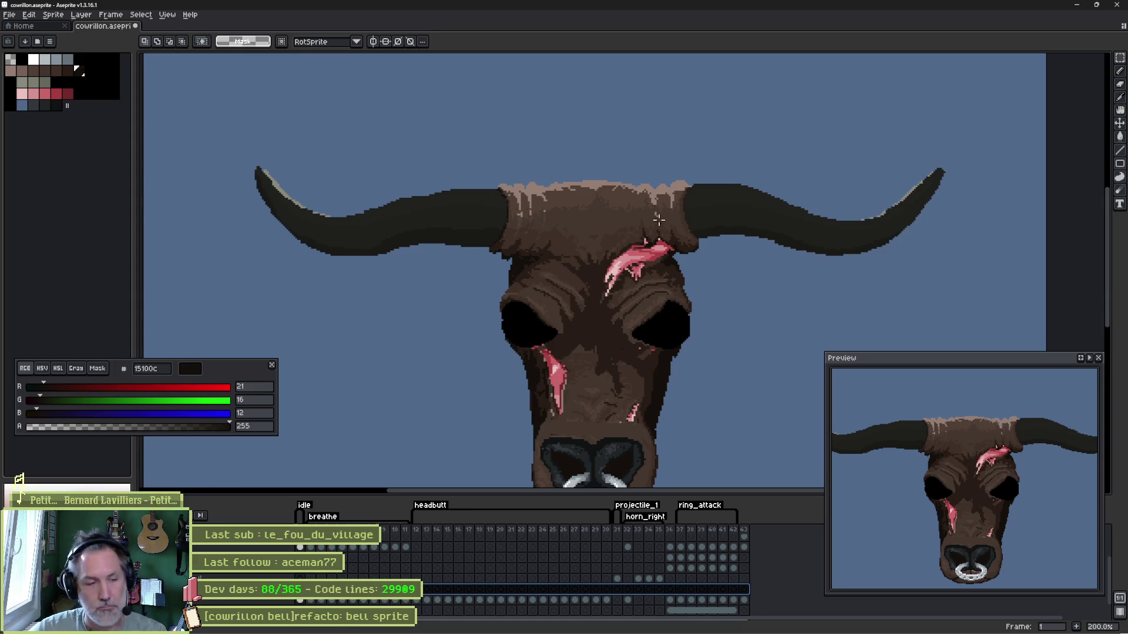
{"action": "scroll", "coordinate": [410, 227], "scroll_direction": "up", "scroll_amount": 2}
{"action": "scroll", "coordinate": [455, 219], "scroll_direction": "up", "scroll_amount": 2}
- Eyedrop the dark horn shades 191917, 21211e and 1e1e1b to settle on a streak colour
{"action": "key", "text": "i"}
{"action": "left_click", "coordinate": [508, 231]}
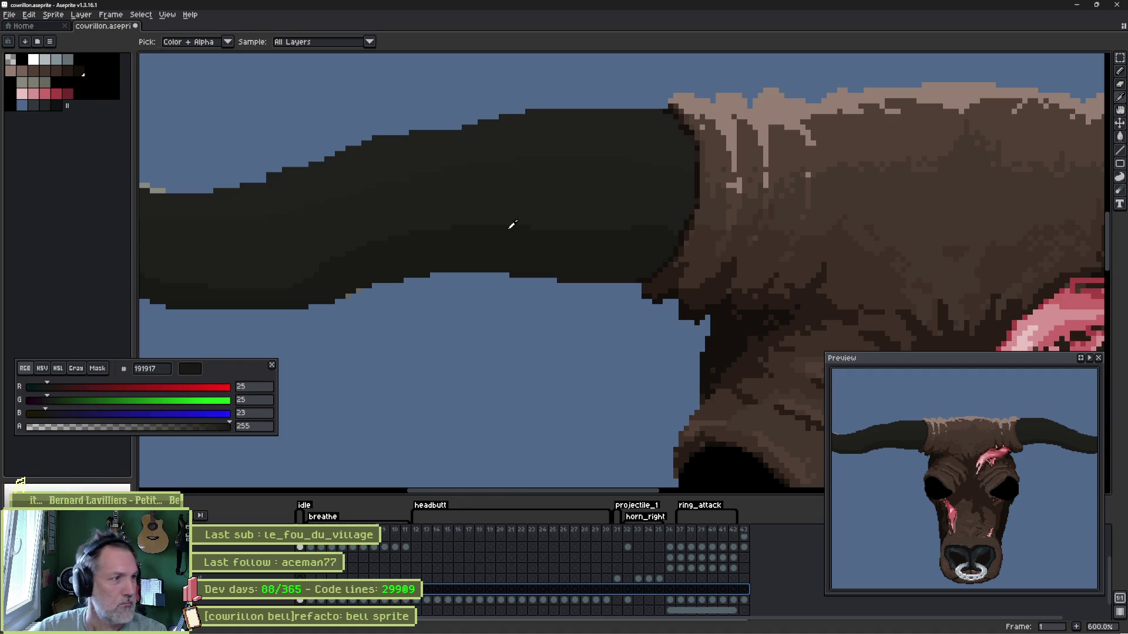
{"action": "key", "text": "b"}
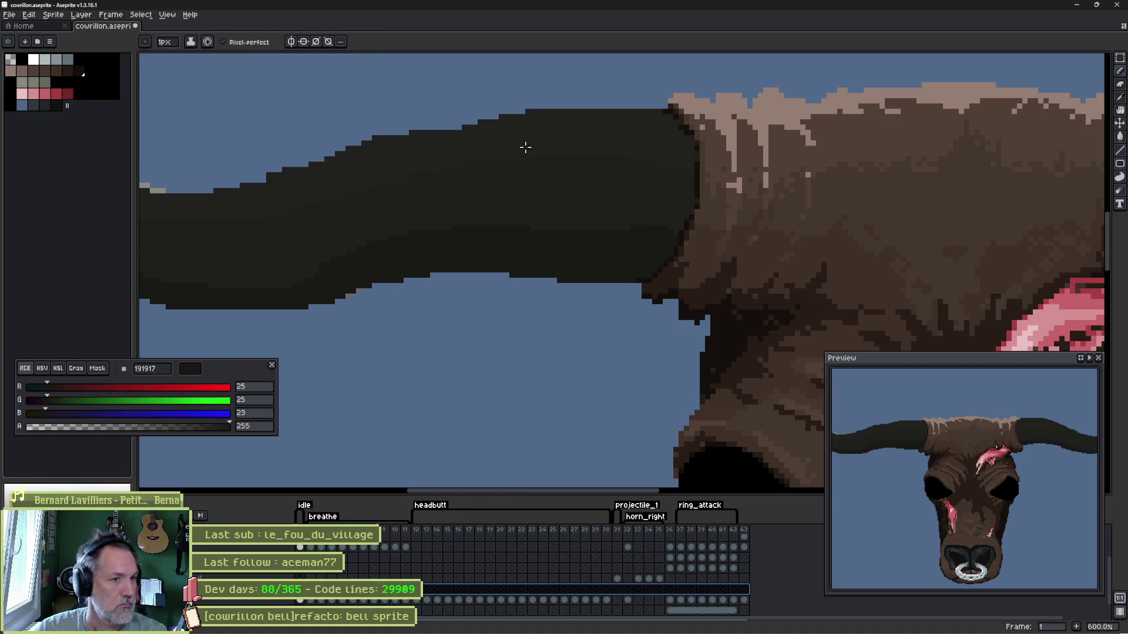
{"action": "left_click", "coordinate": [523, 146], "text": "alt"}
{"action": "left_click", "coordinate": [391, 270], "text": "alt"}
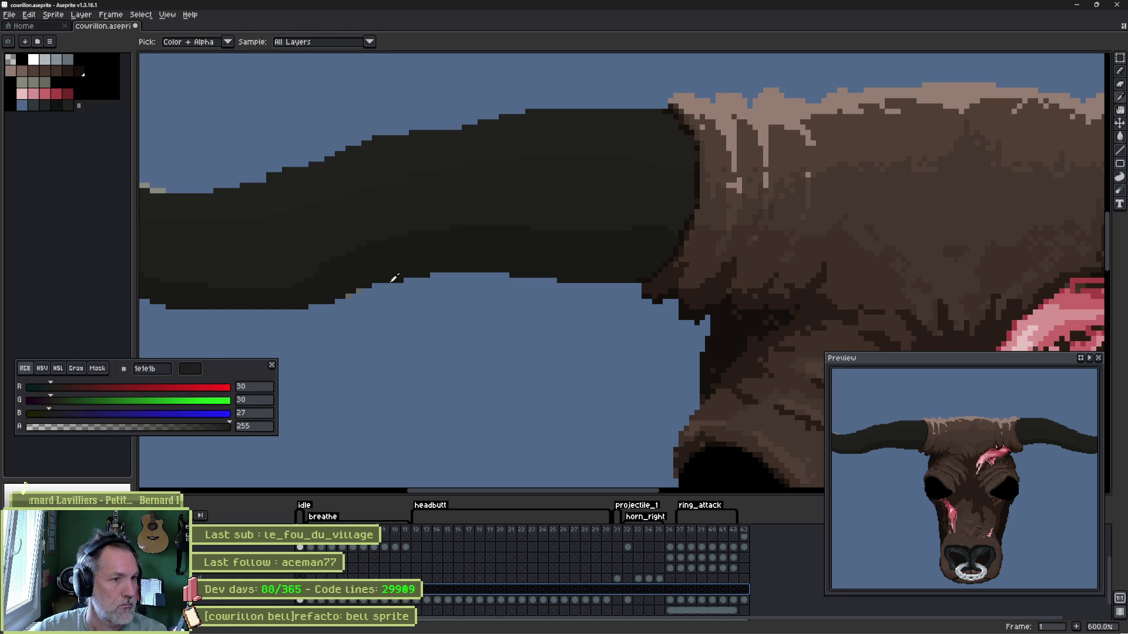
{"action": "left_click", "coordinate": [361, 296], "text": "alt"}
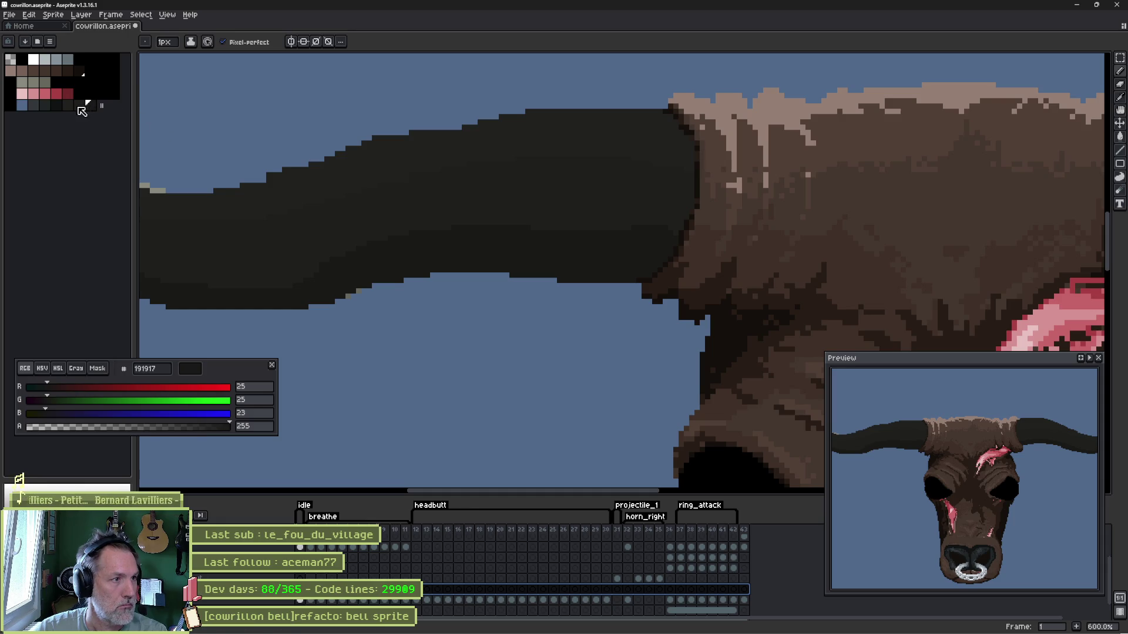
- Pick dark brown 15100c, pencil a faint vertical streak on the left horn, and resample its shades
{"action": "left_click", "coordinate": [389, 234], "text": "alt"}
{"action": "left_click", "coordinate": [448, 226], "text": "alt"}
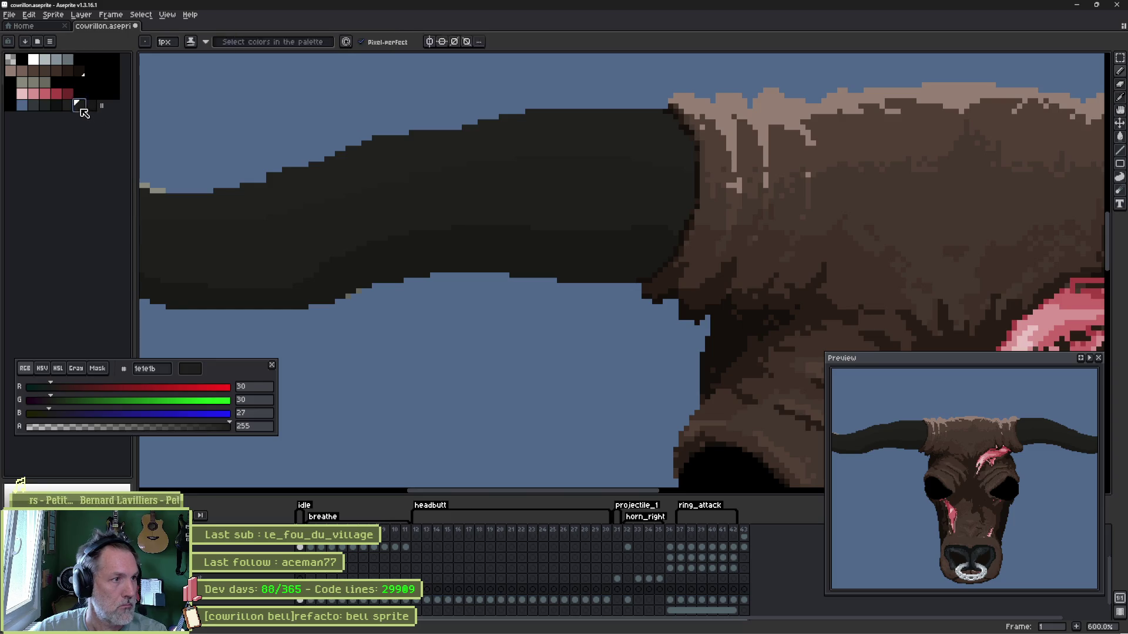
{"action": "left_click", "coordinate": [458, 227], "text": "alt"}
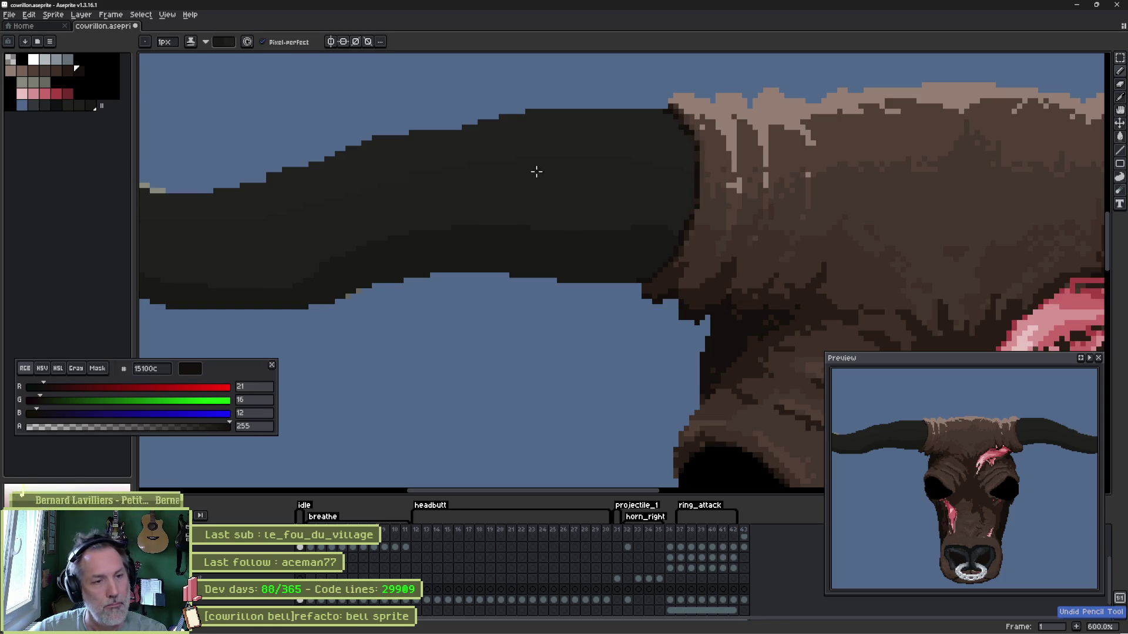
{"action": "left_click_drag", "start_coordinate": [534, 172], "coordinate": [542, 220]}
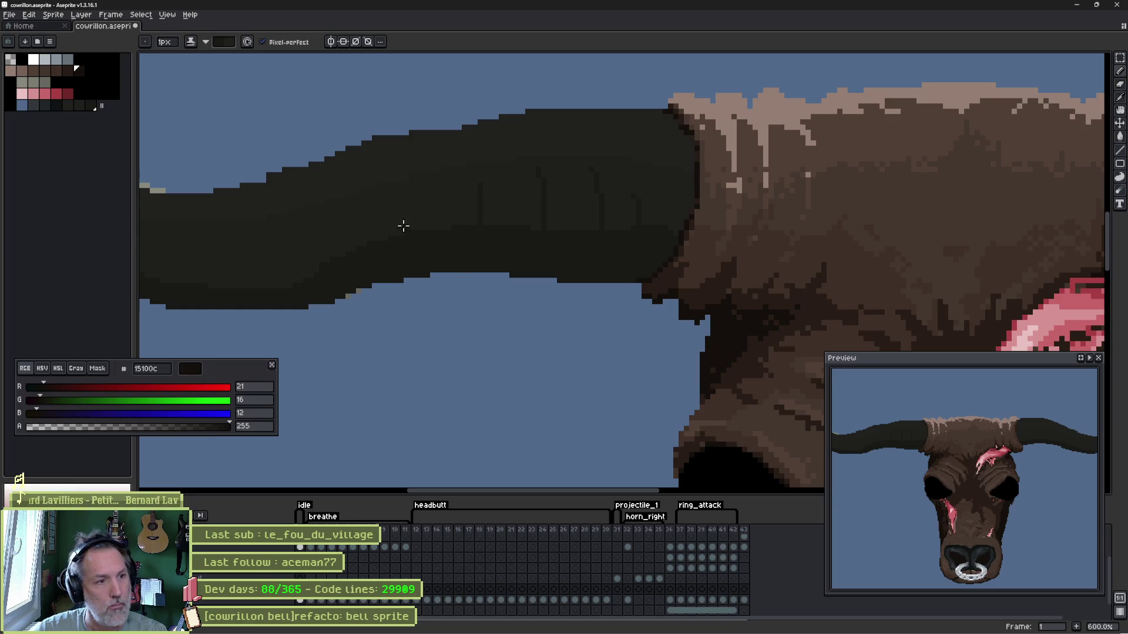
{"action": "left_click_drag", "start_coordinate": [302, 250], "coordinate": [396, 255]}
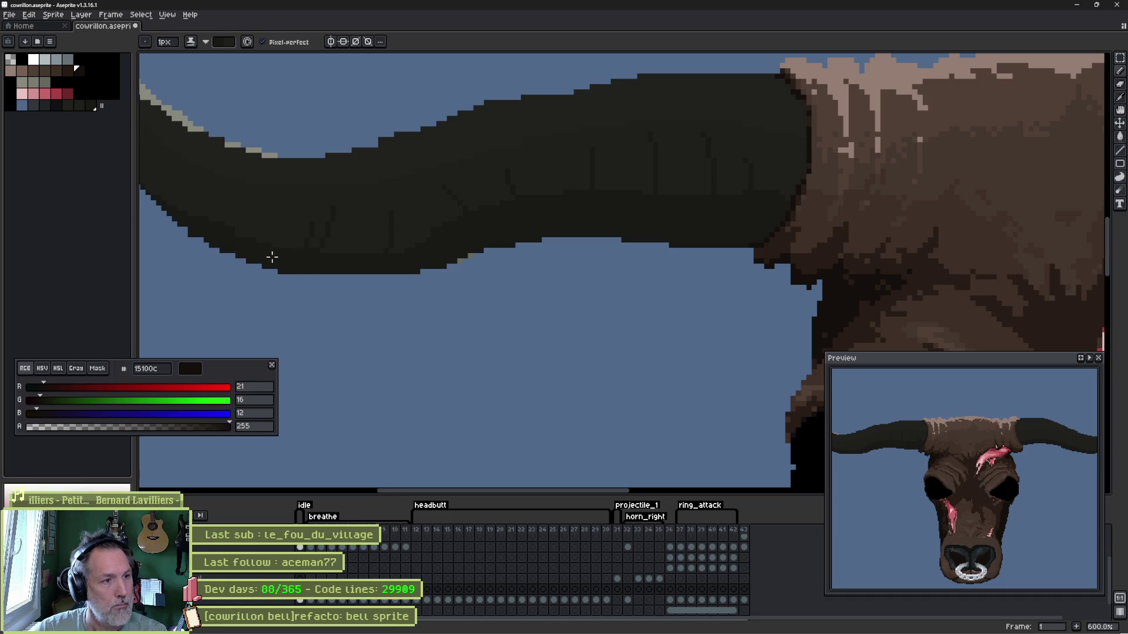
{"action": "left_click", "coordinate": [361, 170], "text": "alt"}
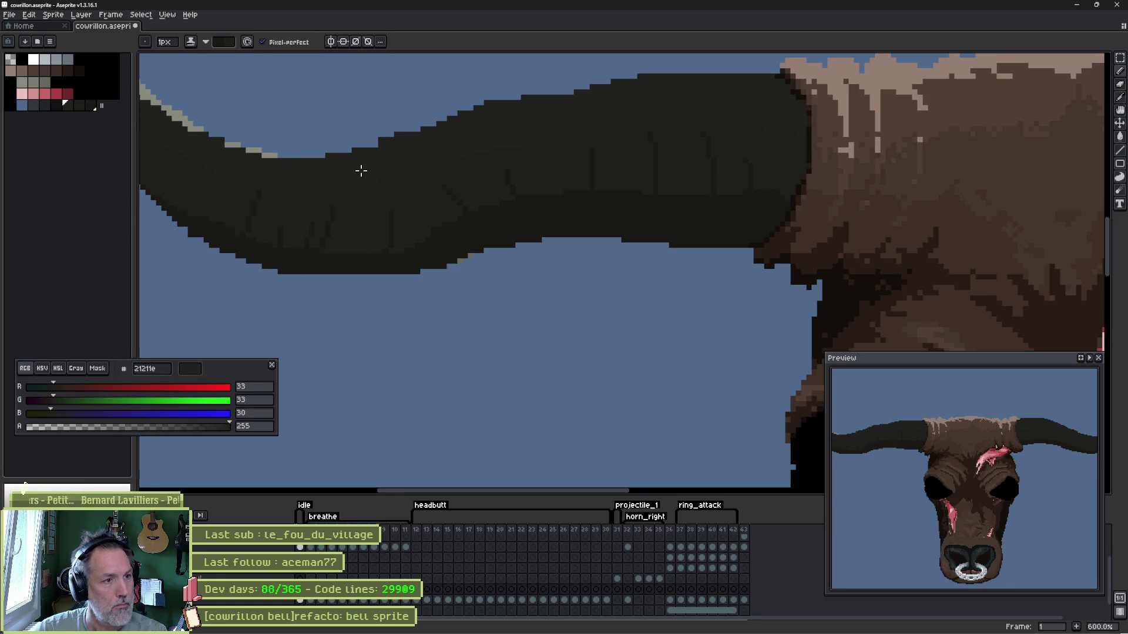
{"action": "left_click", "coordinate": [362, 220], "text": "alt"}
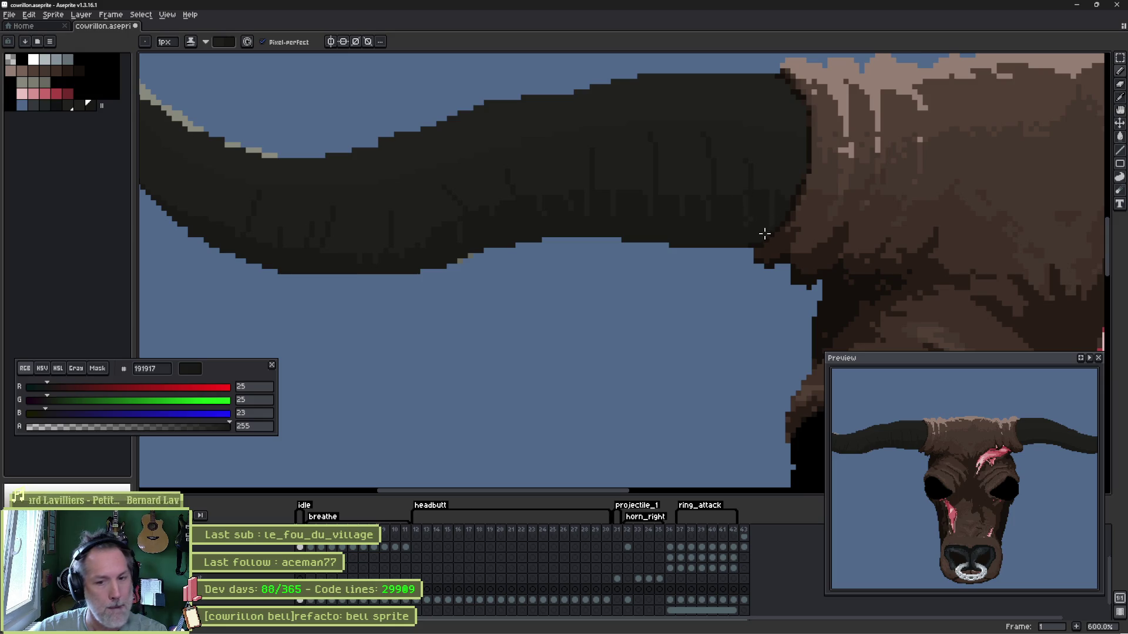
{"action": "scroll", "coordinate": [531, 212], "scroll_direction": "up", "scroll_amount": 2}
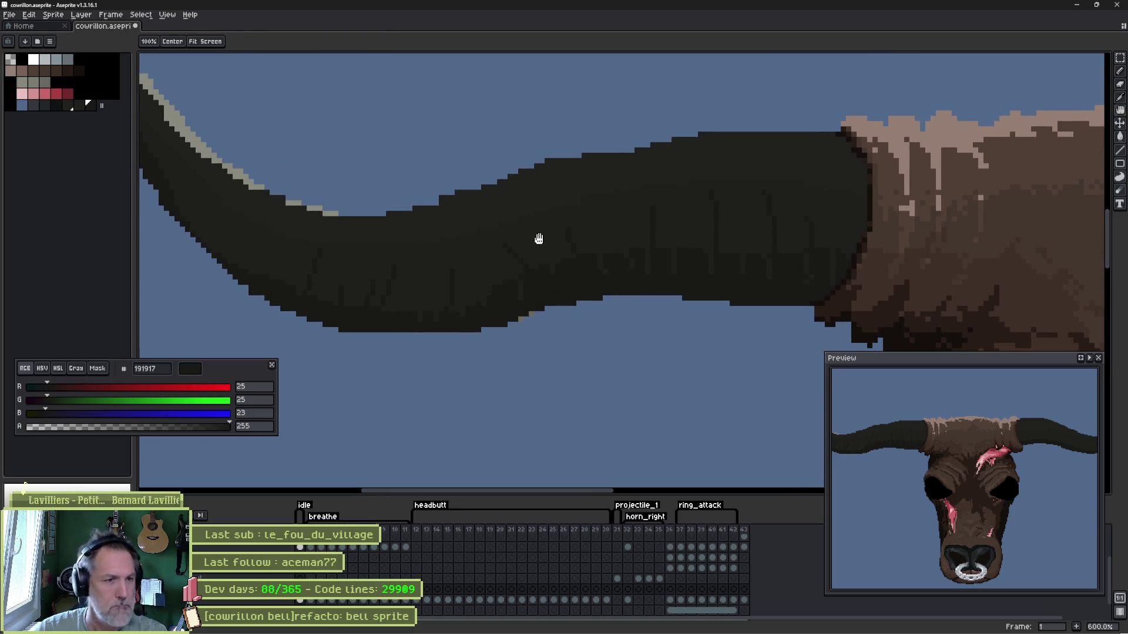
- Sample the 1e1e1b shade from the horn and add a dark texture pixel on its top edge
{"action": "left_click", "coordinate": [537, 196], "text": "alt"}
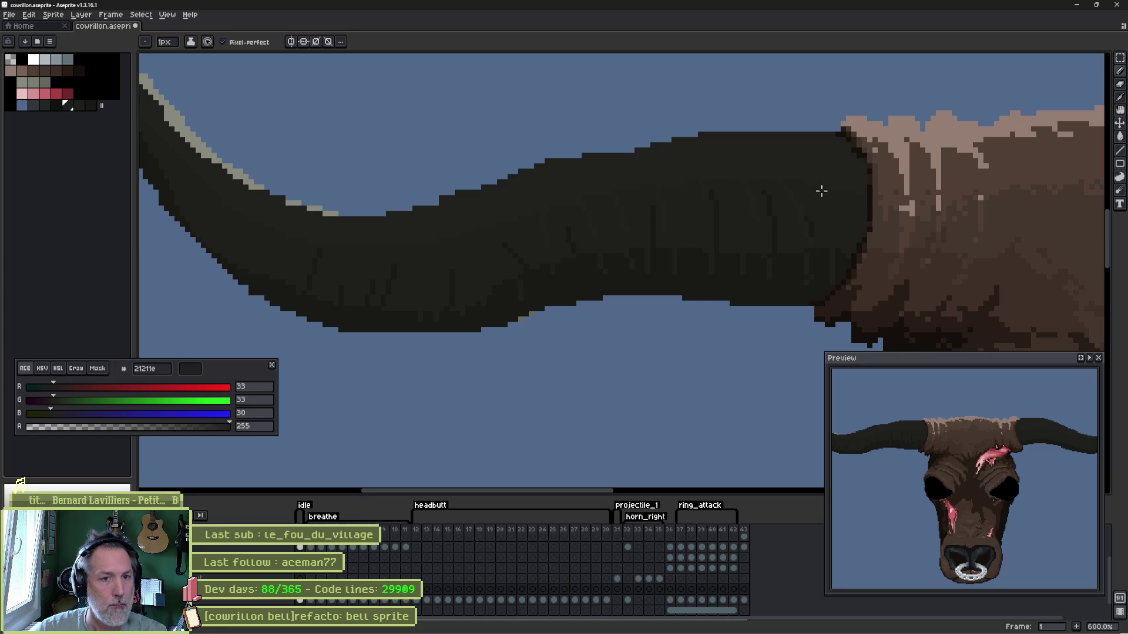
{"action": "left_click", "coordinate": [669, 193], "text": "alt"}
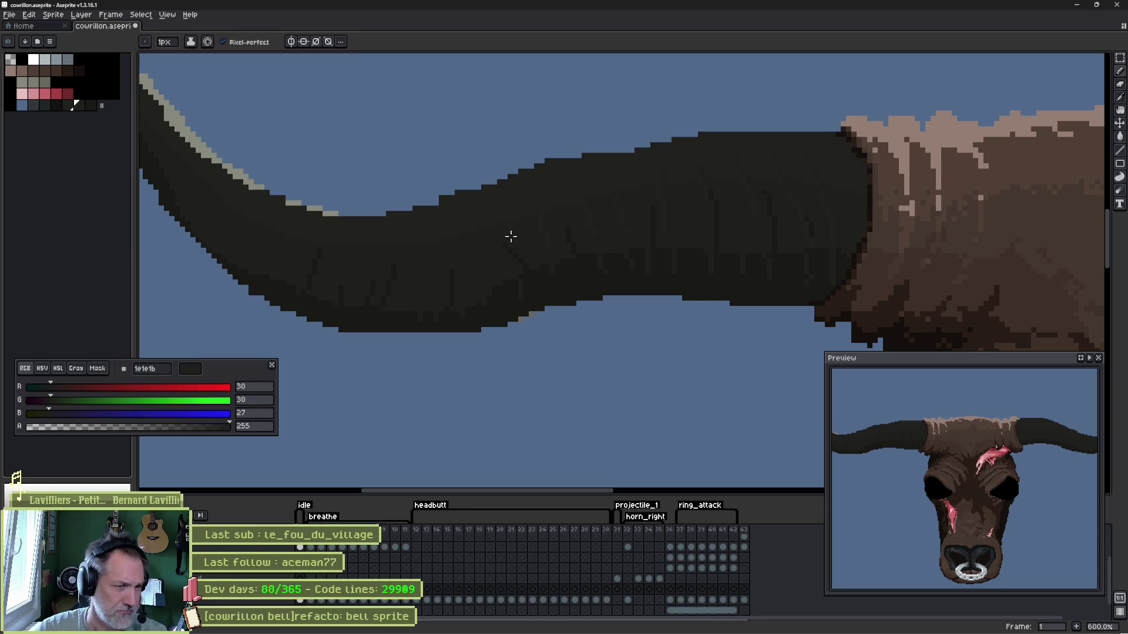
{"action": "key", "text": "alt"}
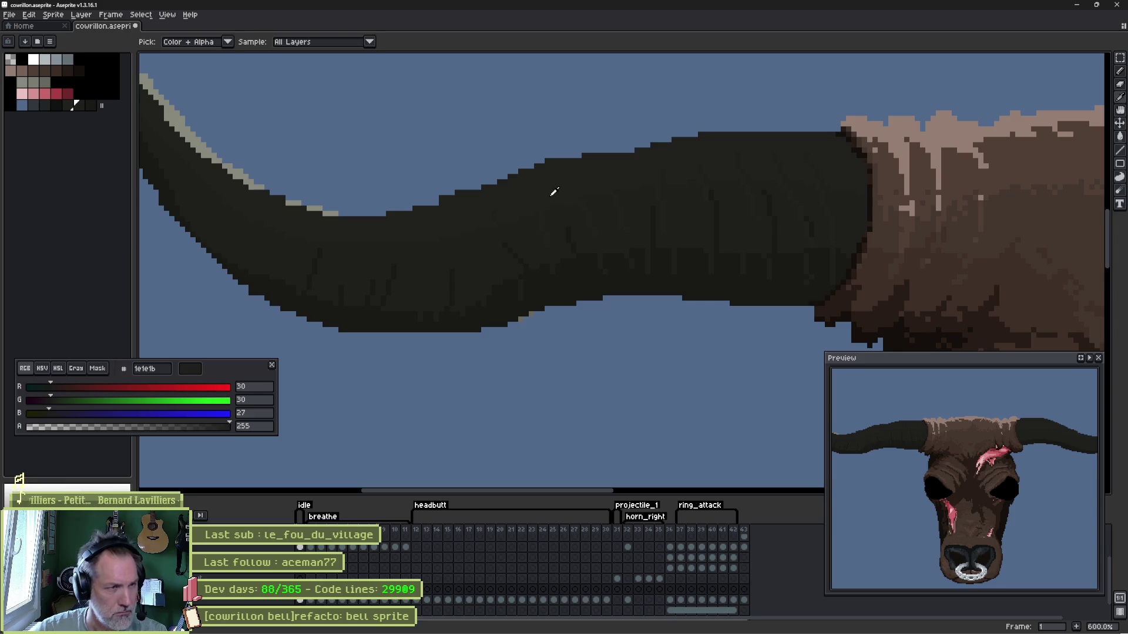
{"action": "left_click", "coordinate": [554, 209], "text": "alt"}
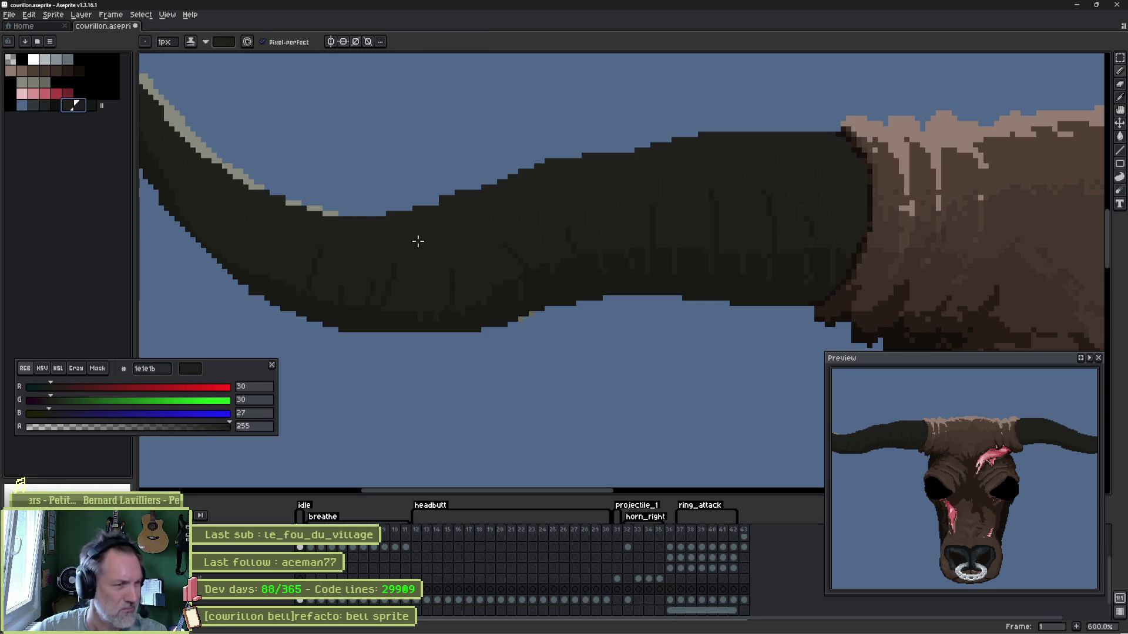
{"action": "left_click", "coordinate": [442, 205]}
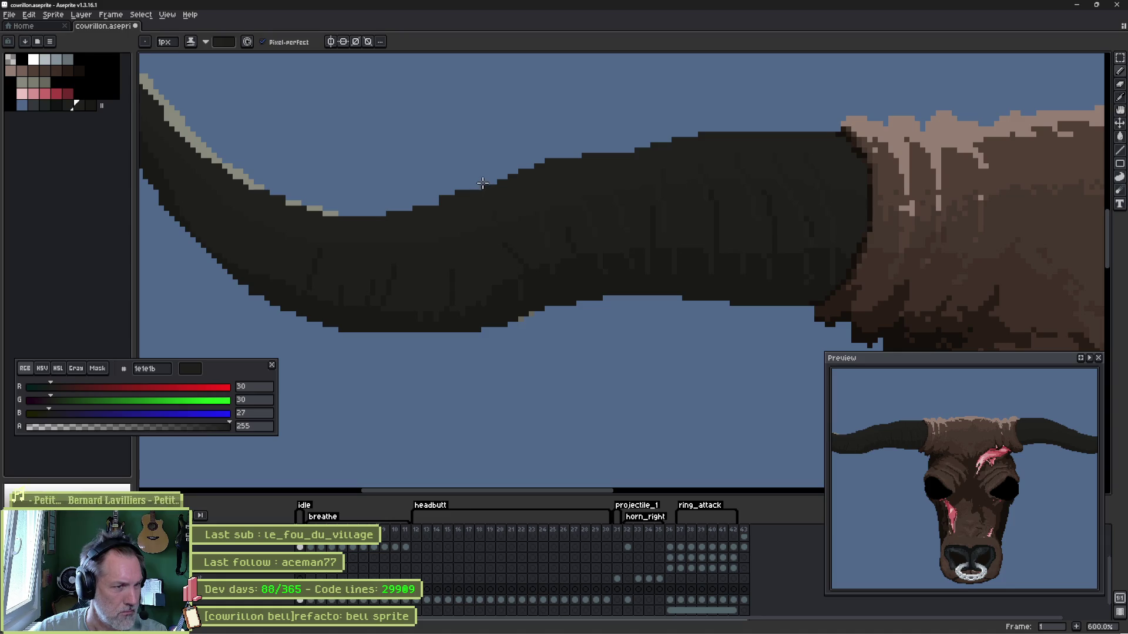
{"action": "scroll", "coordinate": [481, 183], "scroll_direction": "up", "scroll_amount": 4}
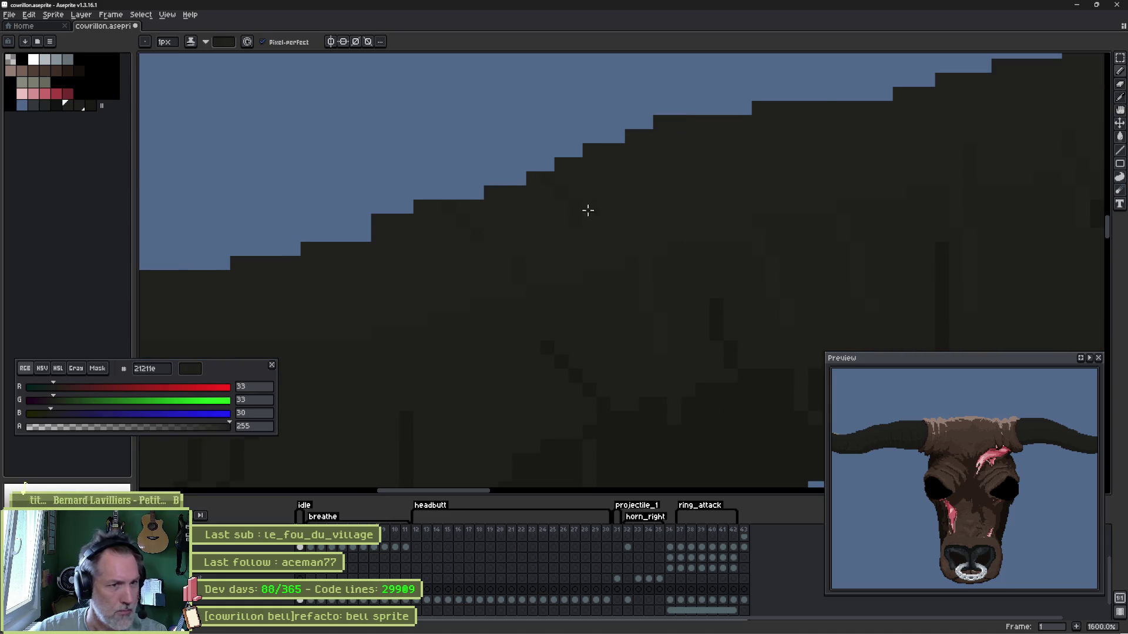
- Pan along the left horn and eyedrop the lighter 2e2e2a shade to paint with next
{"action": "left_click_drag", "start_coordinate": [781, 181], "coordinate": [720, 241]}
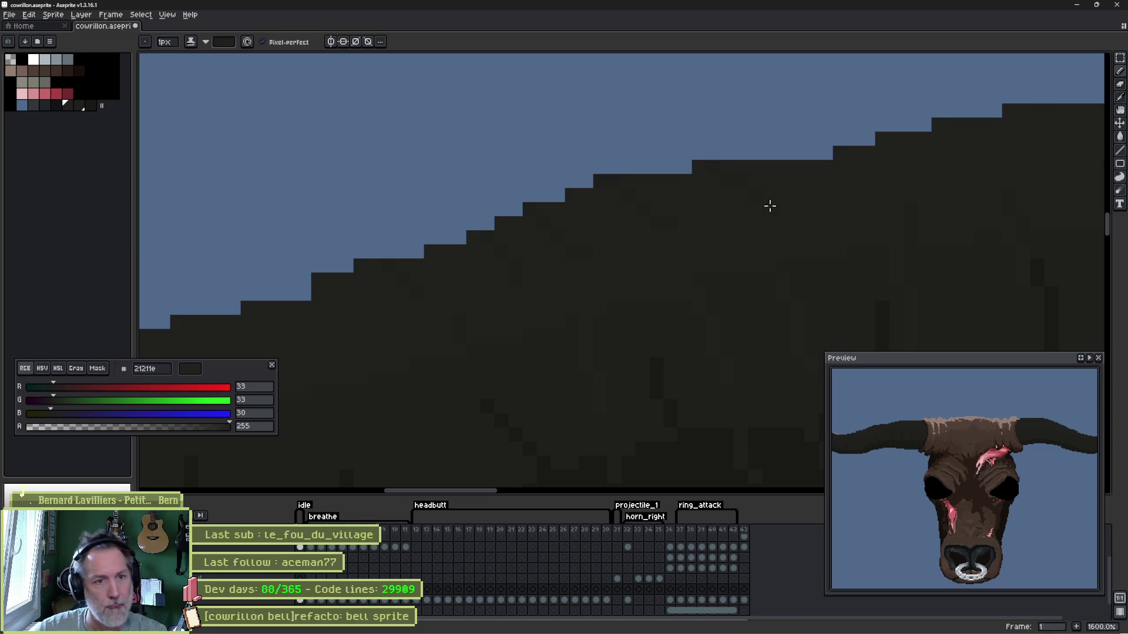
{"action": "left_click_drag", "start_coordinate": [890, 209], "coordinate": [714, 247]}
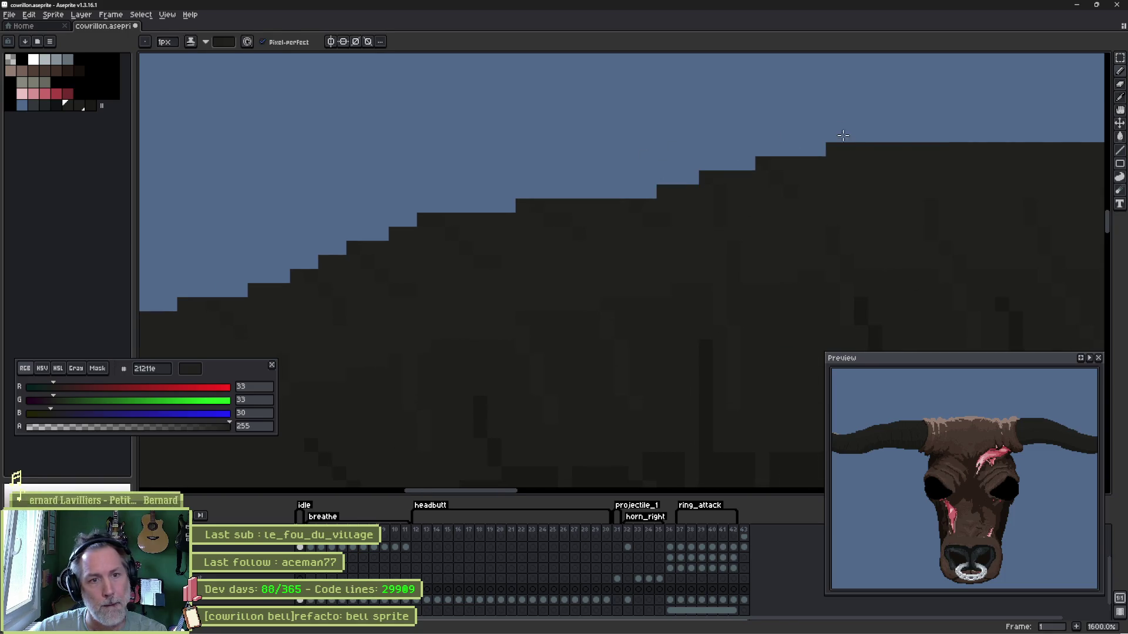
{"action": "left_click_drag", "start_coordinate": [957, 202], "coordinate": [640, 152]}
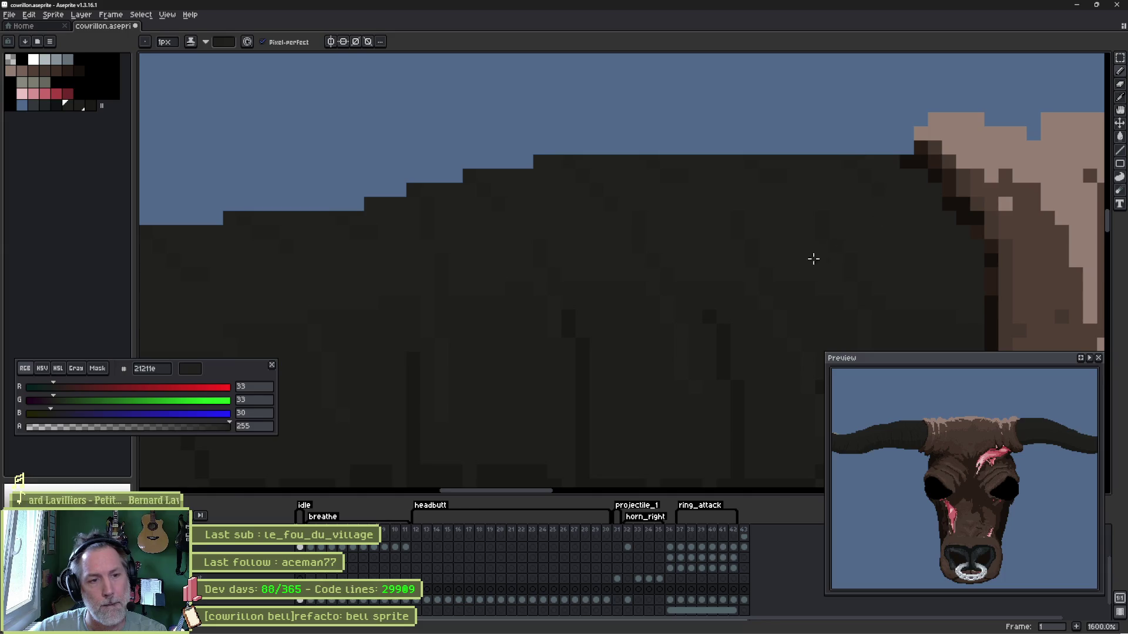
{"action": "mouse_move", "coordinate": [650, 389]}
{"action": "left_mouse_down"}
{"action": "mouse_move", "coordinate": [685, 184]}
{"action": "mouse_move", "coordinate": [676, 238]}
{"action": "mouse_move", "coordinate": [707, 281]}
{"action": "left_mouse_up"}
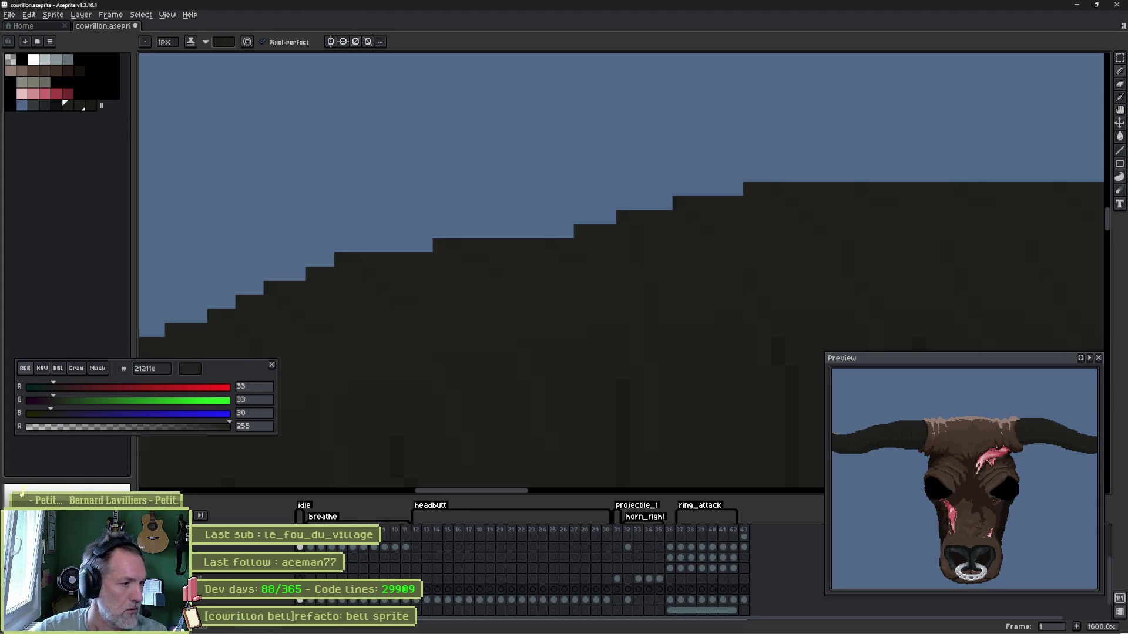
{"action": "left_click", "coordinate": [370, 250], "text": "alt"}
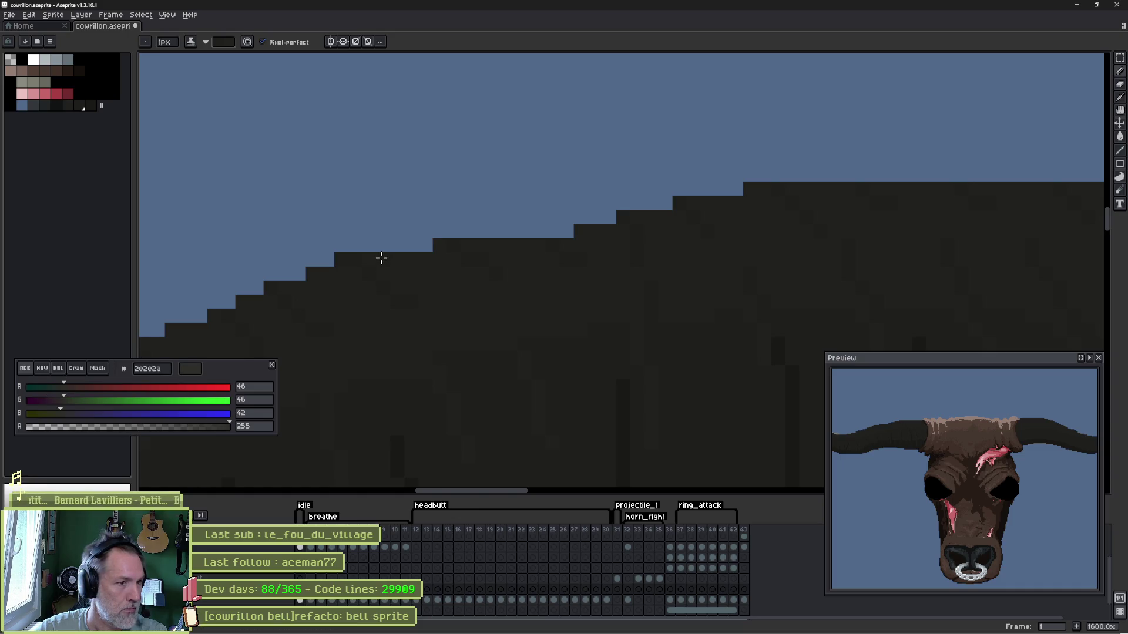
{"action": "key", "text": "e"}
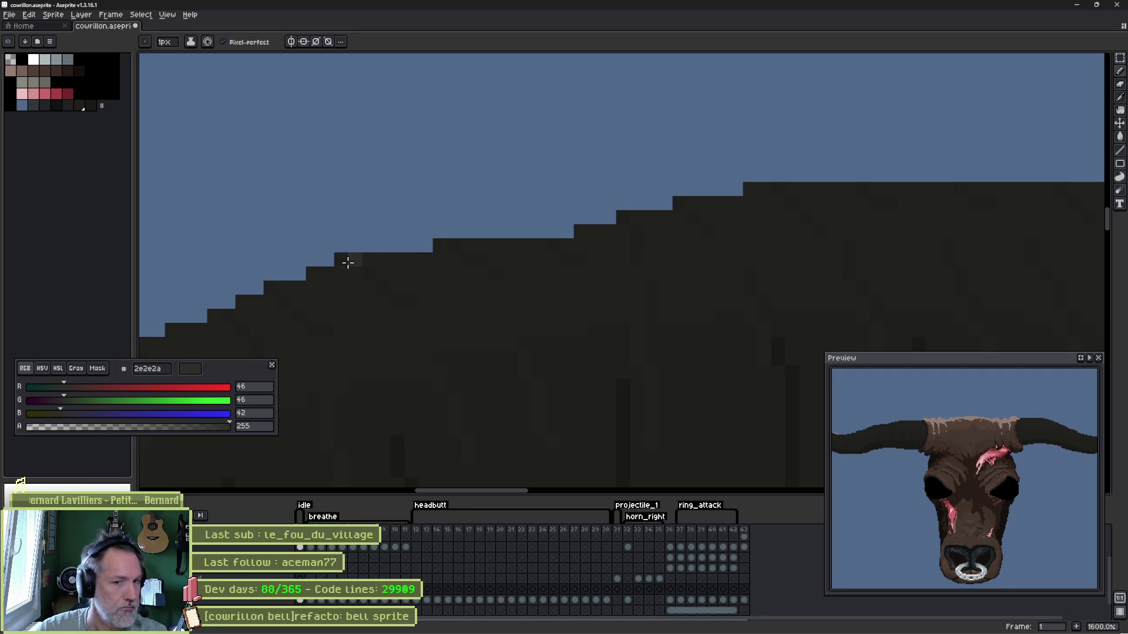
{"action": "scroll", "coordinate": [347, 262], "scroll_direction": "down", "scroll_amount": 1}
{"action": "scroll", "coordinate": [514, 267], "scroll_direction": "down", "scroll_amount": 1}
{"action": "scroll", "coordinate": [471, 297], "scroll_direction": "down", "scroll_amount": 1}
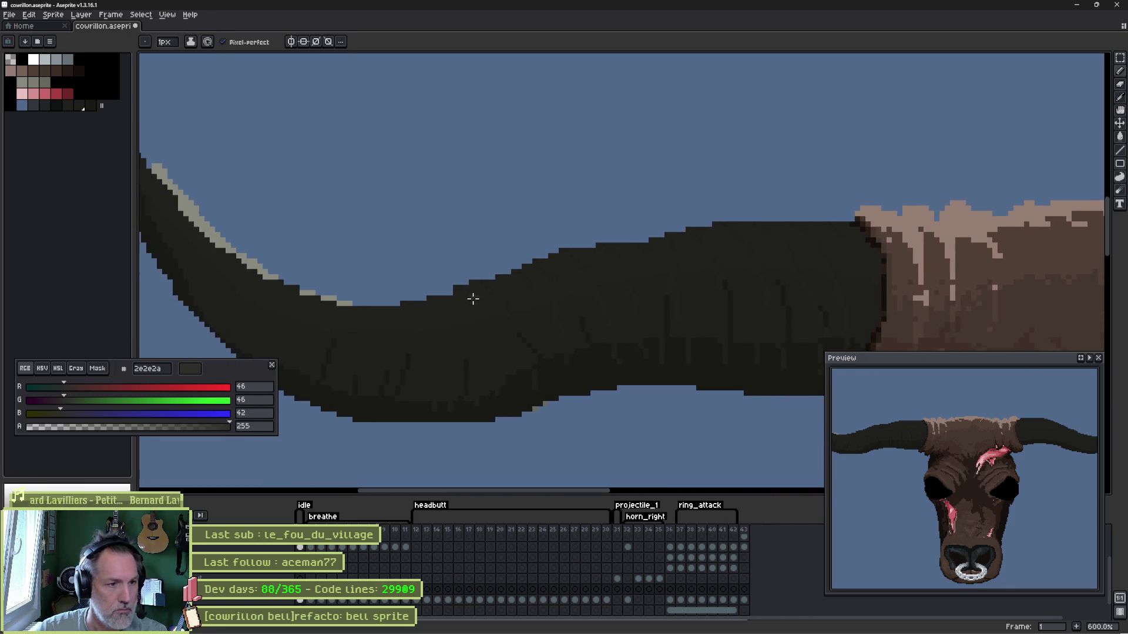
- Shade along the horn's upper edge with the darkest horn tone and a larger brush
{"action": "left_click", "coordinate": [346, 314], "text": "alt"}
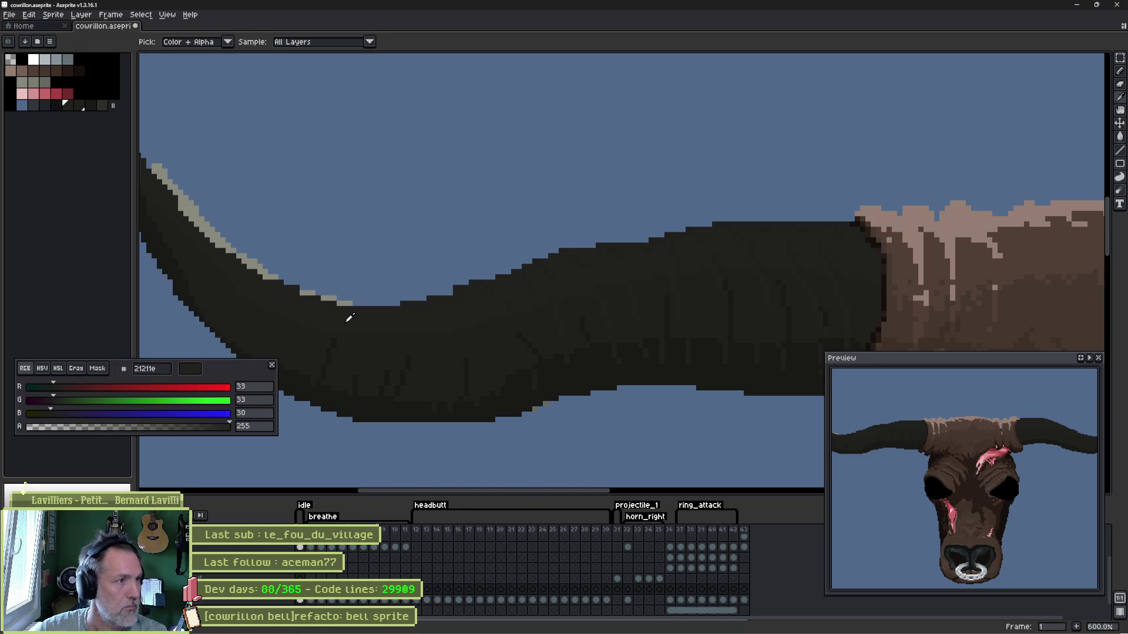
{"action": "left_click", "coordinate": [100, 105]}
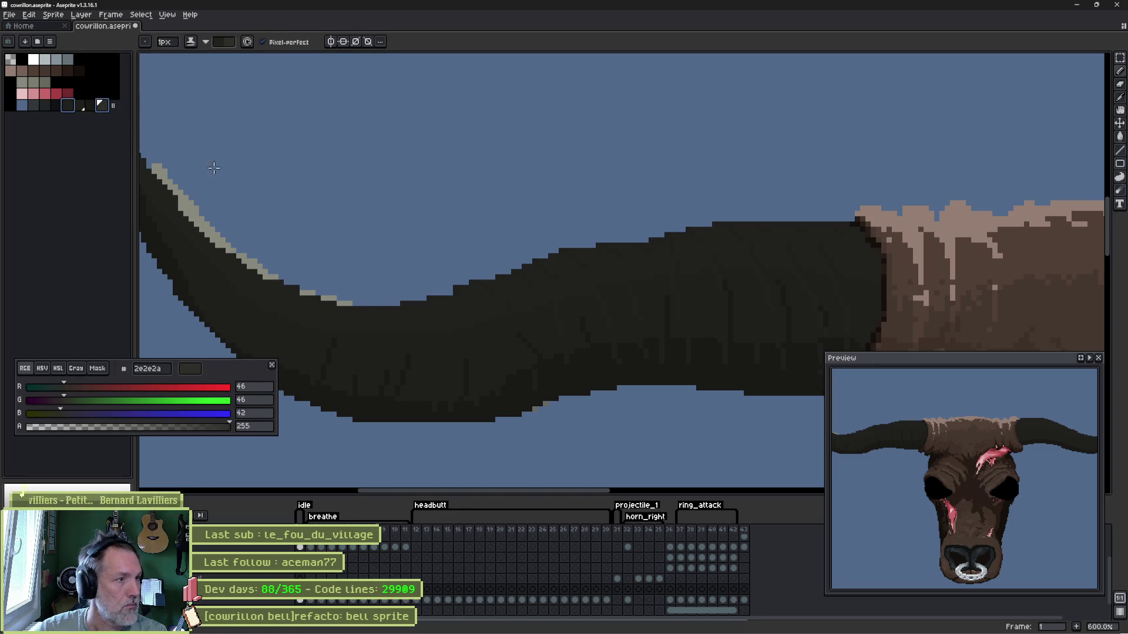
{"action": "key", "text": "plus"}
{"action": "key", "text": "plus"}
{"action": "left_click", "coordinate": [369, 303], "text": "alt"}
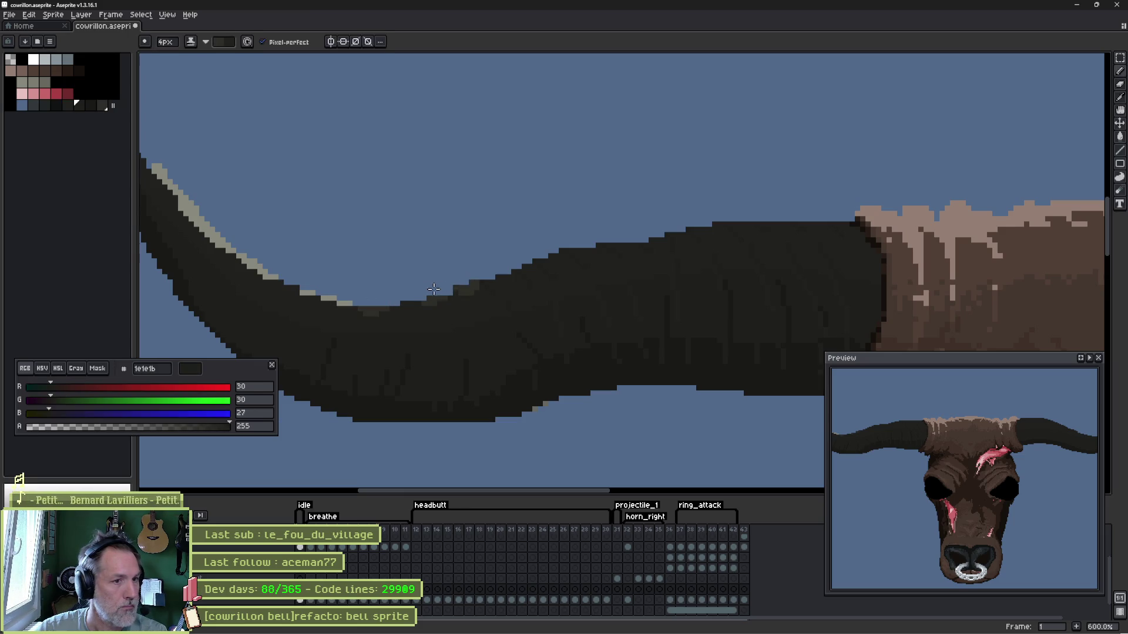
{"action": "left_click_drag", "start_coordinate": [656, 230], "coordinate": [870, 238]}
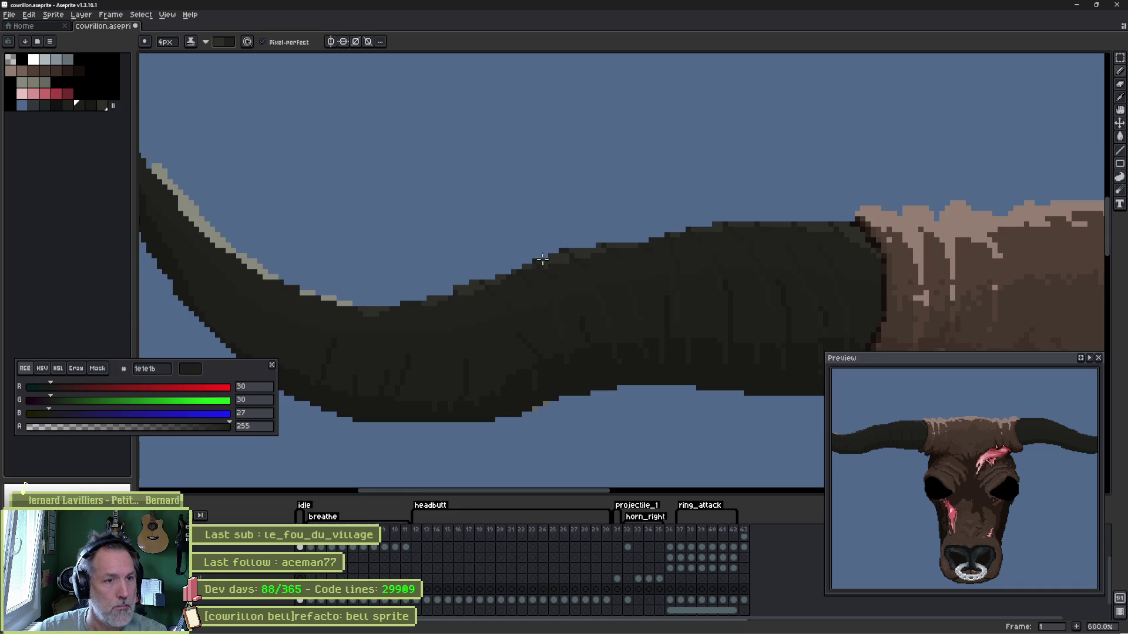
- Pan along the horn from tip to base to continue the shading near the head
{"action": "left_click_drag", "start_coordinate": [256, 255], "coordinate": [554, 294]}
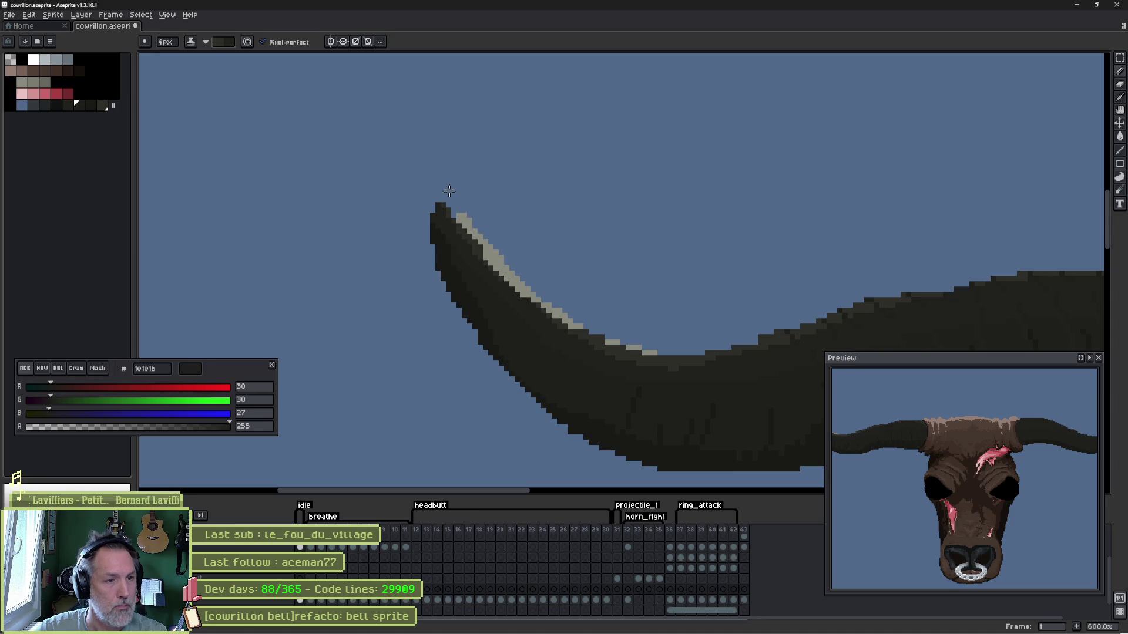
{"action": "left_click_drag", "start_coordinate": [960, 262], "coordinate": [531, 215]}
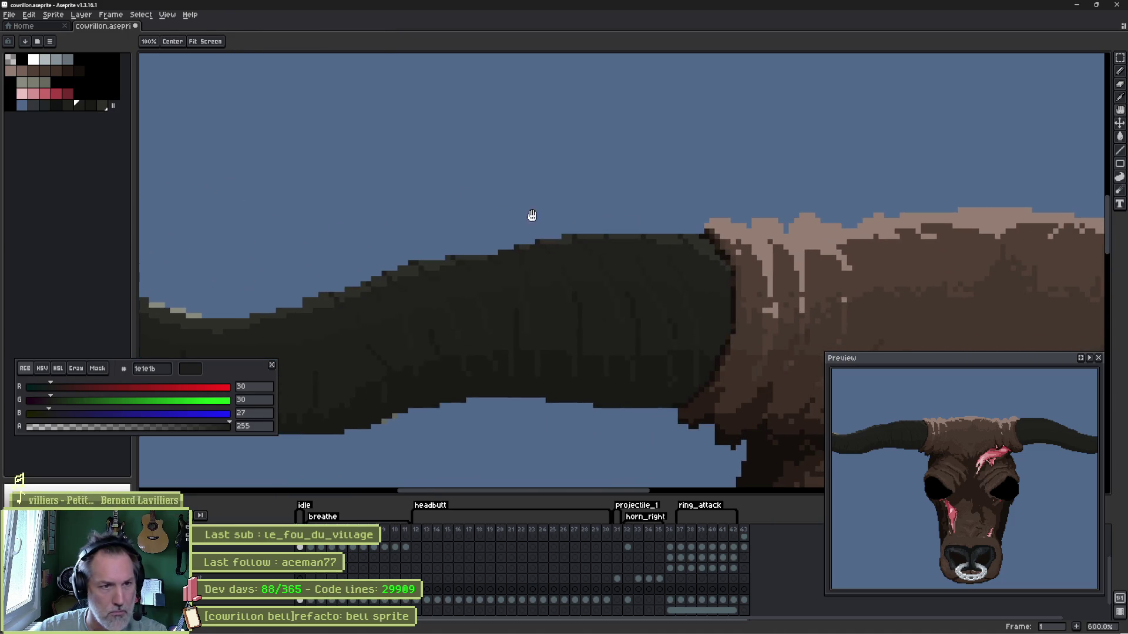
{"action": "key", "text": "space"}
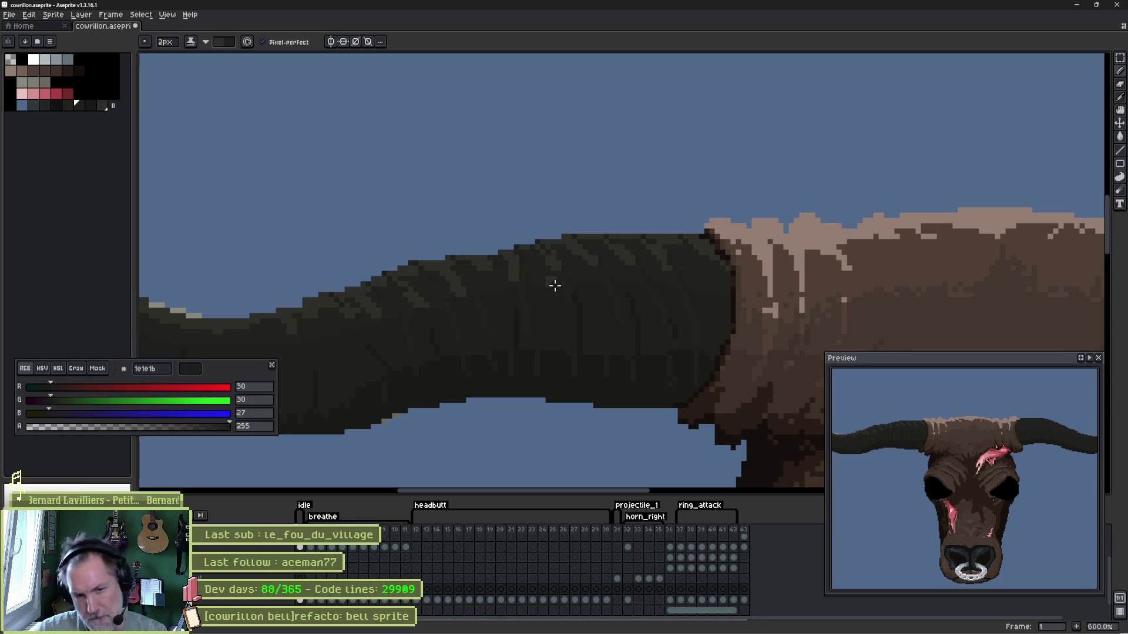
{"action": "left_click_drag", "start_coordinate": [534, 295], "coordinate": [685, 320]}
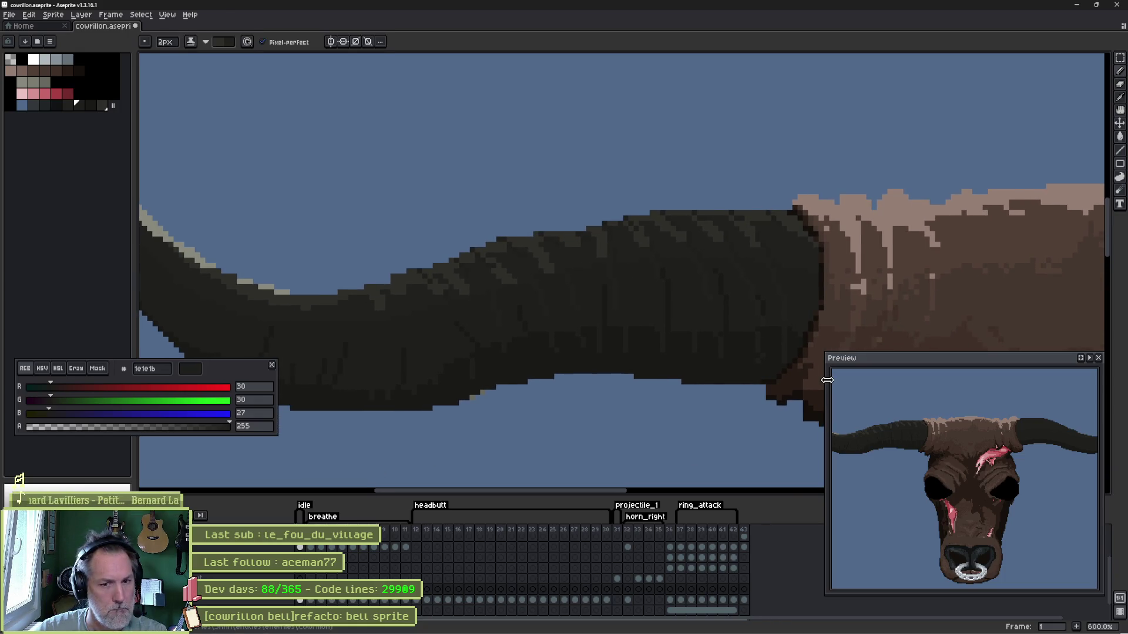
{"action": "scroll", "coordinate": [546, 289], "scroll_direction": "up", "scroll_amount": 1}
{"action": "scroll", "coordinate": [546, 289], "scroll_direction": "up", "scroll_amount": 2}
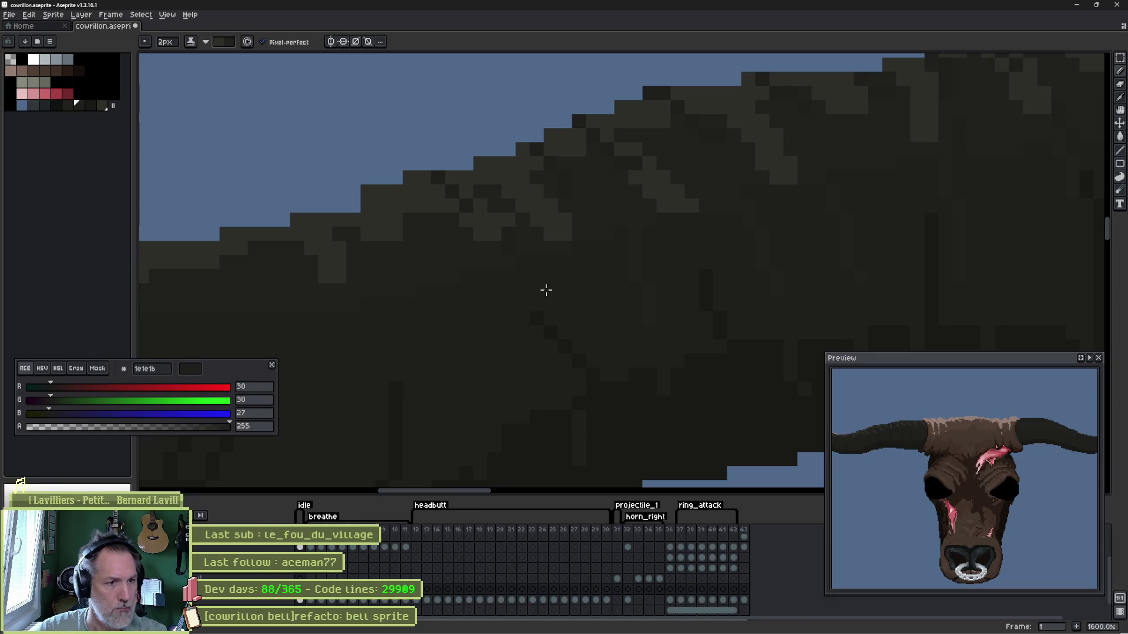
- Paint 1px lighter diagonal ridge strokes across the horn, alternating the 2e2e2a and 1e1e1b shades
{"action": "key", "text": "minus"}
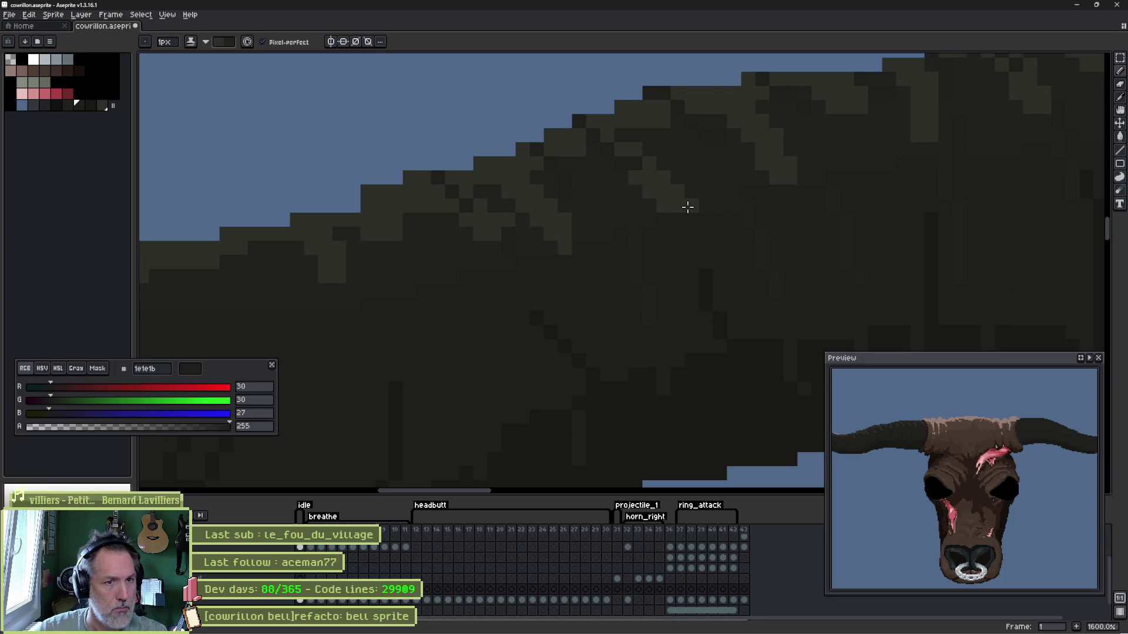
{"action": "left_click", "coordinate": [683, 187], "text": "alt"}
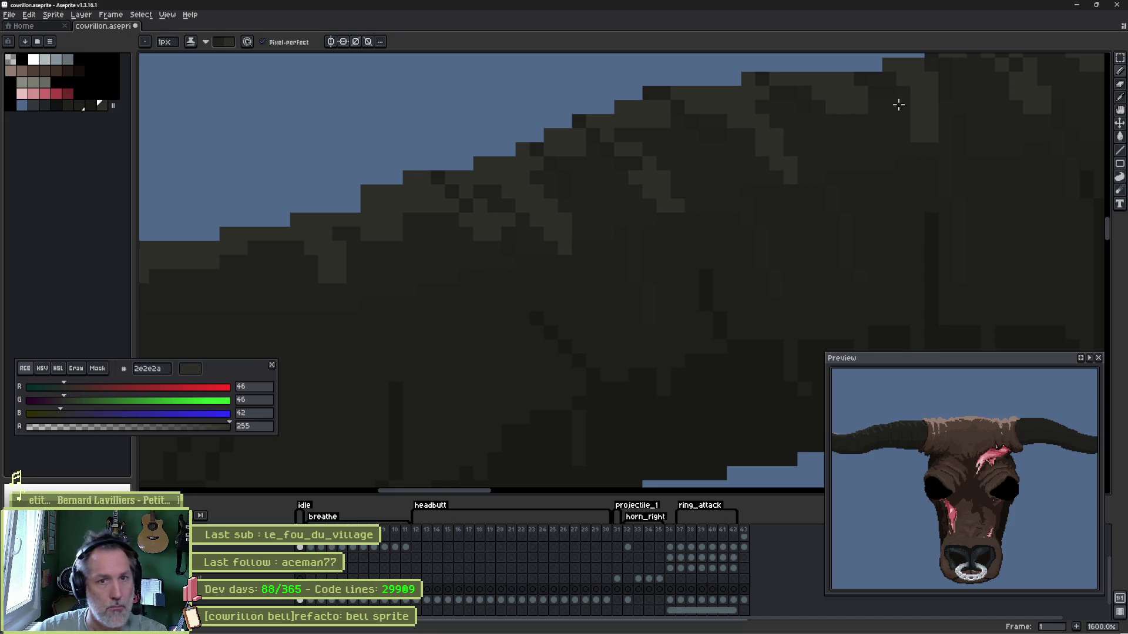
{"action": "left_click", "coordinate": [870, 106], "text": "alt"}
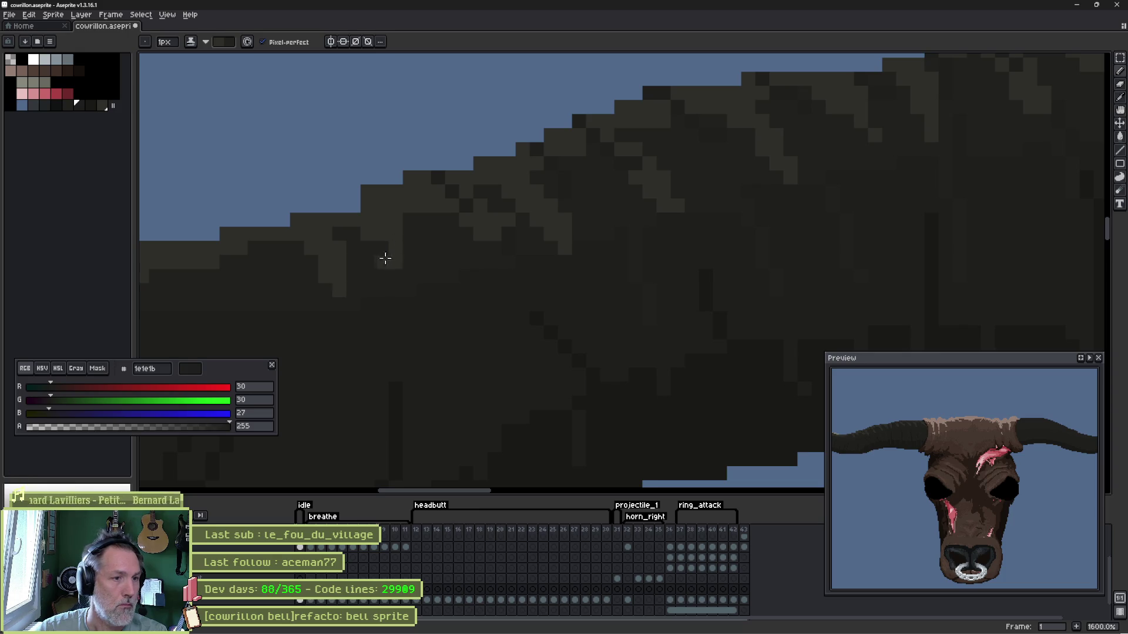
{"action": "left_click_drag", "start_coordinate": [385, 257], "coordinate": [642, 234]}
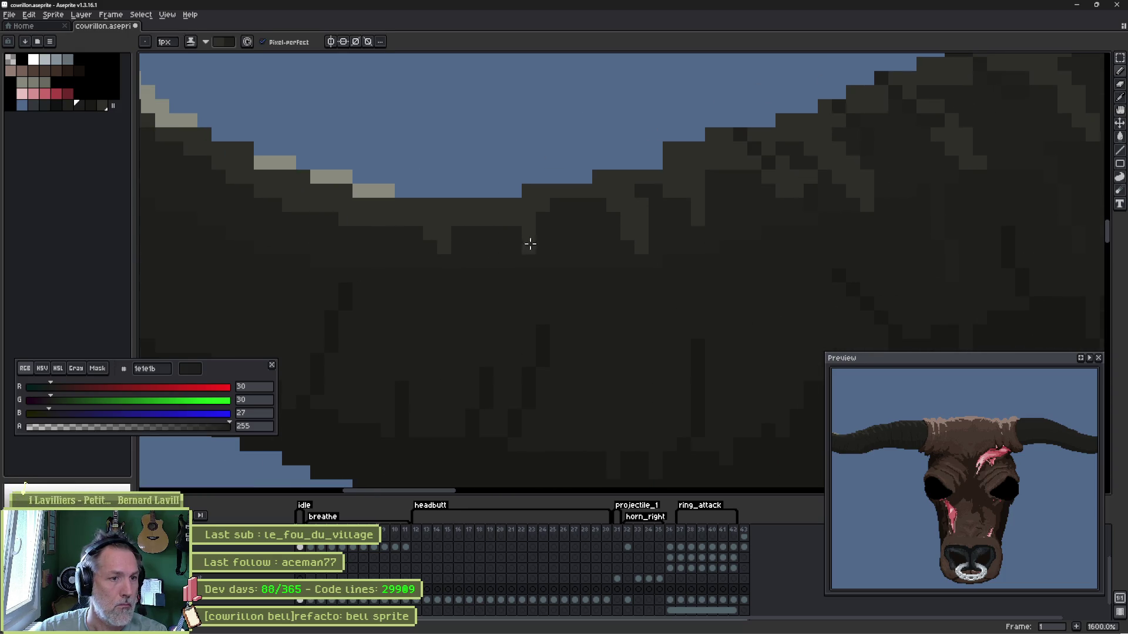
{"action": "scroll", "coordinate": [479, 255], "scroll_direction": "left", "scroll_amount": 5}
{"action": "left_click_drag", "start_coordinate": [446, 202], "coordinate": [312, 126]}
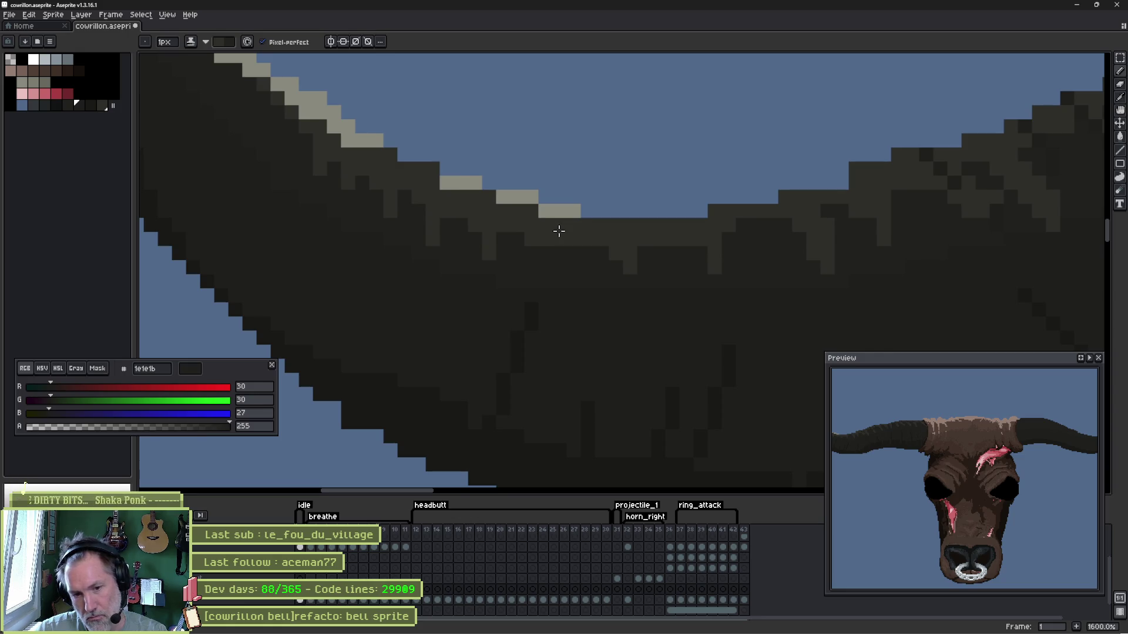
{"action": "scroll", "coordinate": [559, 230], "scroll_direction": "down", "scroll_amount": 2}
{"action": "scroll", "coordinate": [558, 231], "scroll_direction": "down", "scroll_amount": 2}
{"action": "scroll", "coordinate": [559, 231], "scroll_direction": "down", "scroll_amount": 3}
{"action": "left_click_drag", "start_coordinate": [725, 270], "coordinate": [540, 187]}
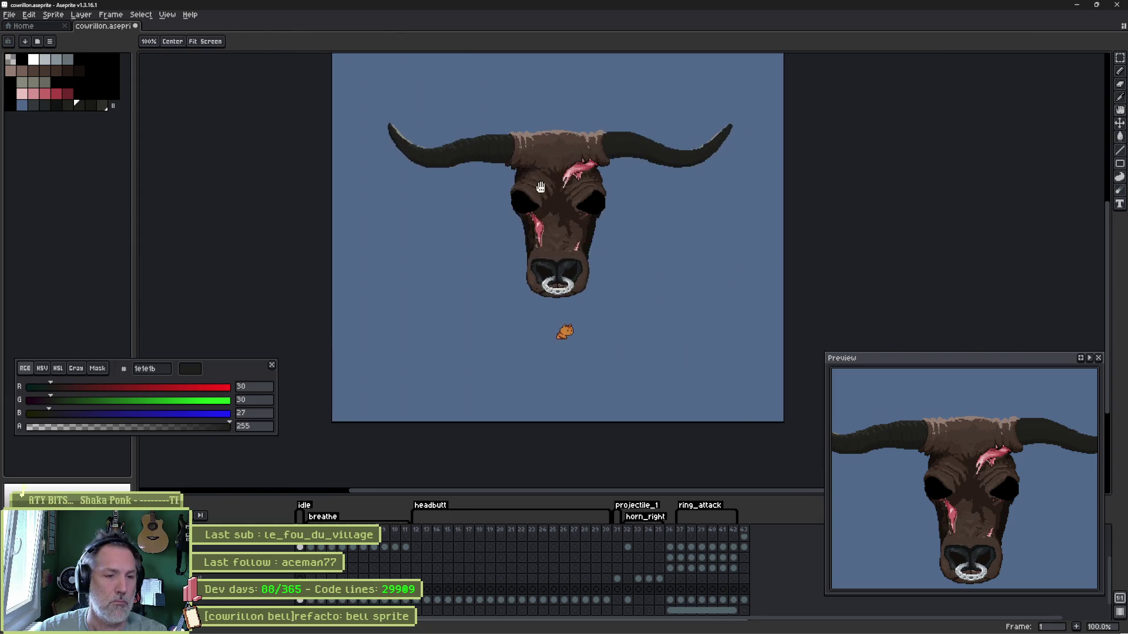
{"action": "scroll", "coordinate": [540, 186], "scroll_direction": "up", "scroll_amount": 4}
{"action": "scroll", "coordinate": [563, 193], "scroll_direction": "up", "scroll_amount": 2}
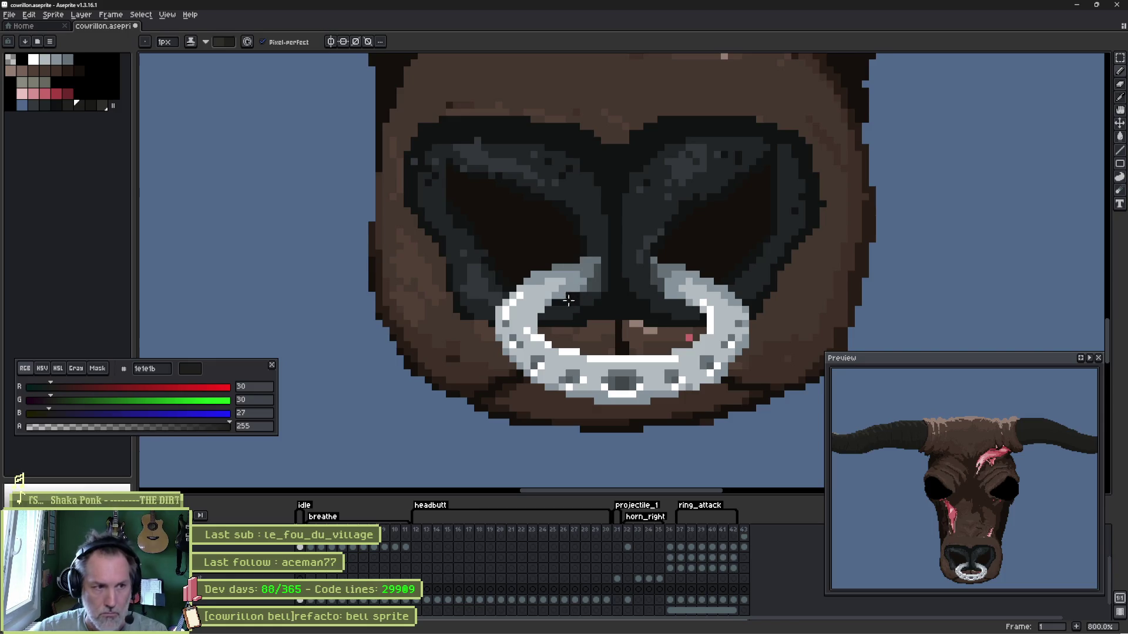
- Lasso the lower snout area and move it upward
{"action": "key", "text": "m"}
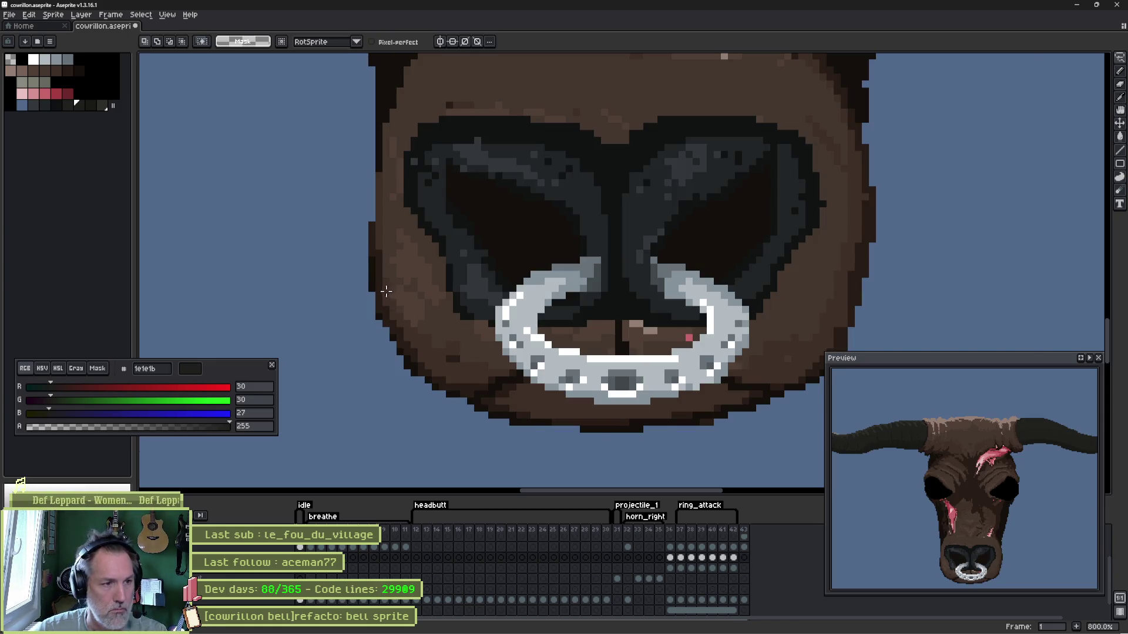
{"action": "mouse_move", "coordinate": [350, 239]}
{"action": "left_mouse_down"}
{"action": "mouse_move", "coordinate": [524, 335]}
{"action": "mouse_move", "coordinate": [736, 338]}
{"action": "mouse_move", "coordinate": [824, 239]}
{"action": "mouse_move", "coordinate": [877, 277]}
{"action": "mouse_move", "coordinate": [844, 361]}
{"action": "left_mouse_up"}
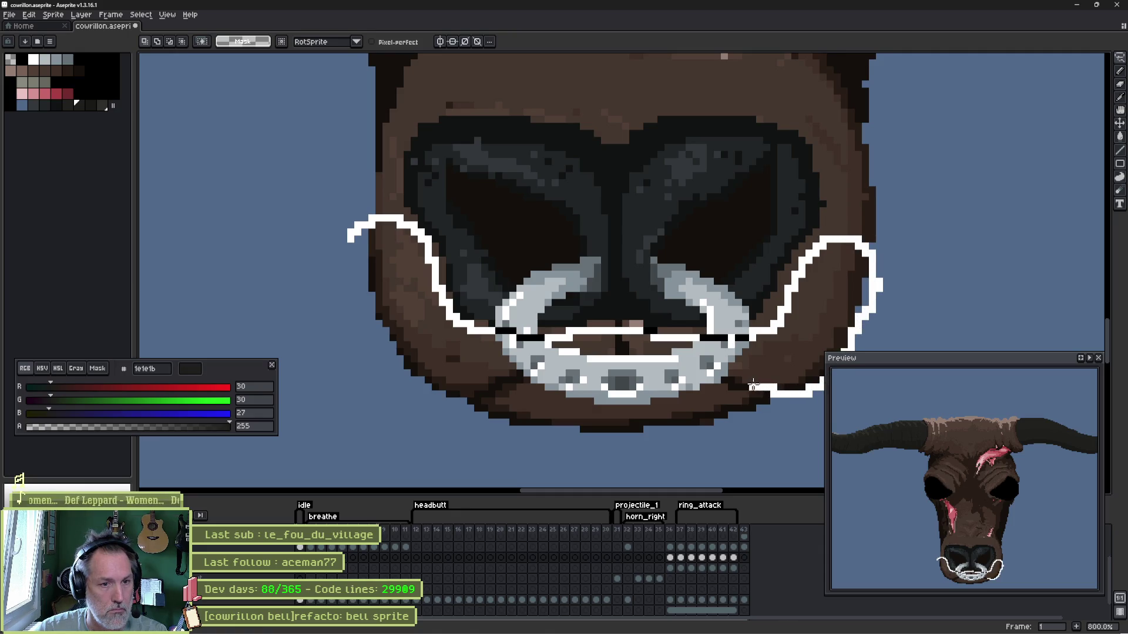
{"action": "mouse_move", "coordinate": [752, 385]}
{"action": "left_mouse_down"}
{"action": "mouse_move", "coordinate": [683, 369]}
{"action": "mouse_move", "coordinate": [532, 370]}
{"action": "mouse_move", "coordinate": [401, 398]}
{"action": "left_mouse_up"}
{"action": "left_click_drag", "start_coordinate": [616, 411], "coordinate": [615, 360]}
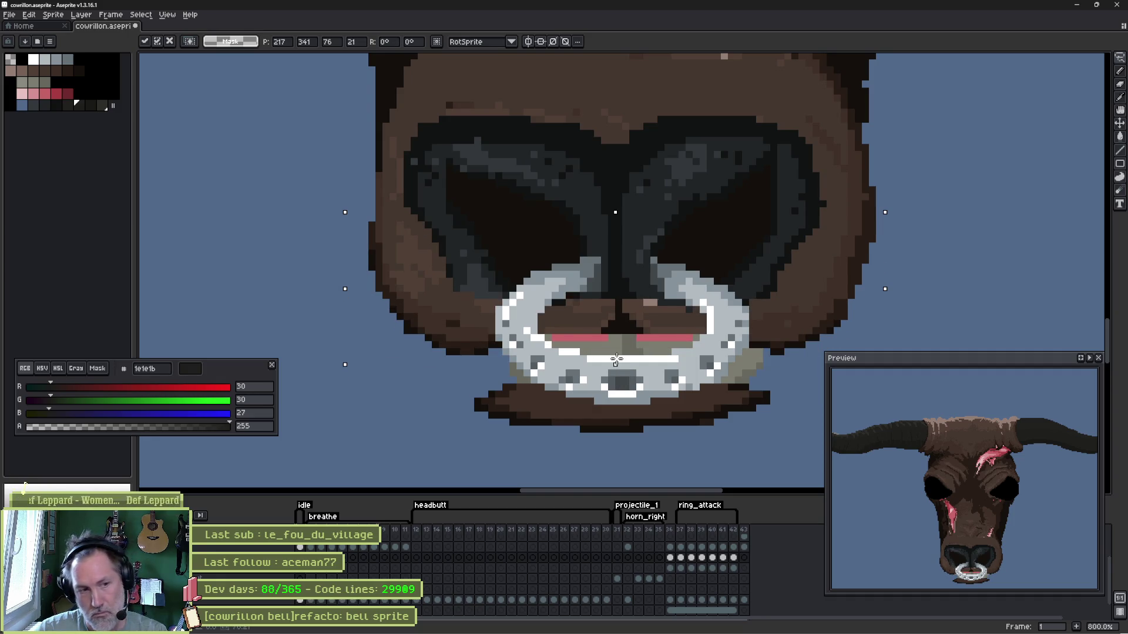
{"action": "key", "text": "b"}
- Draw a dark diagonal jaw line in the muzzle brown and bucket-fill under the nose dark brown
{"action": "left_click", "coordinate": [484, 404], "text": "alt"}
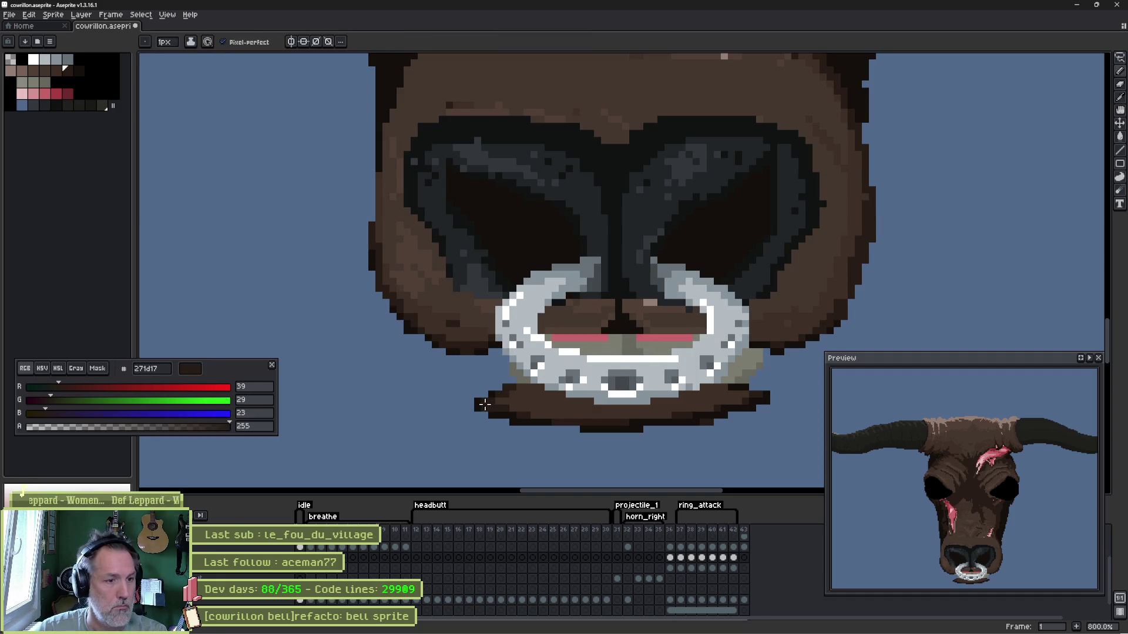
{"action": "left_click_drag", "start_coordinate": [476, 402], "coordinate": [442, 360]}
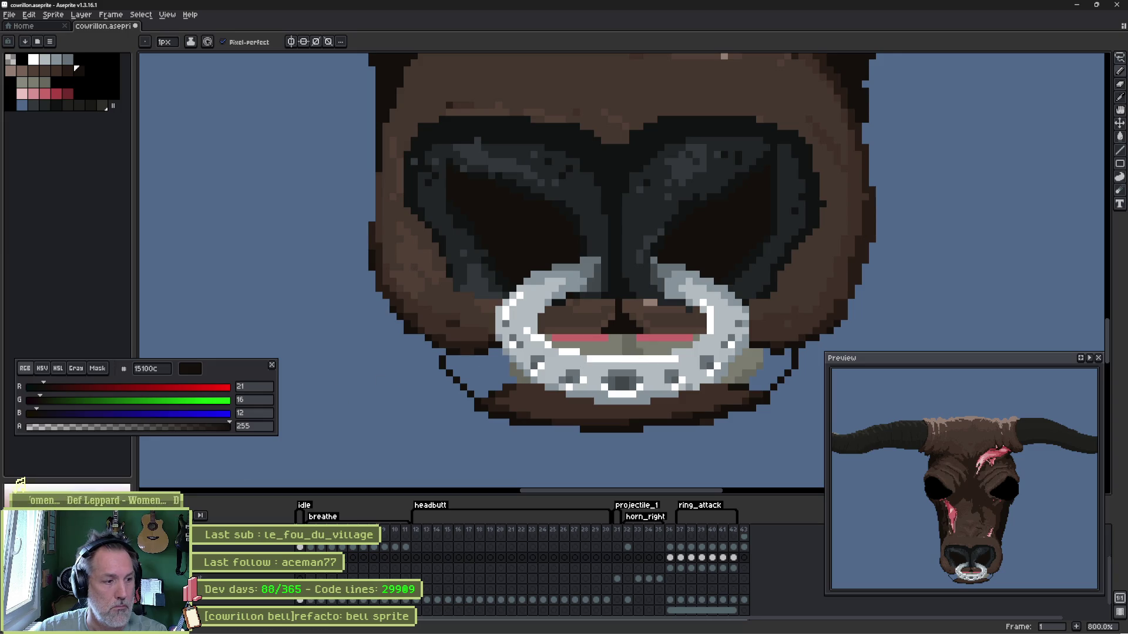
{"action": "key", "text": "g"}
{"action": "left_click", "coordinate": [566, 352]}
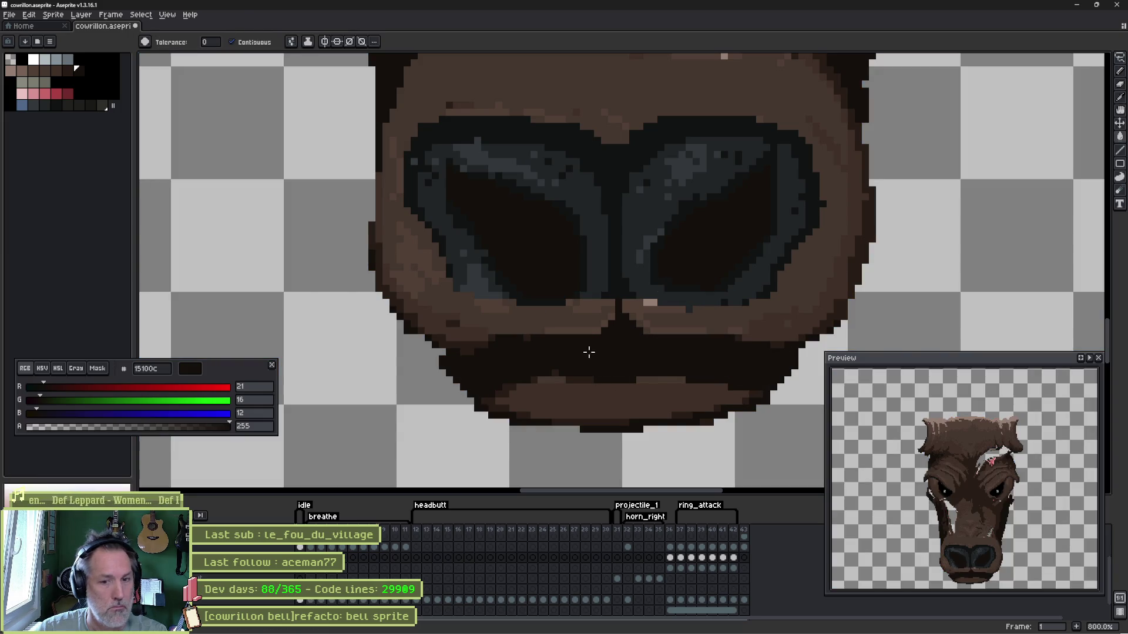
- Paint sampled mid-brown pixels along the muzzle below the nose, sampling lighter and near-black tones
{"action": "key", "text": "b"}
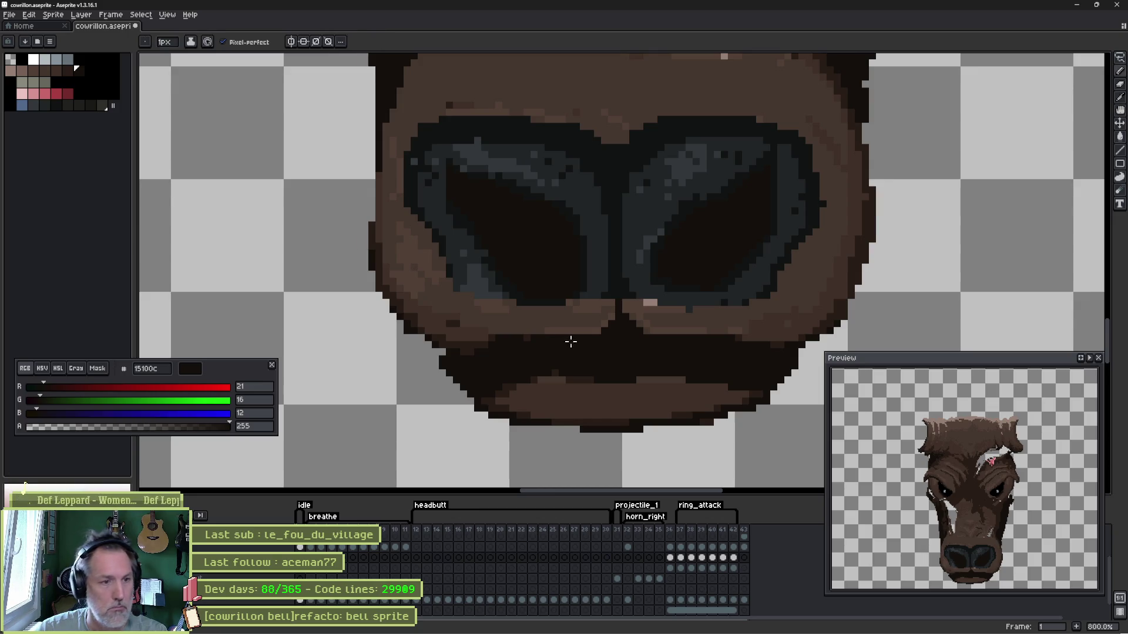
{"action": "left_click", "coordinate": [539, 324], "text": "alt"}
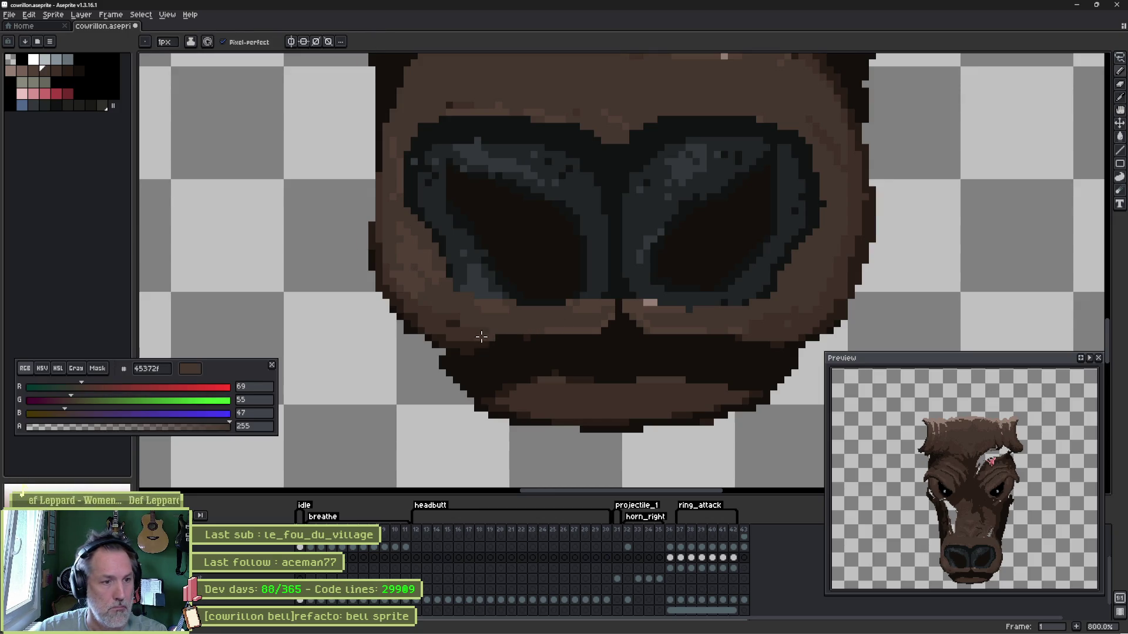
{"action": "left_click_drag", "start_coordinate": [604, 331], "coordinate": [503, 338]}
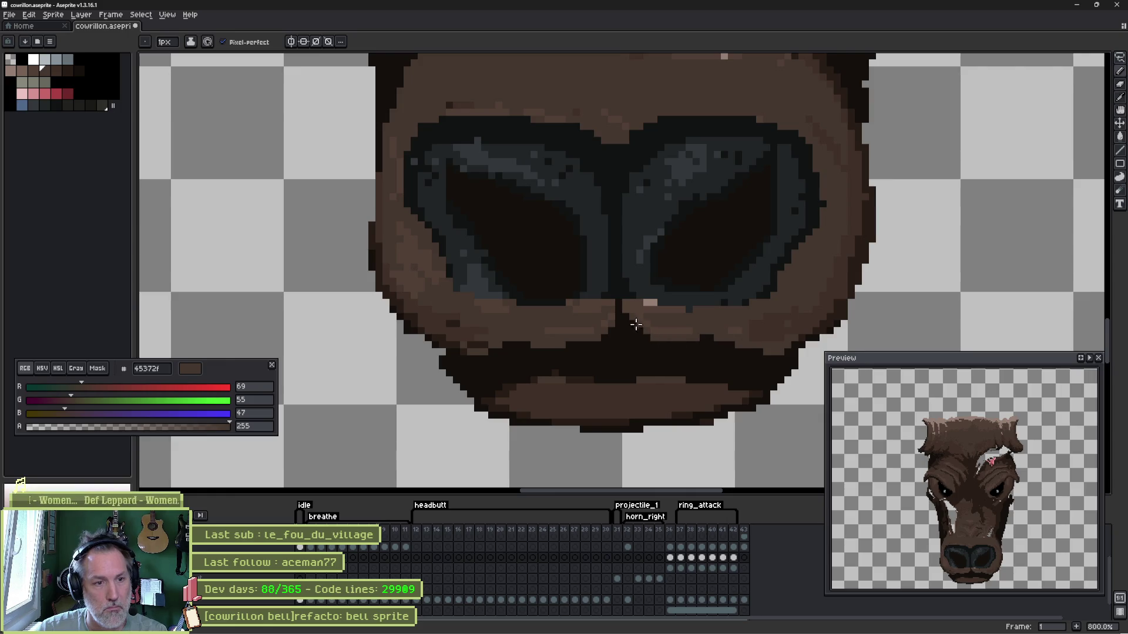
{"action": "left_click", "coordinate": [670, 331], "text": "alt"}
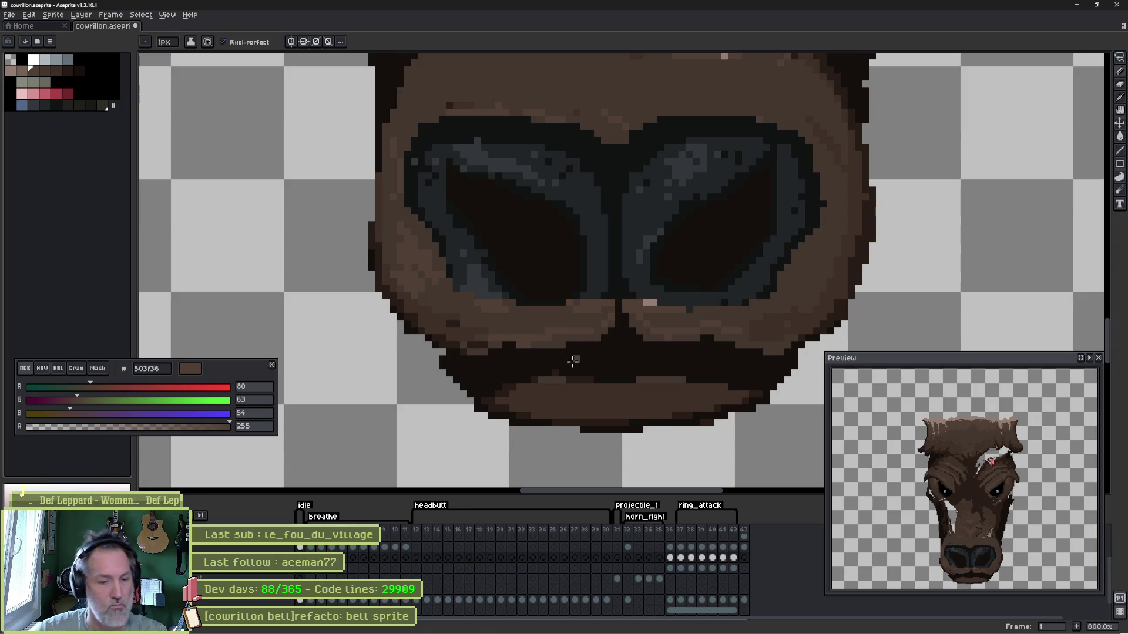
{"action": "left_click", "coordinate": [617, 348], "text": "alt"}
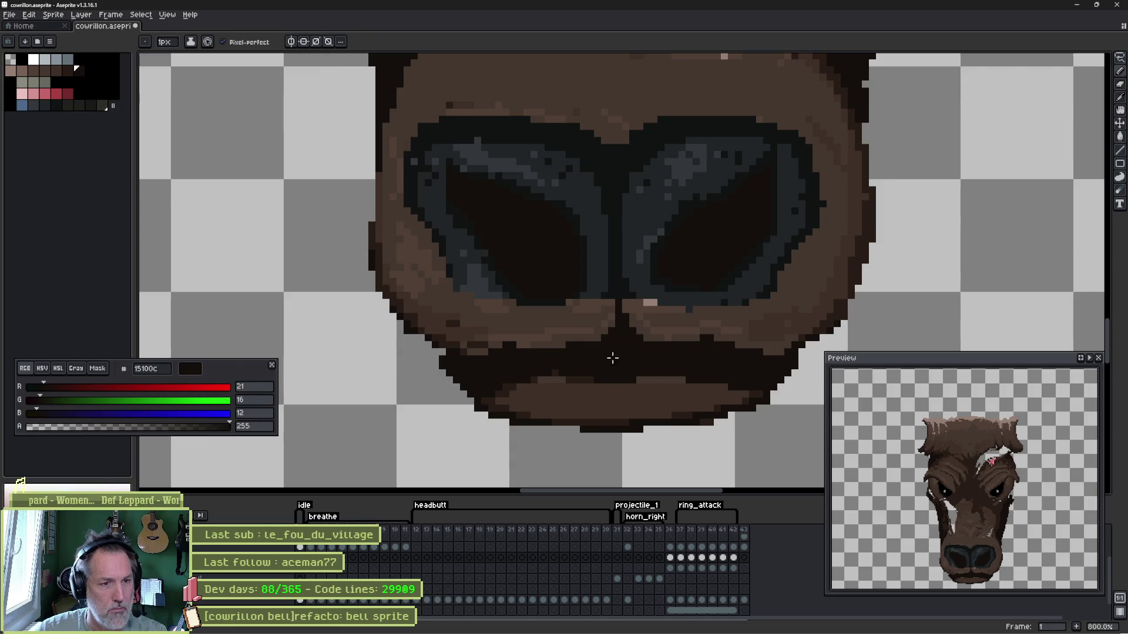
{"action": "scroll", "coordinate": [602, 375], "scroll_direction": "up", "scroll_amount": 2}
{"action": "scroll", "coordinate": [602, 375], "scroll_direction": "up", "scroll_amount": 1}
{"action": "scroll", "coordinate": [609, 315], "scroll_direction": "down", "scroll_amount": 2}
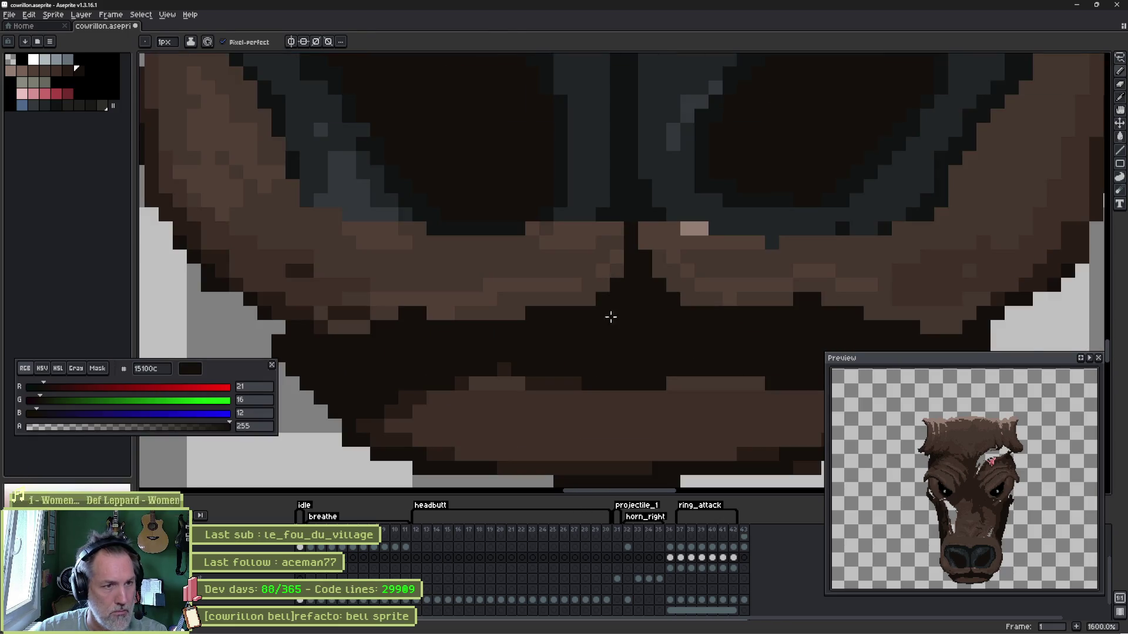
{"action": "scroll", "coordinate": [558, 256], "scroll_direction": "down", "scroll_amount": 1}
- Dot mid- and light-brown speckles along the row under the muzzle with the 1px pencil
{"action": "key", "text": "alt"}
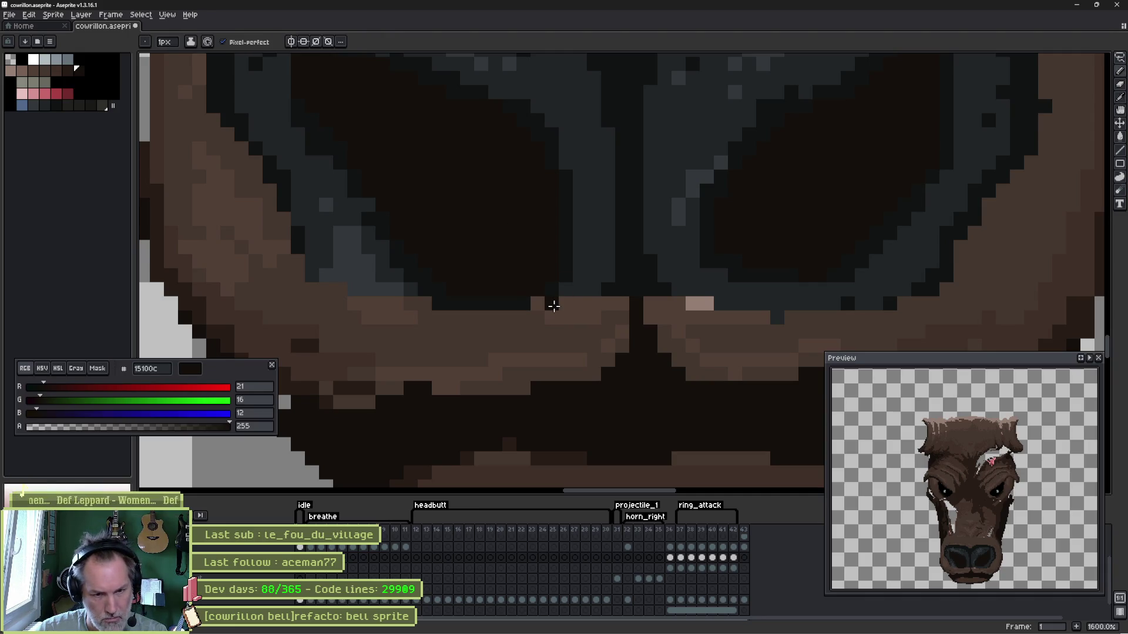
{"action": "scroll", "coordinate": [552, 305], "scroll_direction": "left", "scroll_amount": 3}
{"action": "scroll", "coordinate": [553, 306], "scroll_direction": "down", "scroll_amount": 1}
{"action": "key", "text": "e"}
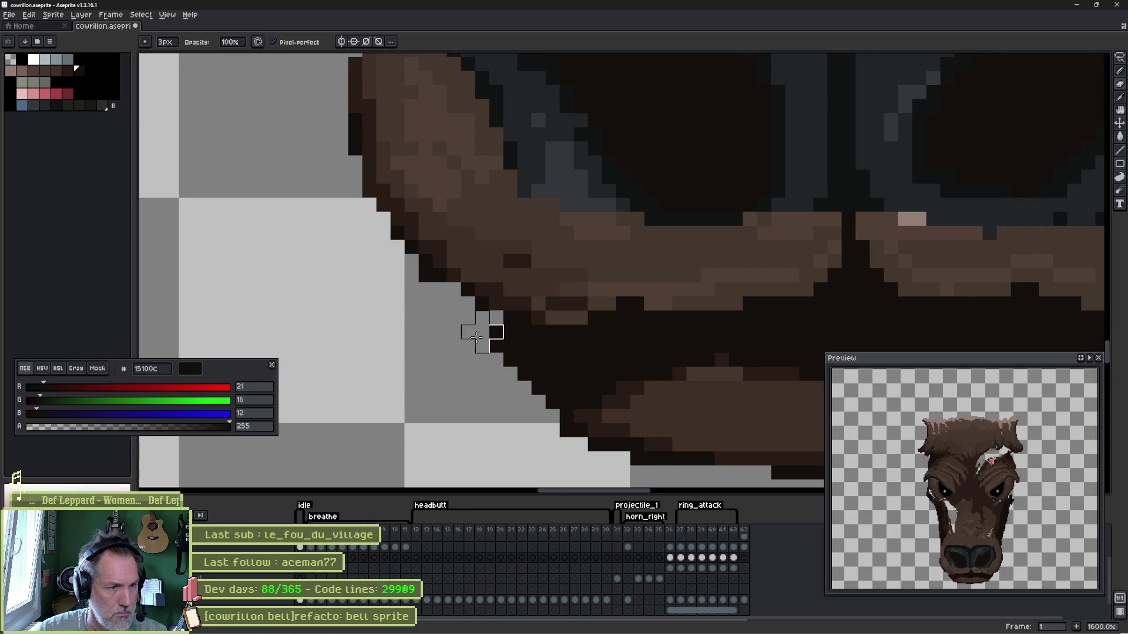
{"action": "key", "text": "b"}
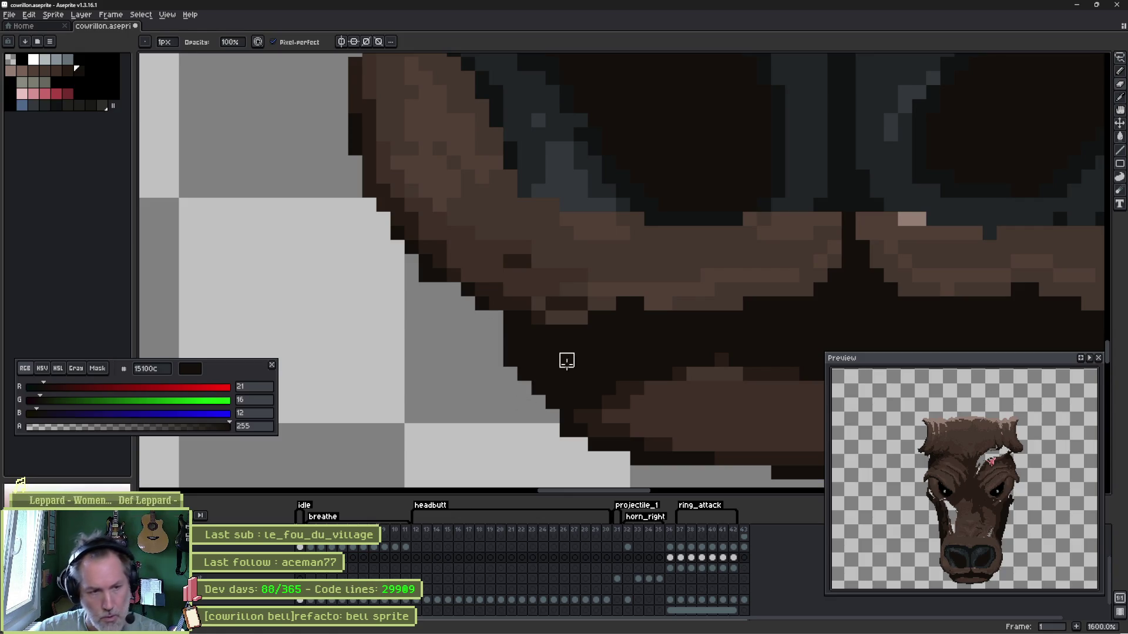
{"action": "scroll", "coordinate": [567, 359], "scroll_direction": "down", "scroll_amount": 3}
{"action": "scroll", "coordinate": [569, 327], "scroll_direction": "up", "scroll_amount": 1}
{"action": "scroll", "coordinate": [569, 314], "scroll_direction": "up", "scroll_amount": 2}
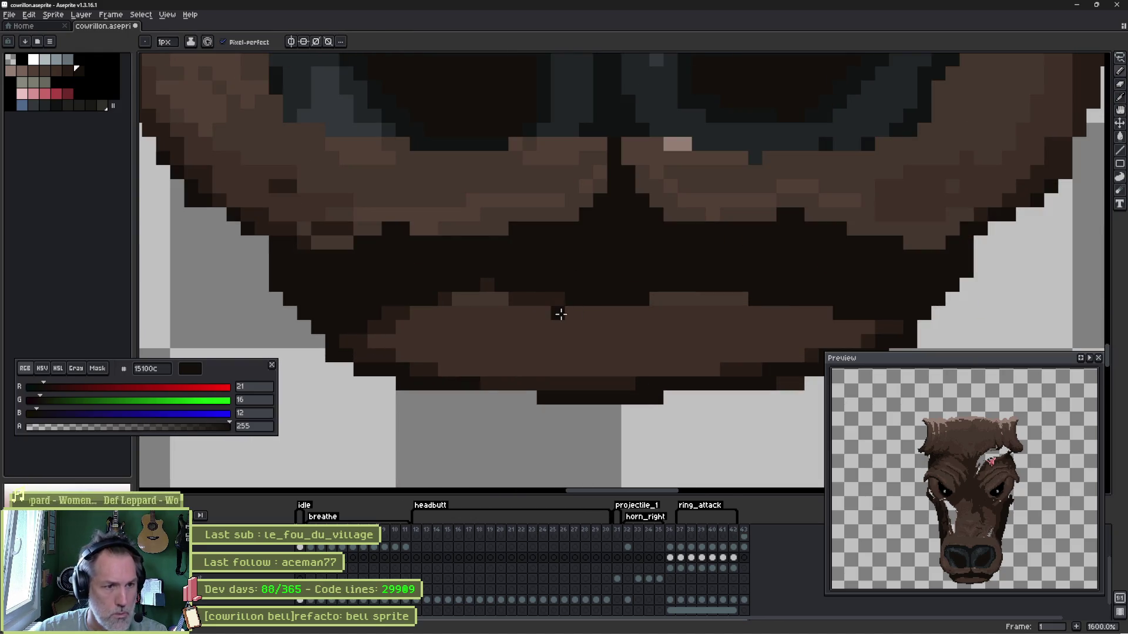
{"action": "left_click", "coordinate": [503, 297], "text": "alt"}
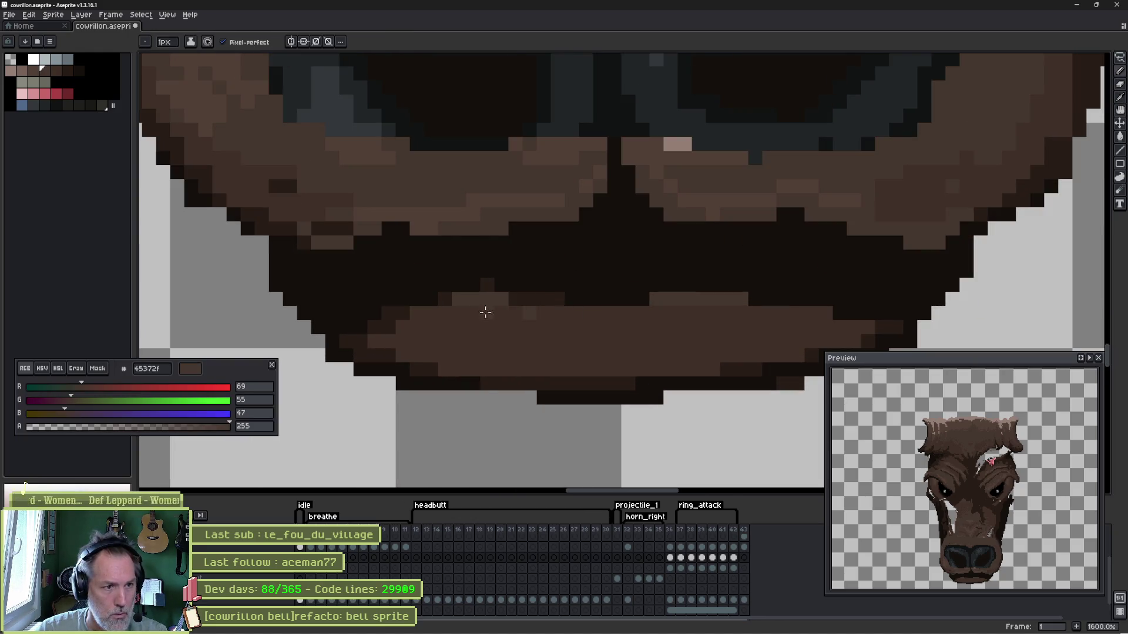
{"action": "left_click_drag", "start_coordinate": [405, 313], "coordinate": [639, 307]}
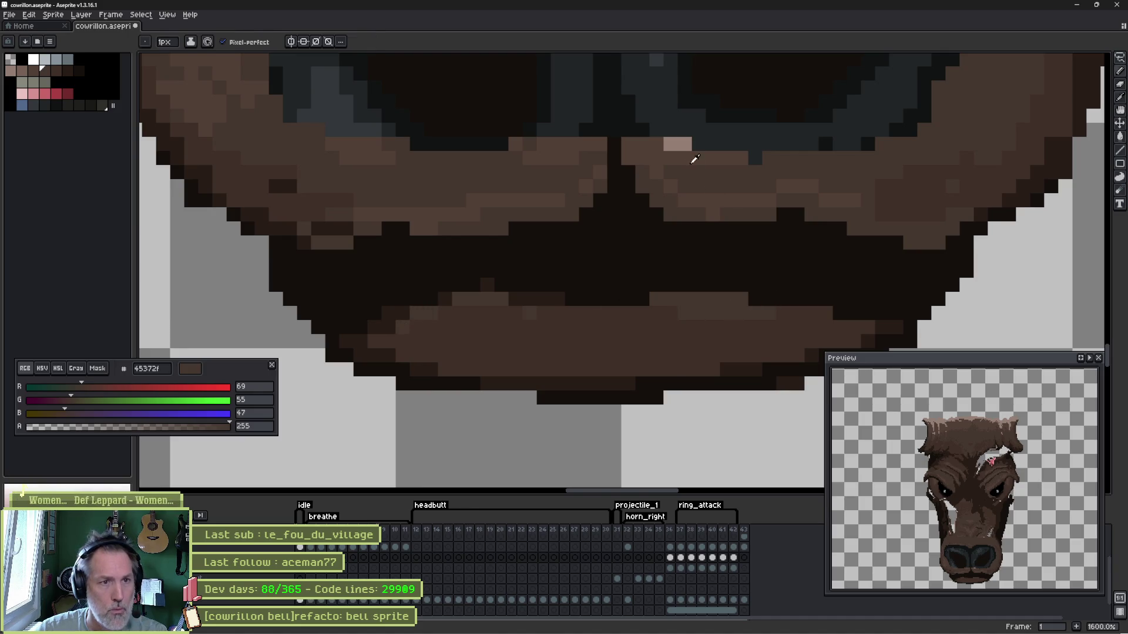
{"action": "left_click", "coordinate": [678, 145], "text": "alt"}
{"action": "left_click", "coordinate": [488, 300]}
{"action": "left_click", "coordinate": [459, 300]}
{"action": "left_click", "coordinate": [403, 327]}
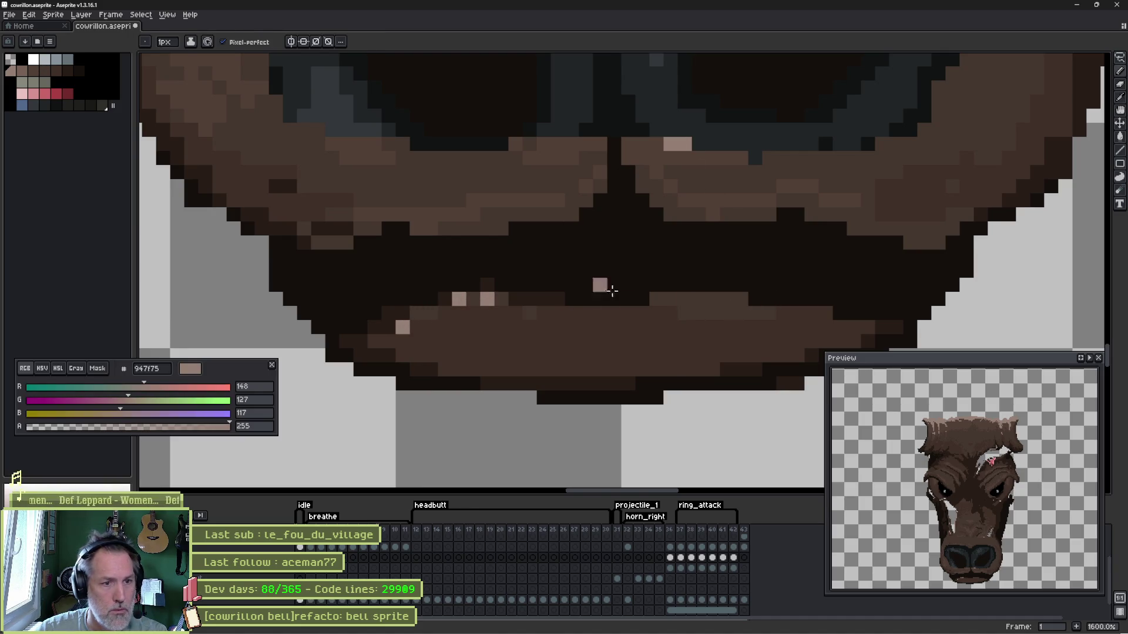
{"action": "left_click_drag", "start_coordinate": [684, 300], "coordinate": [718, 300]}
{"action": "left_click", "coordinate": [741, 299]}
{"action": "left_click", "coordinate": [755, 326]}
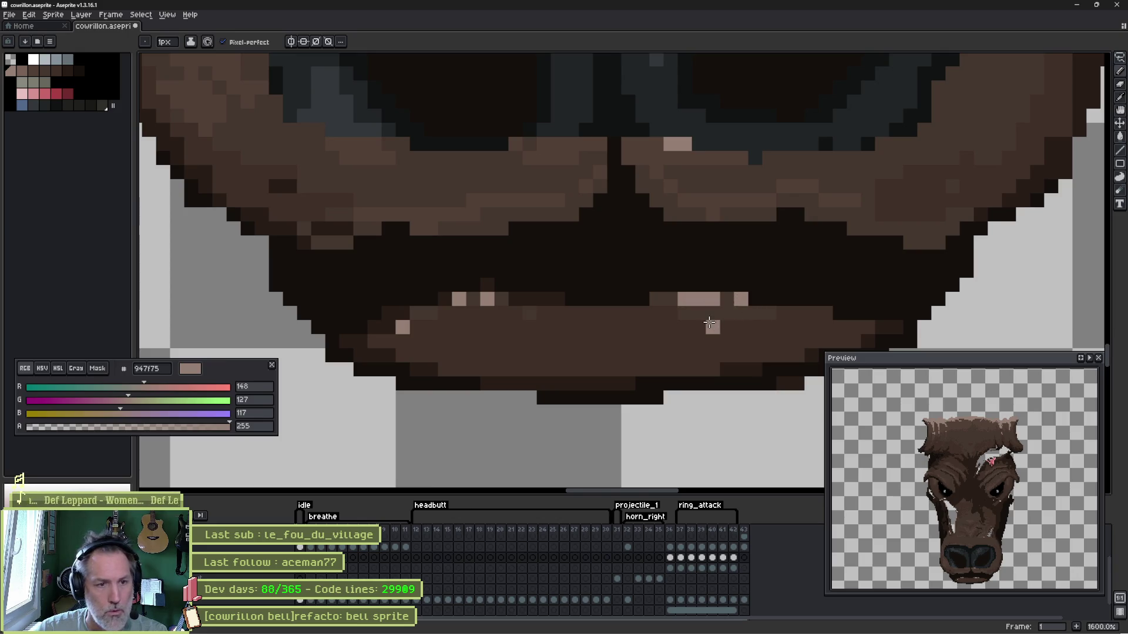
- Darken the lower rims of both nostrils with darker grey tones
{"action": "mouse_move", "coordinate": [555, 199]}
{"action": "left_mouse_down"}
{"action": "mouse_move", "coordinate": [574, 387]}
{"action": "mouse_move", "coordinate": [520, 411]}
{"action": "mouse_move", "coordinate": [439, 411]}
{"action": "left_mouse_up"}
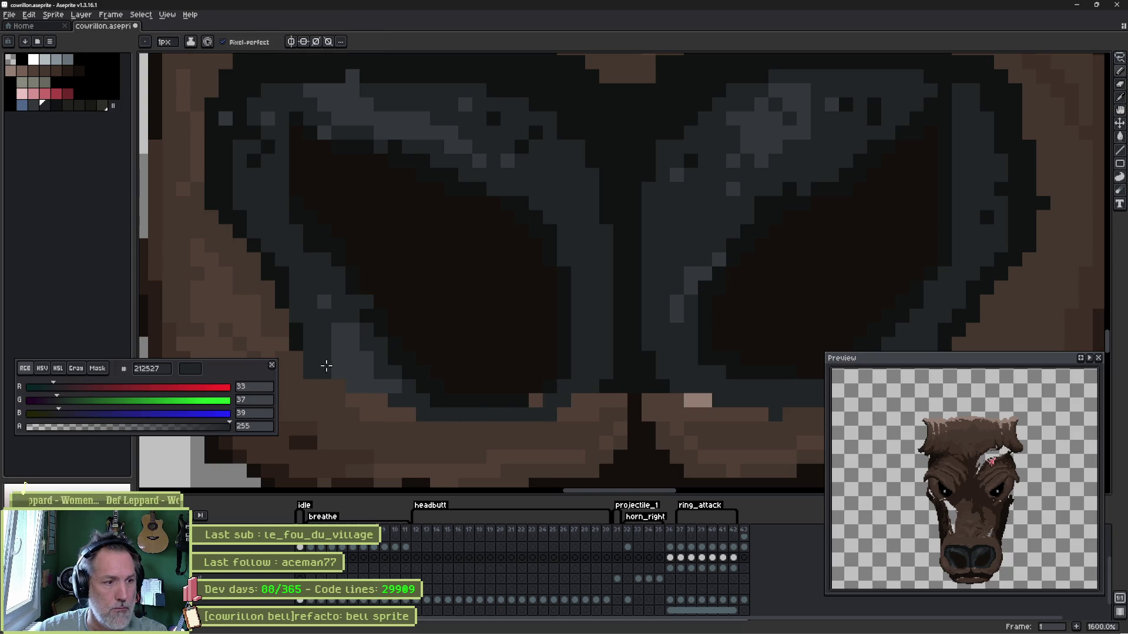
{"action": "mouse_move", "coordinate": [325, 366]}
{"action": "left_mouse_down"}
{"action": "mouse_move", "coordinate": [338, 396]}
{"action": "mouse_move", "coordinate": [443, 422]}
{"action": "mouse_move", "coordinate": [557, 402]}
{"action": "mouse_move", "coordinate": [365, 398]}
{"action": "mouse_move", "coordinate": [335, 380]}
{"action": "mouse_move", "coordinate": [379, 419]}
{"action": "mouse_move", "coordinate": [496, 440]}
{"action": "mouse_move", "coordinate": [590, 405]}
{"action": "left_mouse_up"}
{"action": "left_click", "coordinate": [295, 335], "text": "alt"}
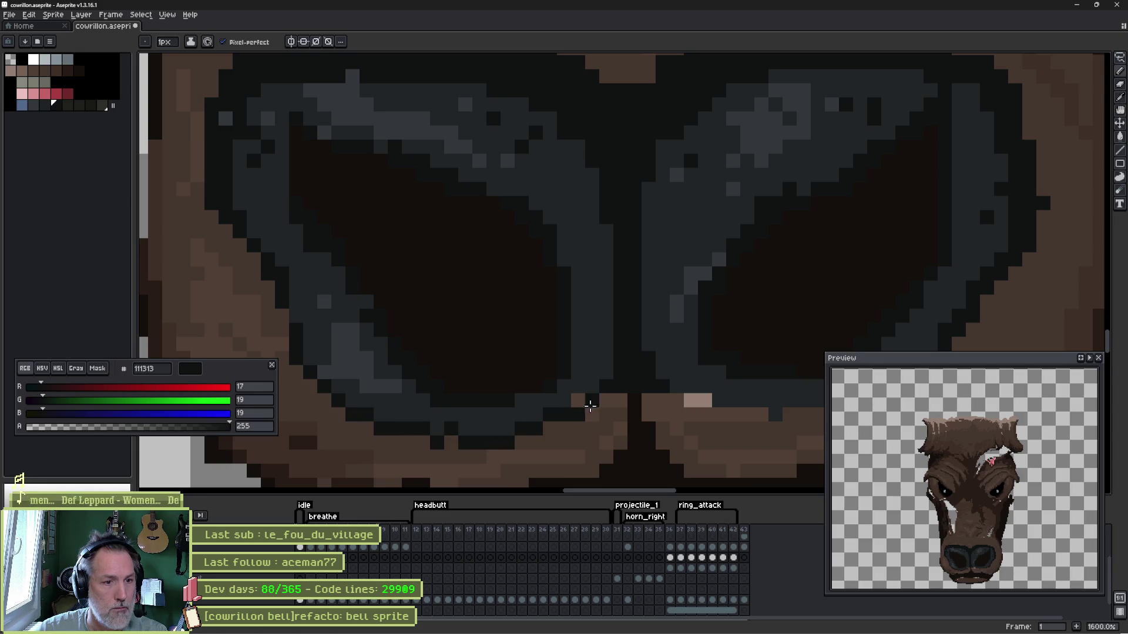
{"action": "mouse_move", "coordinate": [660, 392]}
{"action": "left_mouse_down"}
{"action": "mouse_move", "coordinate": [503, 372]}
{"action": "mouse_move", "coordinate": [549, 395]}
{"action": "mouse_move", "coordinate": [728, 385]}
{"action": "mouse_move", "coordinate": [660, 378]}
{"action": "mouse_move", "coordinate": [574, 393]}
{"action": "mouse_move", "coordinate": [521, 370]}
{"action": "left_mouse_up"}
{"action": "left_click", "coordinate": [730, 361], "text": "alt"}
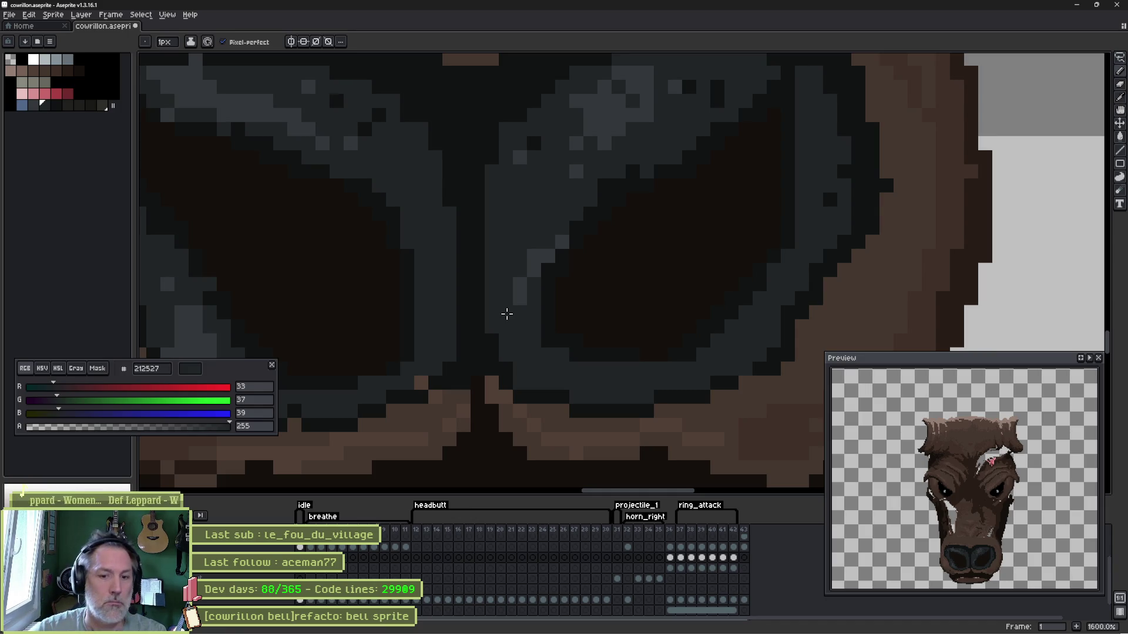
{"action": "scroll", "coordinate": [587, 272], "scroll_direction": "down", "scroll_amount": 1}
- Add light grey glossy shine strokes and upper-rim highlights to both nostrils
{"action": "left_click", "coordinate": [622, 232], "text": "alt"}
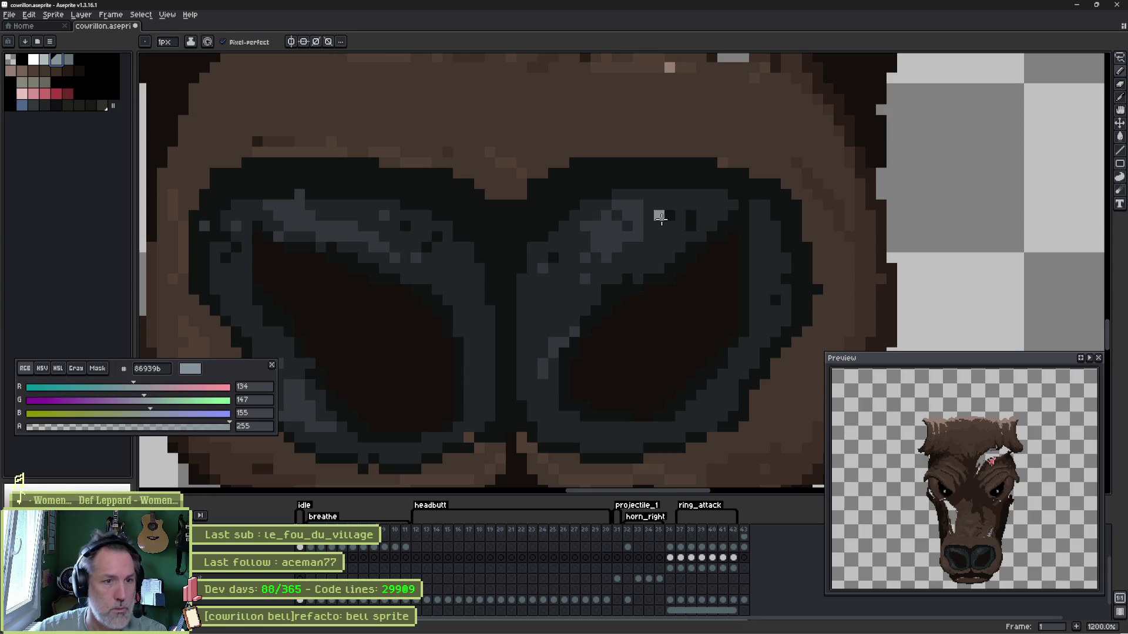
{"action": "mouse_move", "coordinate": [655, 215]}
{"action": "left_mouse_down"}
{"action": "mouse_move", "coordinate": [713, 259]}
{"action": "mouse_move", "coordinate": [753, 244]}
{"action": "left_mouse_up"}
{"action": "left_click", "coordinate": [653, 294], "text": "alt"}
{"action": "left_click_drag", "start_coordinate": [445, 305], "coordinate": [589, 281]}
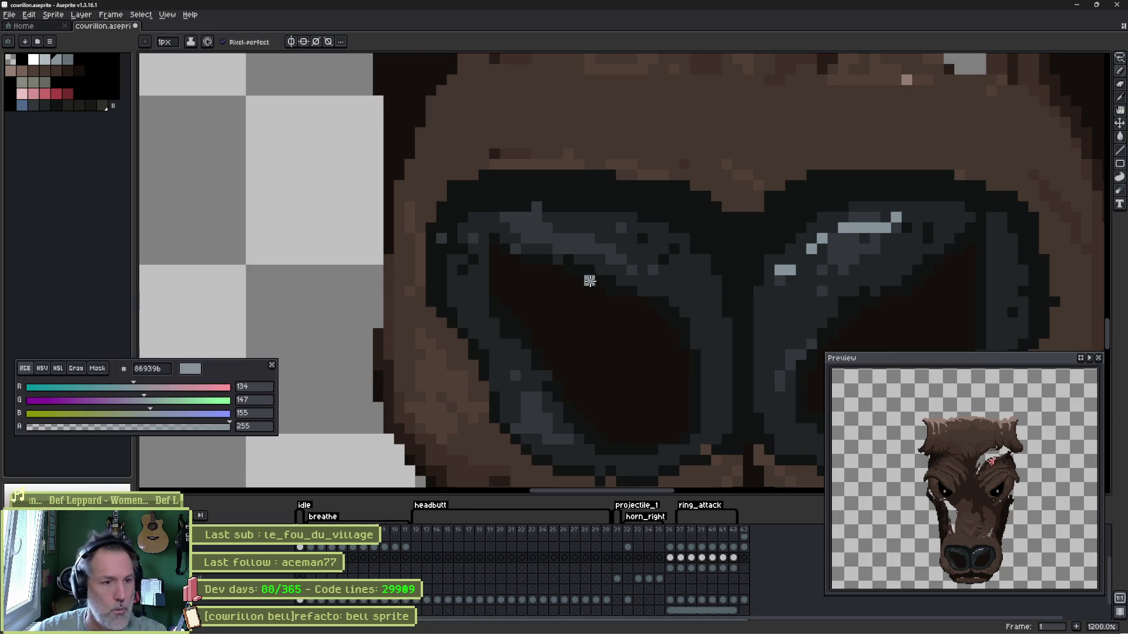
{"action": "left_click_drag", "start_coordinate": [514, 365], "coordinate": [547, 420]}
{"action": "left_click", "coordinate": [599, 375]}
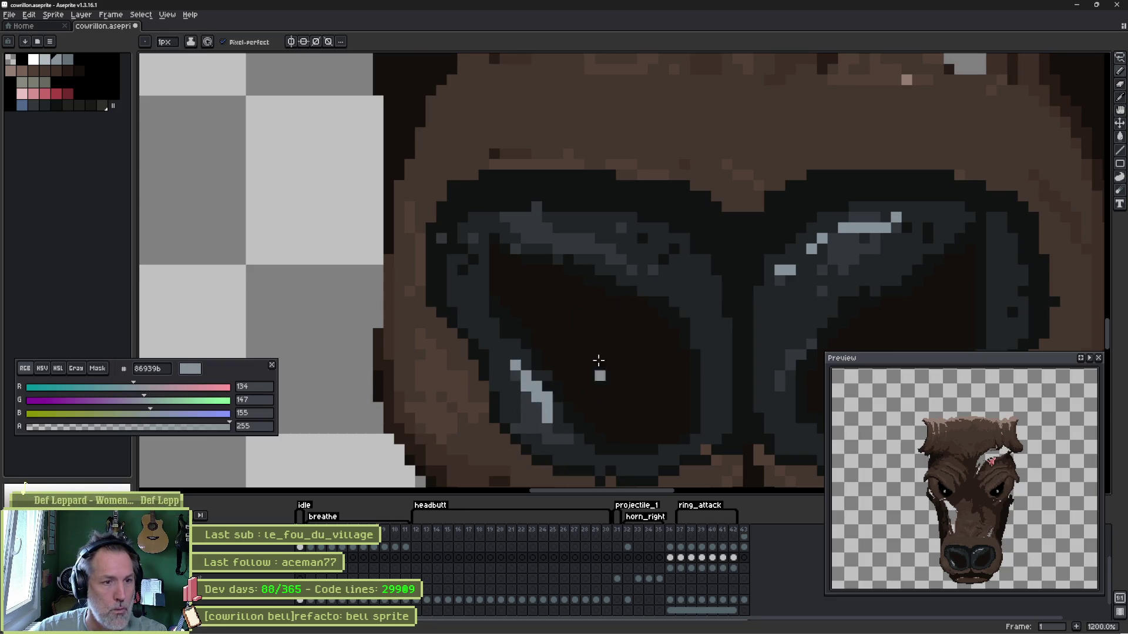
{"action": "left_click_drag", "start_coordinate": [501, 227], "coordinate": [557, 238]}
{"action": "left_click_drag", "start_coordinate": [620, 260], "coordinate": [633, 261]}
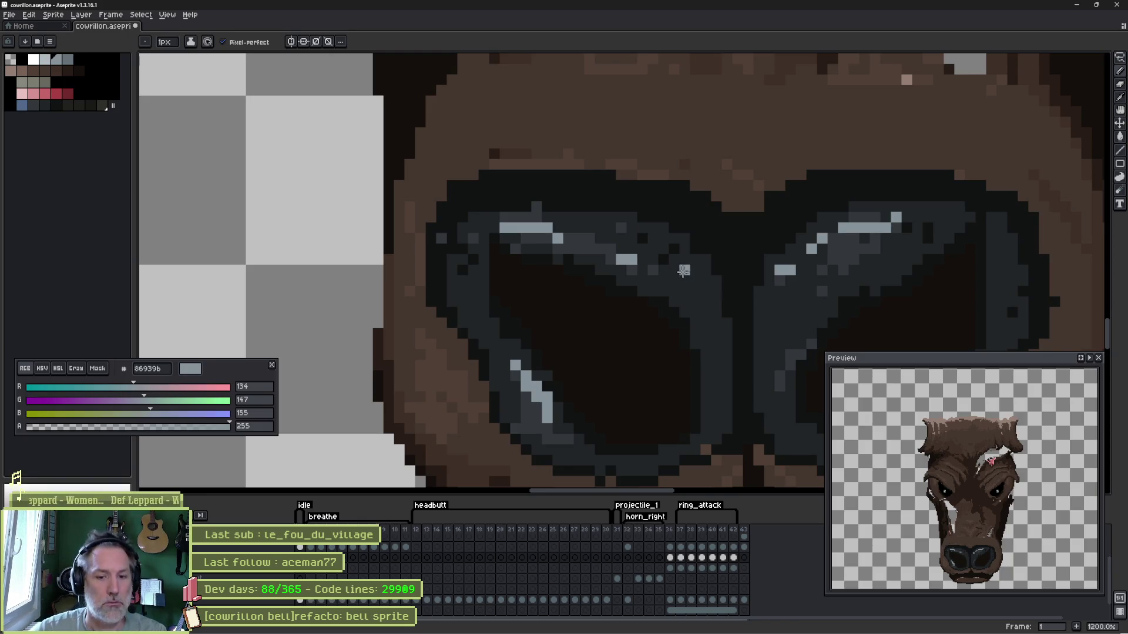
- Refine the nostril rims with further dark and lighter grey strokes
{"action": "left_click_drag", "start_coordinate": [809, 255], "coordinate": [597, 239]}
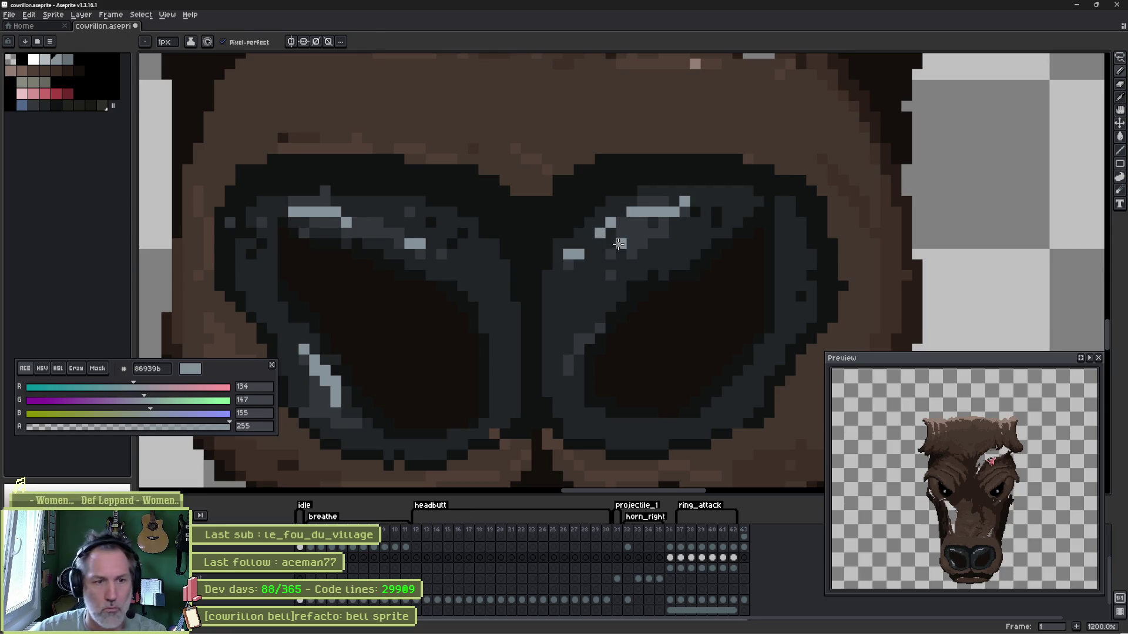
{"action": "left_click", "coordinate": [676, 260], "text": "alt"}
{"action": "left_click", "coordinate": [613, 313], "text": "alt"}
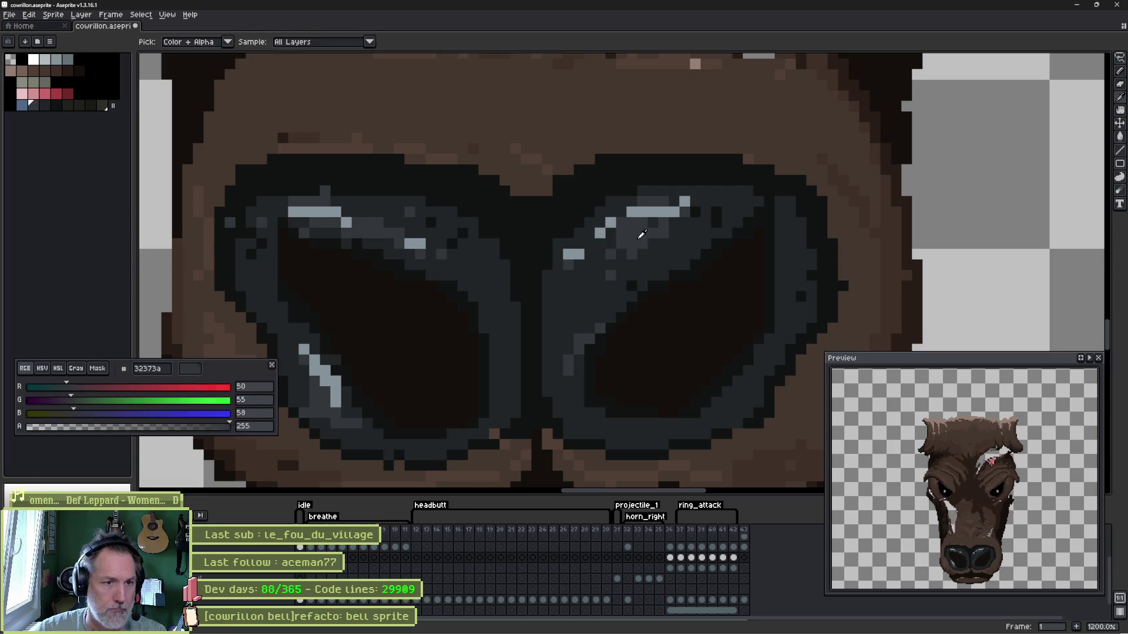
{"action": "left_click_drag", "start_coordinate": [640, 276], "coordinate": [586, 336]}
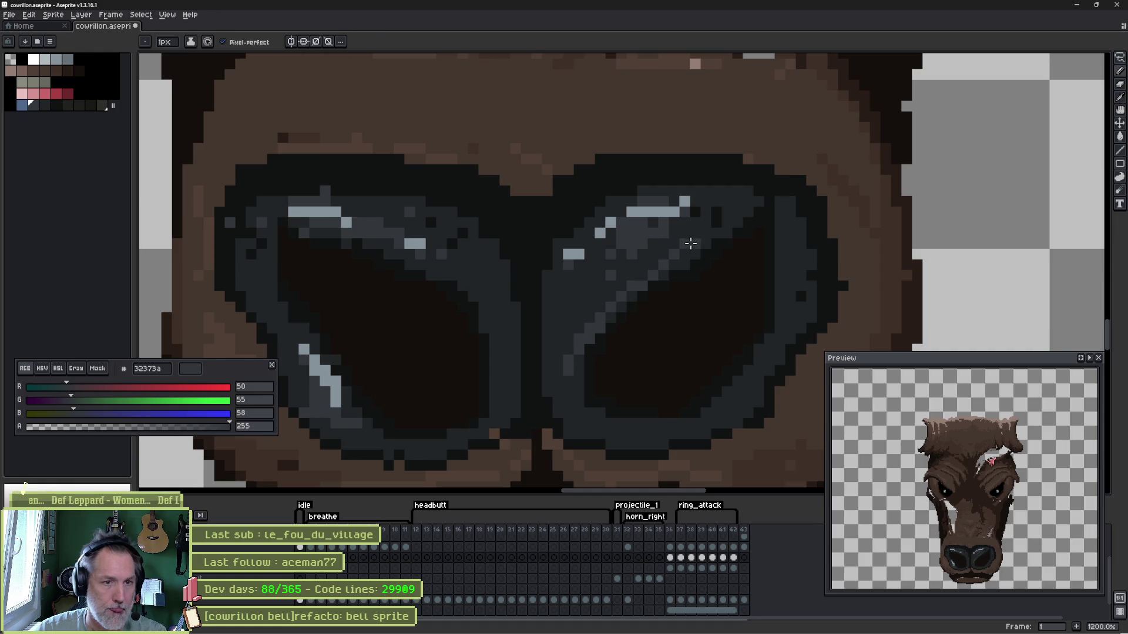
{"action": "left_click_drag", "start_coordinate": [690, 244], "coordinate": [750, 201]}
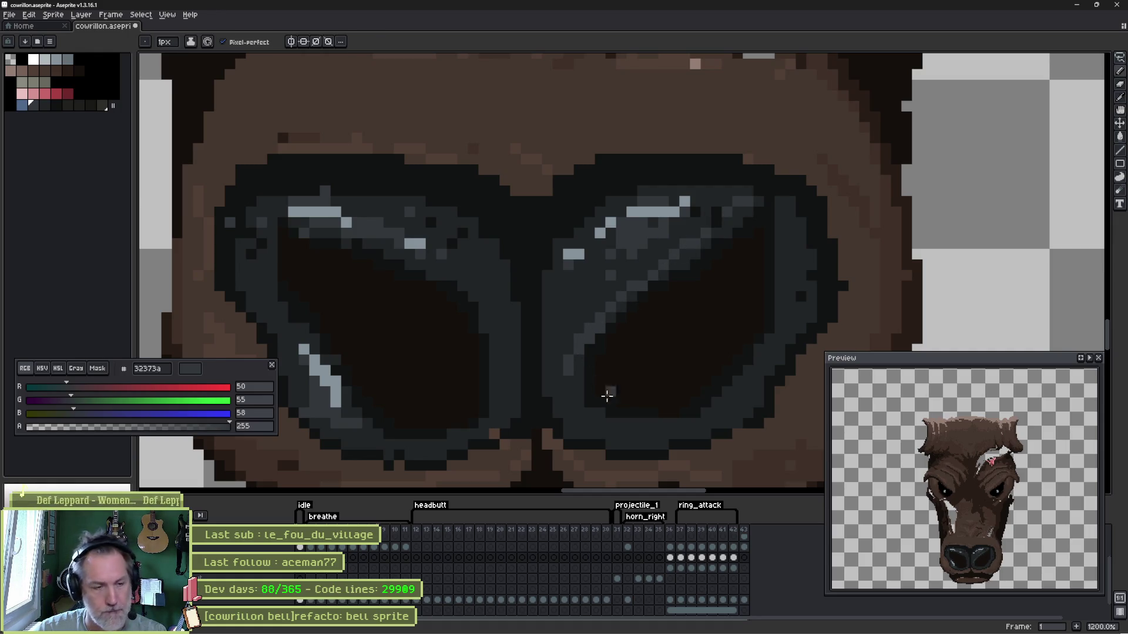
{"action": "left_click_drag", "start_coordinate": [657, 423], "coordinate": [758, 425]}
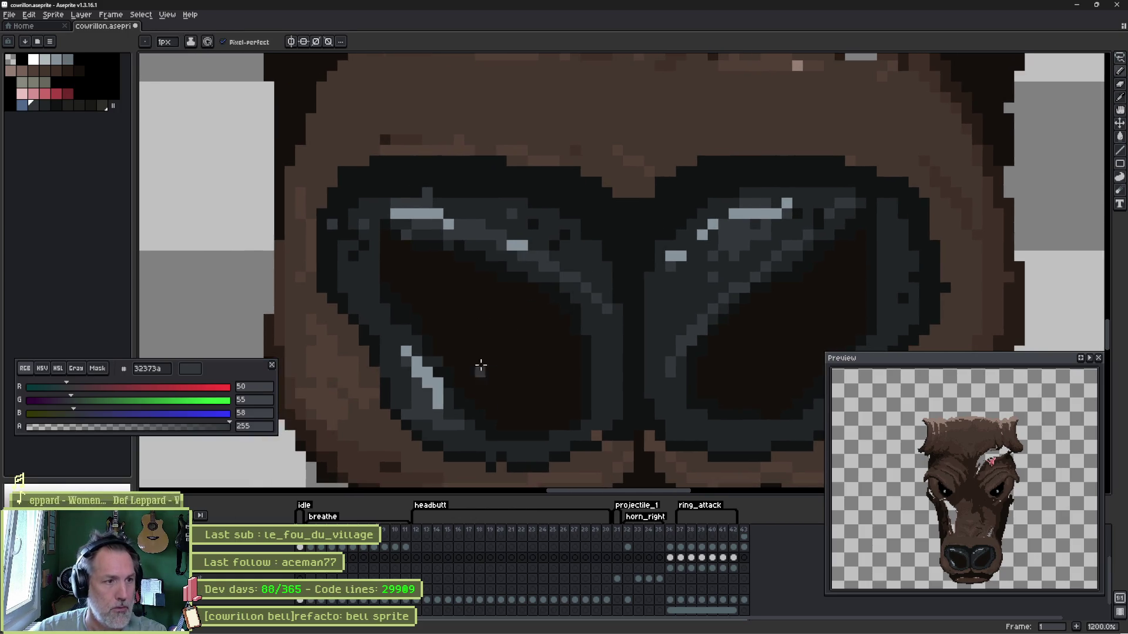
{"action": "scroll", "coordinate": [359, 273], "scroll_direction": "down", "scroll_amount": 5}
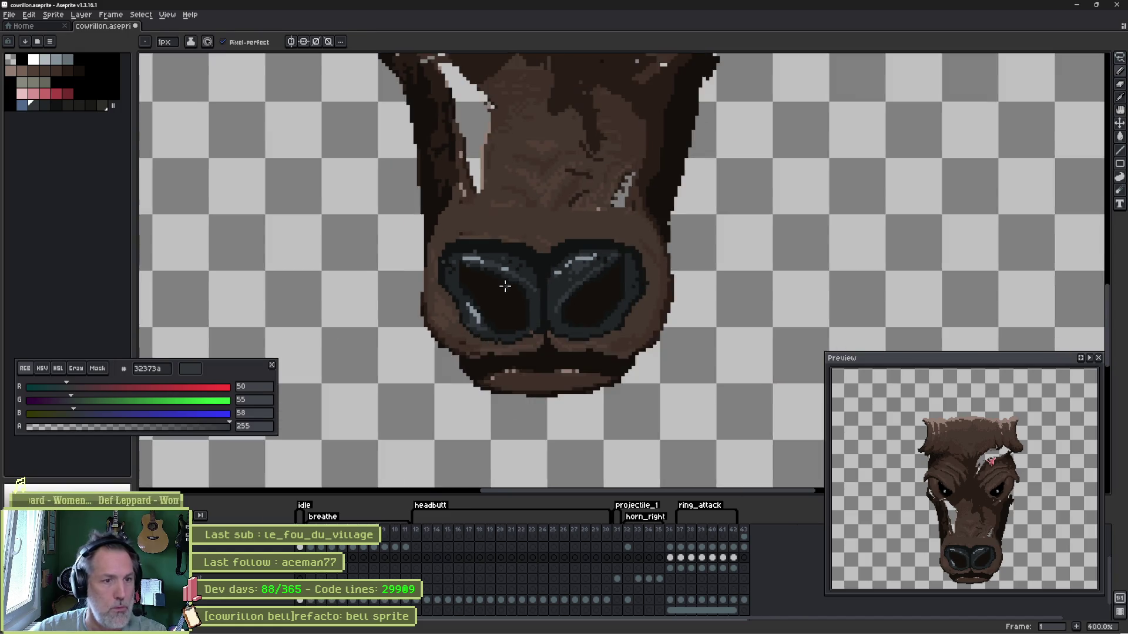
{"action": "scroll", "coordinate": [528, 290], "scroll_direction": "up", "scroll_amount": 3}
- Save the sprite with Ctrl+S and centre the whole bull head in view
{"action": "key", "text": "ctrl+s"}
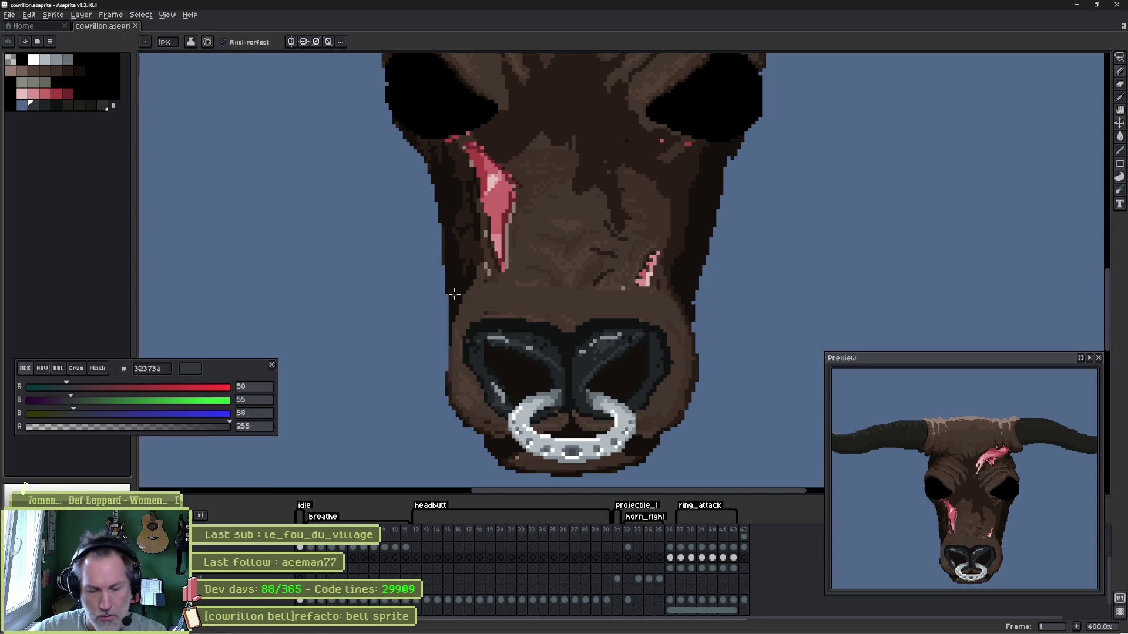
{"action": "scroll", "coordinate": [547, 276], "scroll_direction": "down", "scroll_amount": 1}
{"action": "scroll", "coordinate": [547, 276], "scroll_direction": "down", "scroll_amount": 2}
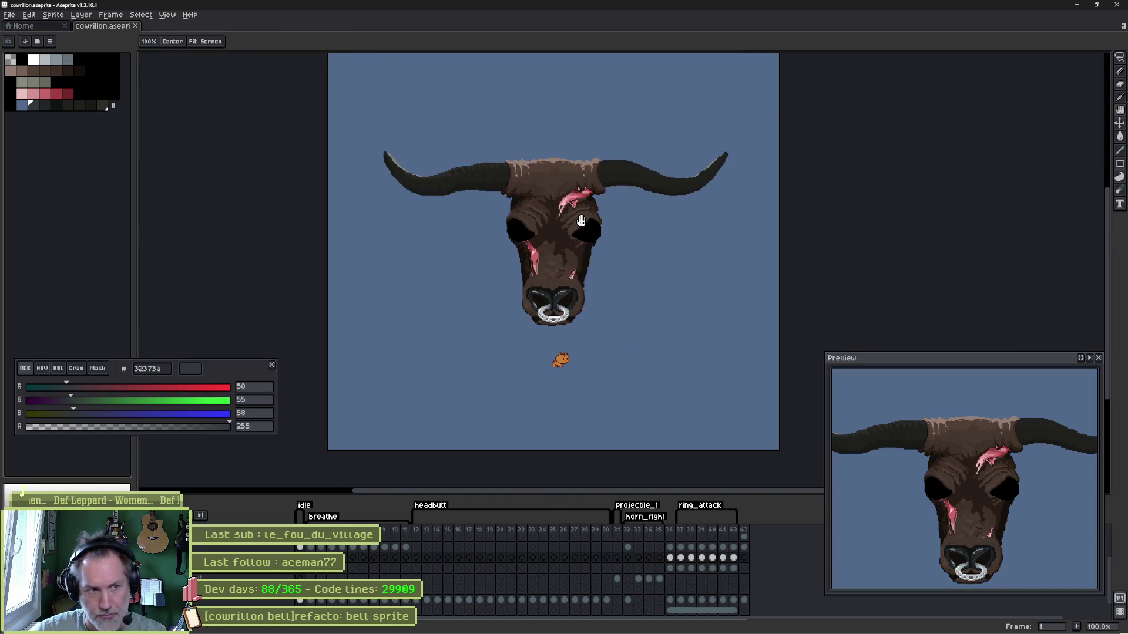
{"action": "left_click_drag", "start_coordinate": [559, 359], "coordinate": [614, 430]}
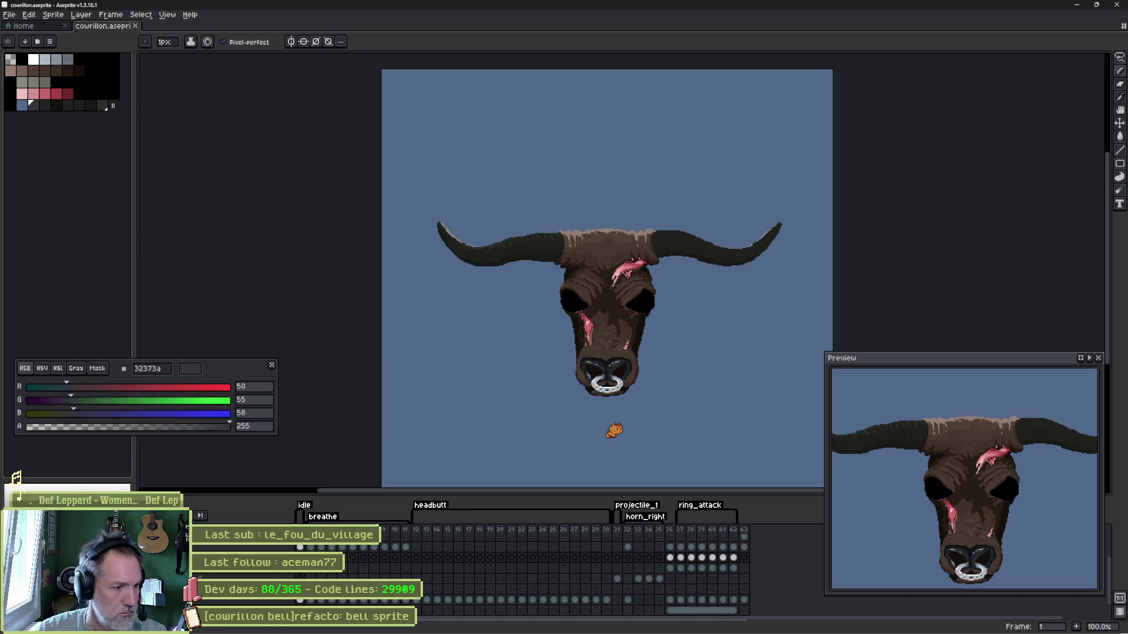
{"action": "scroll", "coordinate": [549, 310], "scroll_direction": "up", "scroll_amount": 2}
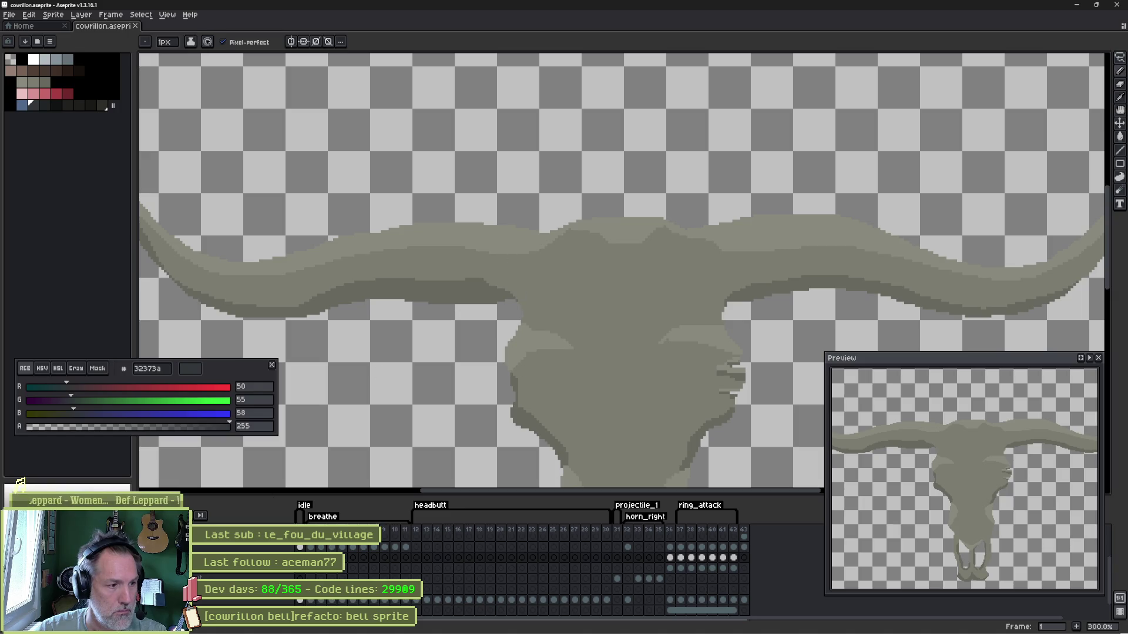
{"action": "key", "text": "ctrl+z"}
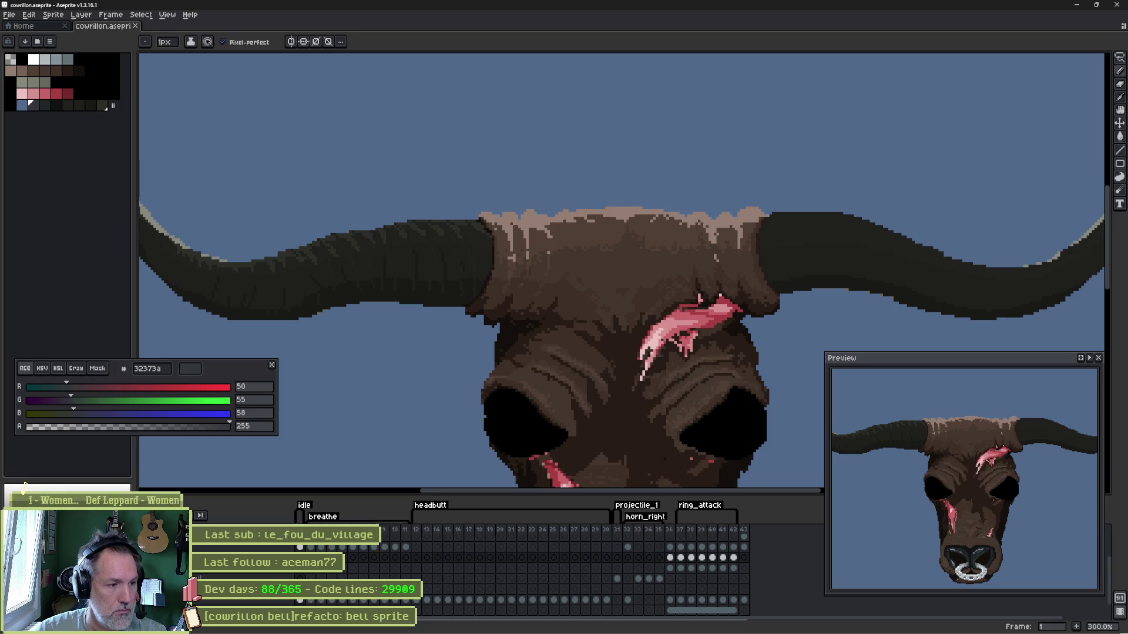
- Check the empty cel's properties on the layer below, then undo the horn-edge highlights
{"action": "key", "text": "alt+Down"}
{"action": "key", "text": "alt+Down"}
{"action": "key", "text": "alt+Down"}
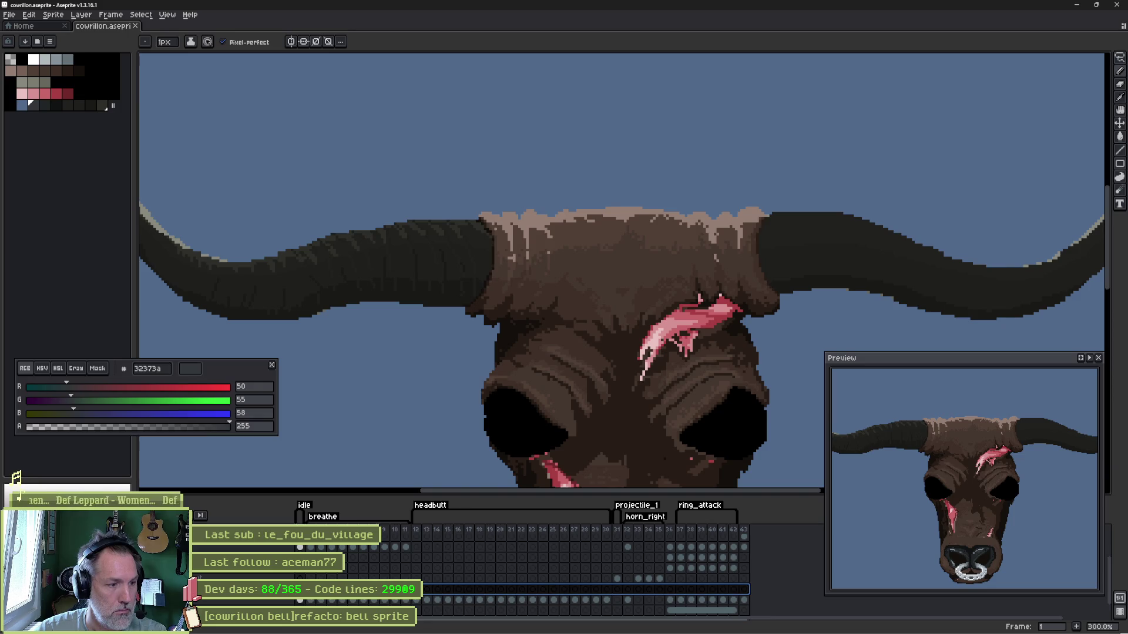
{"action": "double_click", "coordinate": [304, 589]}
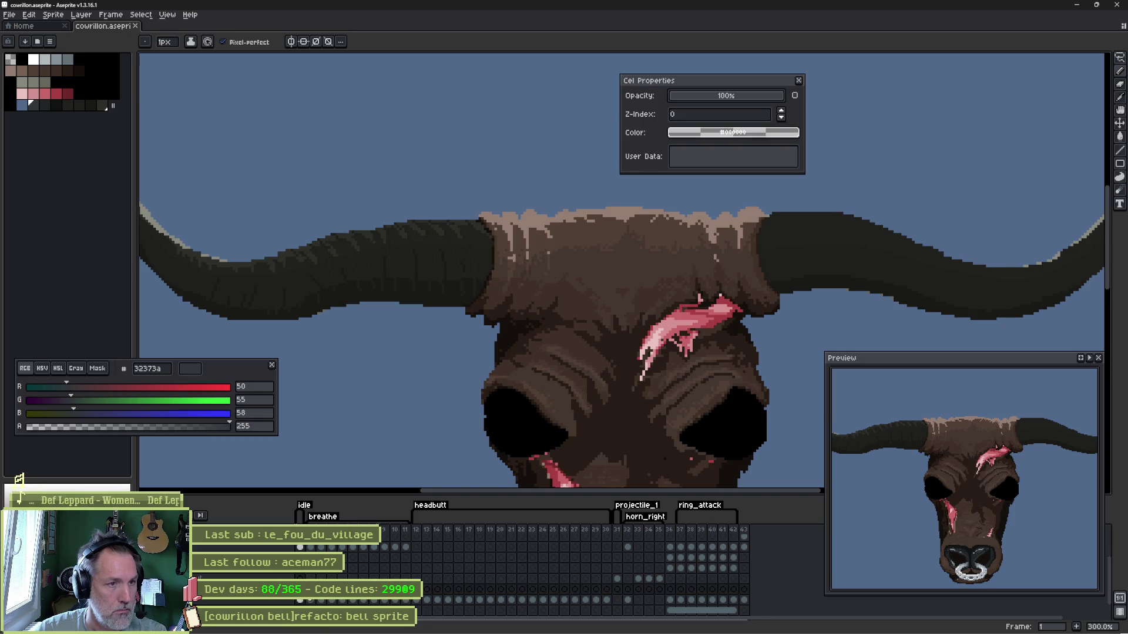
{"action": "key", "text": "Return"}
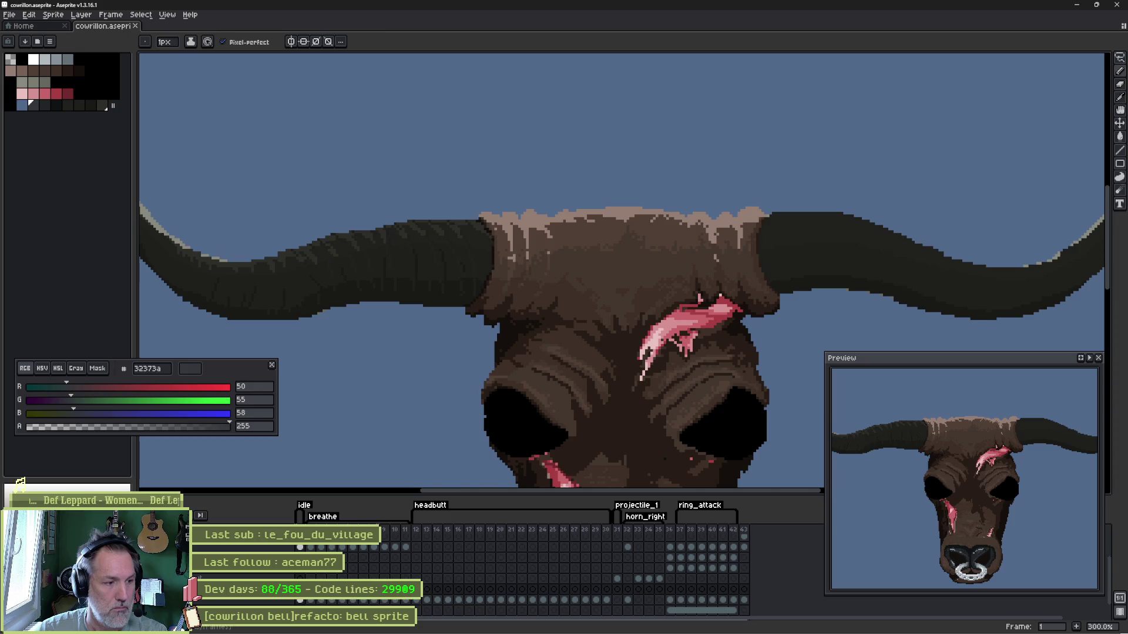
{"action": "key", "text": "ctrl+z"}
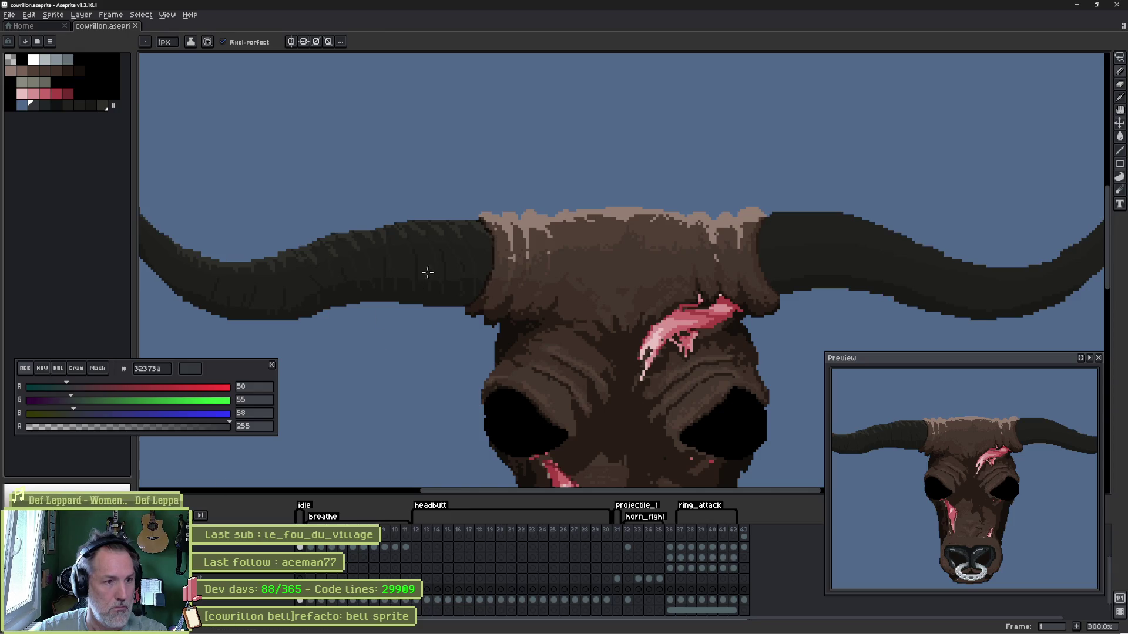
- Lasso and erase the left horn's base as a trial, then restore it and deselect
{"action": "key", "text": "m"}
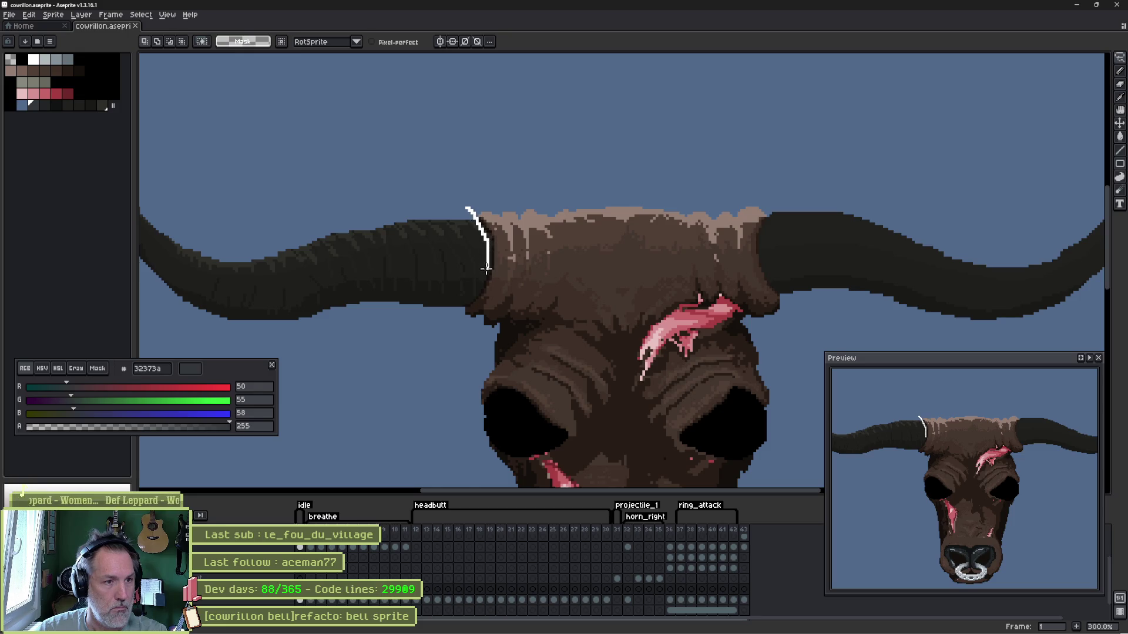
{"action": "mouse_move", "coordinate": [482, 283]}
{"action": "left_mouse_down"}
{"action": "mouse_move", "coordinate": [472, 300]}
{"action": "mouse_move", "coordinate": [302, 328]}
{"action": "mouse_move", "coordinate": [141, 326]}
{"action": "mouse_move", "coordinate": [153, 169]}
{"action": "mouse_move", "coordinate": [403, 176]}
{"action": "mouse_move", "coordinate": [527, 205]}
{"action": "left_mouse_up"}
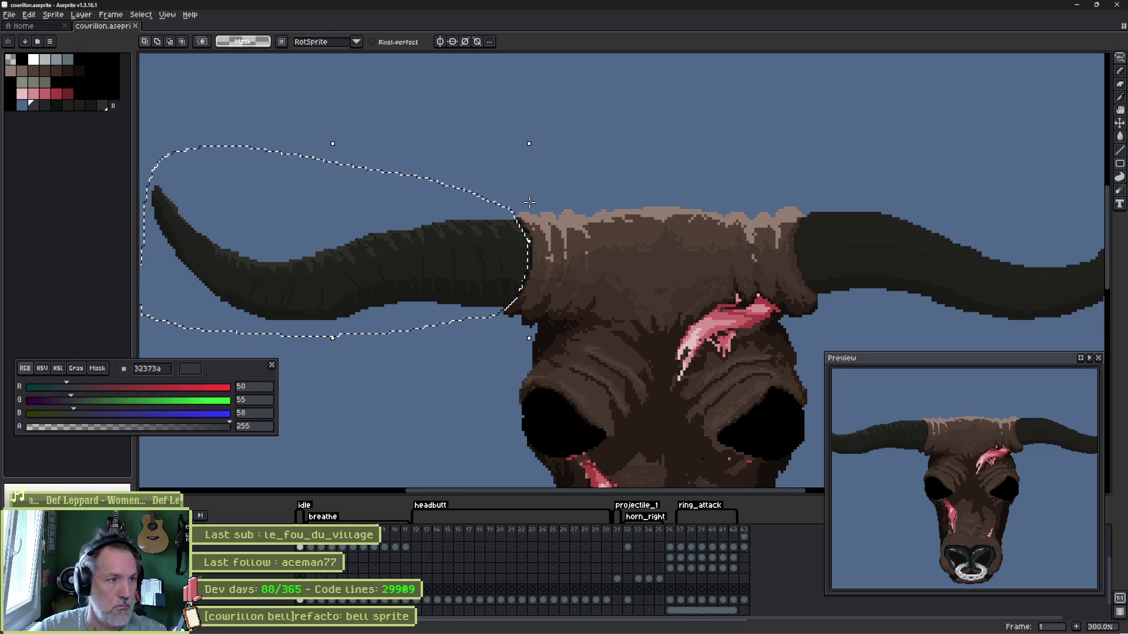
{"action": "key", "text": "Delete"}
{"action": "key", "text": "ctrl+z"}
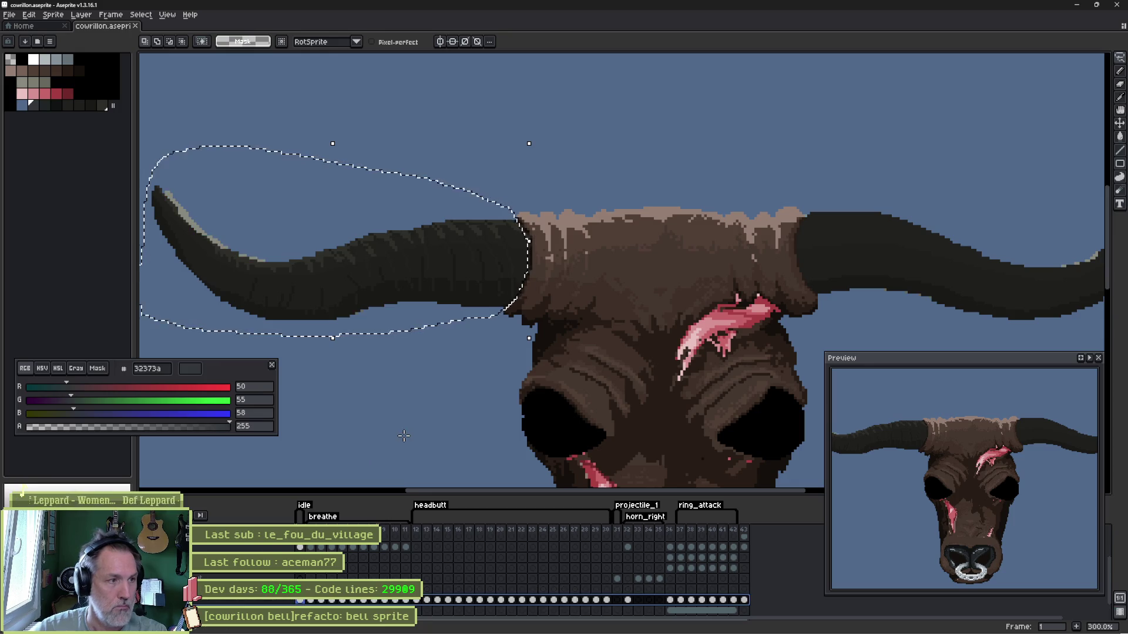
{"action": "key", "text": "ctrl+d"}
- Lasso the right horn and clear the selection, leaving both horns intact
{"action": "left_click_drag", "start_coordinate": [414, 295], "coordinate": [45, 278]}
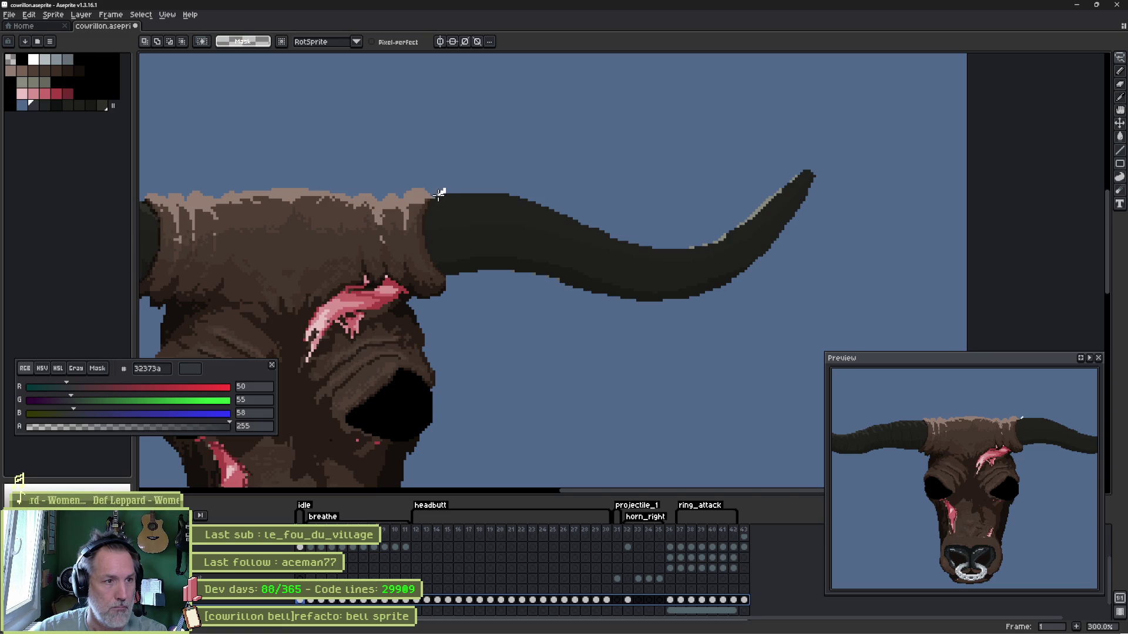
{"action": "left_click_drag", "start_coordinate": [427, 206], "coordinate": [423, 223]}
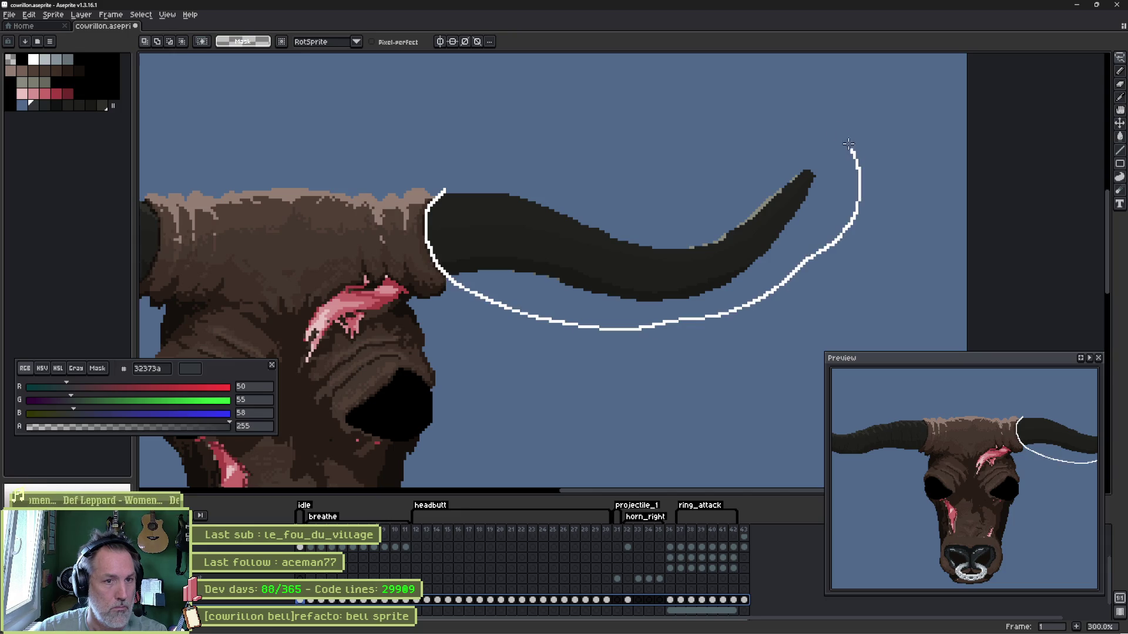
{"action": "left_click_drag", "start_coordinate": [438, 262], "coordinate": [617, 104]}
{"action": "key", "text": "ctrl+d"}
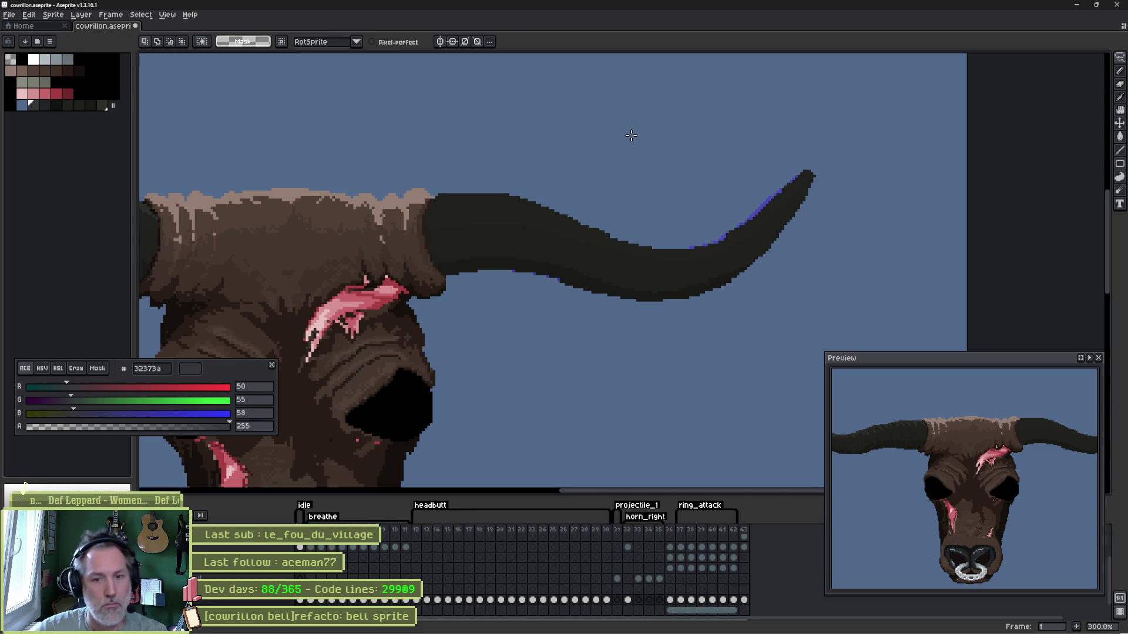
{"action": "scroll", "coordinate": [465, 209], "scroll_direction": "down", "scroll_amount": 2}
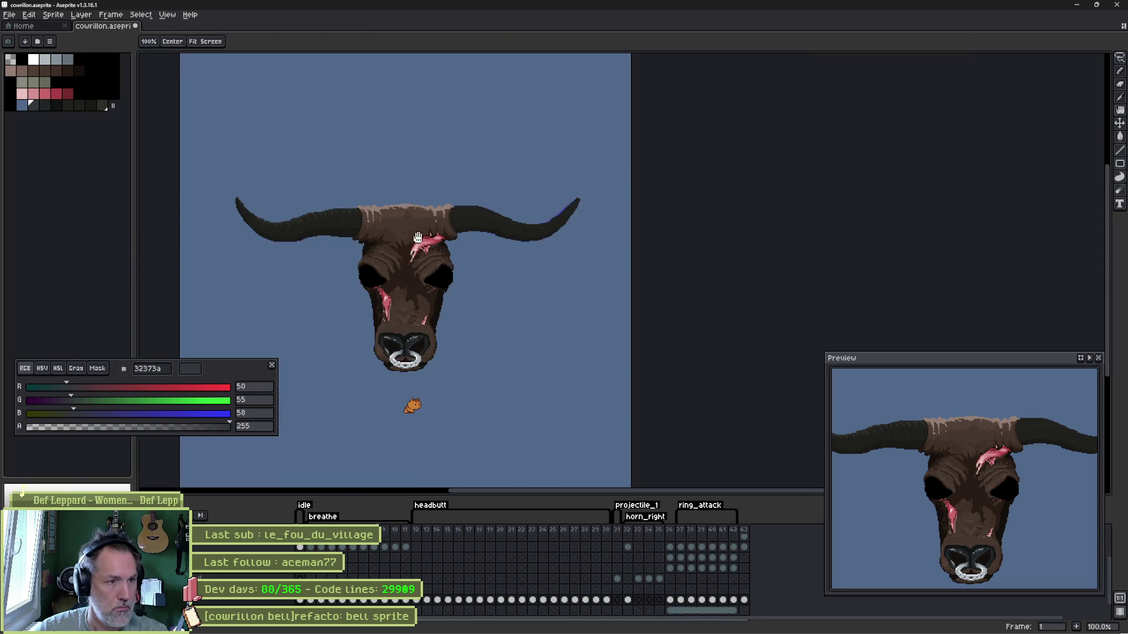
{"action": "left_click_drag", "start_coordinate": [411, 403], "coordinate": [499, 423]}
{"action": "scroll", "coordinate": [487, 251], "scroll_direction": "up", "scroll_amount": 1}
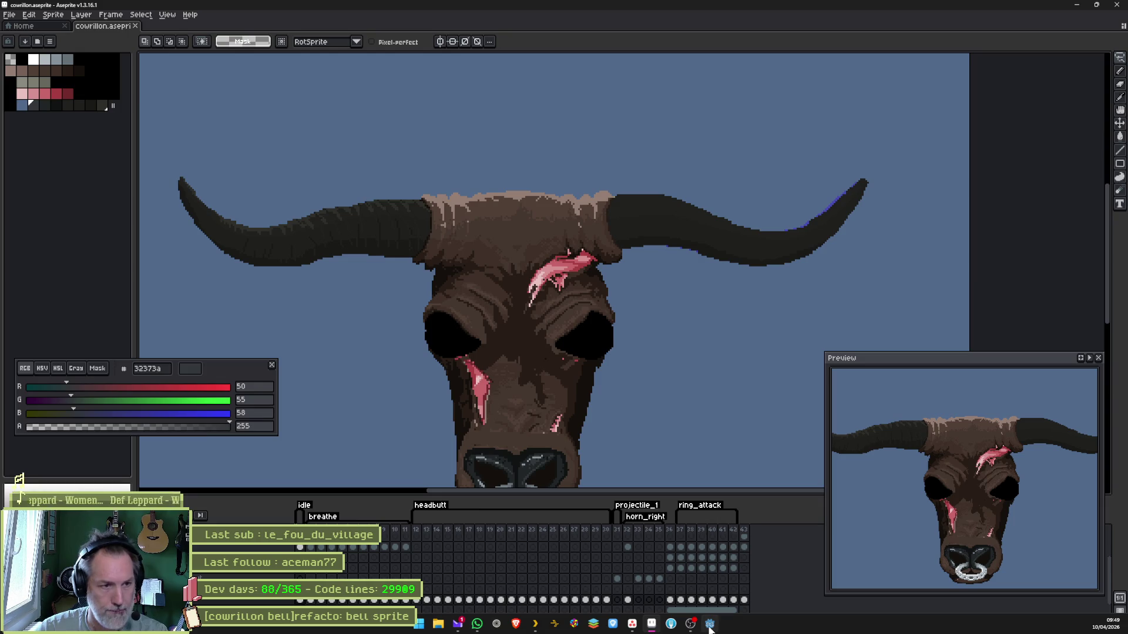
{"action": "left_click_drag", "start_coordinate": [620, 355], "coordinate": [635, 285]}
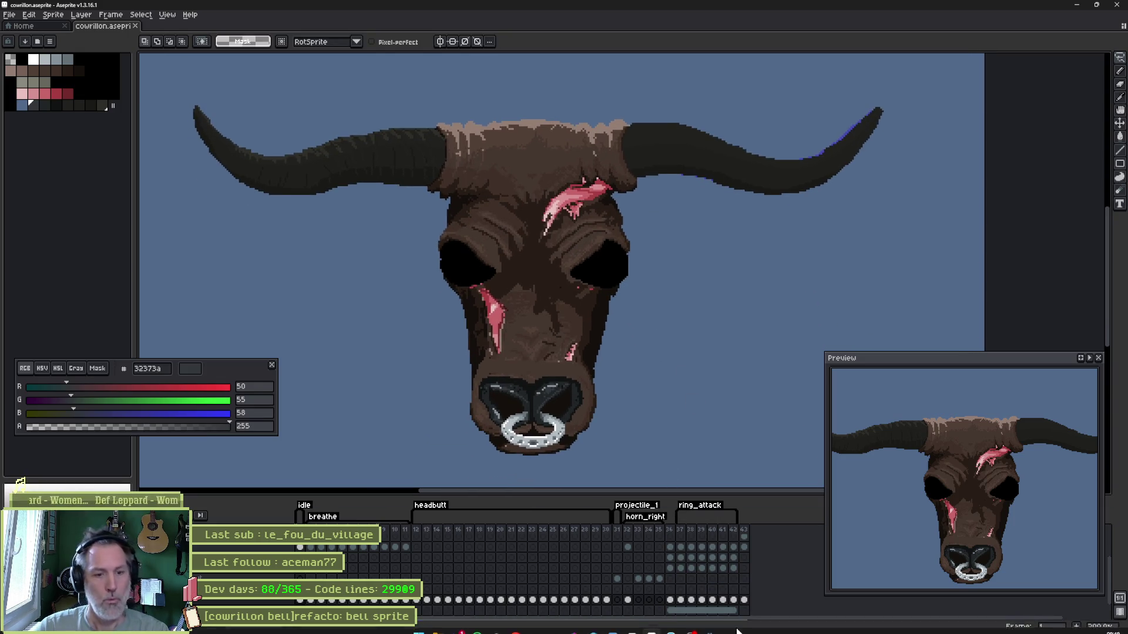
{"action": "left_click", "coordinate": [711, 628]}
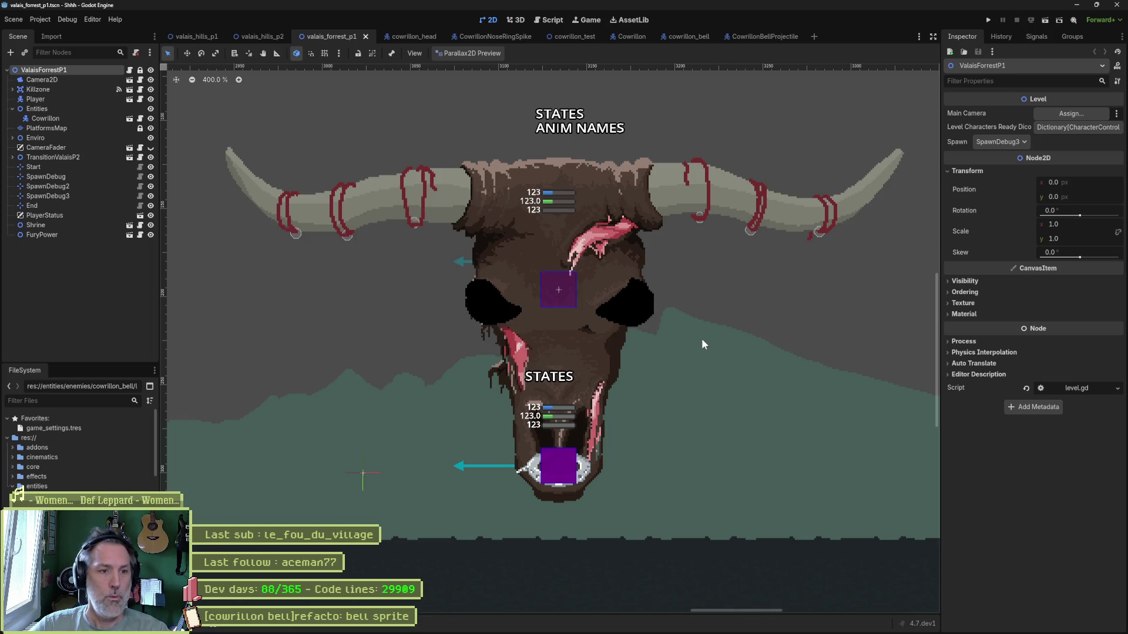
{"action": "left_click_drag", "start_coordinate": [702, 344], "coordinate": [685, 329]}
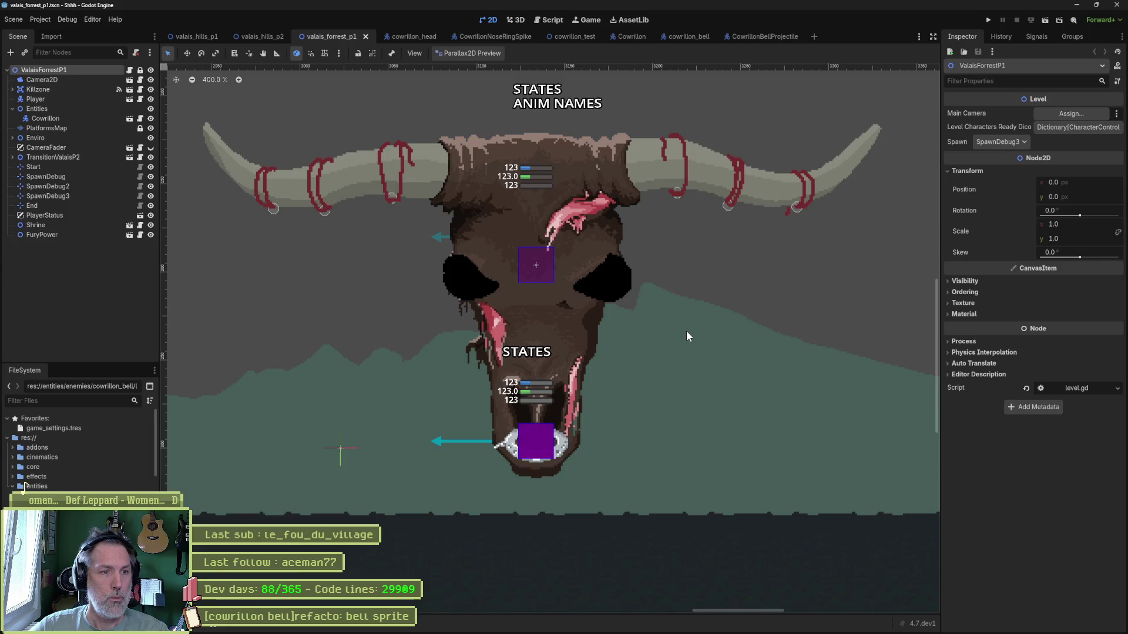
{"action": "key", "text": "alt+Tab"}
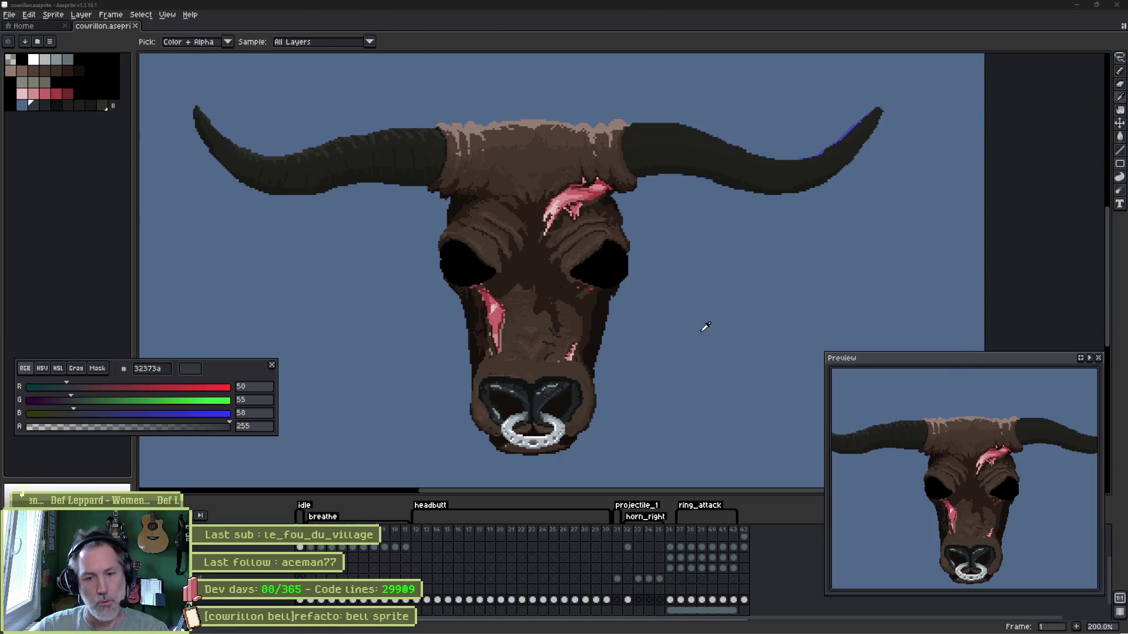
{"action": "key", "text": "alt+Tab"}
{"action": "key", "text": "alt+Tab"}
{"action": "key", "text": "alt+Tab"}
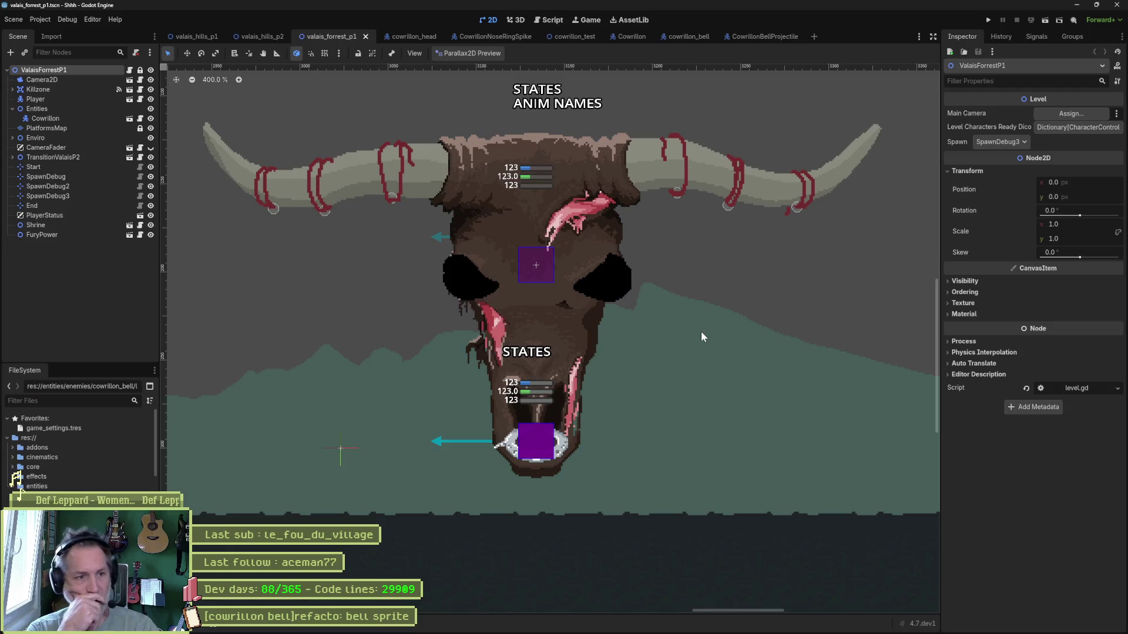
{"action": "key", "text": "alt+Tab"}
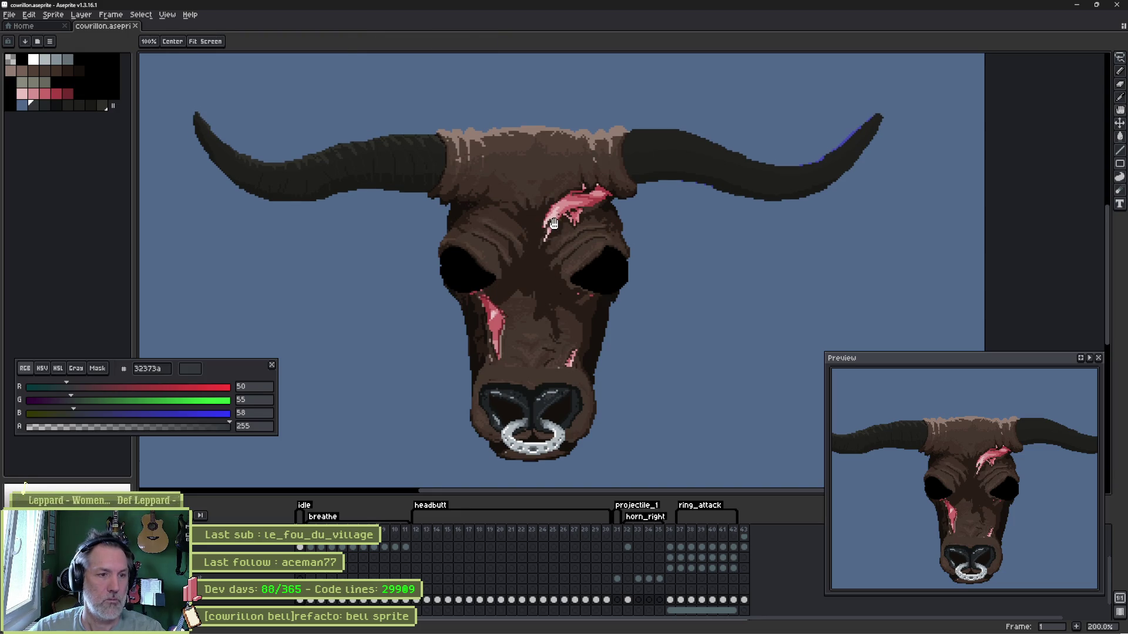
- Switch to the horn layer and bring up the Edit menu for the Adjustments commands
{"action": "right_click", "coordinate": [543, 277]}
{"action": "key", "text": "Escape"}
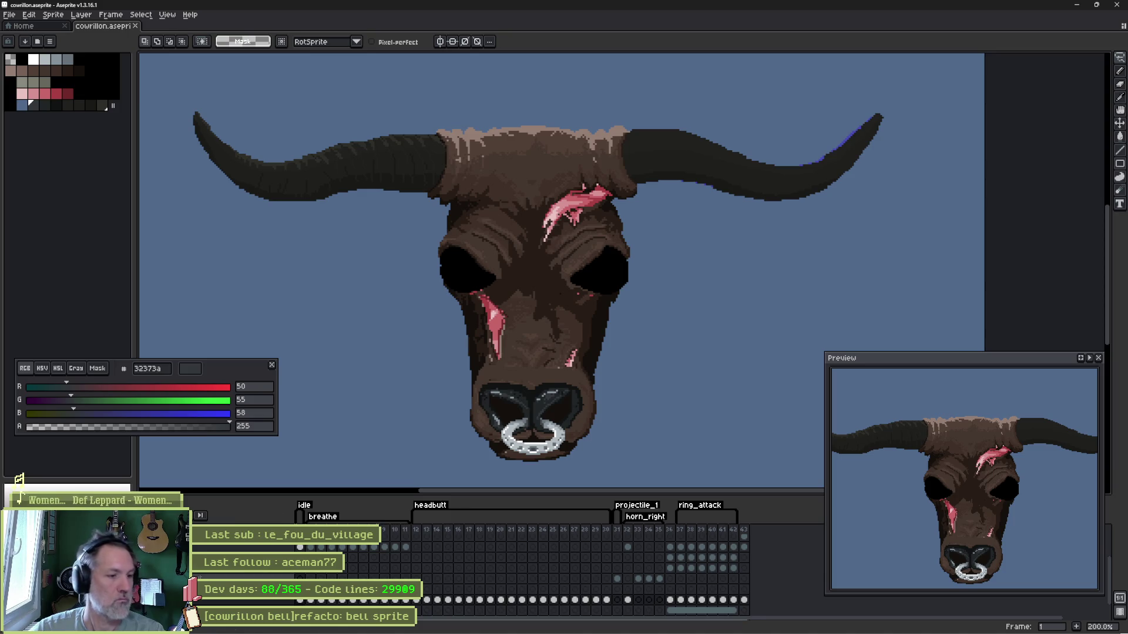
{"action": "key", "text": "Up"}
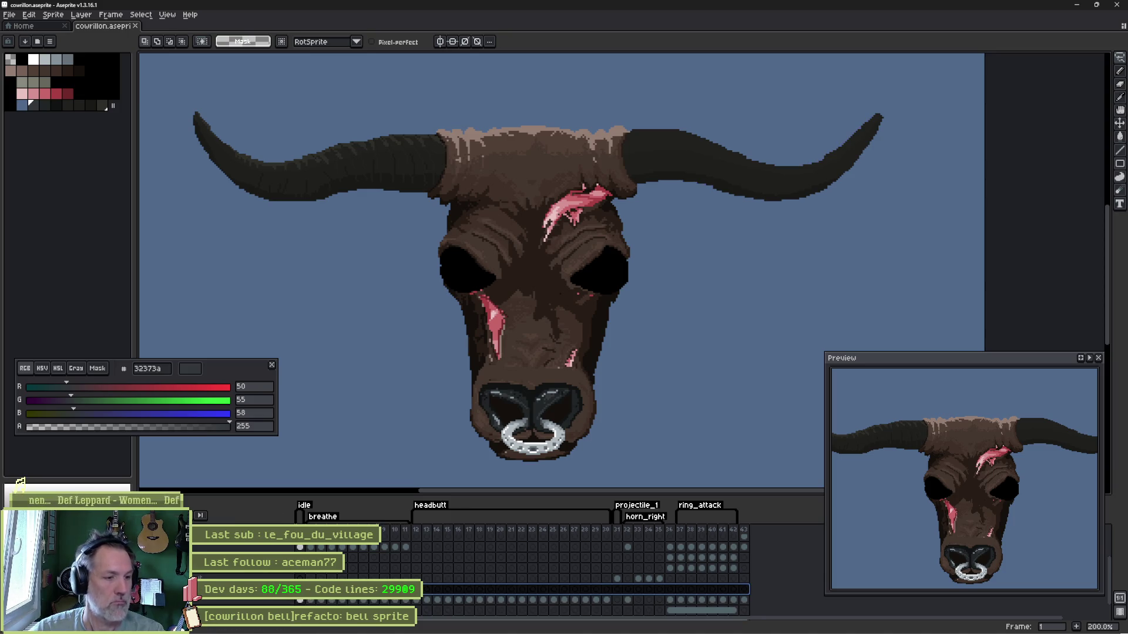
{"action": "key", "text": "Down"}
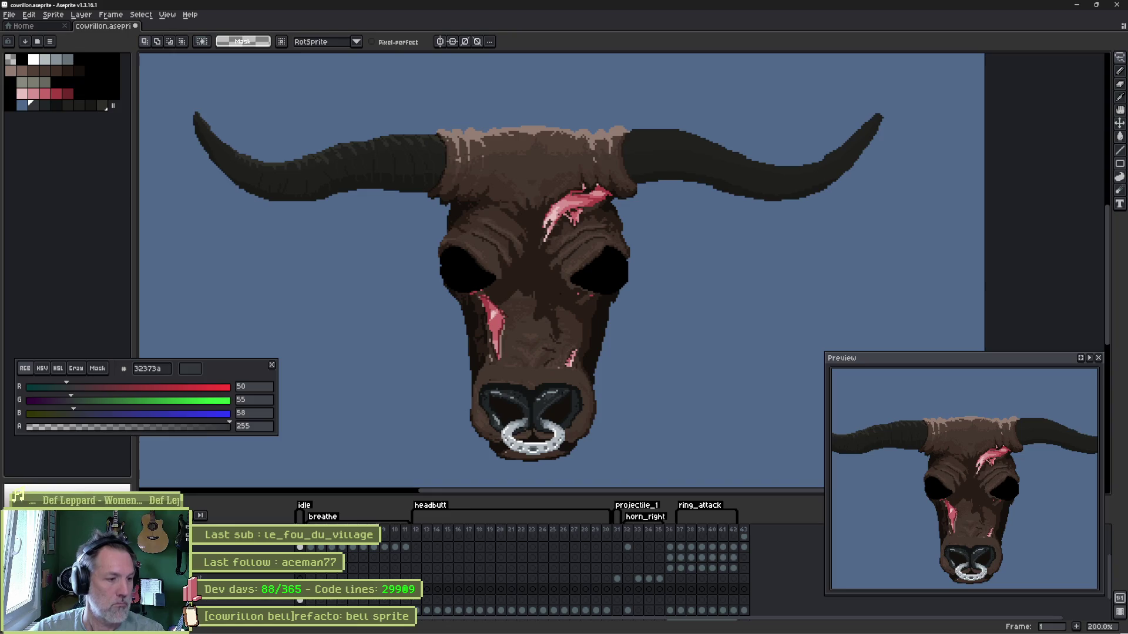
{"action": "left_click", "coordinate": [30, 14]}
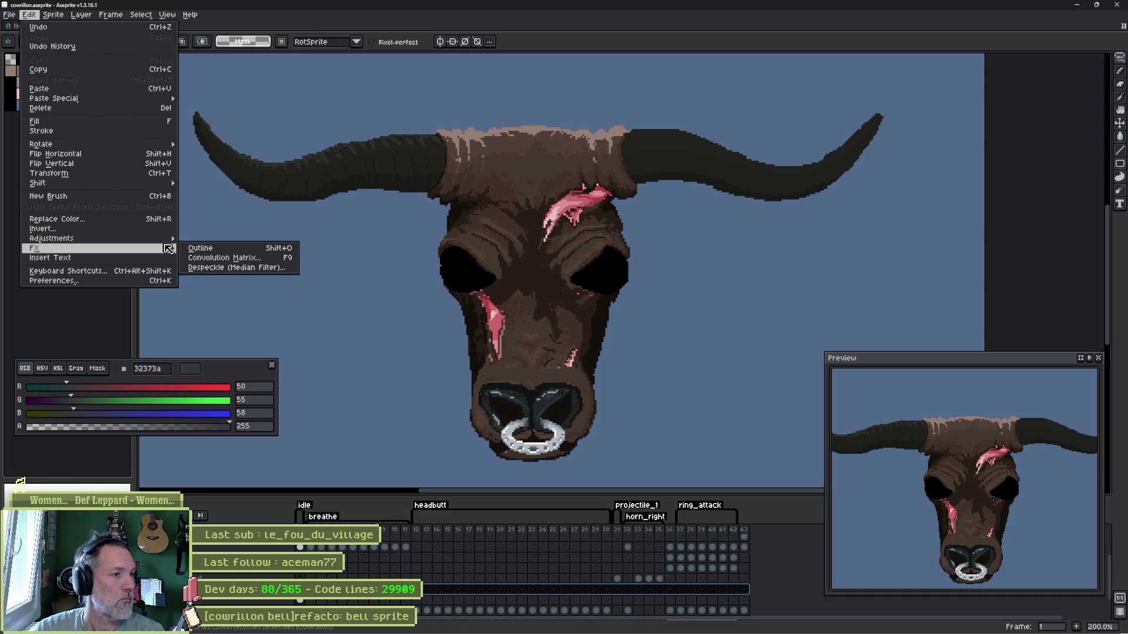
{"action": "mouse_move", "coordinate": [89, 238]}
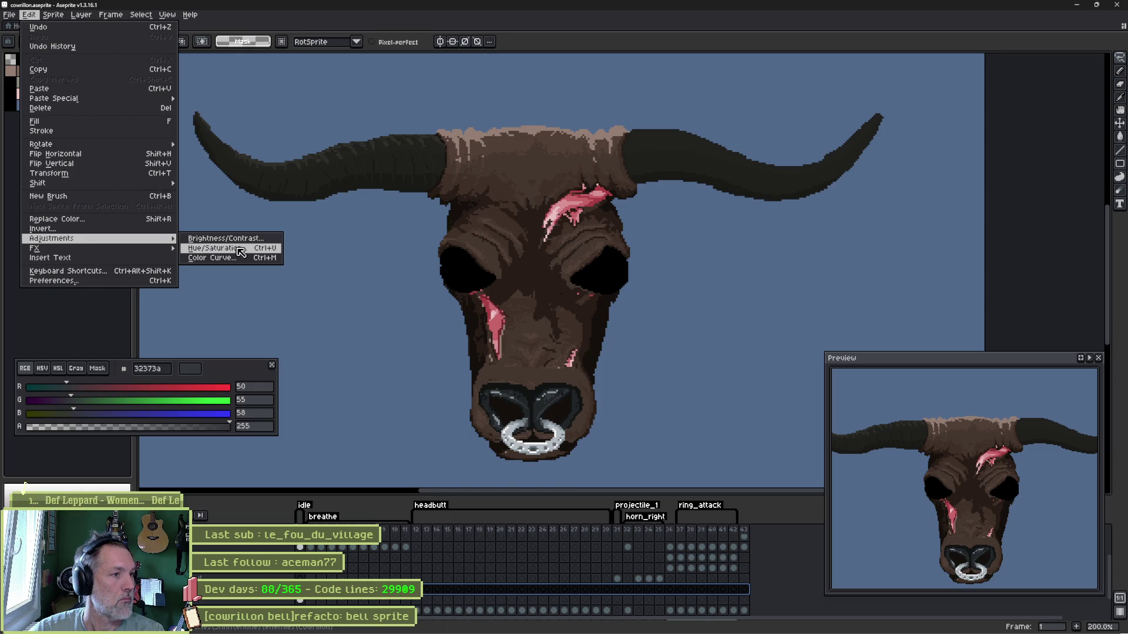
- In Hue/Saturation, try shifting the horns' hue and saturation through teal, green and blue tints
{"action": "left_click", "coordinate": [213, 248]}
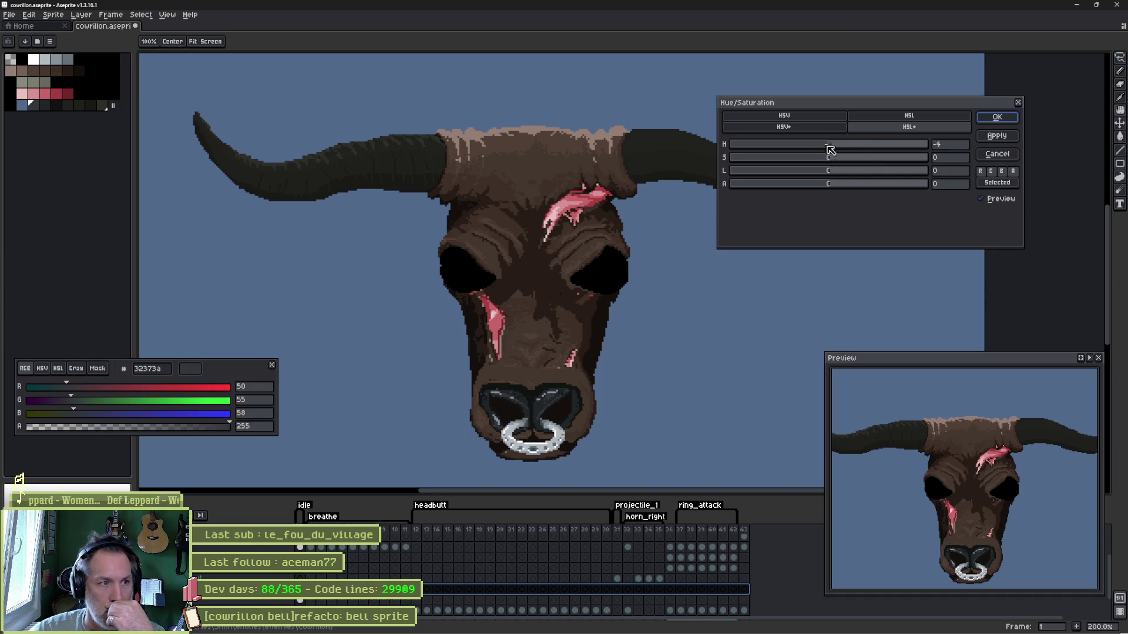
{"action": "mouse_move", "coordinate": [828, 144]}
{"action": "left_mouse_down"}
{"action": "mouse_move", "coordinate": [809, 149]}
{"action": "mouse_move", "coordinate": [969, 166]}
{"action": "mouse_move", "coordinate": [903, 155]}
{"action": "left_mouse_up"}
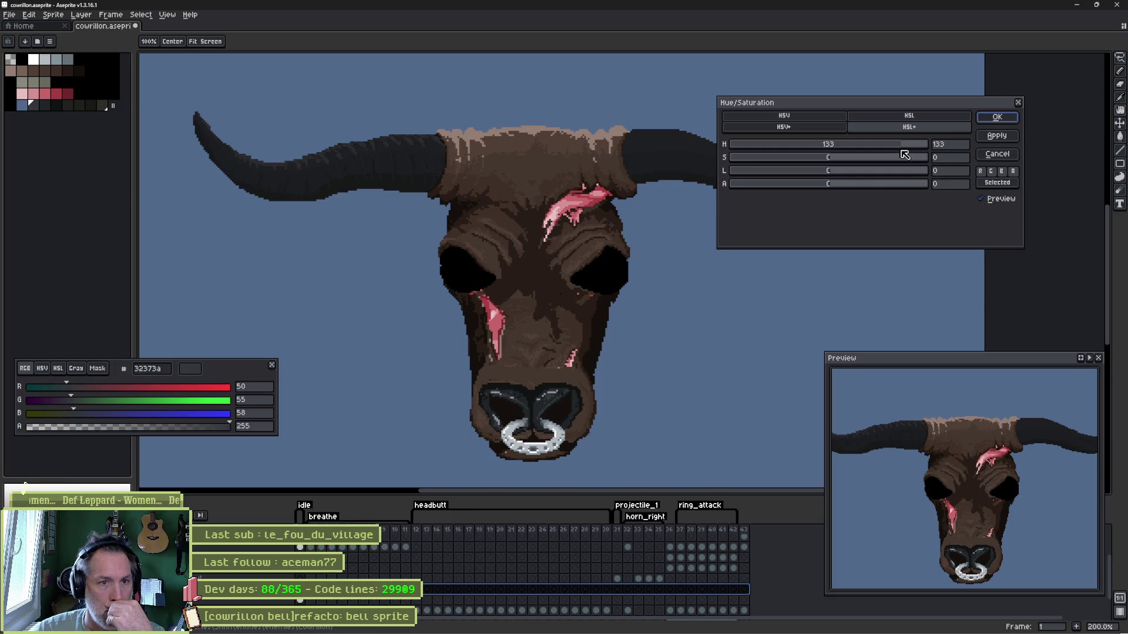
{"action": "left_click_drag", "start_coordinate": [835, 159], "coordinate": [870, 163]}
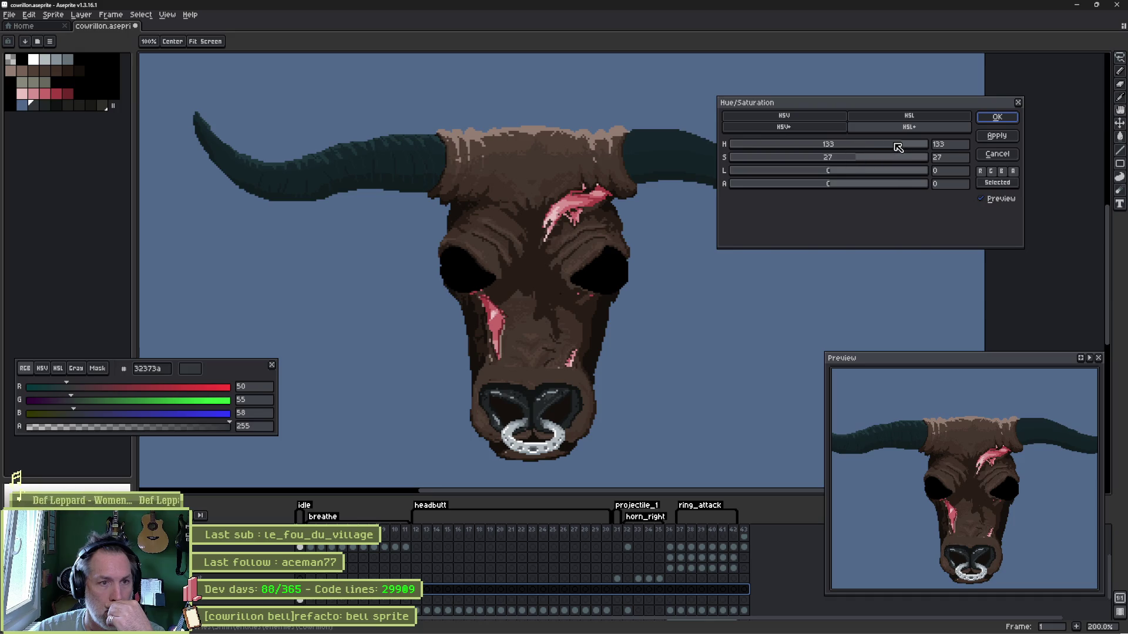
{"action": "left_click_drag", "start_coordinate": [896, 144], "coordinate": [852, 148]}
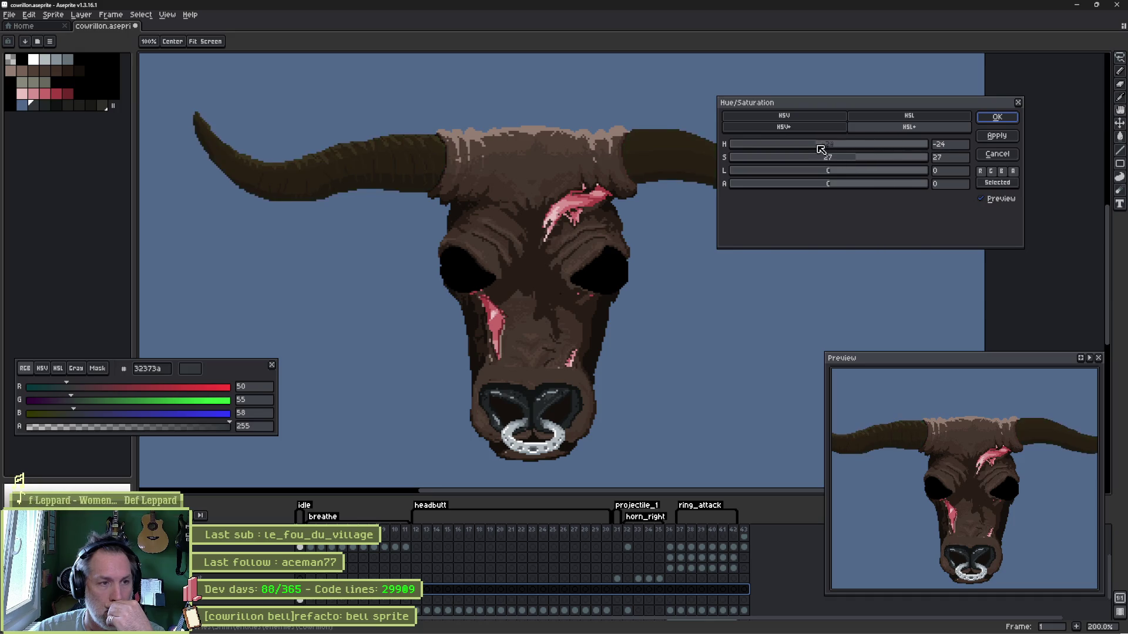
{"action": "left_click_drag", "start_coordinate": [846, 148], "coordinate": [843, 149]}
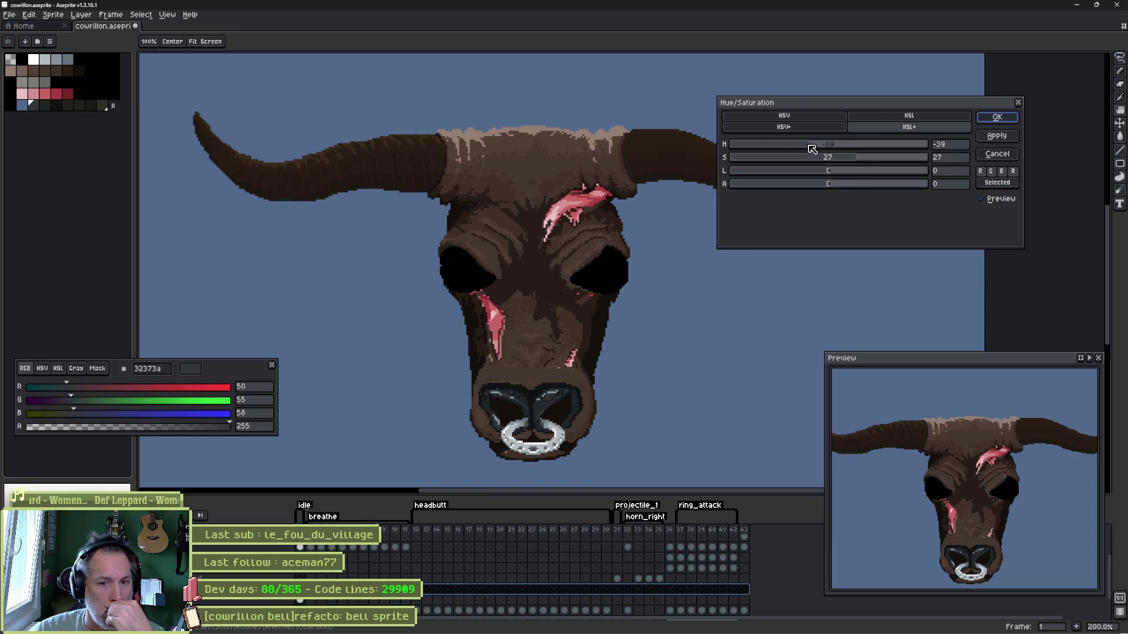
{"action": "mouse_move", "coordinate": [812, 148]}
{"action": "left_mouse_down"}
{"action": "mouse_move", "coordinate": [731, 148]}
{"action": "mouse_move", "coordinate": [956, 145]}
{"action": "mouse_move", "coordinate": [922, 147]}
{"action": "left_mouse_up"}
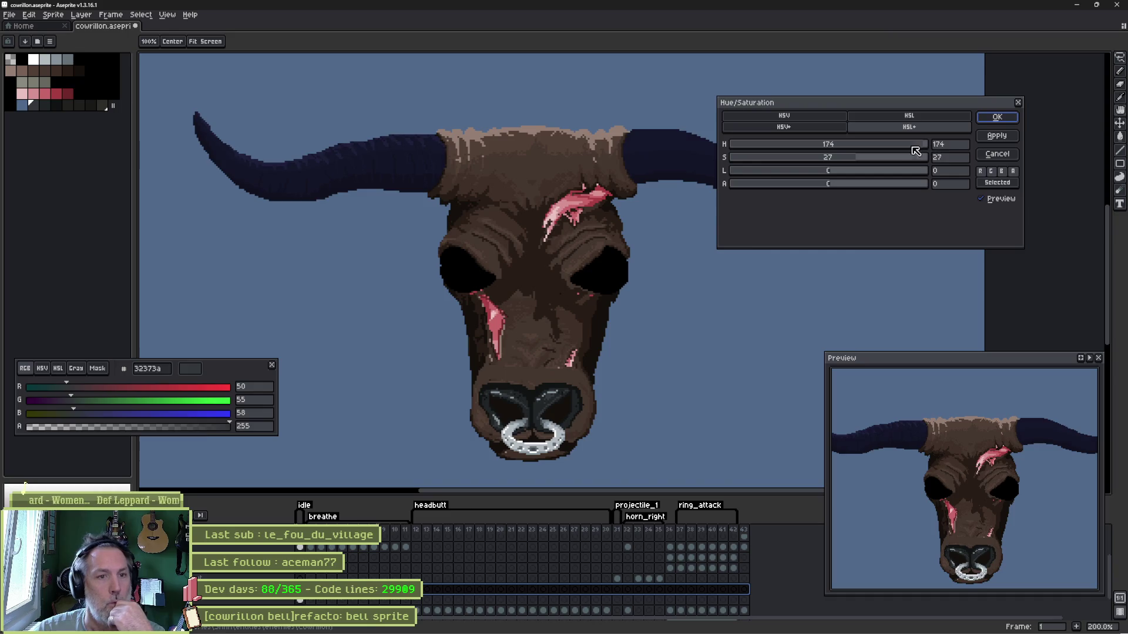
{"action": "left_click_drag", "start_coordinate": [844, 170], "coordinate": [837, 172]}
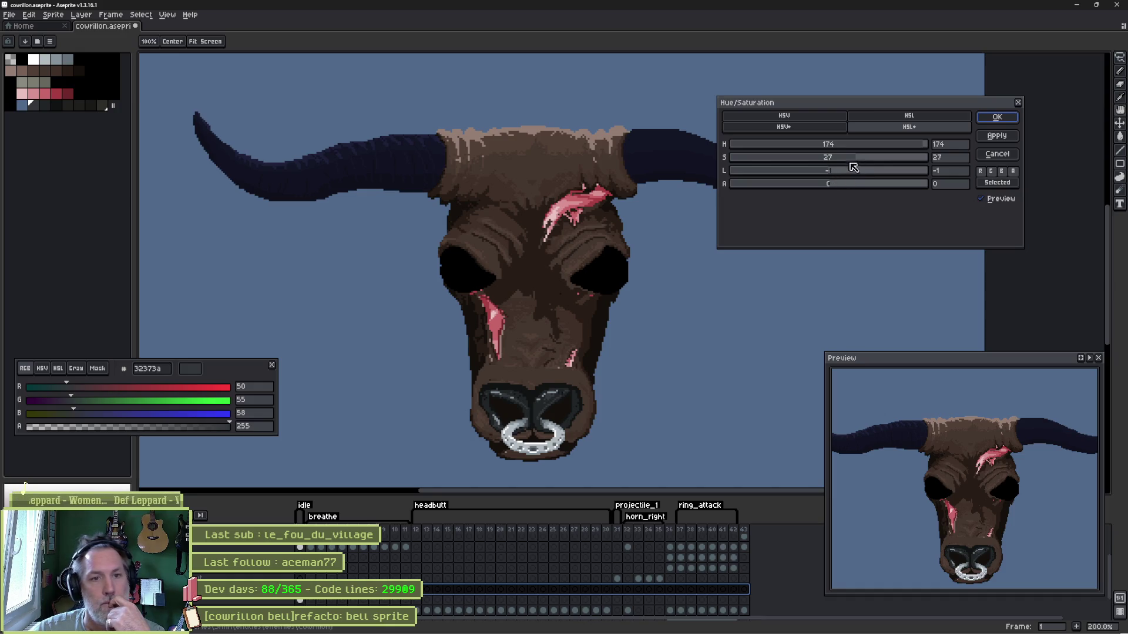
- Settle on H about -50, S 11, L -1 for a dark brown horn tint and apply it
{"action": "left_click", "coordinate": [923, 147]}
{"action": "left_click_drag", "start_coordinate": [923, 147], "coordinate": [872, 156]}
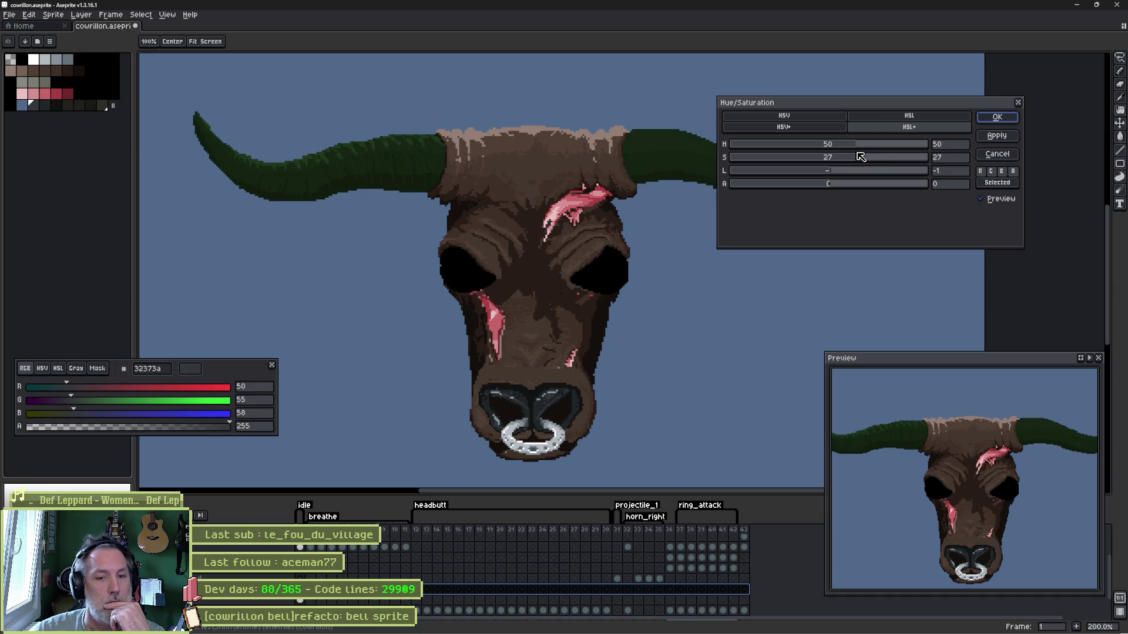
{"action": "left_click_drag", "start_coordinate": [861, 156], "coordinate": [854, 156]}
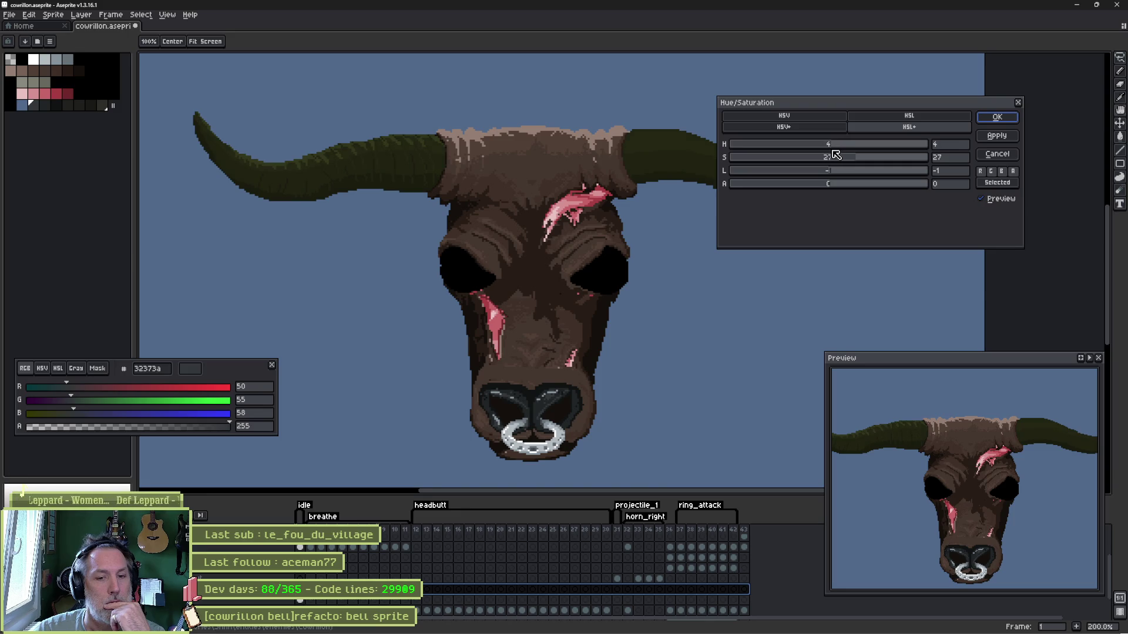
{"action": "left_click_drag", "start_coordinate": [835, 155], "coordinate": [832, 154]}
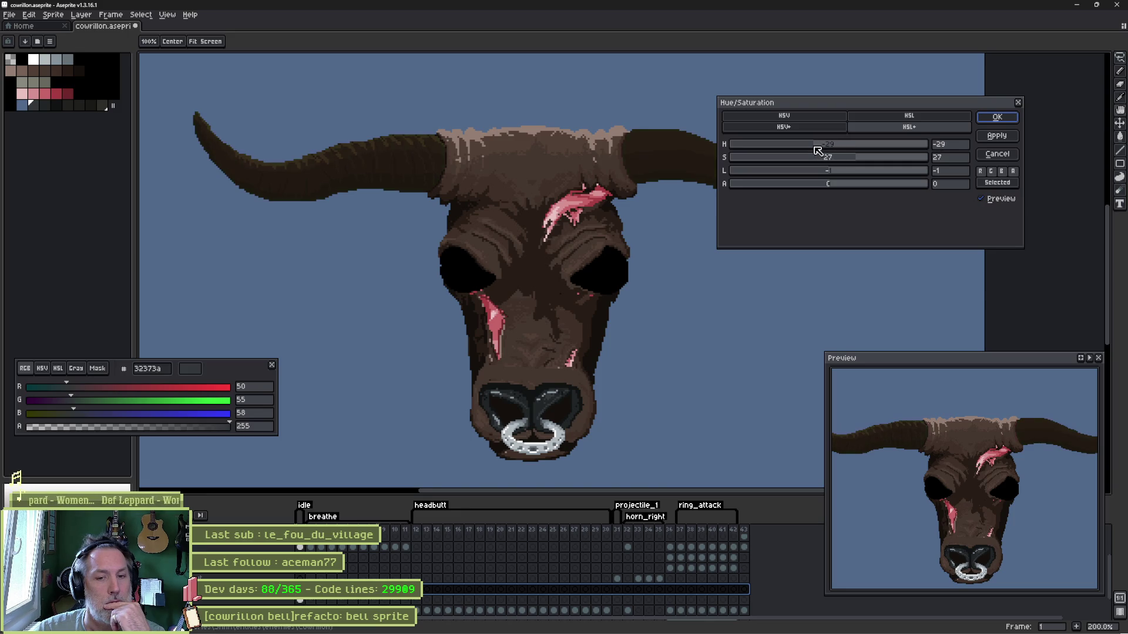
{"action": "left_click_drag", "start_coordinate": [814, 150], "coordinate": [804, 149]}
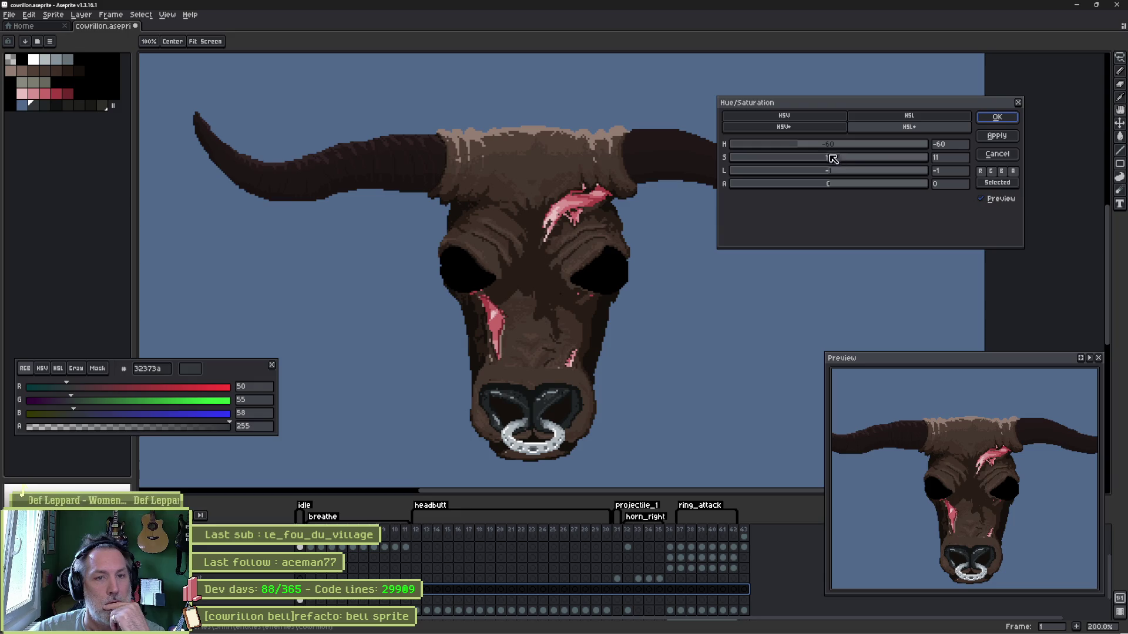
{"action": "scroll", "coordinate": [807, 148], "scroll_direction": "up", "scroll_amount": 10}
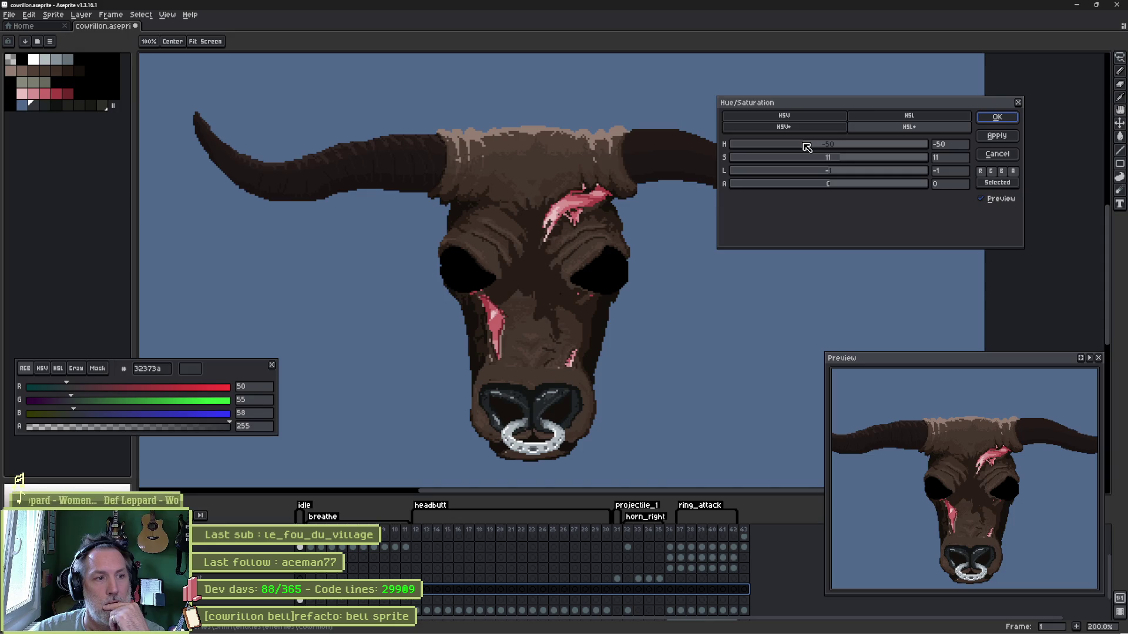
{"action": "left_click", "coordinate": [997, 117]}
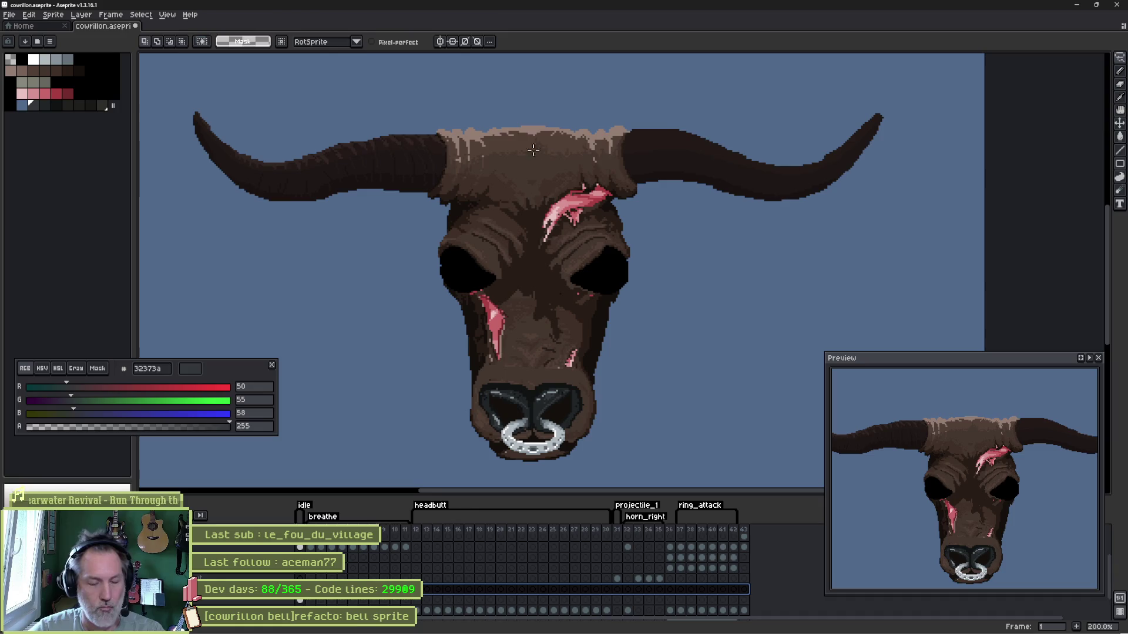
{"action": "scroll", "coordinate": [397, 150], "scroll_direction": "up", "scroll_amount": 1}
{"action": "scroll", "coordinate": [397, 150], "scroll_direction": "up", "scroll_amount": 2}
- Sample the horn's dark brown and raise its value in HSV to a light brown
{"action": "key", "text": "i"}
{"action": "left_click", "coordinate": [408, 154], "text": "alt"}
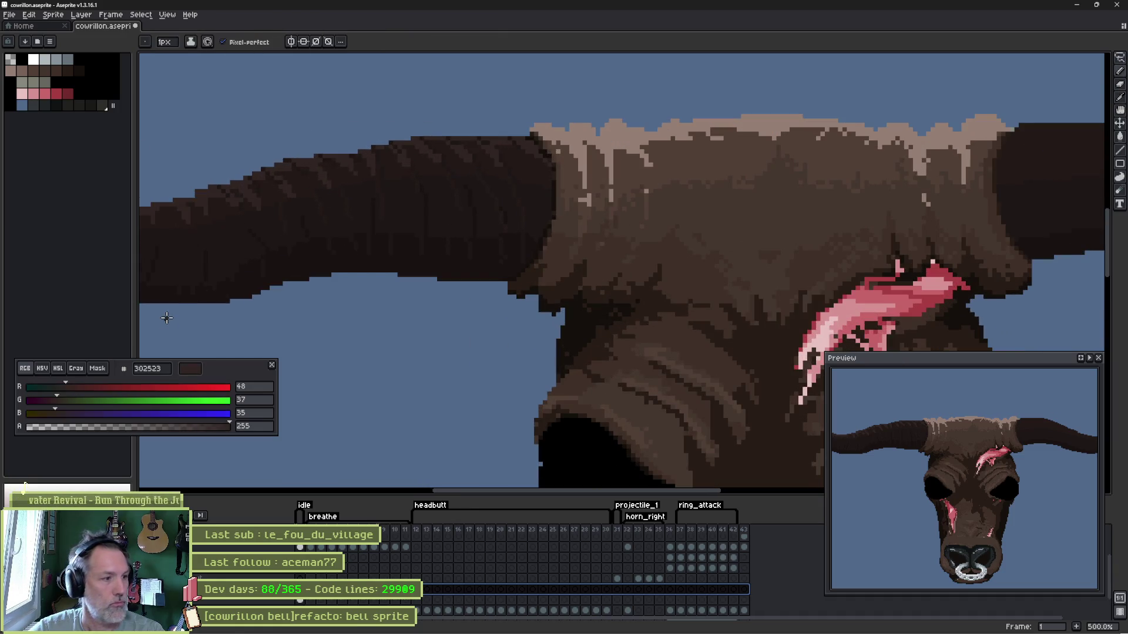
{"action": "left_click", "coordinate": [41, 368]}
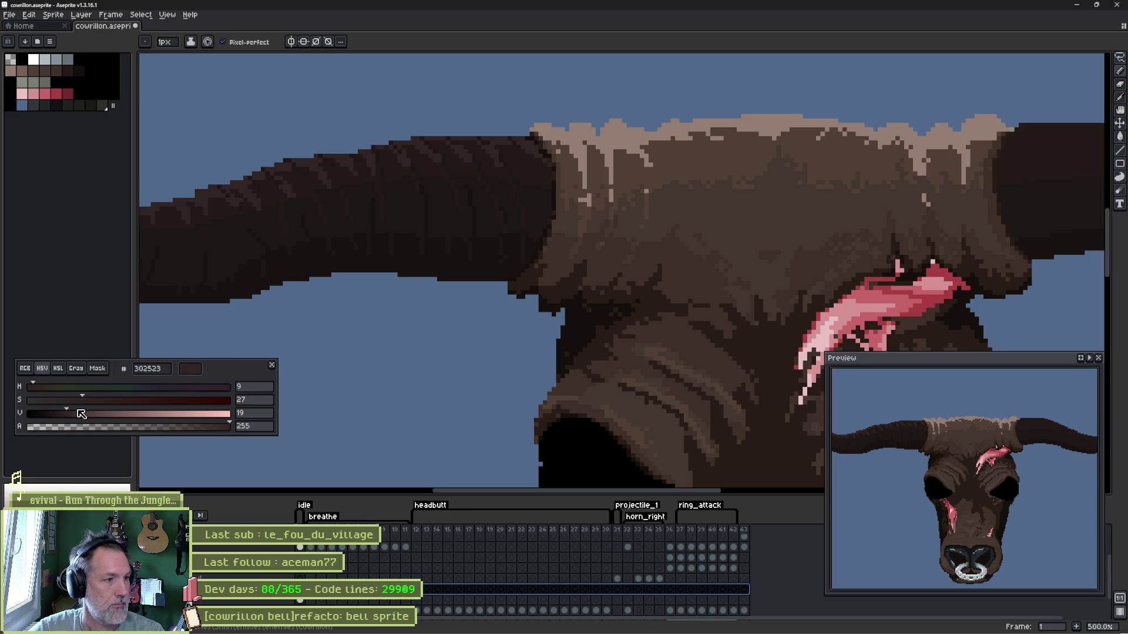
{"action": "left_click_drag", "start_coordinate": [81, 413], "coordinate": [123, 410]}
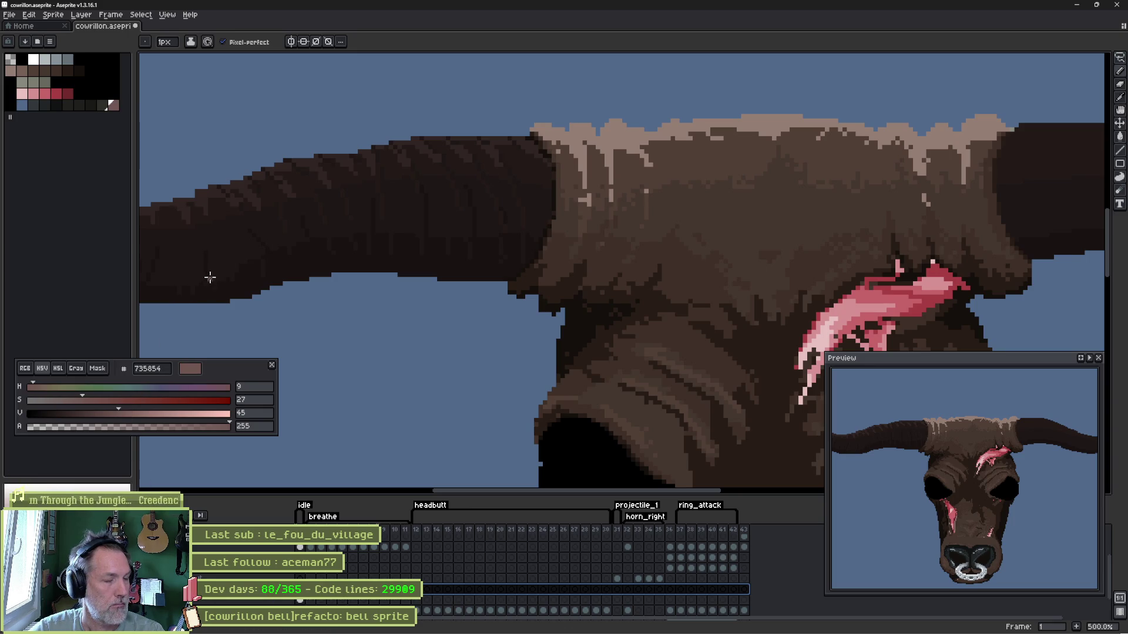
{"action": "mouse_move", "coordinate": [227, 235]}
{"action": "left_mouse_down"}
{"action": "mouse_move", "coordinate": [285, 259]}
{"action": "mouse_move", "coordinate": [391, 255]}
{"action": "left_mouse_up"}
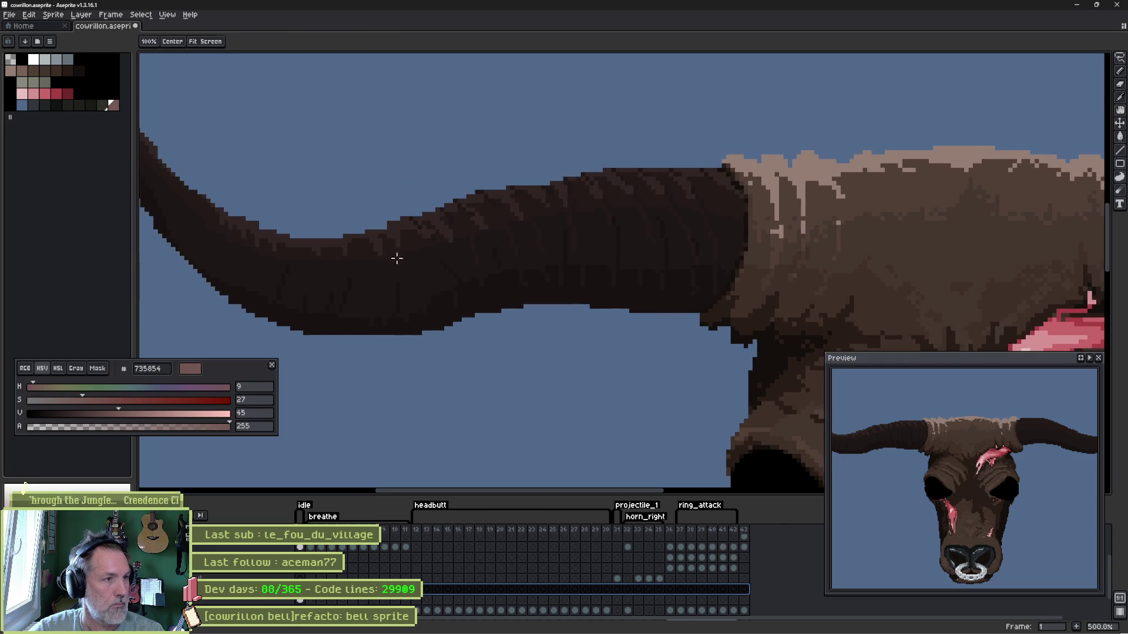
{"action": "left_click", "coordinate": [388, 226], "text": "alt"}
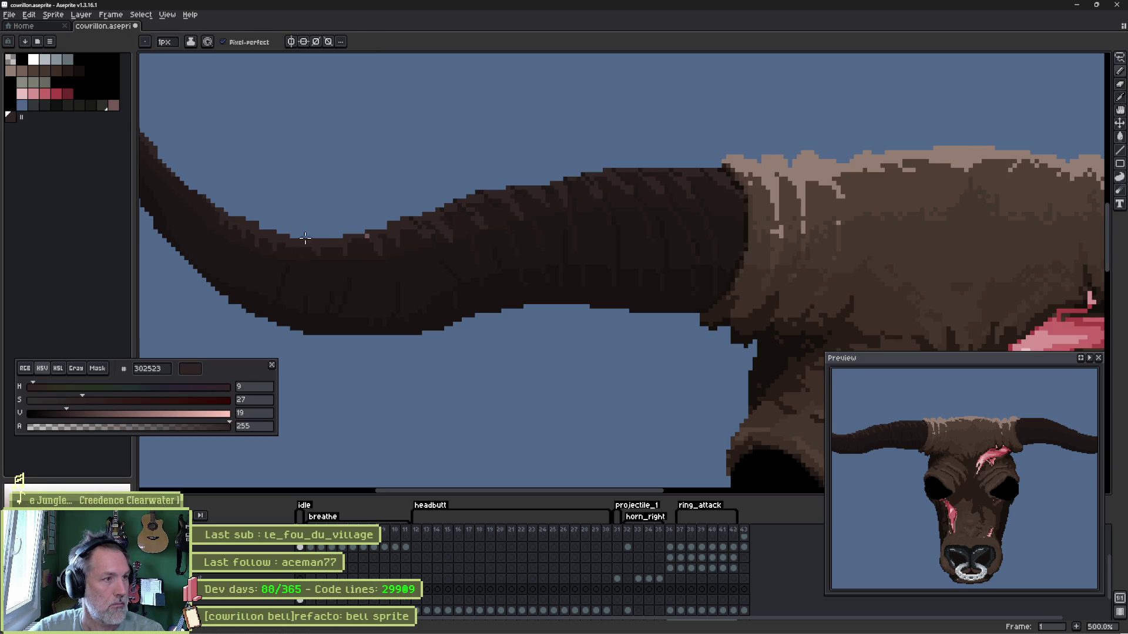
- Paint lighter pixels along the left horn's upper edge with the pencil
{"action": "key", "text": "b"}
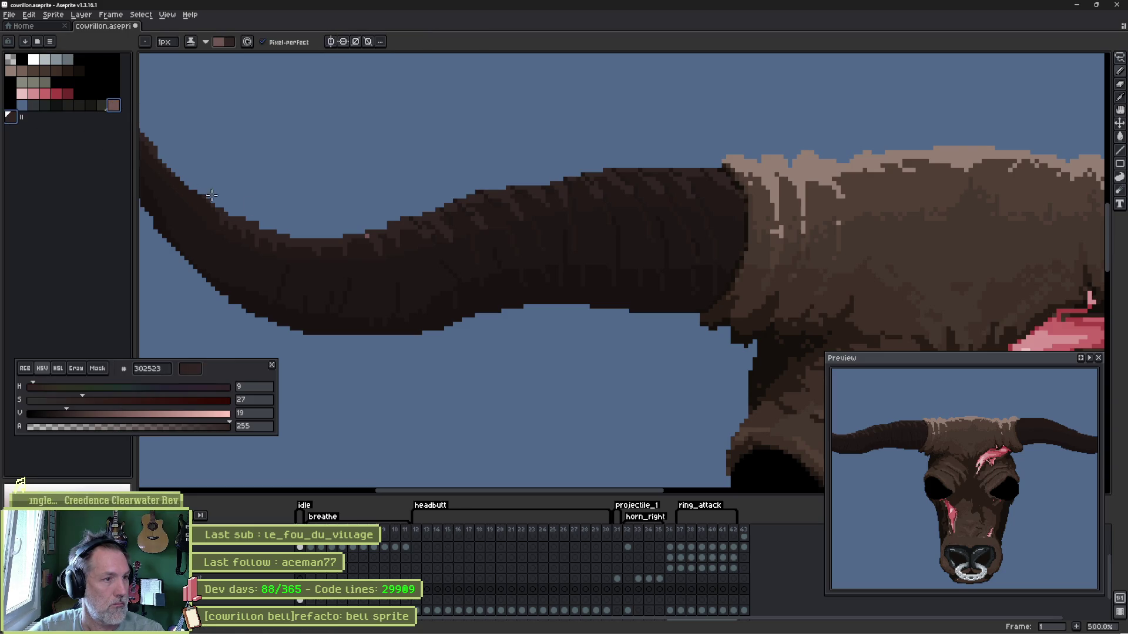
{"action": "left_click_drag", "start_coordinate": [234, 217], "coordinate": [343, 231]}
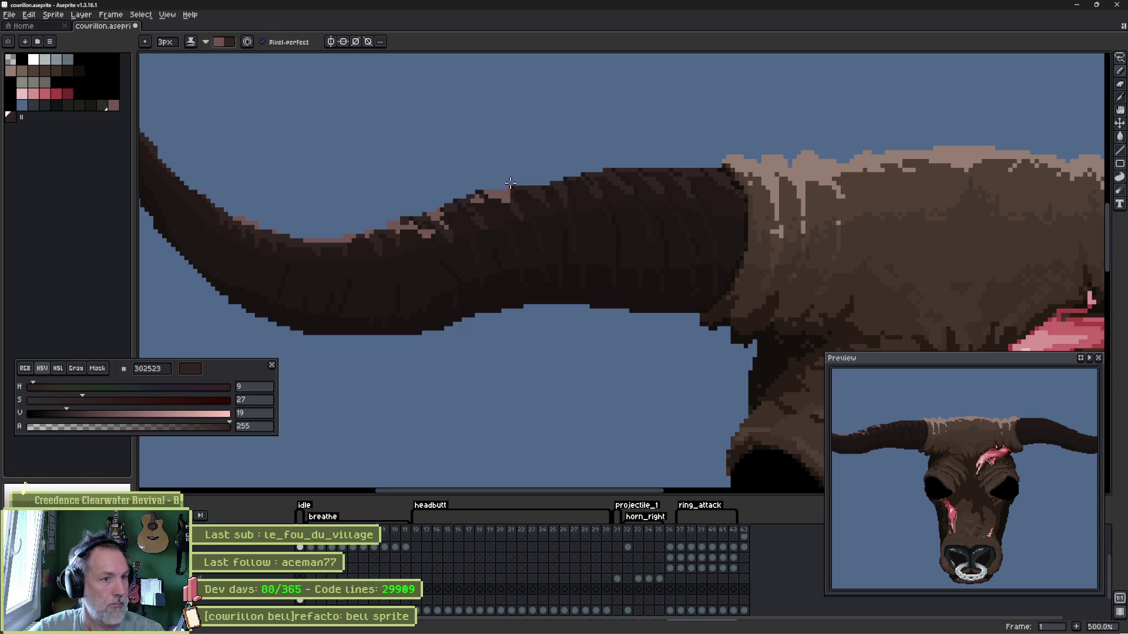
{"action": "left_click_drag", "start_coordinate": [509, 182], "coordinate": [727, 169]}
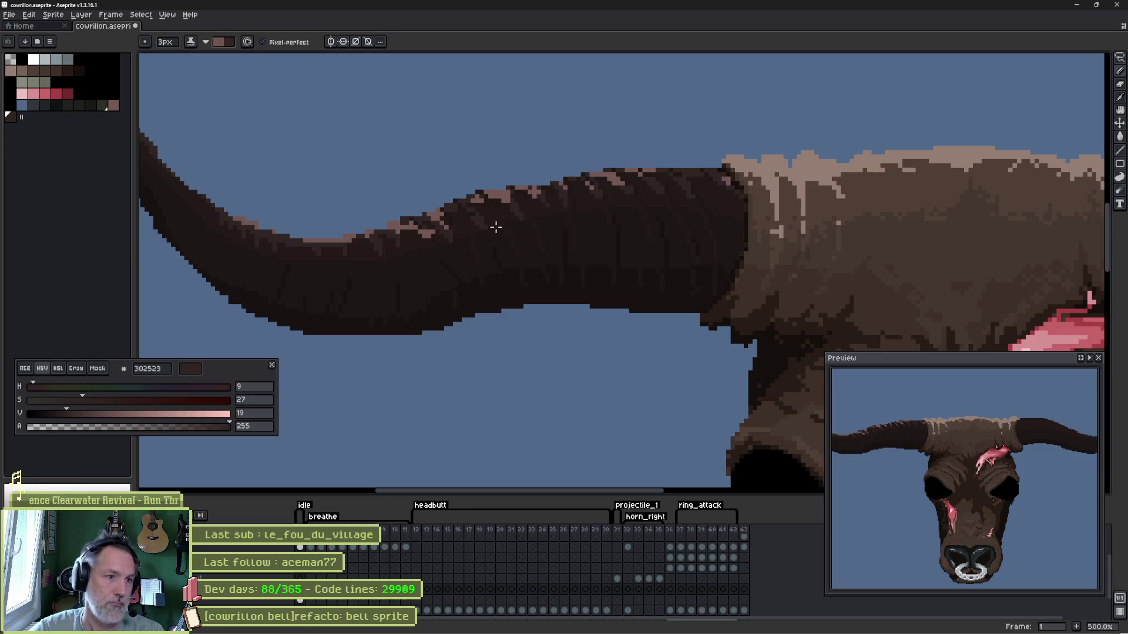
{"action": "key", "text": "ctrl"}
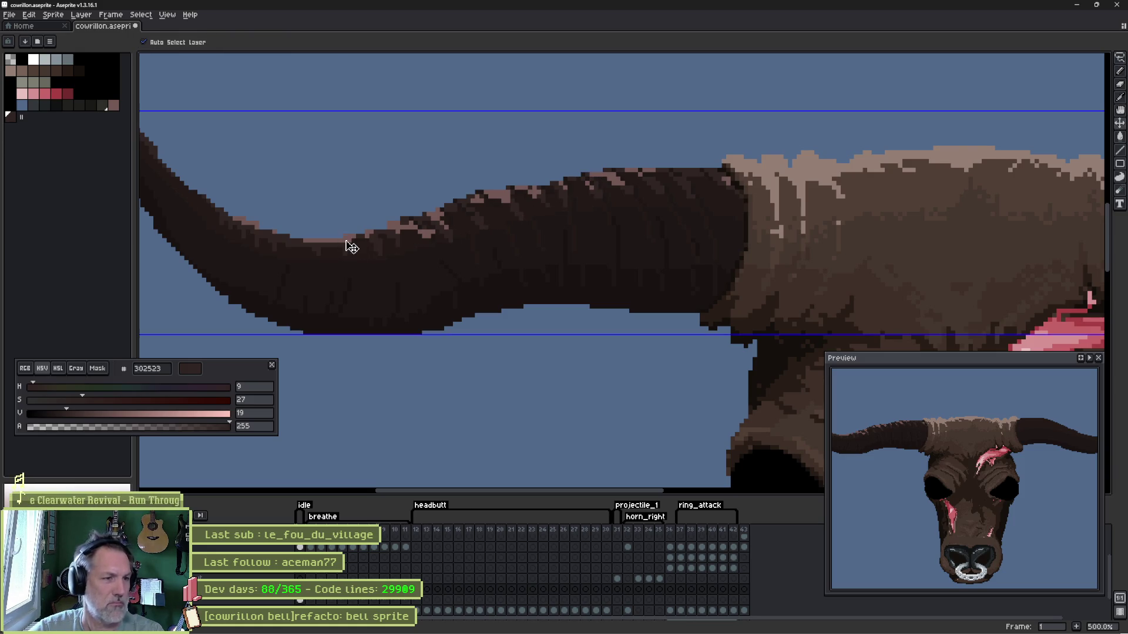
{"action": "key", "text": "ctrl"}
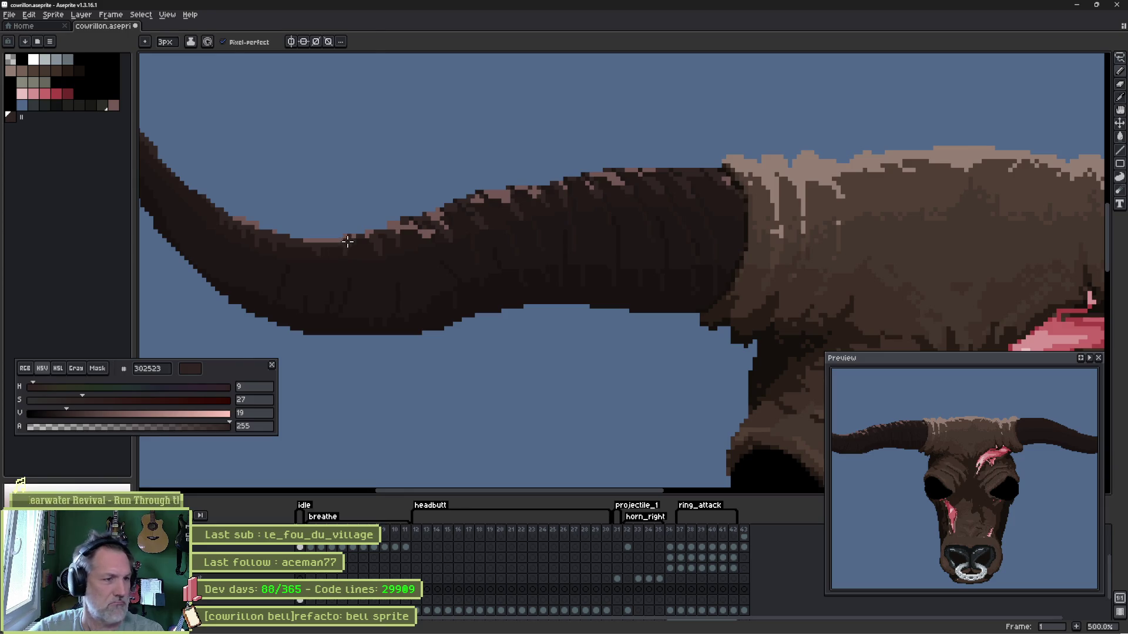
- Paint light-brown ridge streaks across the left horn
{"action": "left_click", "coordinate": [334, 253], "text": "alt"}
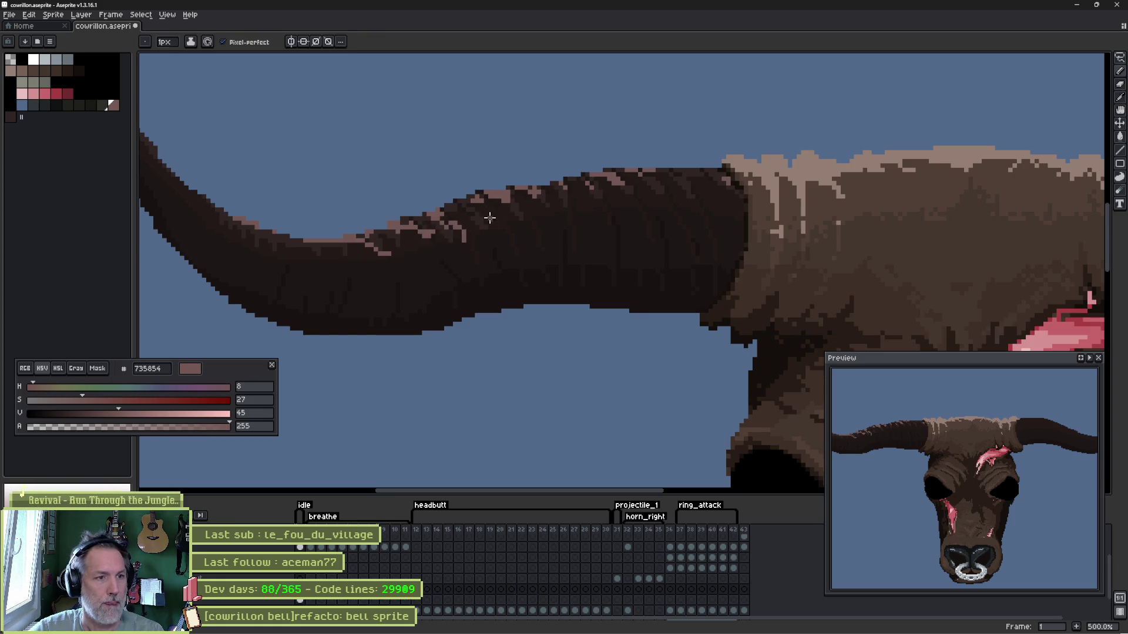
{"action": "left_click_drag", "start_coordinate": [476, 195], "coordinate": [506, 227]}
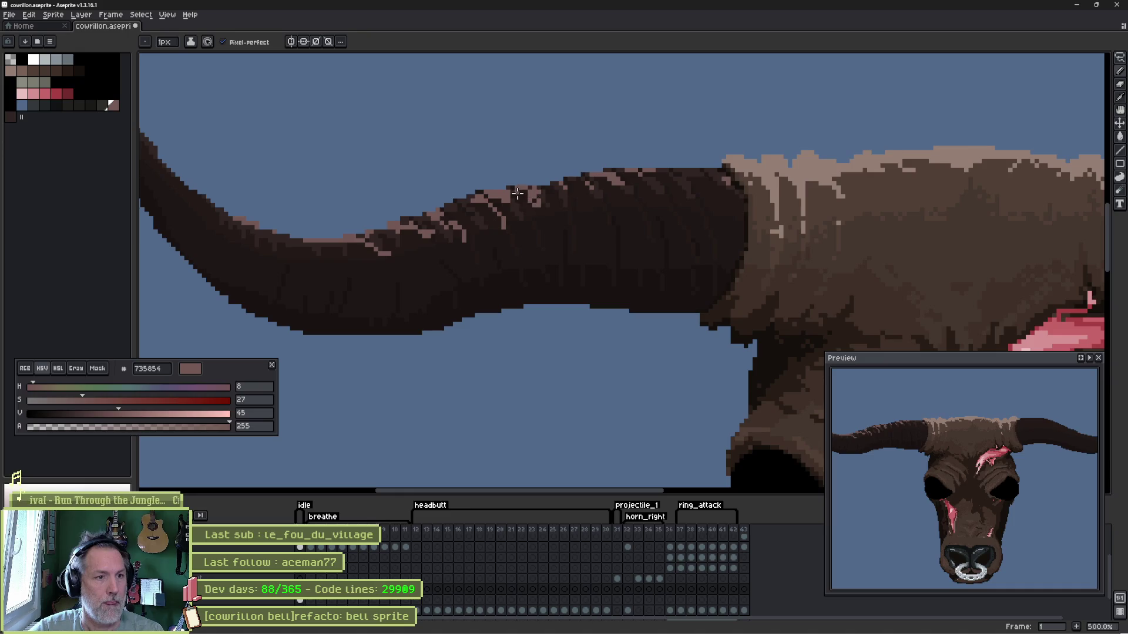
{"action": "left_click_drag", "start_coordinate": [544, 214], "coordinate": [553, 234]}
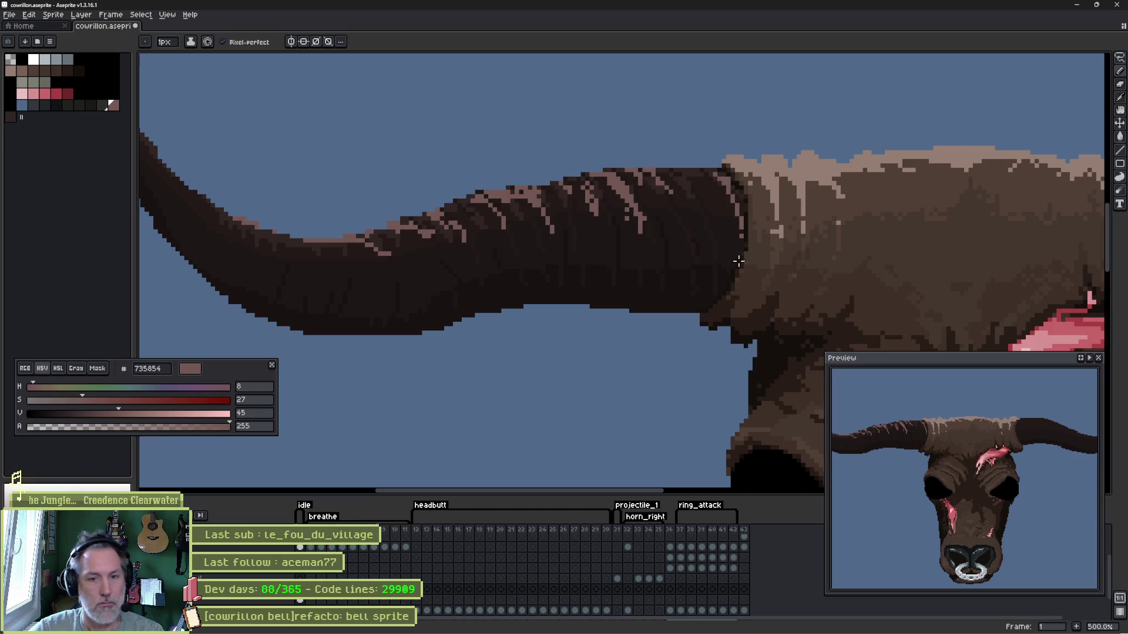
{"action": "mouse_move", "coordinate": [930, 470]}
{"action": "left_mouse_down"}
{"action": "mouse_move", "coordinate": [1004, 478]}
{"action": "mouse_move", "coordinate": [970, 473]}
{"action": "left_mouse_up"}
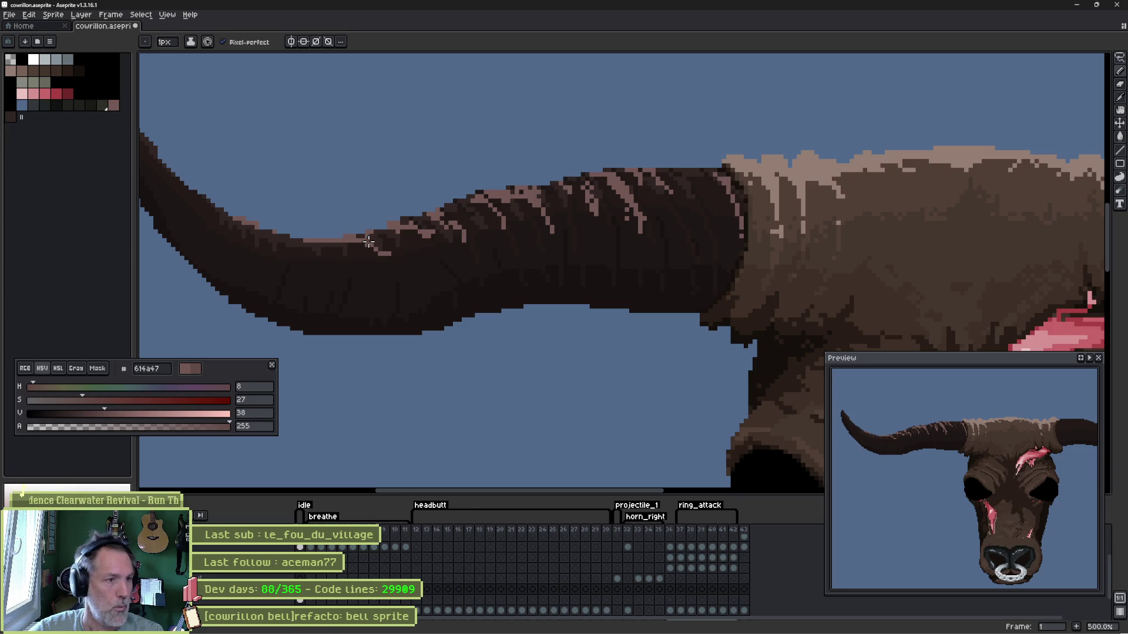
{"action": "key", "text": "g"}
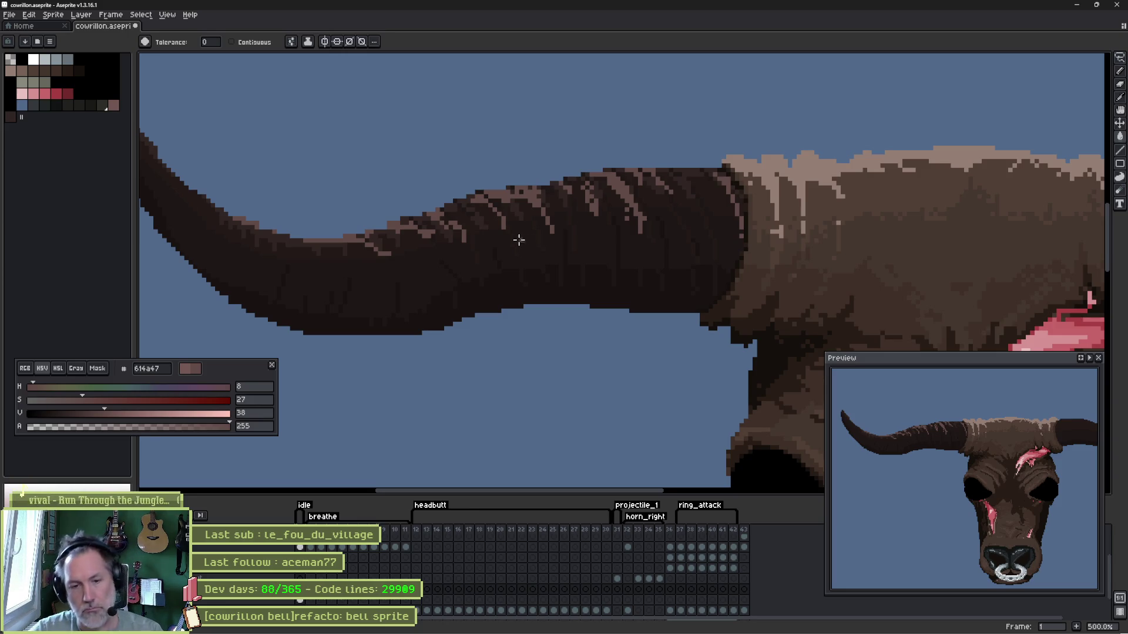
- Sample a slightly different light brown at the left horn tip and glance at the sprite in Godot
{"action": "left_click_drag", "start_coordinate": [387, 215], "coordinate": [531, 234]}
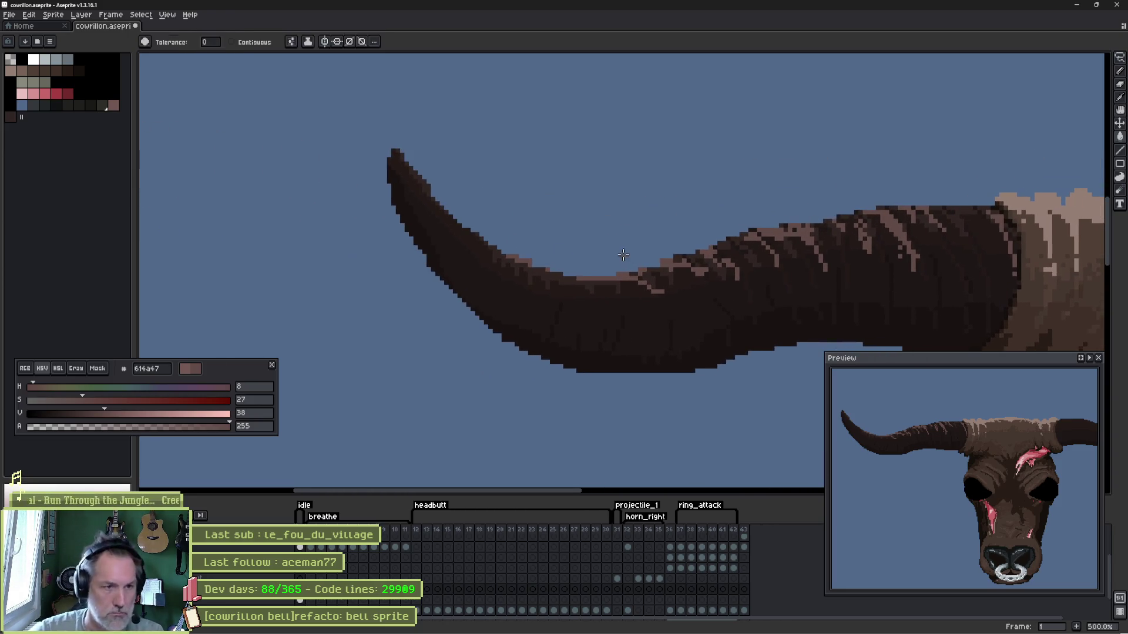
{"action": "key", "text": "b"}
{"action": "left_click", "coordinate": [516, 252], "text": "alt"}
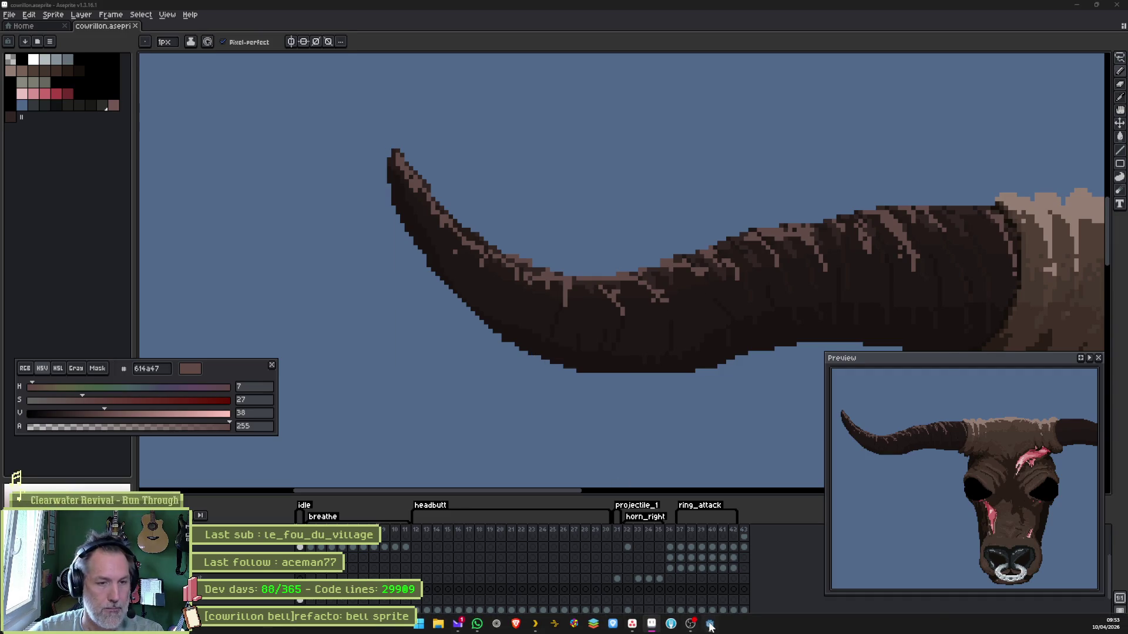
{"action": "left_click", "coordinate": [710, 626]}
{"action": "key", "text": "alt+Tab"}
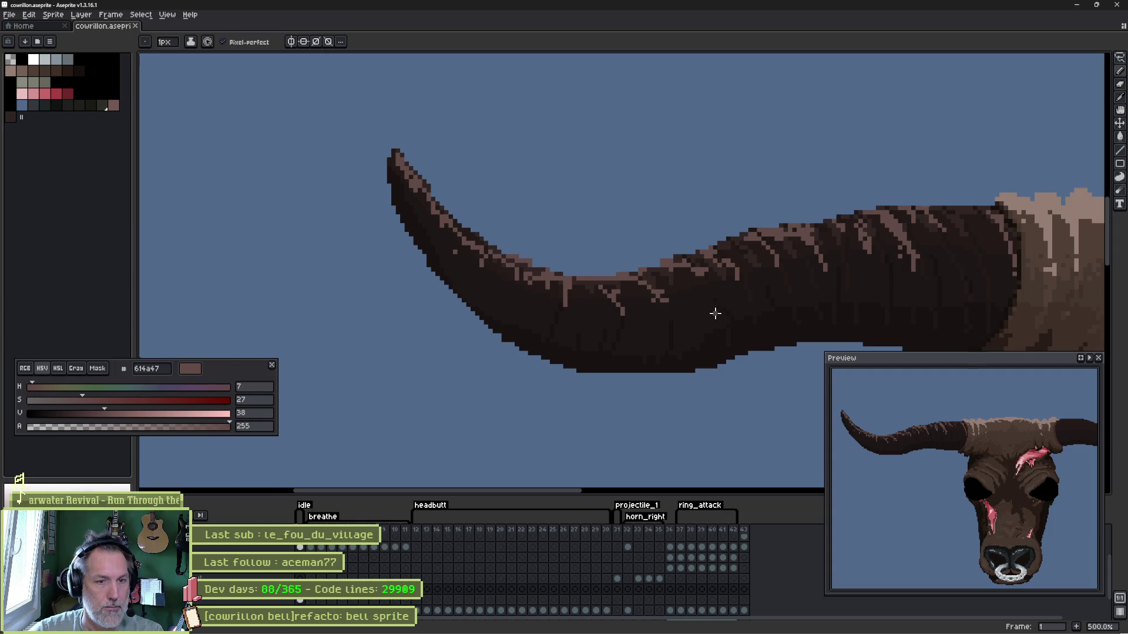
{"action": "scroll", "coordinate": [715, 313], "scroll_direction": "down", "scroll_amount": 1}
{"action": "scroll", "coordinate": [727, 315], "scroll_direction": "down", "scroll_amount": 2}
{"action": "scroll", "coordinate": [670, 352], "scroll_direction": "down", "scroll_amount": 1}
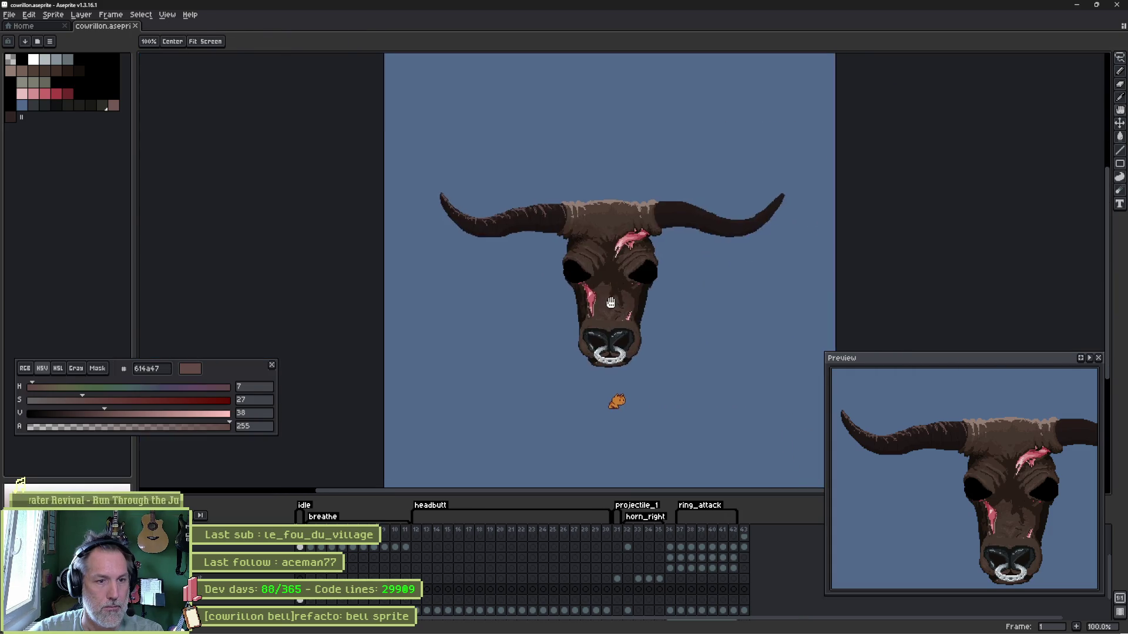
{"action": "scroll", "coordinate": [610, 303], "scroll_direction": "up", "scroll_amount": 1}
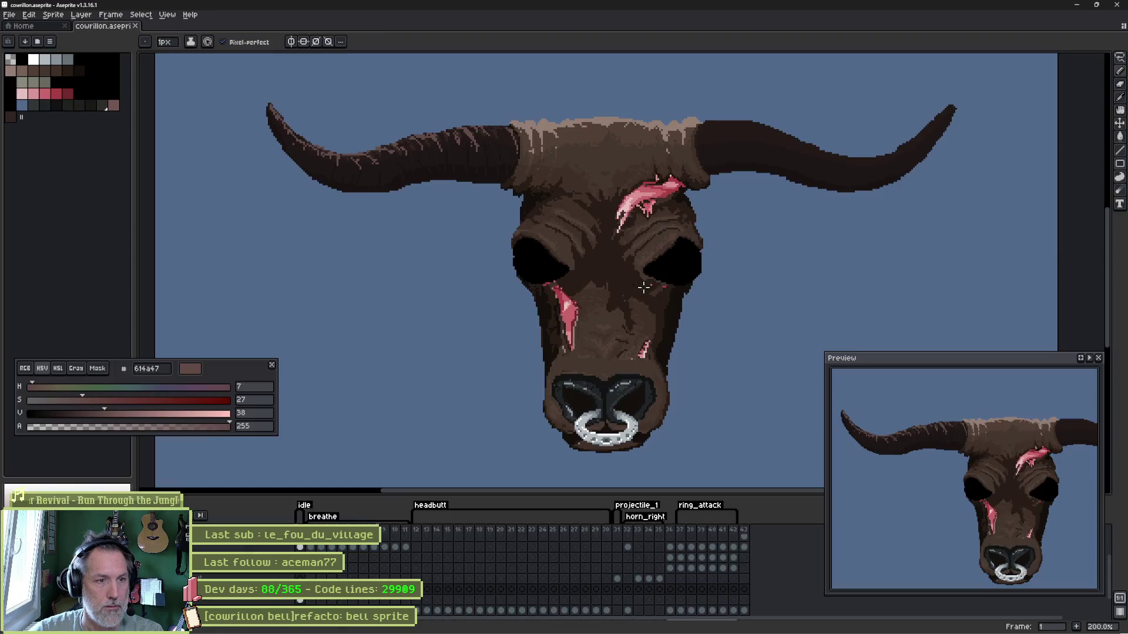
- Flip between the Godot level scene and Aseprite twice to compare the bull sprite
{"action": "key", "text": "alt+Tab"}
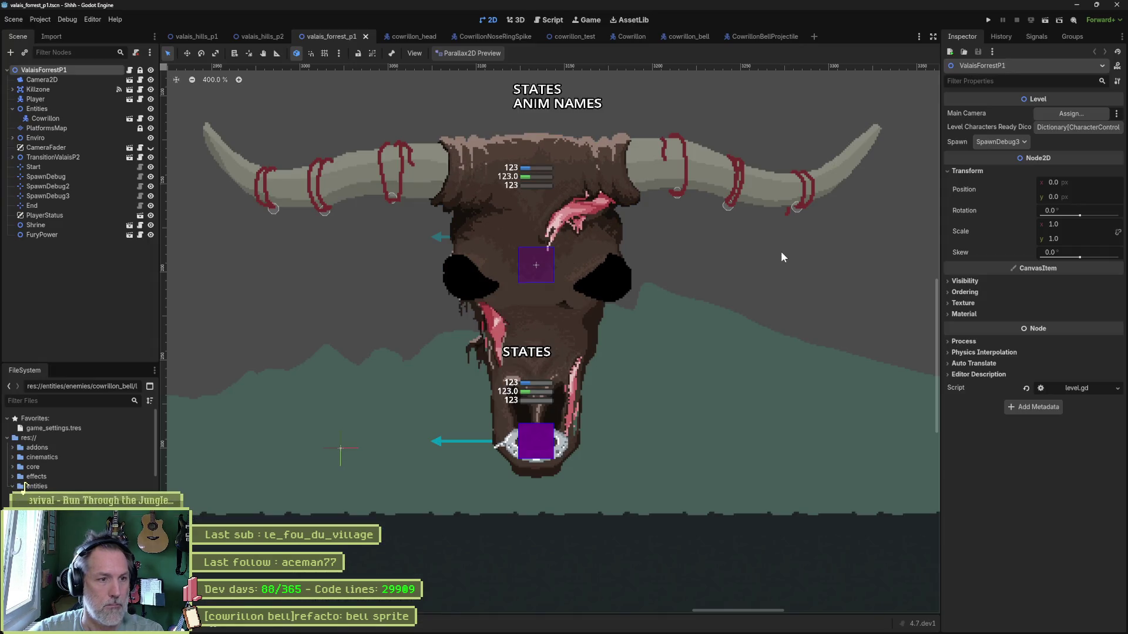
{"action": "key", "text": "alt+Tab"}
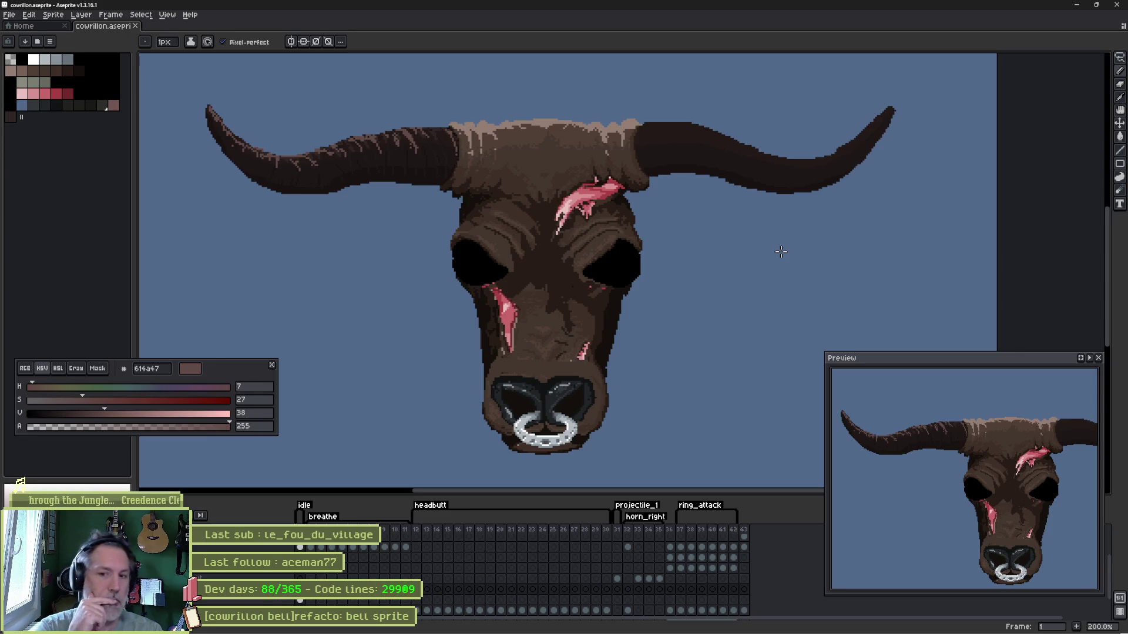
{"action": "key", "text": "alt+Tab"}
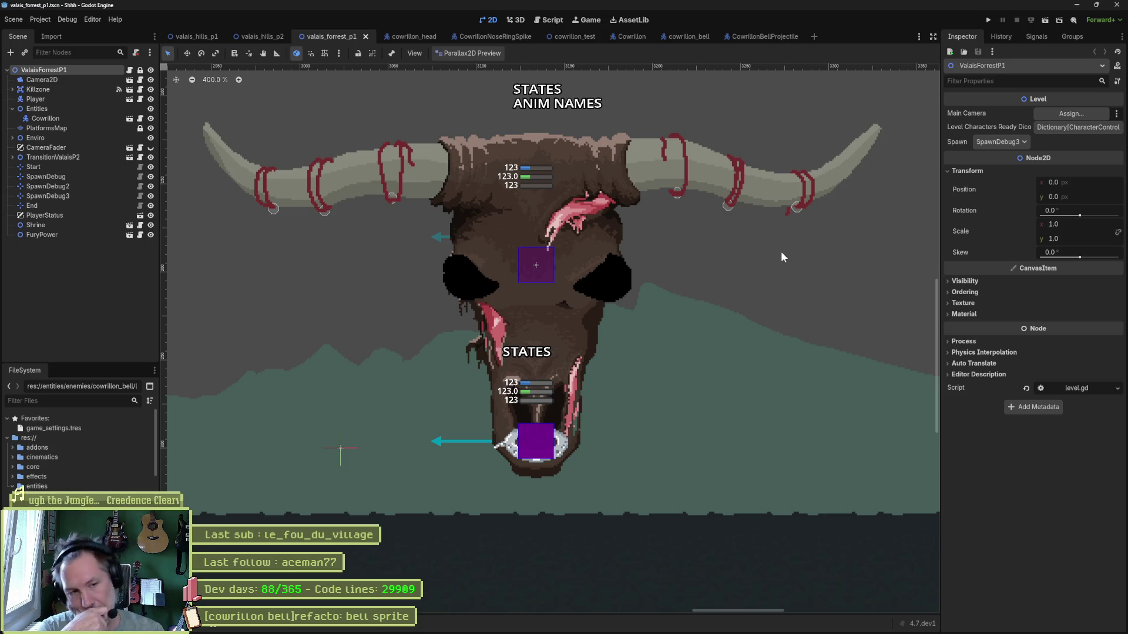
{"action": "key", "text": "alt+Tab"}
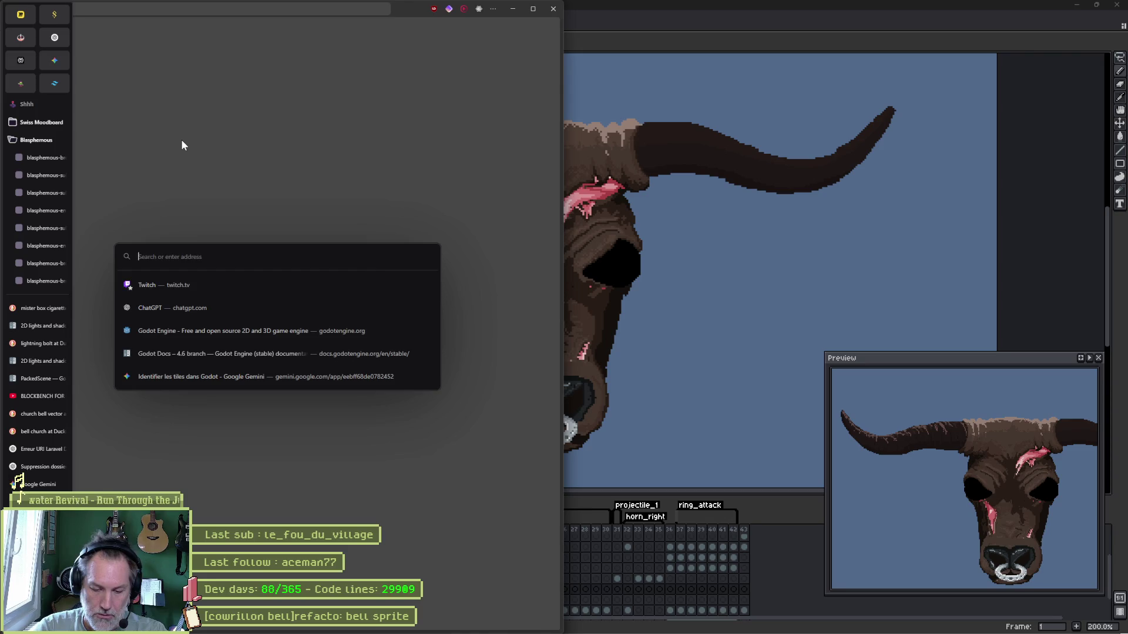
{"action": "type", "text": "godot 4"}
- Run the 'ghost trail' search on DuckDuckGo and switch to its image results
{"action": "key", "text": "Return"}
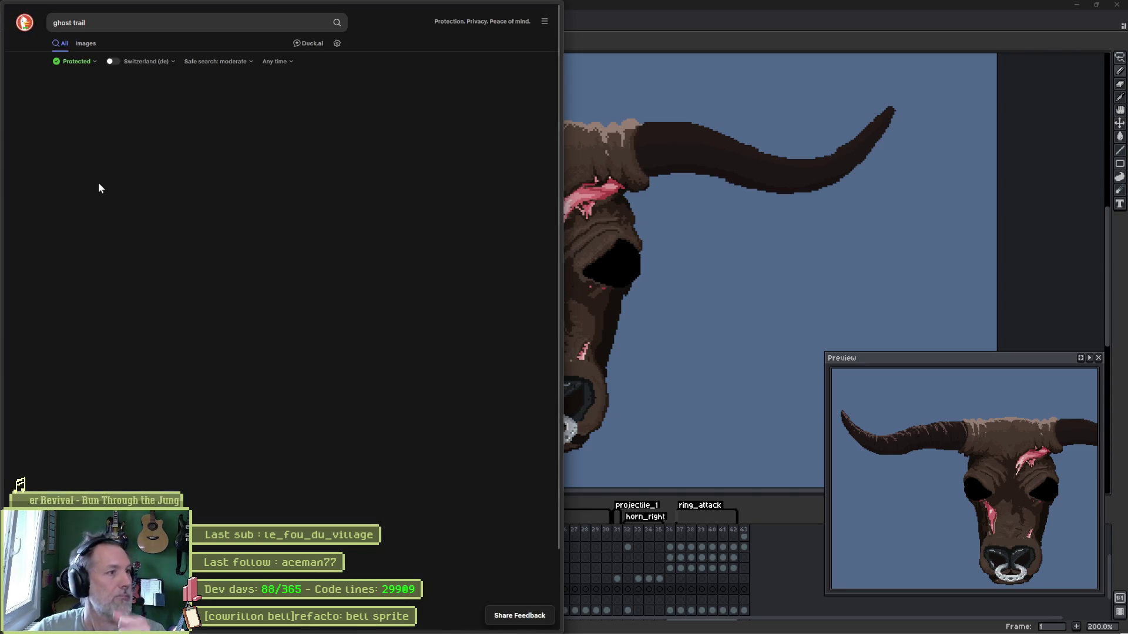
{"action": "left_click", "coordinate": [88, 44]}
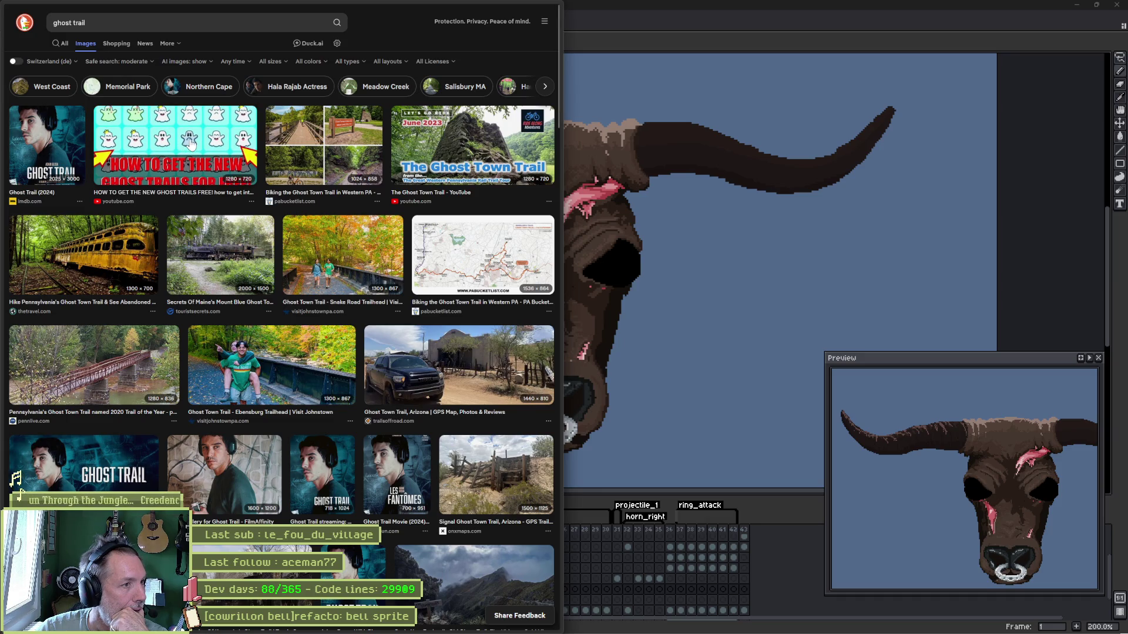
{"action": "scroll", "coordinate": [203, 144], "scroll_direction": "down", "scroll_amount": 3}
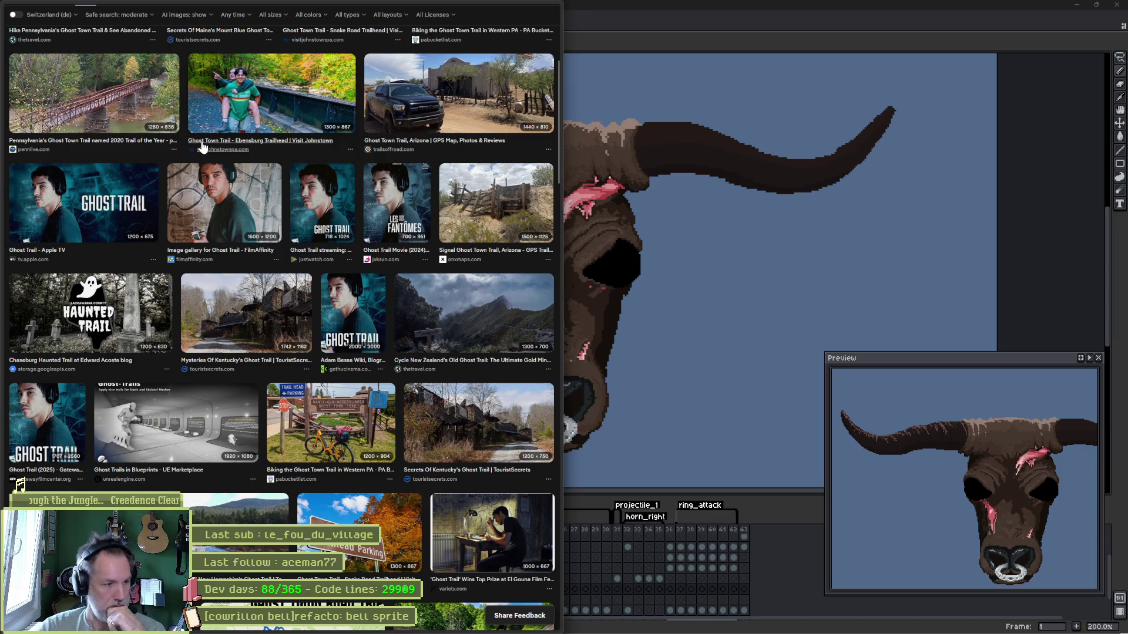
{"action": "scroll", "coordinate": [202, 148], "scroll_direction": "down", "scroll_amount": 3}
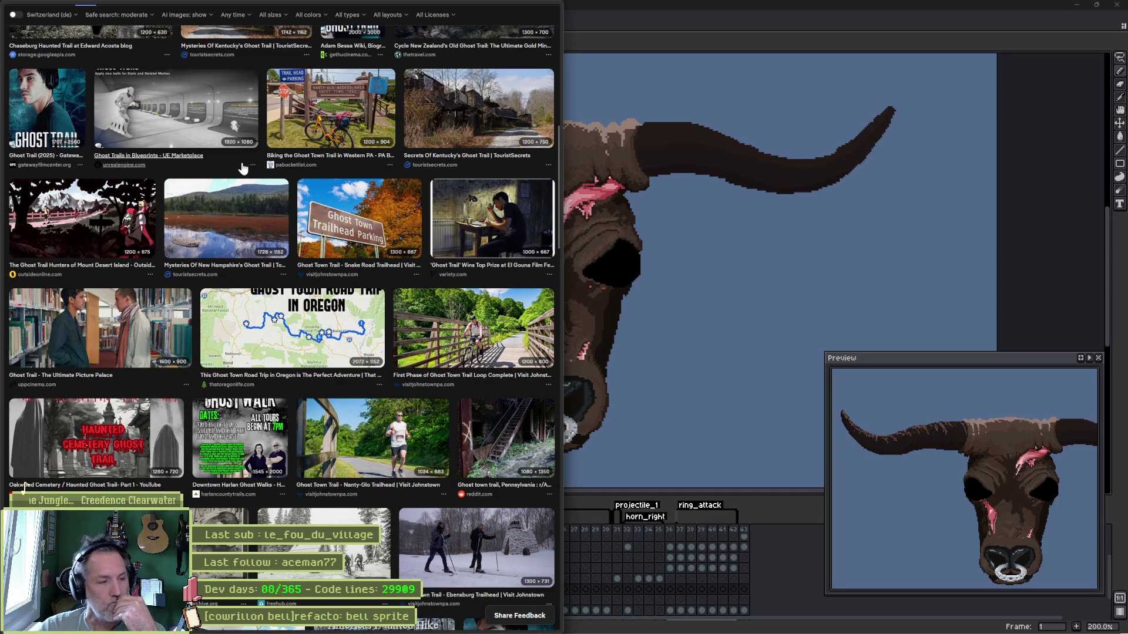
{"action": "scroll", "coordinate": [243, 168], "scroll_direction": "up", "scroll_amount": 5}
{"action": "scroll", "coordinate": [177, 105], "scroll_direction": "up", "scroll_amount": 5}
{"action": "scroll", "coordinate": [106, 53], "scroll_direction": "up", "scroll_amount": 3}
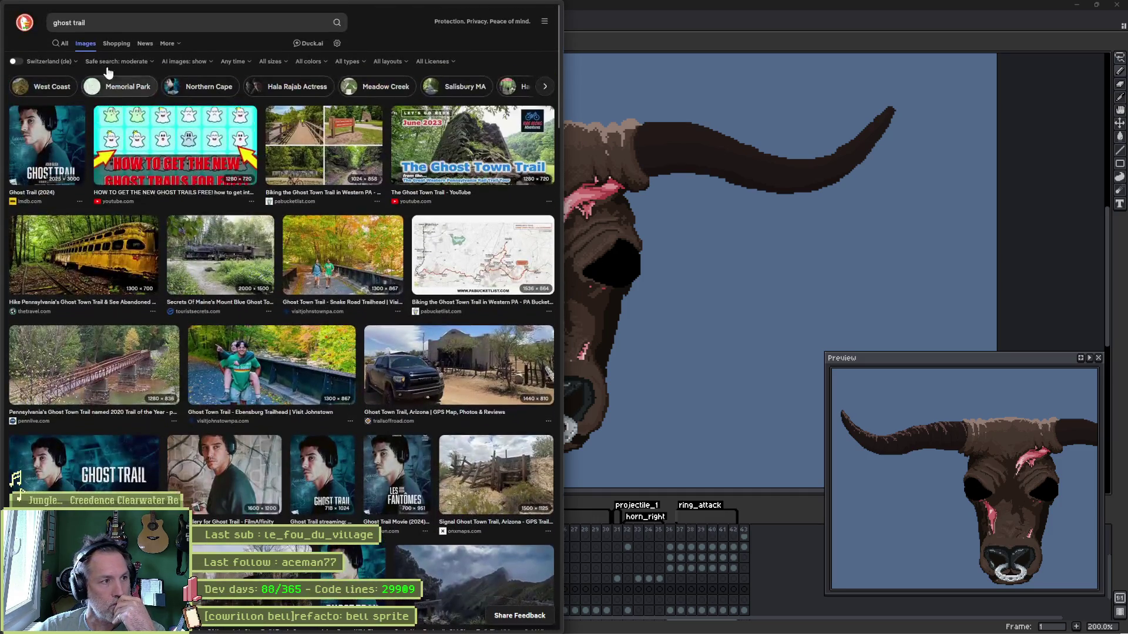
{"action": "left_click", "coordinate": [96, 24]}
- Replace the query with 'energy trails', view its image results, then select 'energy' to change it
{"action": "key", "text": "ctrl+a"}
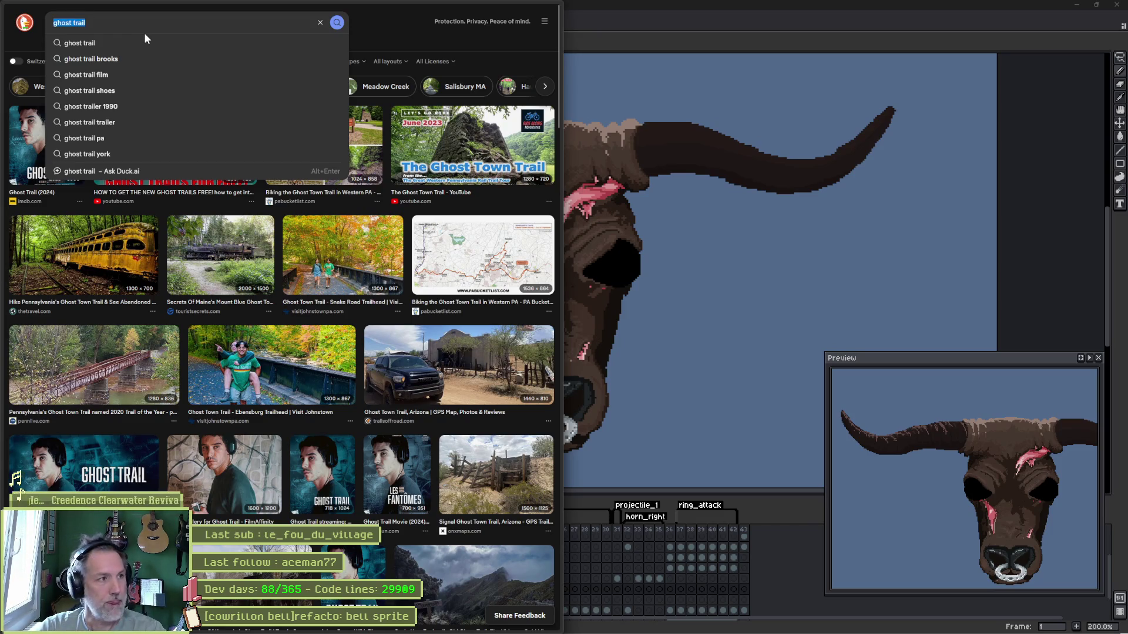
{"action": "type", "text": "energz"}
{"action": "key", "text": "BackSpace"}
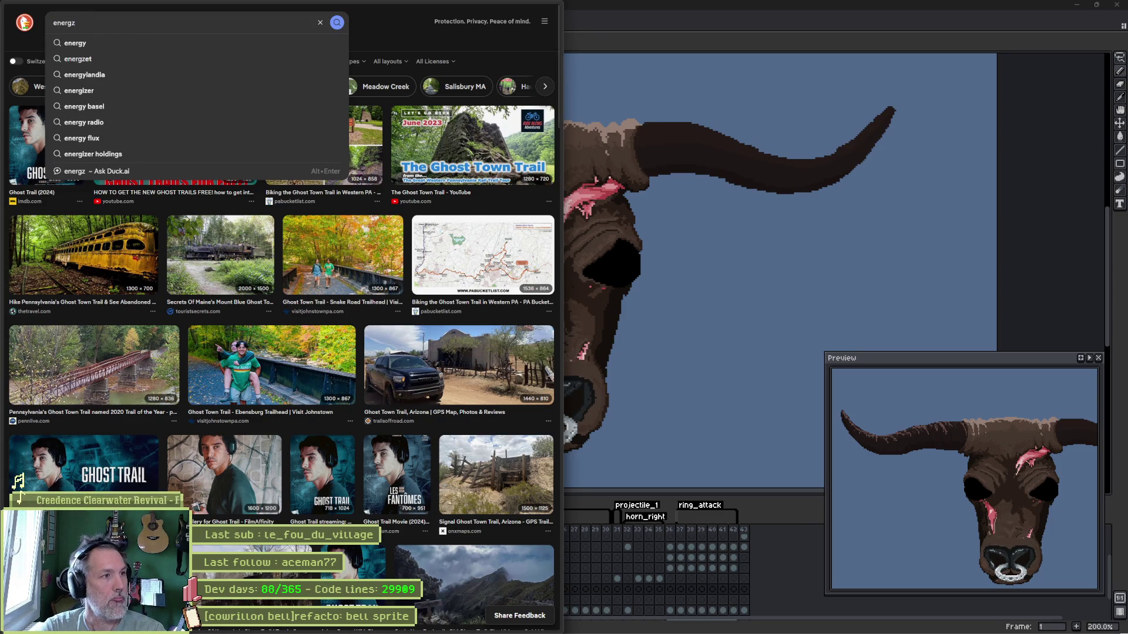
{"action": "type", "text": "y trails"}
{"action": "key", "text": "Return"}
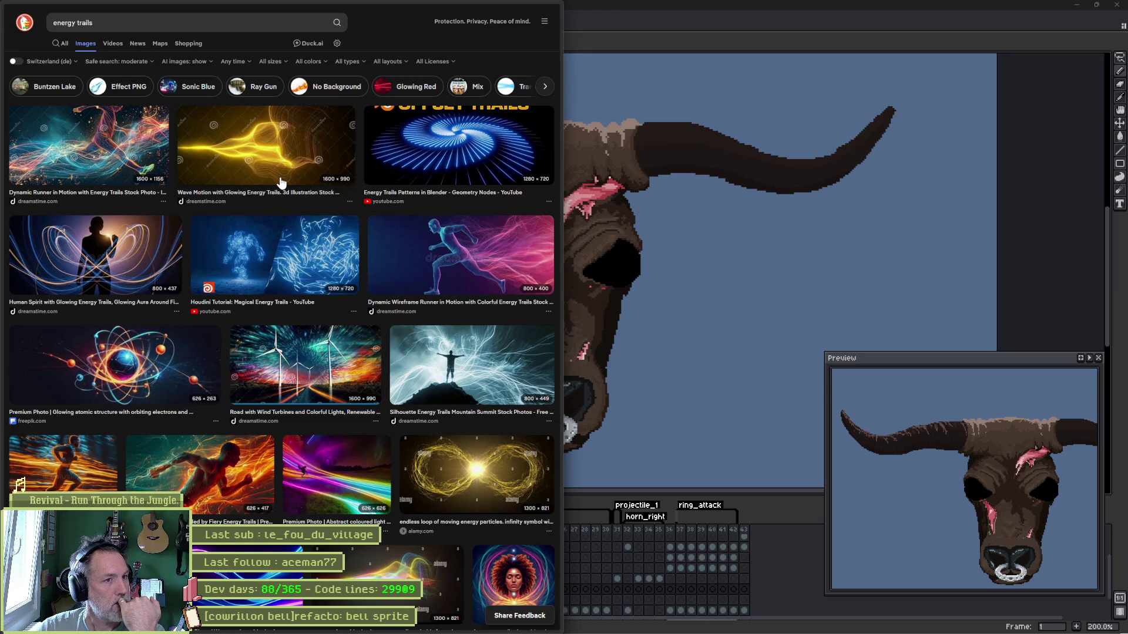
{"action": "scroll", "coordinate": [281, 182], "scroll_direction": "down", "scroll_amount": 2}
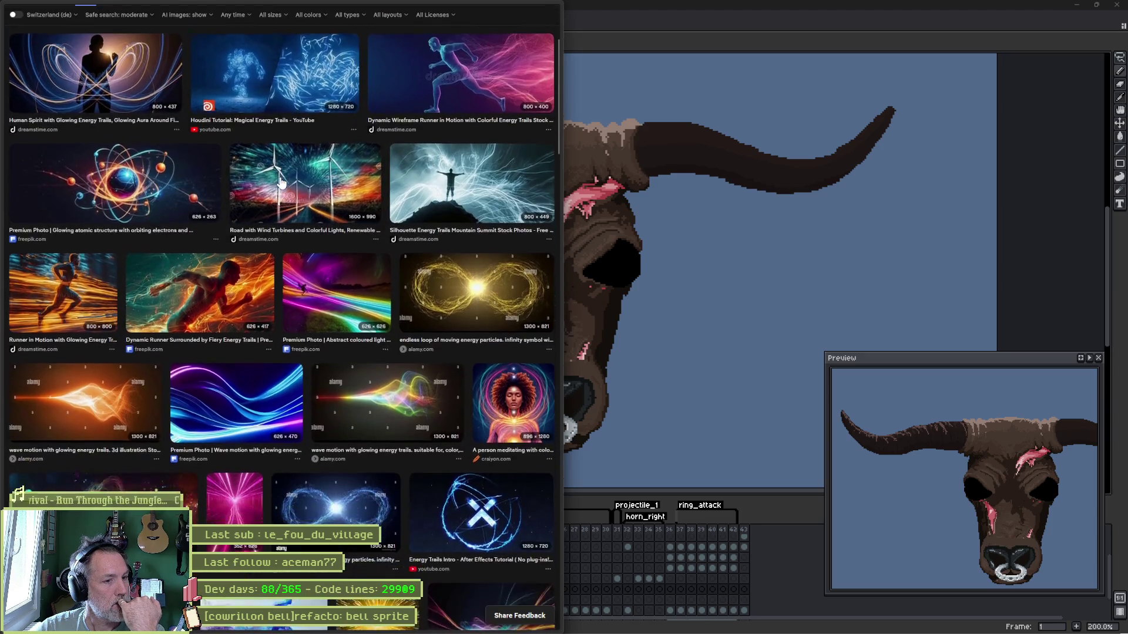
{"action": "scroll", "coordinate": [280, 183], "scroll_direction": "down", "scroll_amount": 1}
{"action": "scroll", "coordinate": [280, 182], "scroll_direction": "down", "scroll_amount": 2}
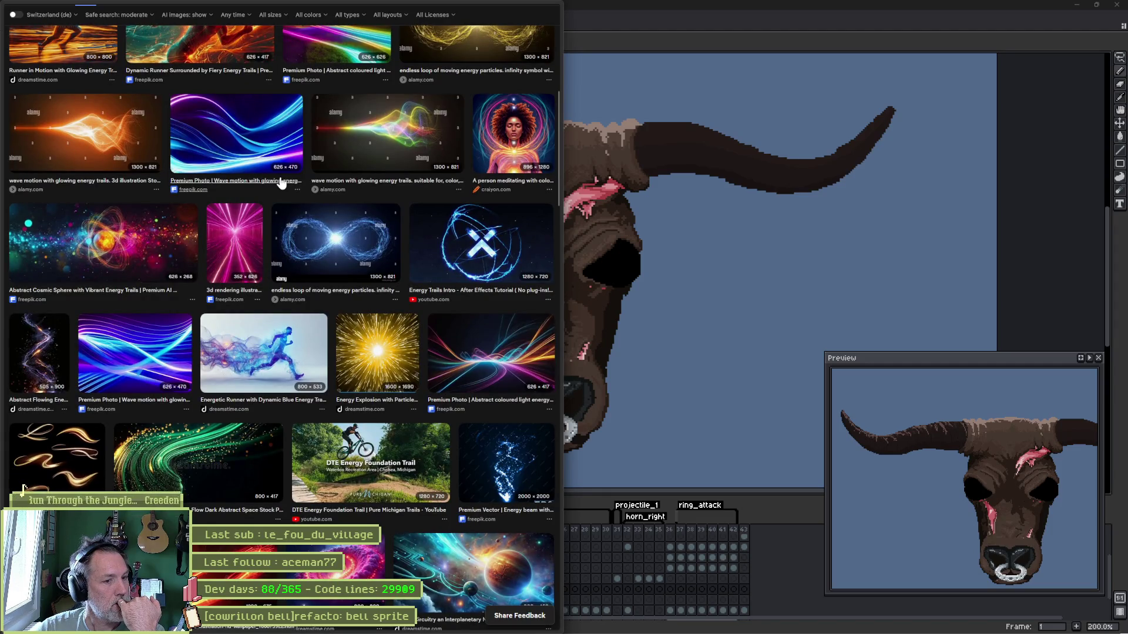
{"action": "scroll", "coordinate": [281, 182], "scroll_direction": "down", "scroll_amount": 2}
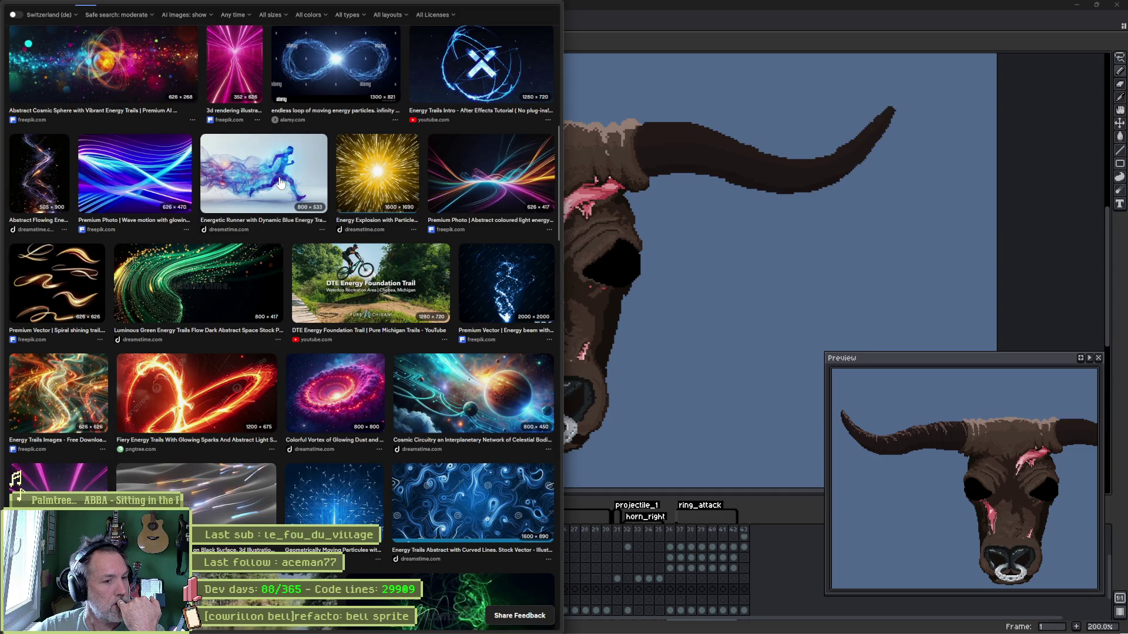
{"action": "scroll", "coordinate": [280, 182], "scroll_direction": "down", "scroll_amount": 2}
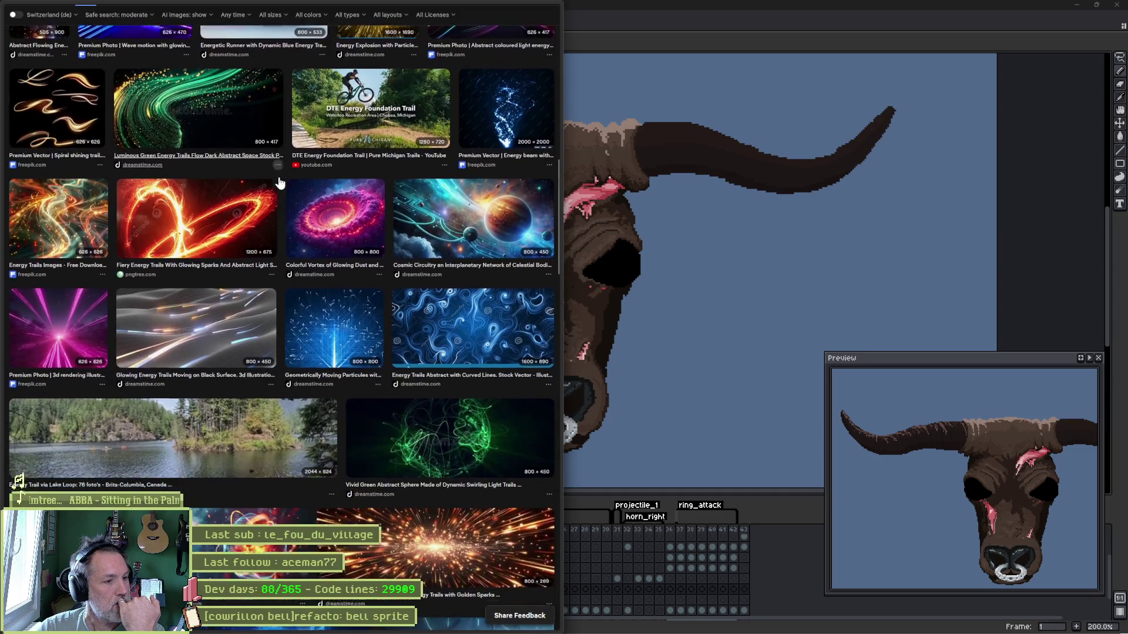
{"action": "scroll", "coordinate": [278, 175], "scroll_direction": "down", "scroll_amount": 2}
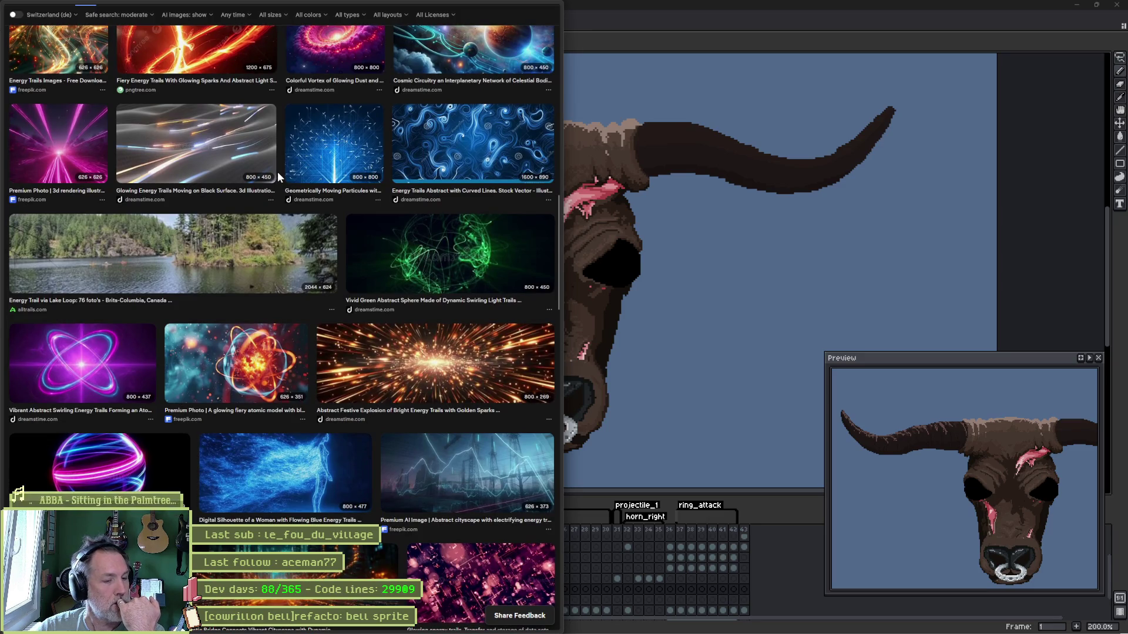
{"action": "scroll", "coordinate": [278, 172], "scroll_direction": "up", "scroll_amount": 10}
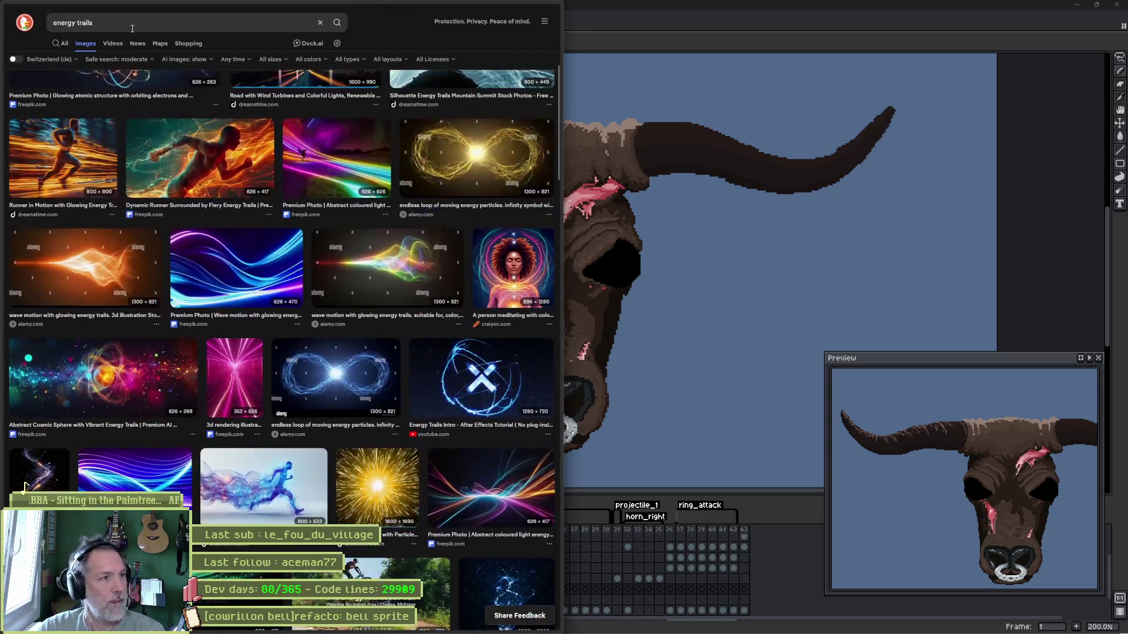
{"action": "left_click", "coordinate": [131, 29]}
{"action": "double_click", "coordinate": [65, 23]}
{"action": "type", "text": "smok"}
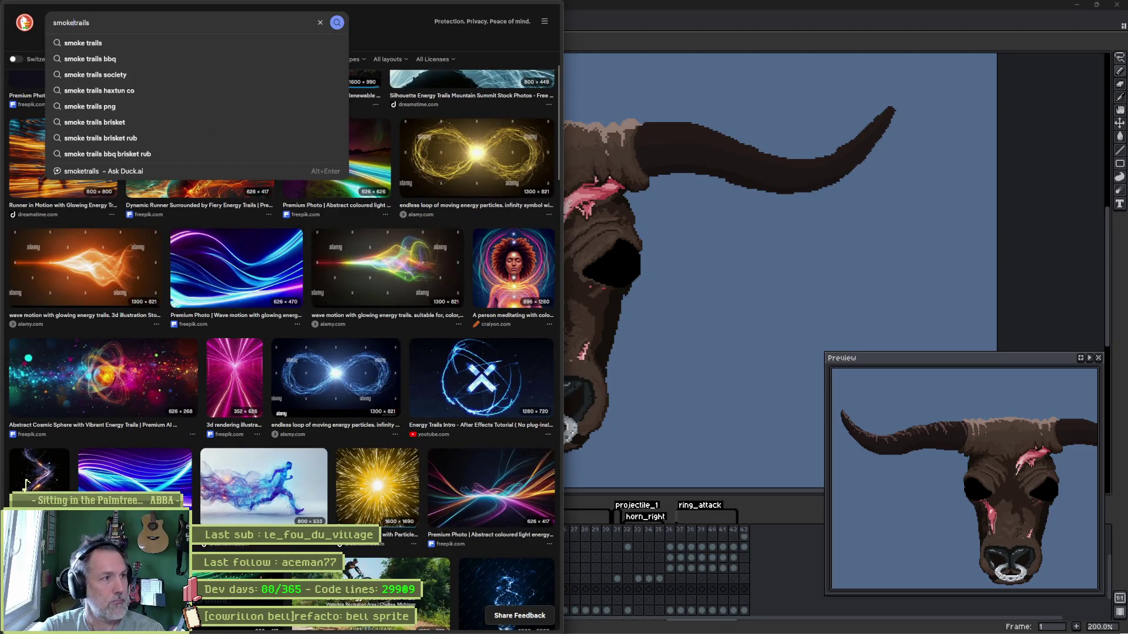
- Search 'smoke trails' images, go back from a previewed photo, and bring Aseprite to the front
{"action": "key", "text": "Return"}
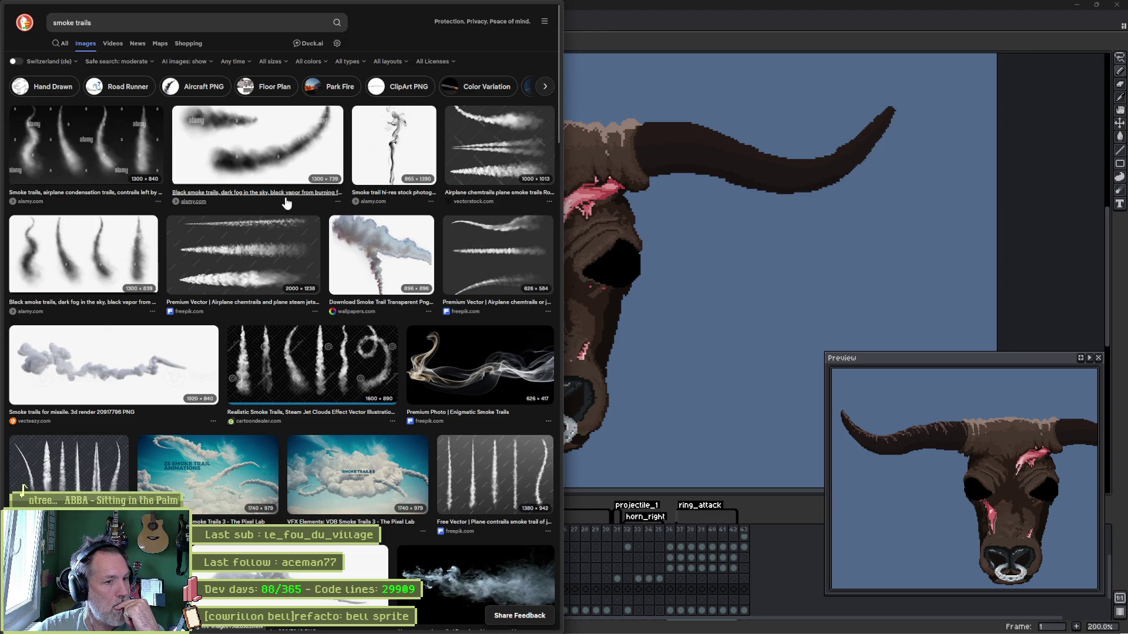
{"action": "key", "text": "alt+Left"}
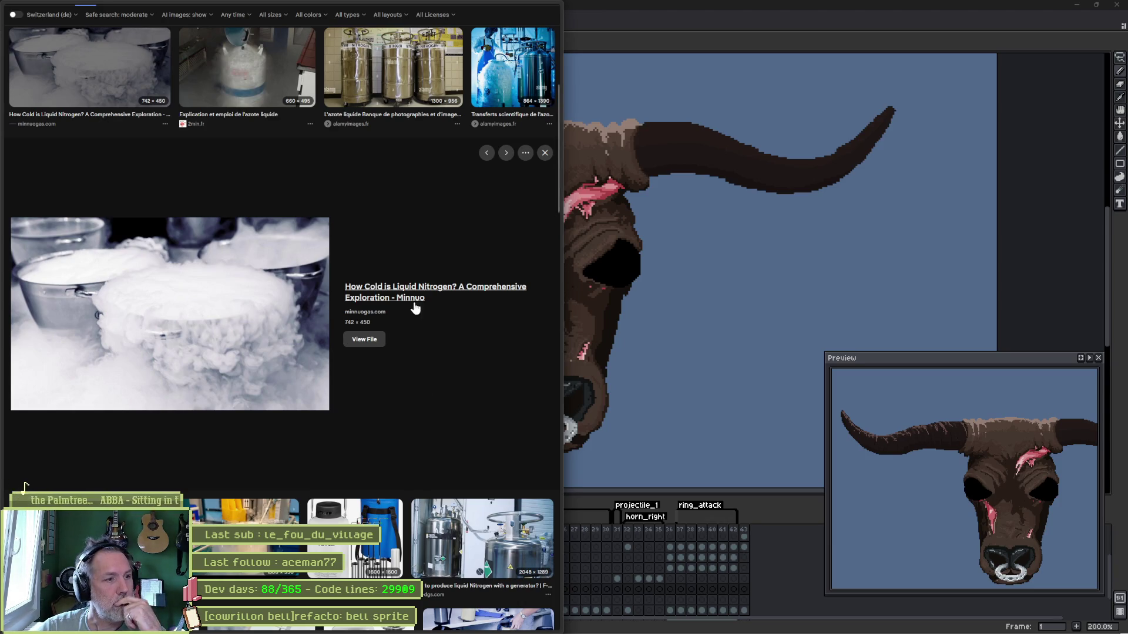
{"action": "left_click", "coordinate": [629, 26]}
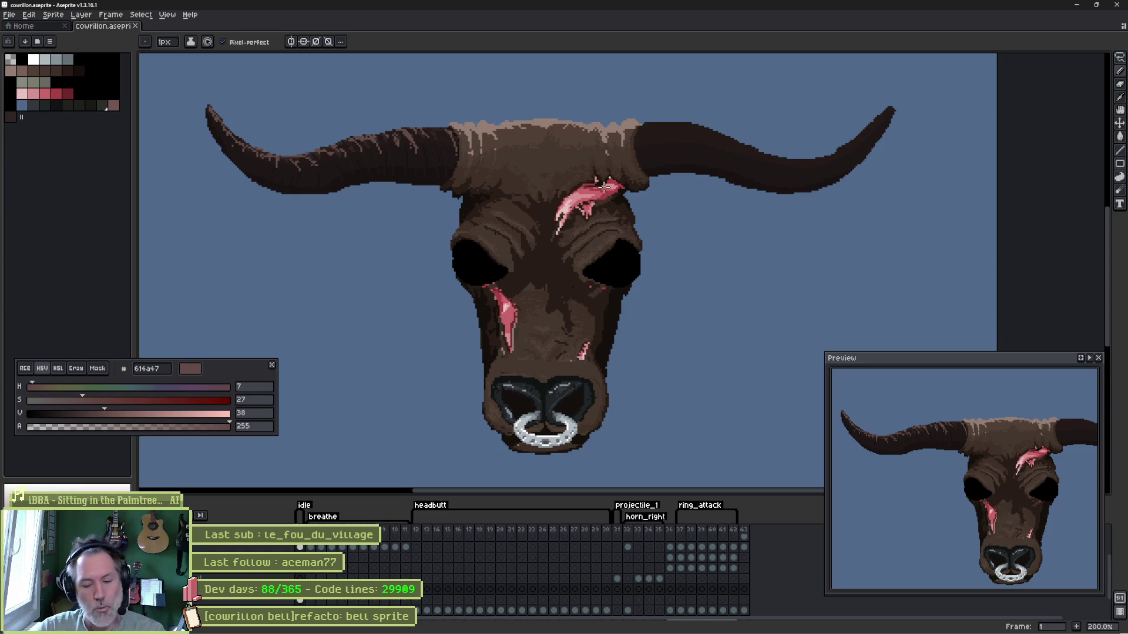
{"action": "scroll", "coordinate": [481, 163], "scroll_direction": "up", "scroll_amount": 2}
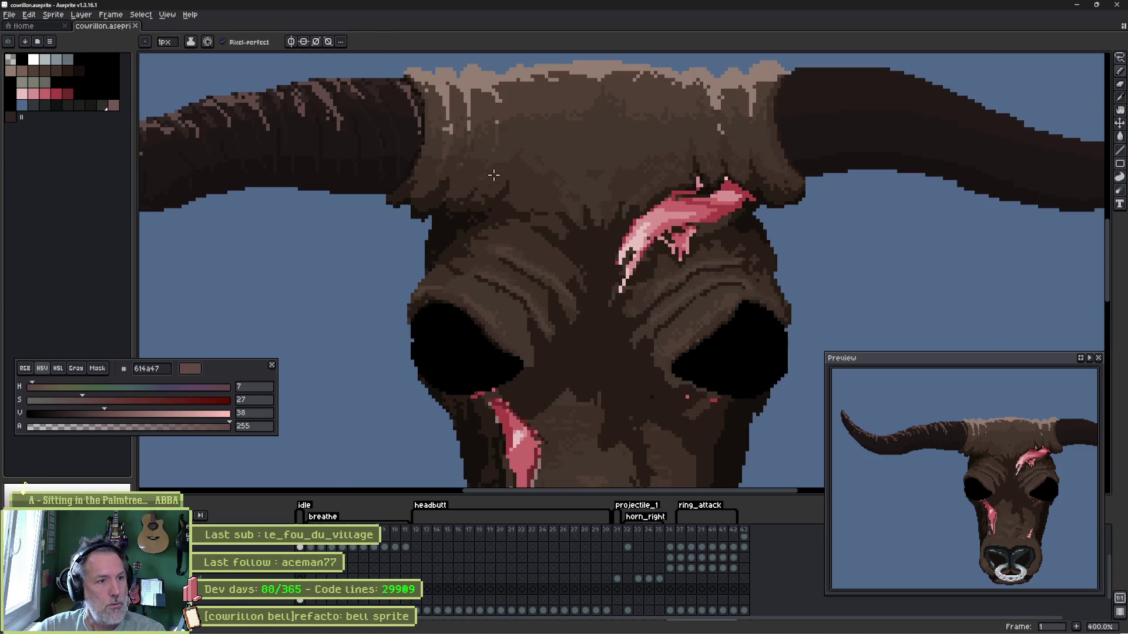
- Eyedrop very dark brown 191312 from the bull's head and select the horn layer
{"action": "key", "text": "alt"}
{"action": "left_click", "coordinate": [381, 175], "text": "alt"}
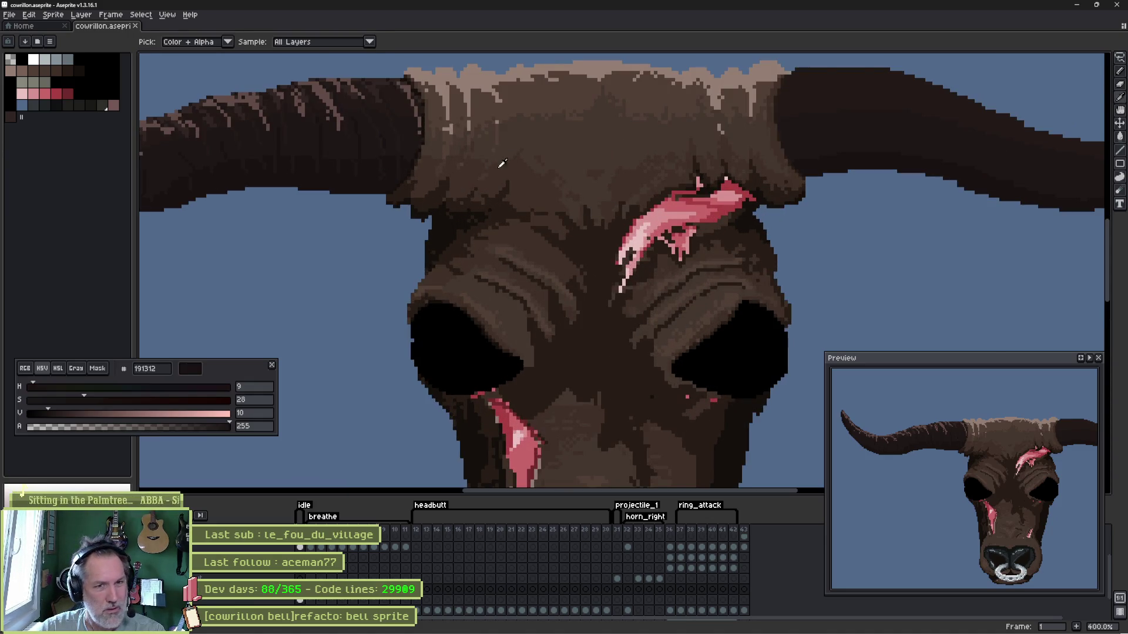
{"action": "left_click", "coordinate": [819, 154], "text": "alt"}
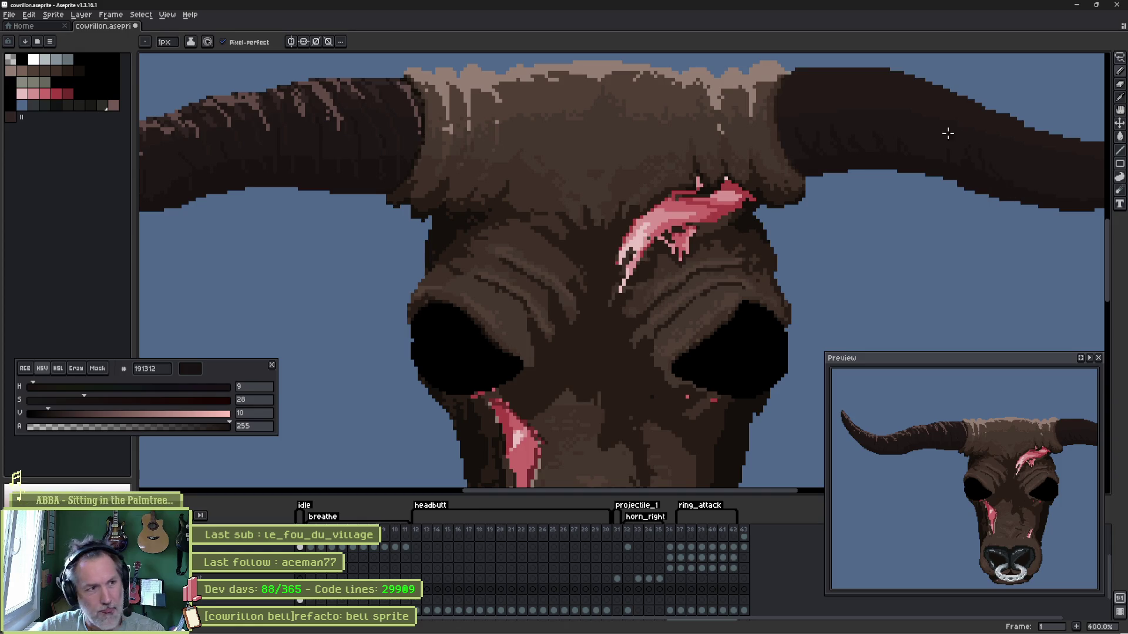
- Pan the canvas right to bring the bull's right horn into view
{"action": "left_click_drag", "start_coordinate": [907, 120], "coordinate": [897, 116]}
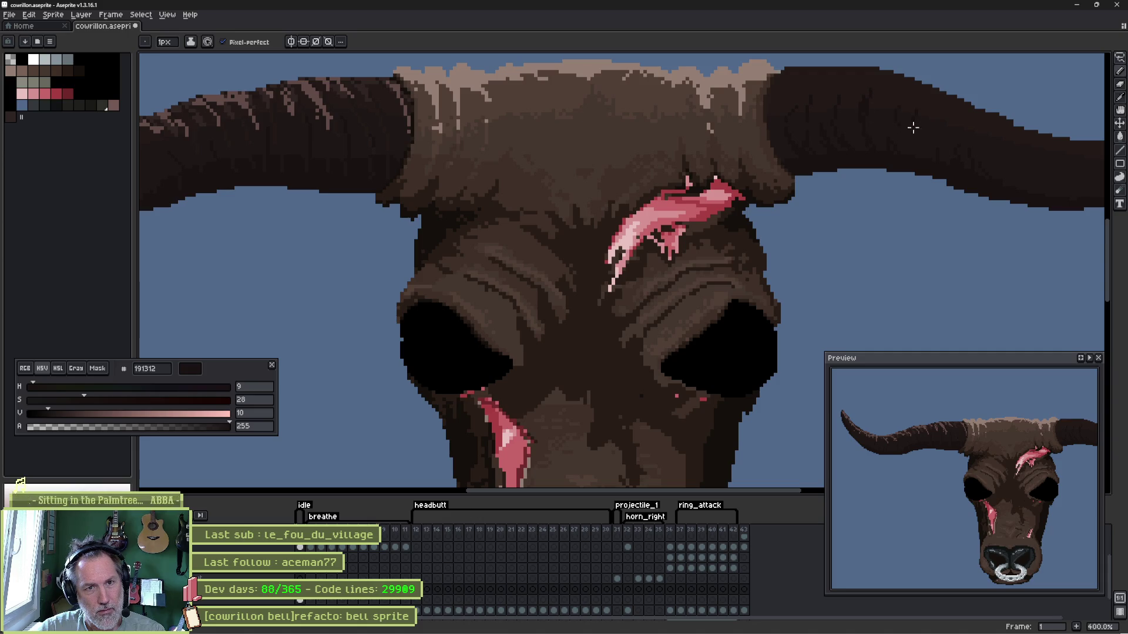
{"action": "left_click_drag", "start_coordinate": [913, 127], "coordinate": [897, 123]}
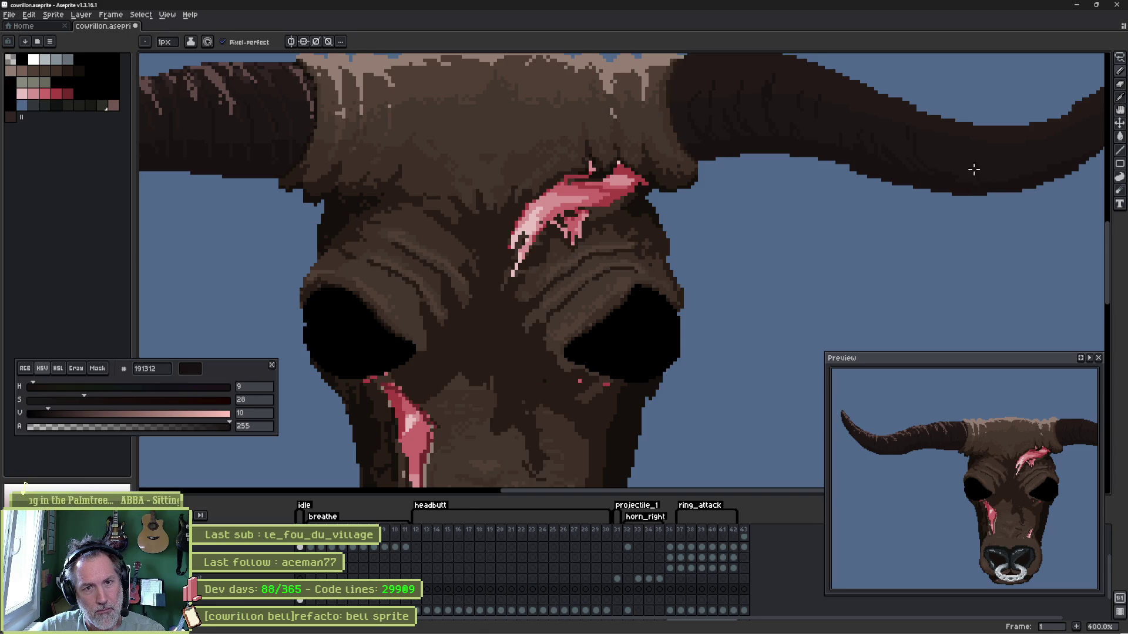
{"action": "left_click_drag", "start_coordinate": [1001, 181], "coordinate": [573, 189]}
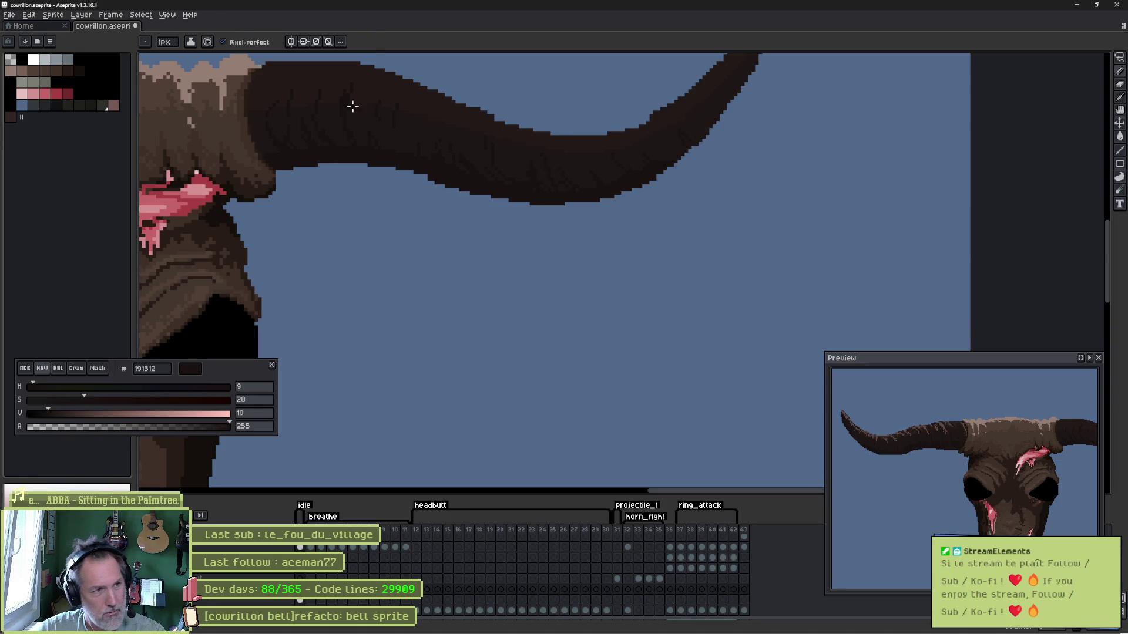
- Sample horn browns 1e1716 and 221a18 while zooming to 1200% on the right horn
{"action": "left_click", "coordinate": [340, 129], "text": "alt"}
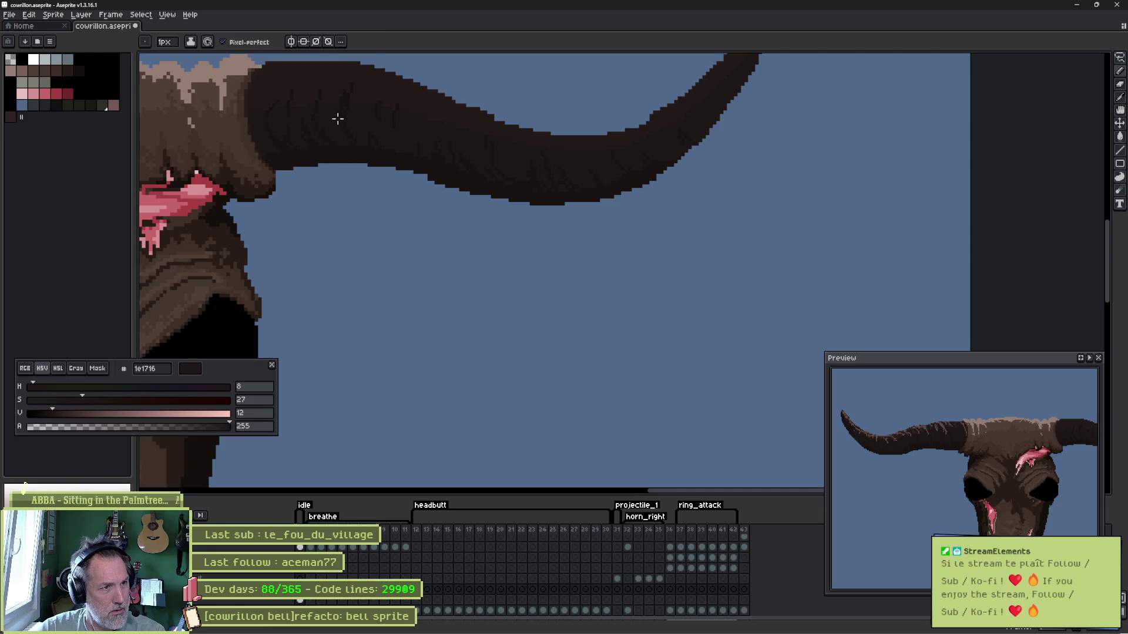
{"action": "left_click", "coordinate": [330, 93], "text": "alt"}
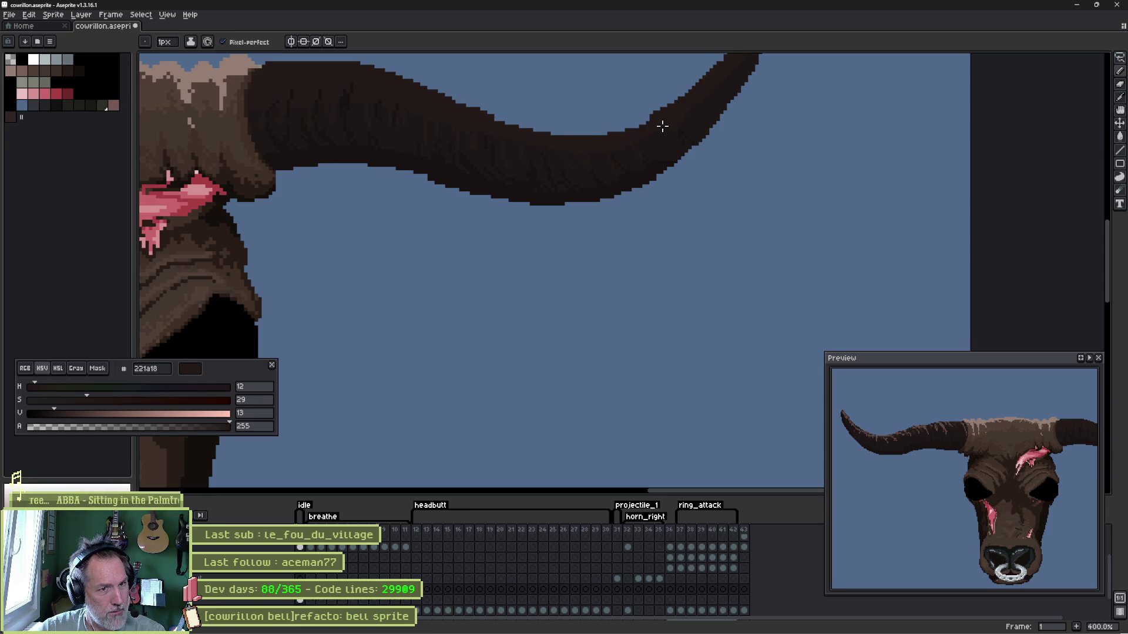
{"action": "scroll", "coordinate": [676, 147], "scroll_direction": "up", "scroll_amount": 5}
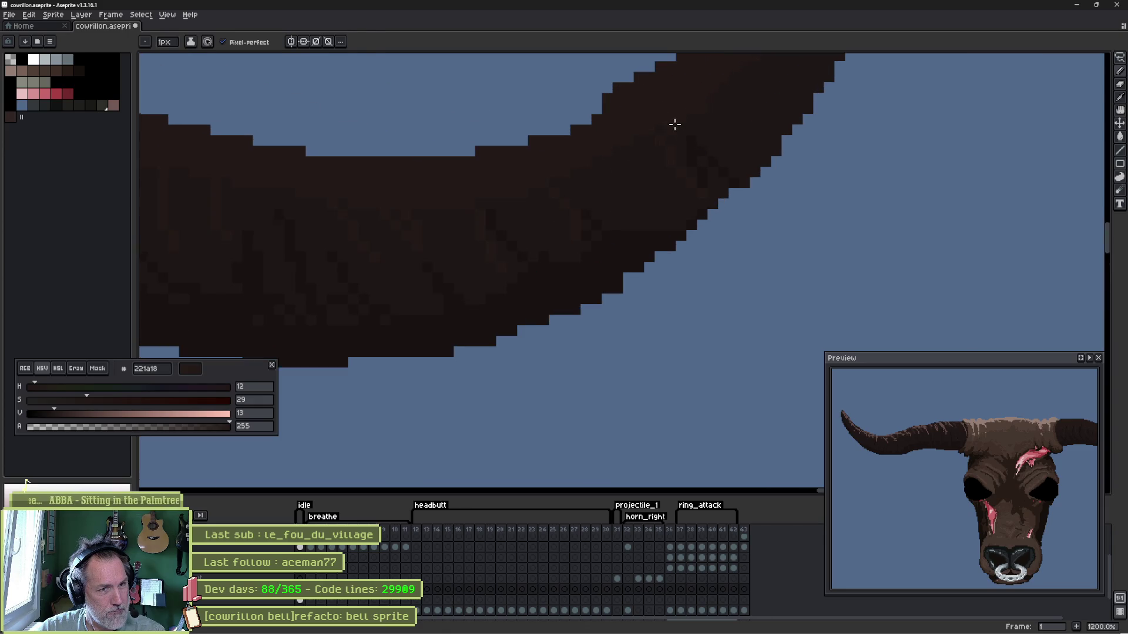
{"action": "left_click", "coordinate": [470, 232], "text": "alt"}
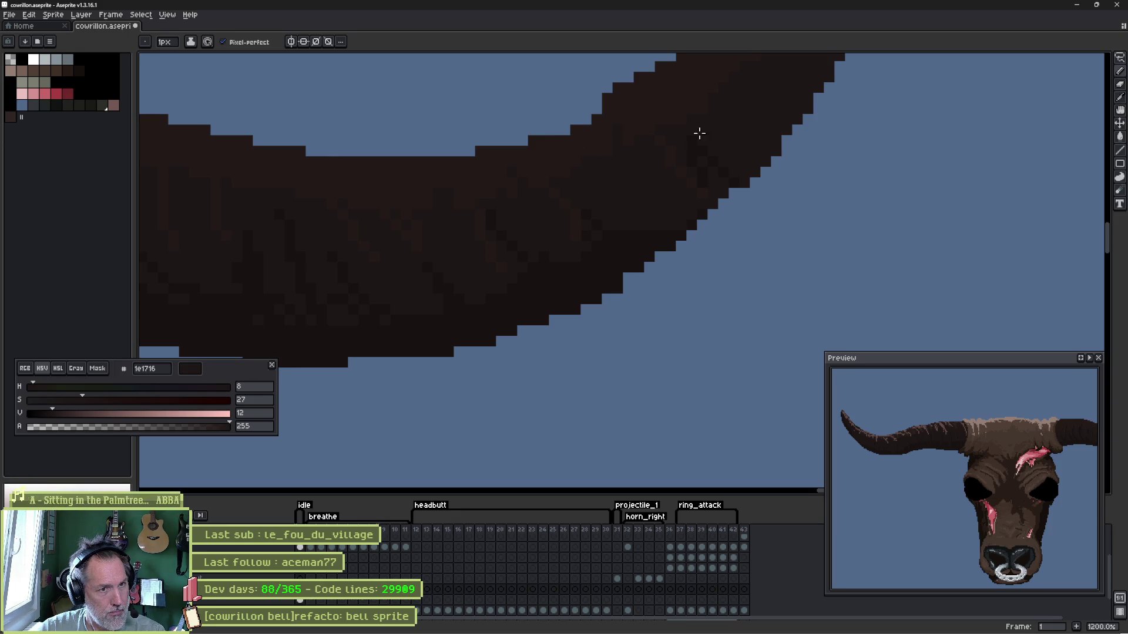
{"action": "left_click_drag", "start_coordinate": [698, 132], "coordinate": [655, 234]}
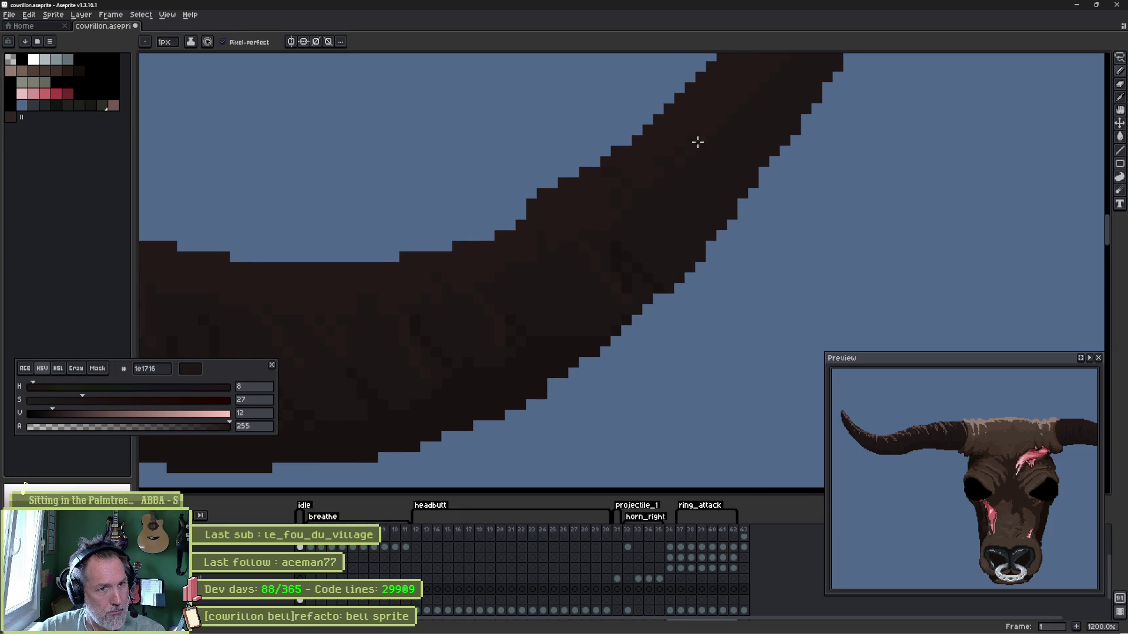
{"action": "left_click", "coordinate": [676, 147], "text": "alt"}
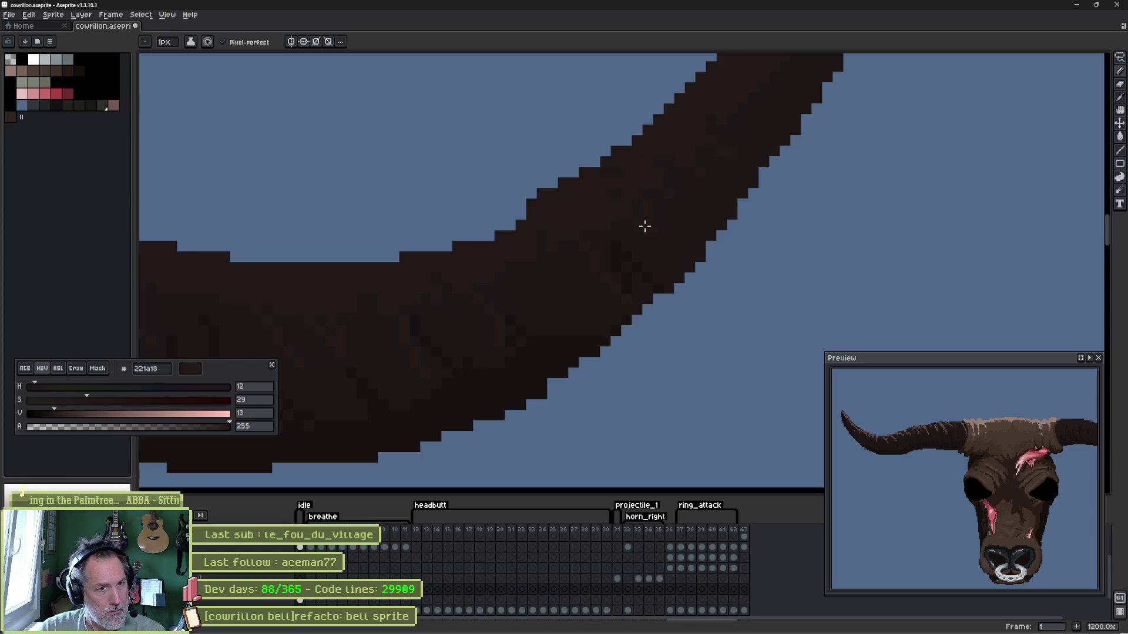
{"action": "left_click_drag", "start_coordinate": [664, 167], "coordinate": [588, 273]}
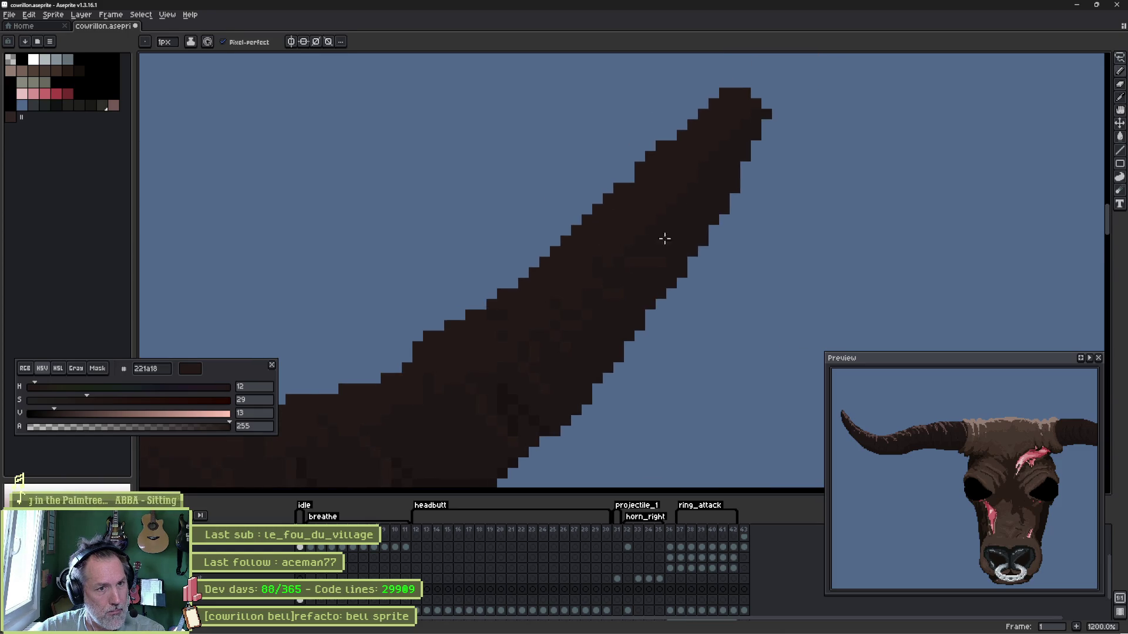
- Pick the darkest horn brown 191312 and move along the right horn toward its tip with the 1px pencil ready
{"action": "left_click", "coordinate": [677, 187], "text": "alt"}
{"action": "left_click", "coordinate": [575, 414], "text": "alt"}
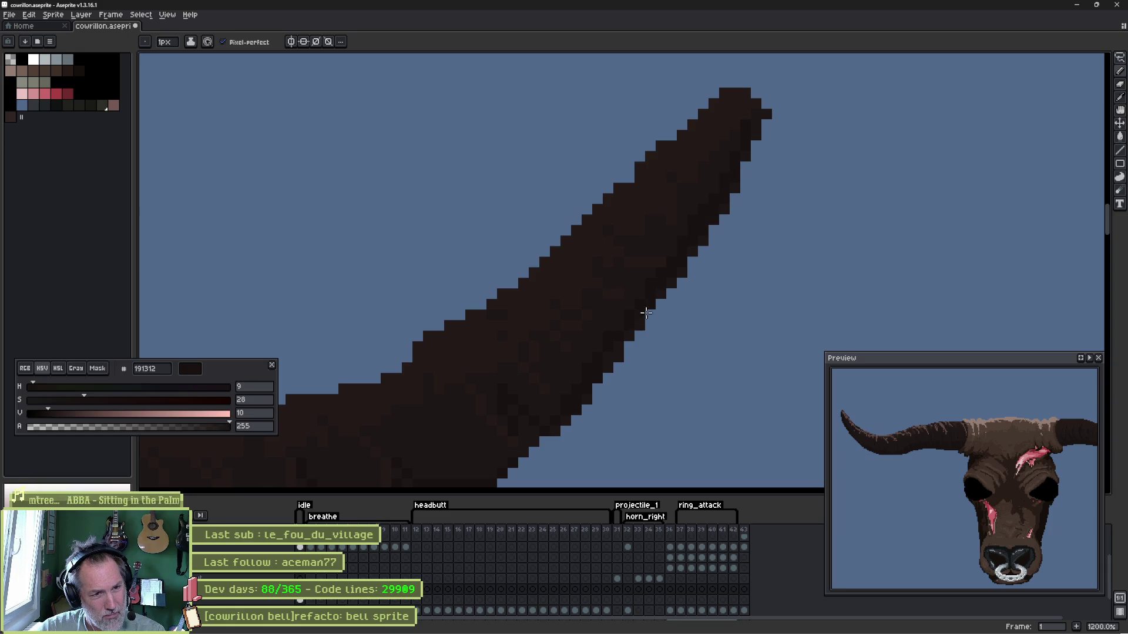
{"action": "left_click_drag", "start_coordinate": [549, 411], "coordinate": [601, 272]}
{"action": "key", "text": "space"}
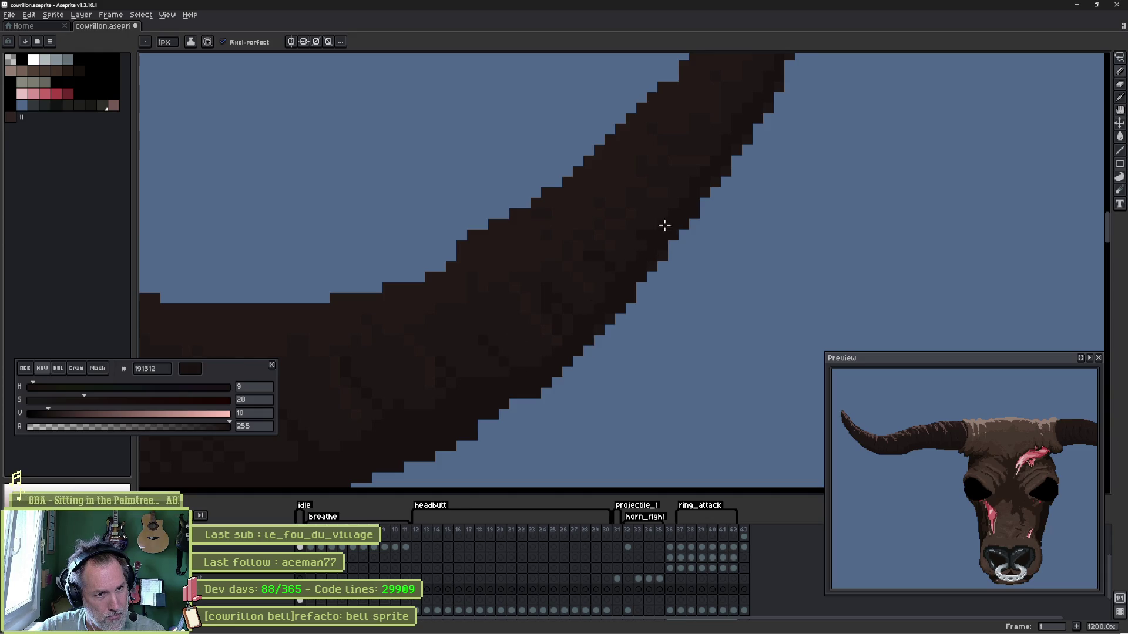
{"action": "left_click_drag", "start_coordinate": [745, 114], "coordinate": [696, 195]}
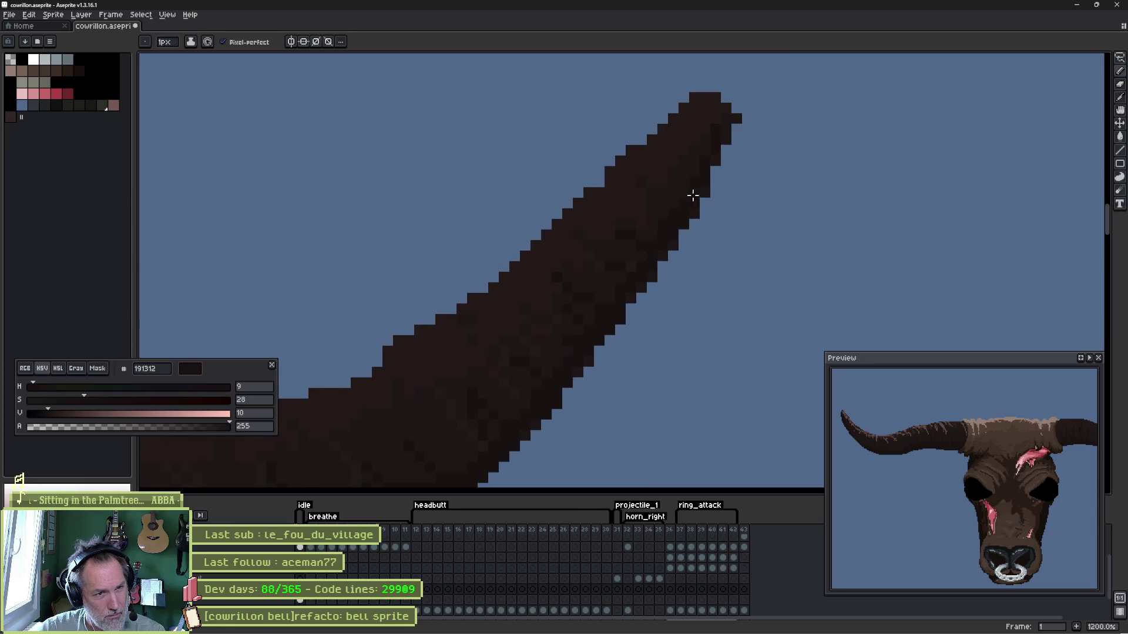
{"action": "left_click_drag", "start_coordinate": [1004, 424], "coordinate": [907, 465]}
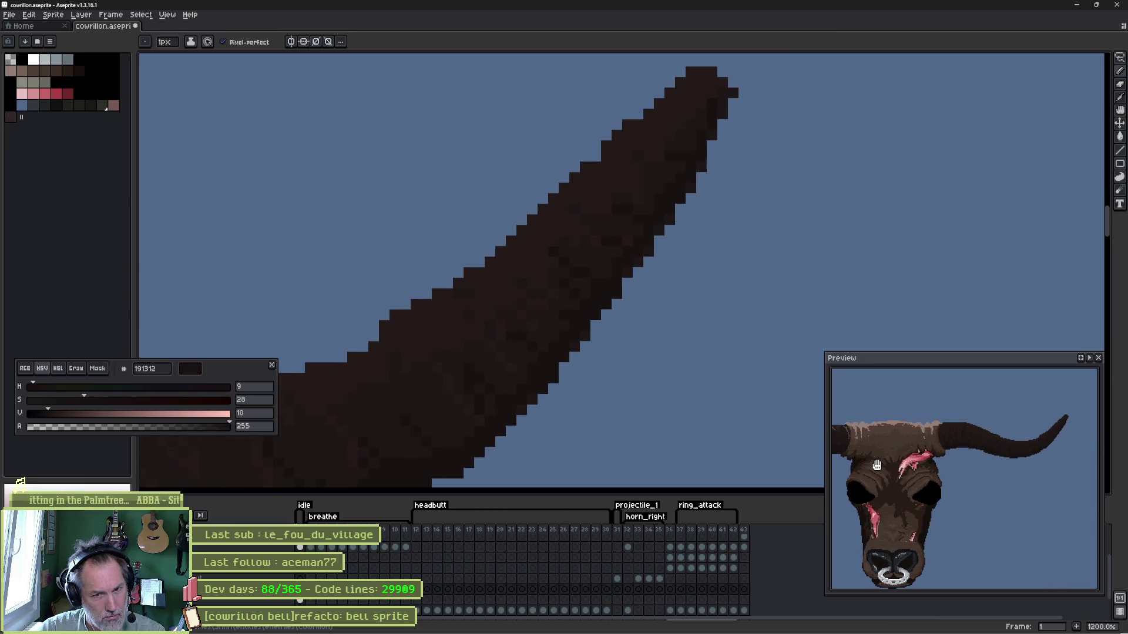
{"action": "left_click_drag", "start_coordinate": [511, 411], "coordinate": [758, 353]}
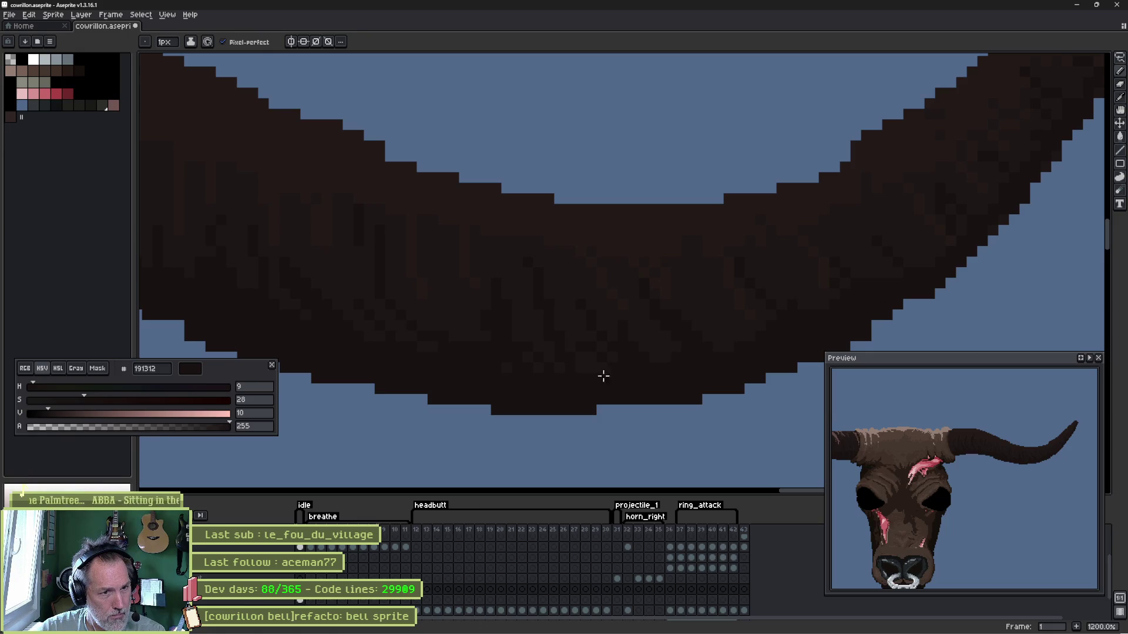
{"action": "left_click_drag", "start_coordinate": [458, 350], "coordinate": [544, 341]}
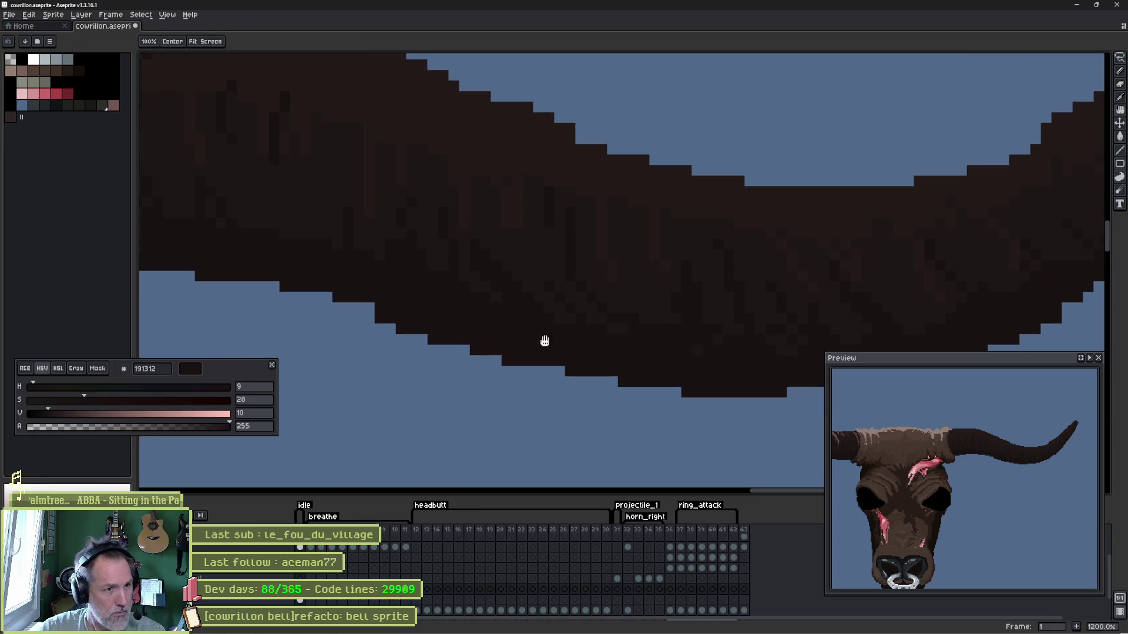
{"action": "left_click_drag", "start_coordinate": [476, 265], "coordinate": [464, 302]}
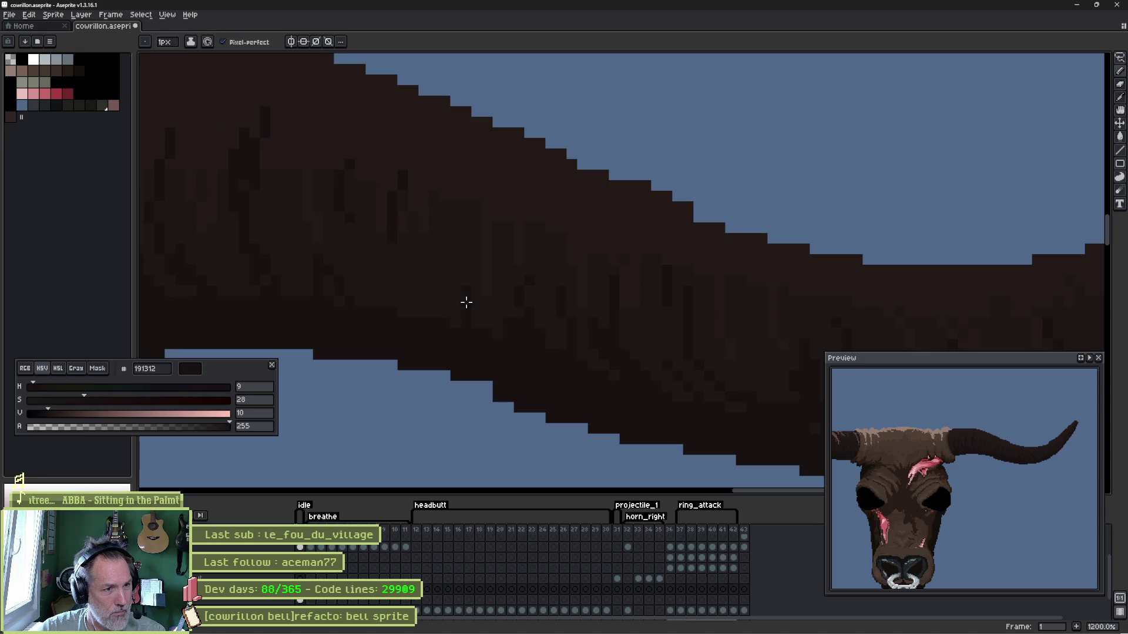
{"action": "left_click_drag", "start_coordinate": [460, 194], "coordinate": [502, 293]}
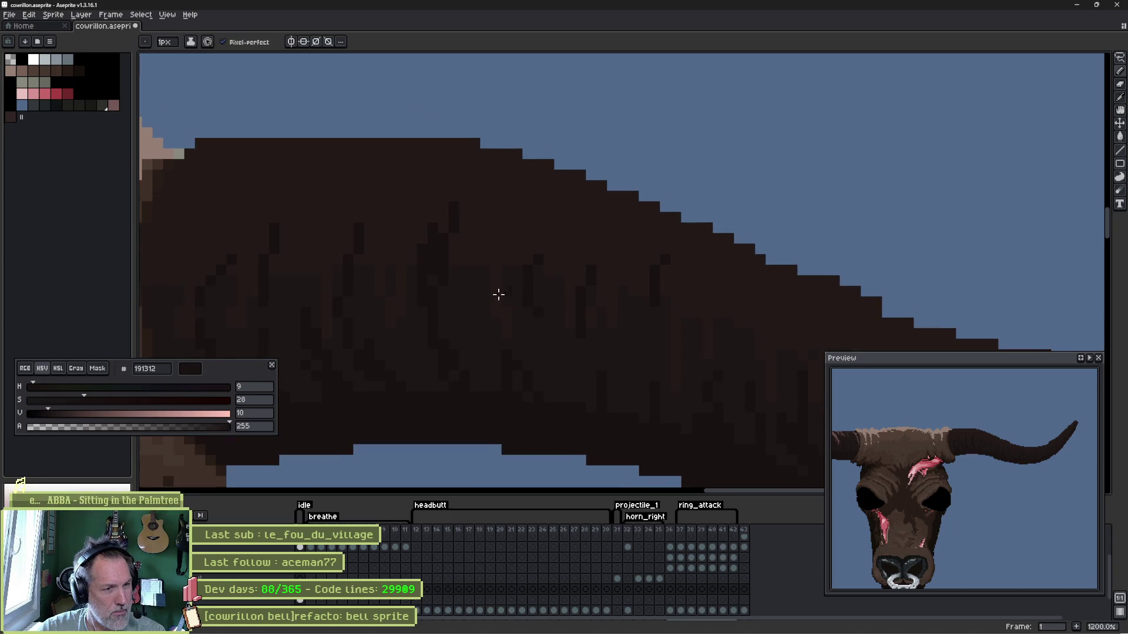
{"action": "key", "text": "space"}
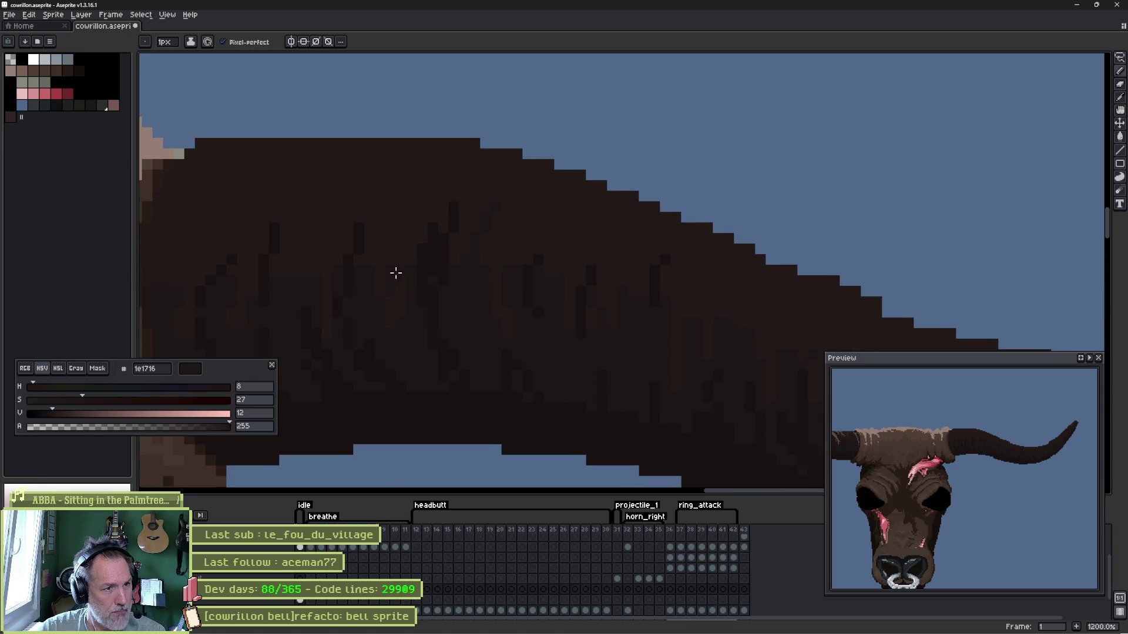
{"action": "scroll", "coordinate": [295, 259], "scroll_direction": "left", "scroll_amount": 3}
{"action": "scroll", "coordinate": [355, 249], "scroll_direction": "down", "scroll_amount": 1}
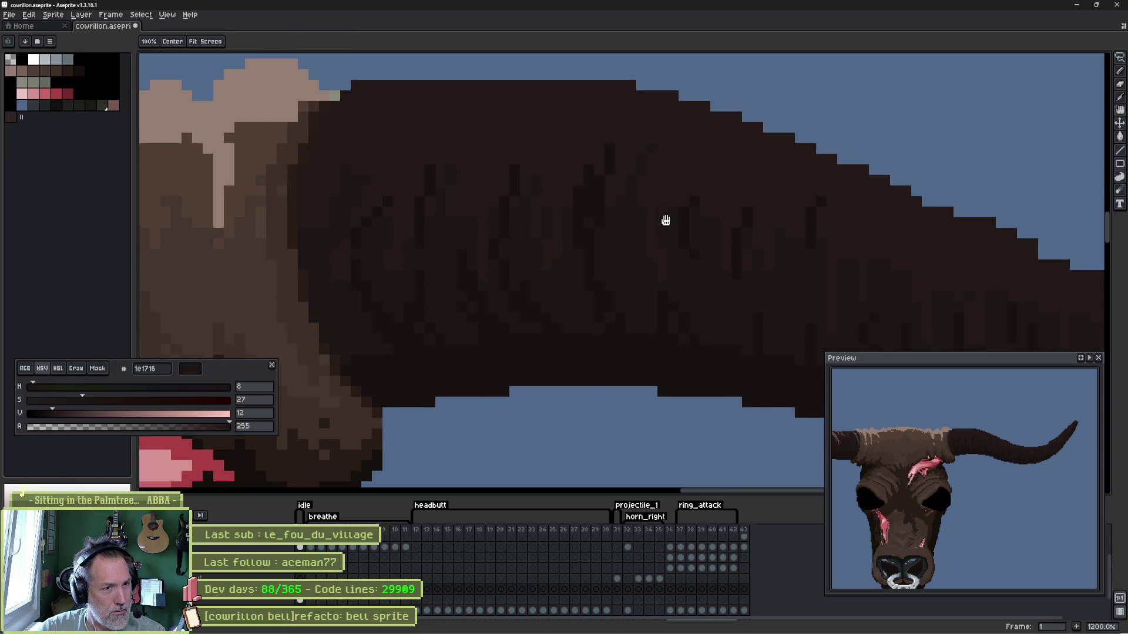
{"action": "scroll", "coordinate": [617, 221], "scroll_direction": "right", "scroll_amount": 3}
{"action": "scroll", "coordinate": [554, 220], "scroll_direction": "up", "scroll_amount": 1}
{"action": "scroll", "coordinate": [540, 301], "scroll_direction": "right", "scroll_amount": 3}
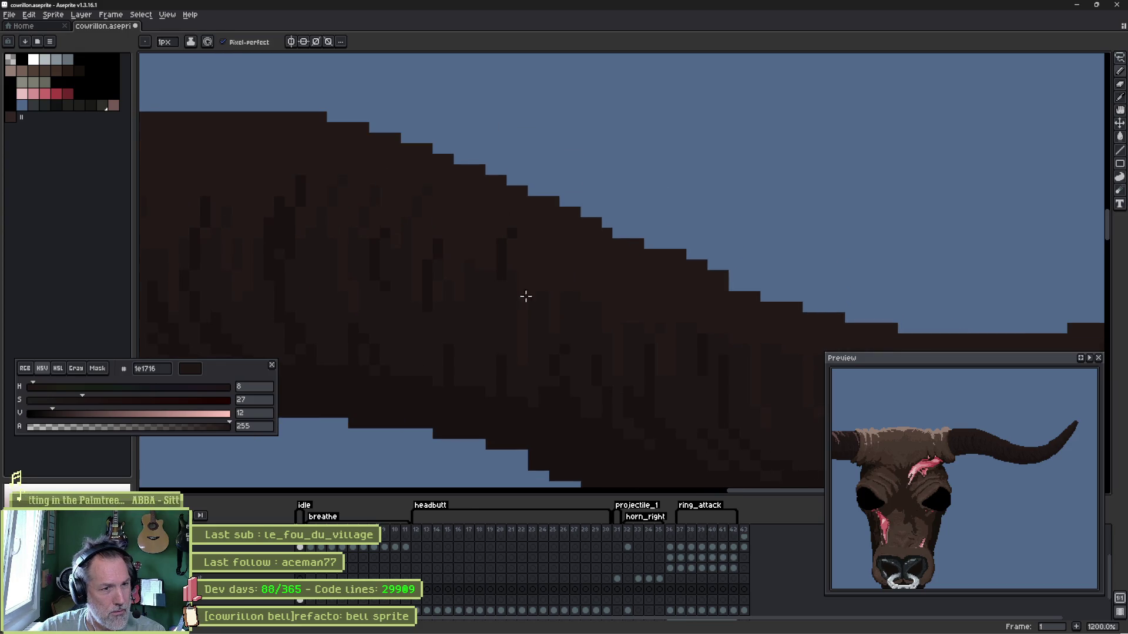
{"action": "left_click_drag", "start_coordinate": [588, 336], "coordinate": [532, 267]}
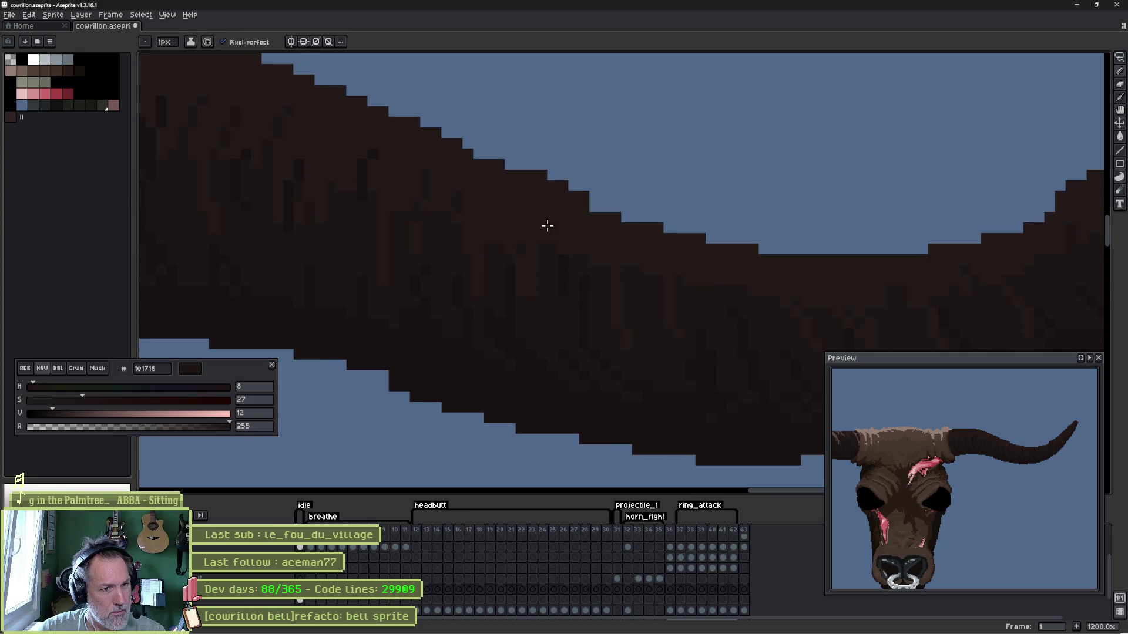
{"action": "scroll", "coordinate": [698, 303], "scroll_direction": "right", "scroll_amount": 3}
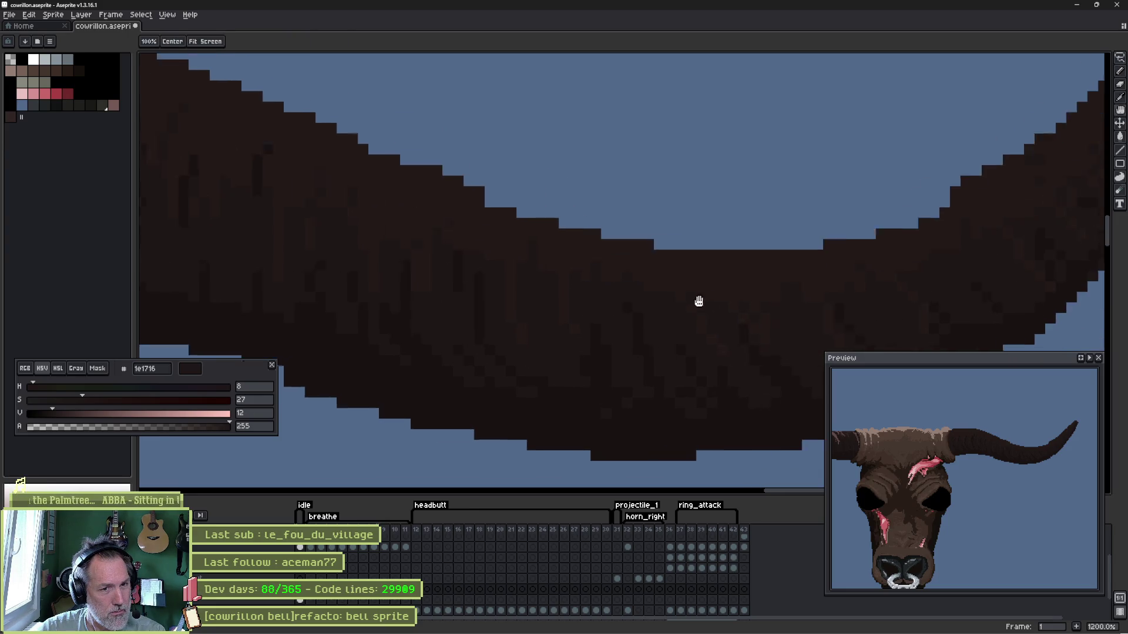
{"action": "scroll", "coordinate": [790, 297], "scroll_direction": "right", "scroll_amount": 3}
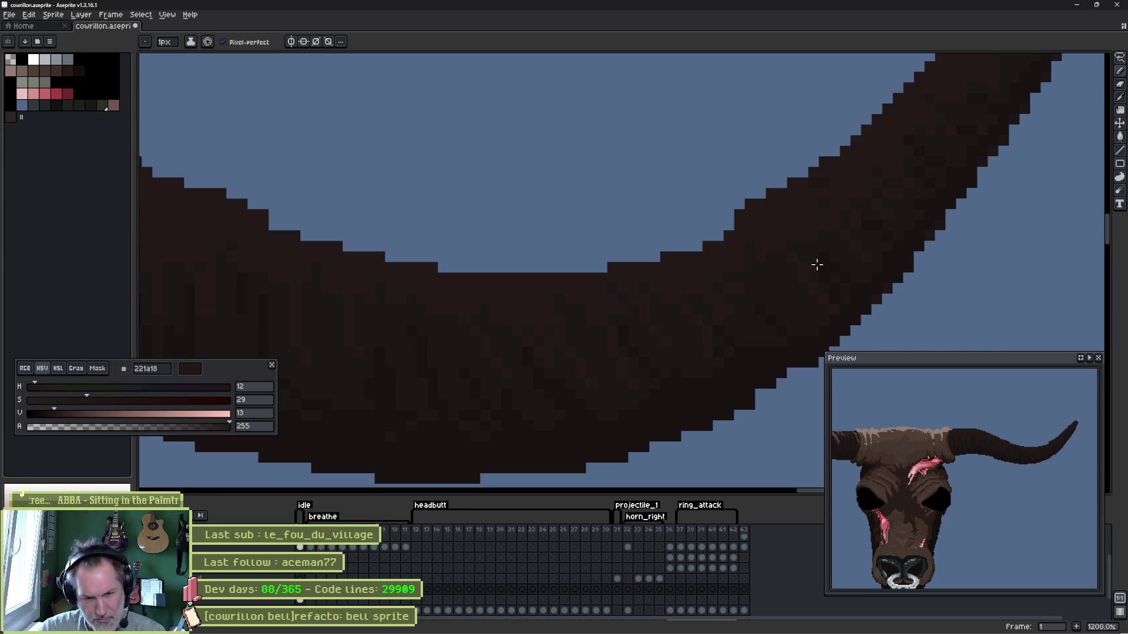
{"action": "left_click_drag", "start_coordinate": [913, 462], "coordinate": [948, 480]}
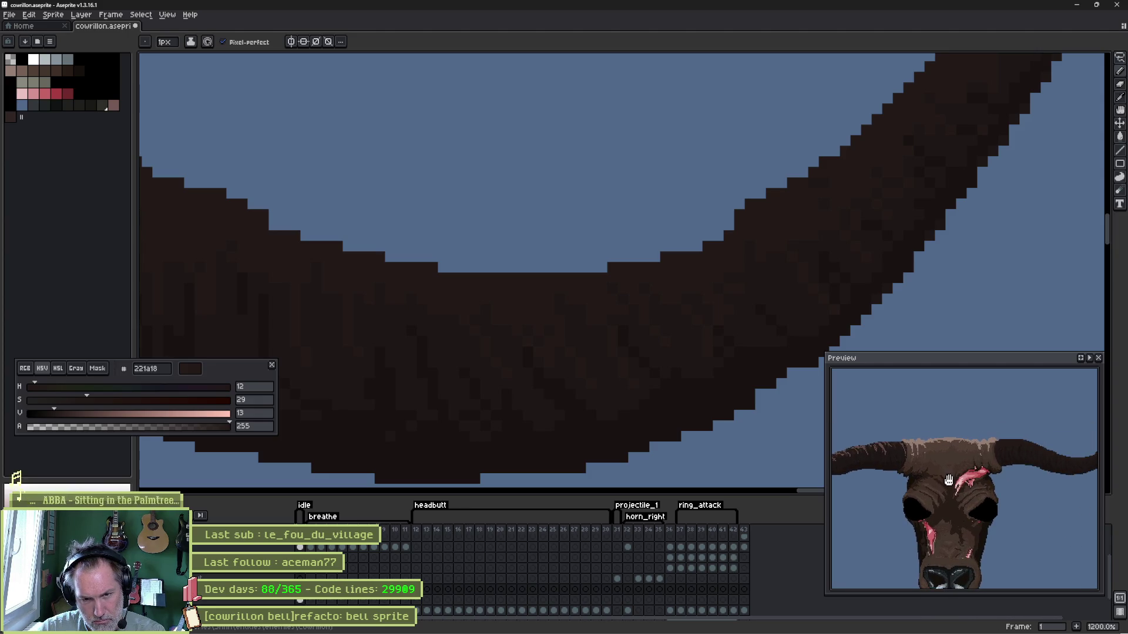
{"action": "scroll", "coordinate": [559, 341], "scroll_direction": "down", "scroll_amount": 5}
{"action": "left_click_drag", "start_coordinate": [390, 332], "coordinate": [464, 268]}
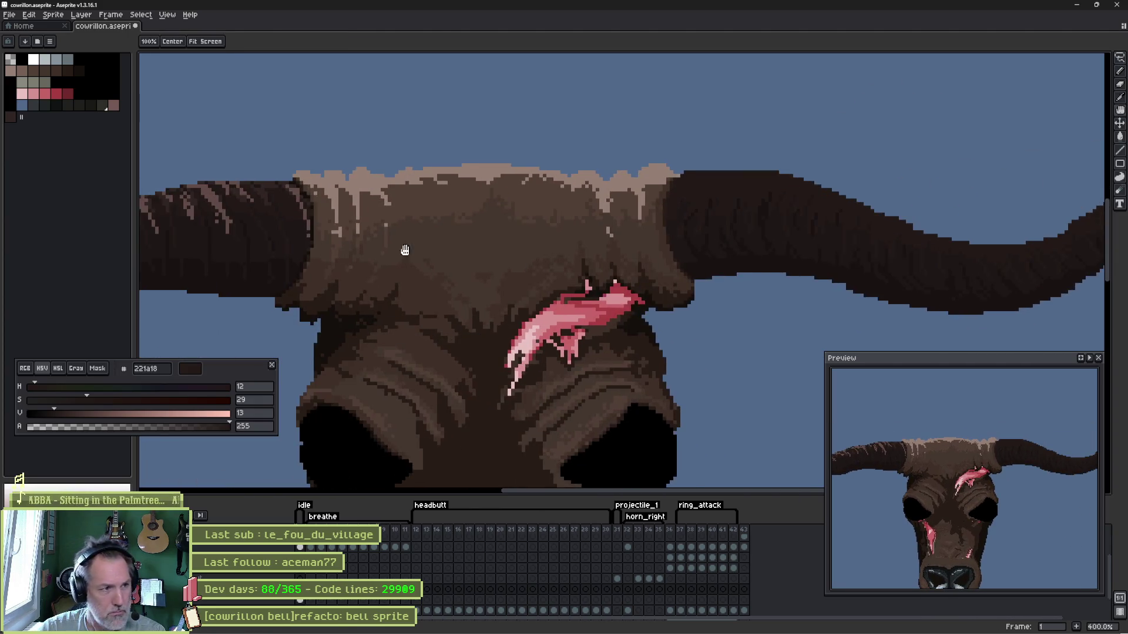
{"action": "scroll", "coordinate": [511, 237], "scroll_direction": "right", "scroll_amount": 5}
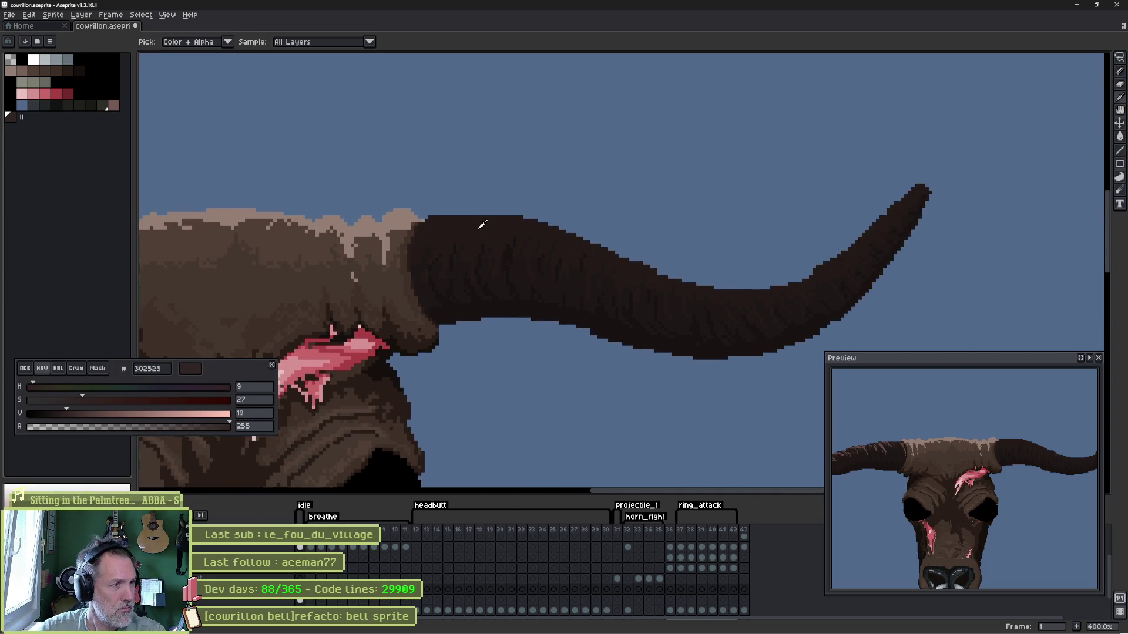
- Stroke the right horn's top edge with a 2px dark-brown brush and choose light brown 614a47 for highlights
{"action": "left_click", "coordinate": [480, 226], "text": "alt"}
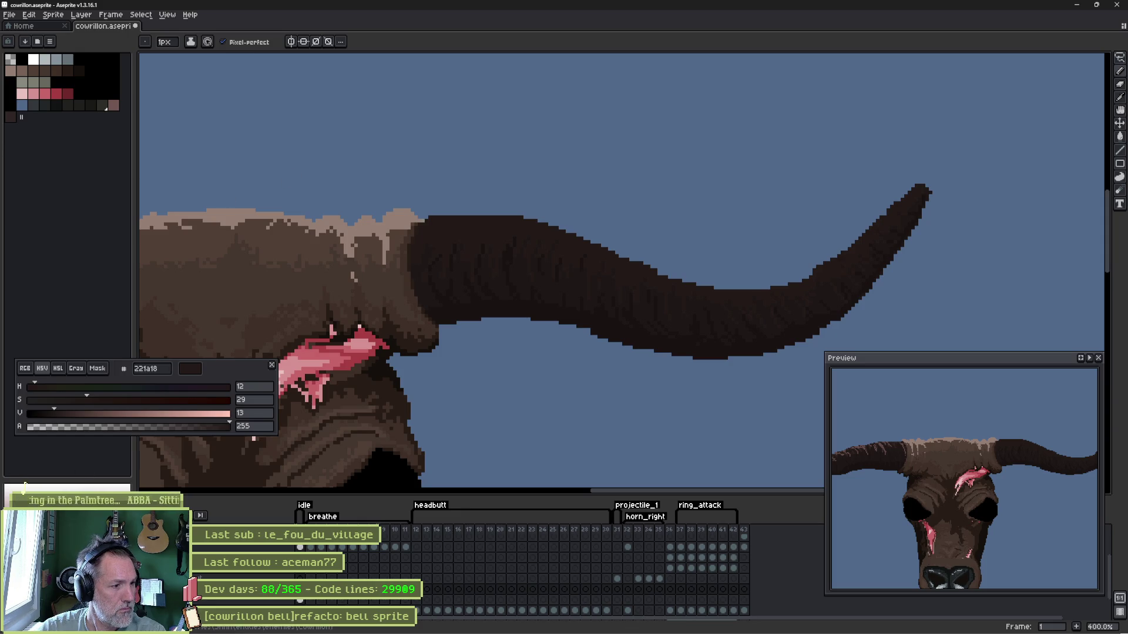
{"action": "key", "text": "plus"}
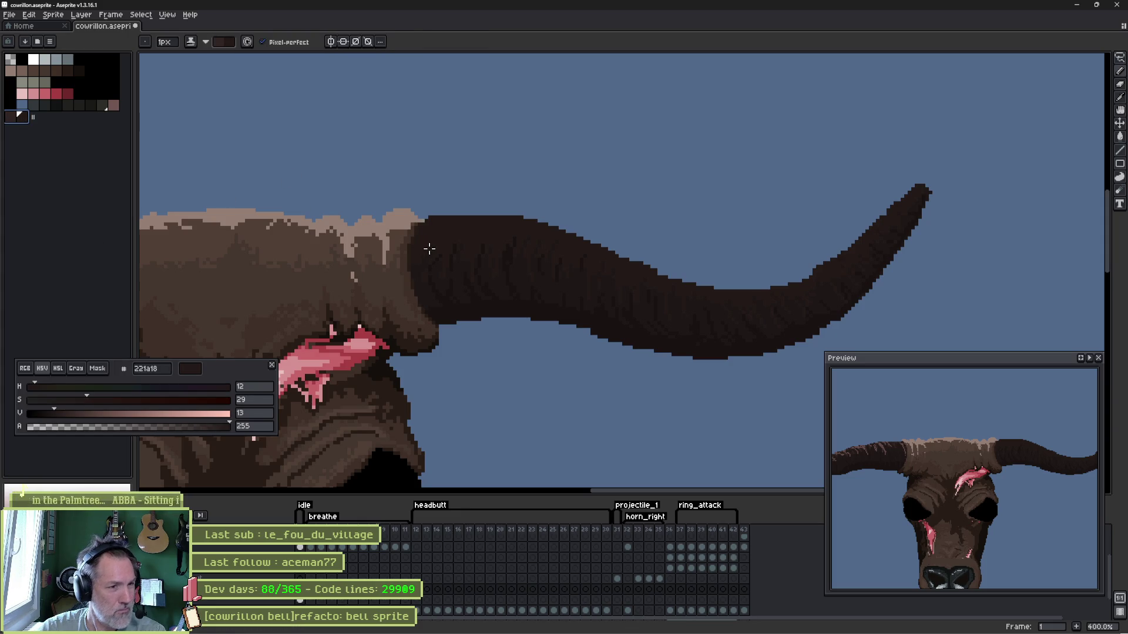
{"action": "mouse_move", "coordinate": [433, 221]}
{"action": "left_mouse_down"}
{"action": "mouse_move", "coordinate": [533, 221]}
{"action": "mouse_move", "coordinate": [483, 221]}
{"action": "mouse_move", "coordinate": [750, 289]}
{"action": "mouse_move", "coordinate": [740, 293]}
{"action": "mouse_move", "coordinate": [829, 264]}
{"action": "mouse_move", "coordinate": [870, 214]}
{"action": "mouse_move", "coordinate": [904, 204]}
{"action": "left_mouse_up"}
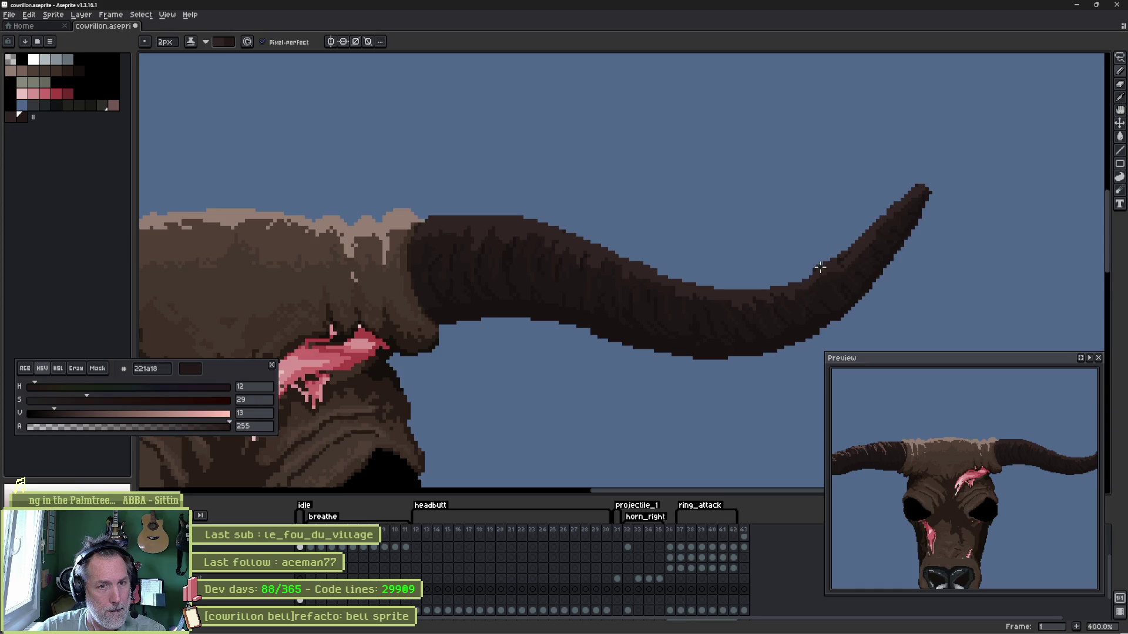
{"action": "scroll", "coordinate": [555, 196], "scroll_direction": "left", "scroll_amount": 10}
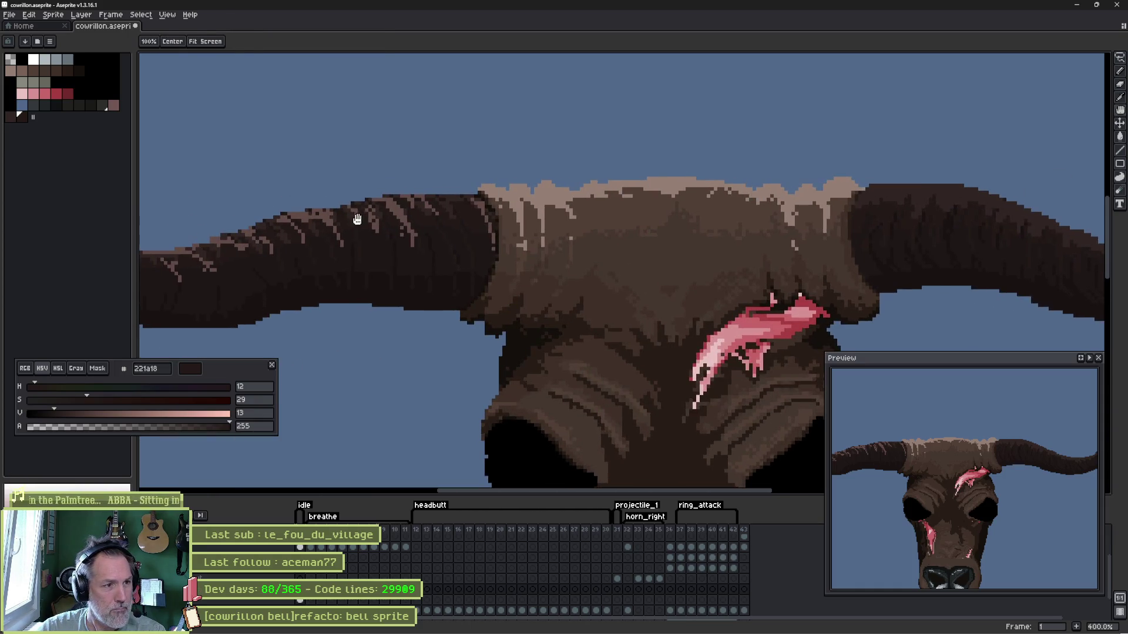
{"action": "left_click", "coordinate": [322, 216], "text": "alt"}
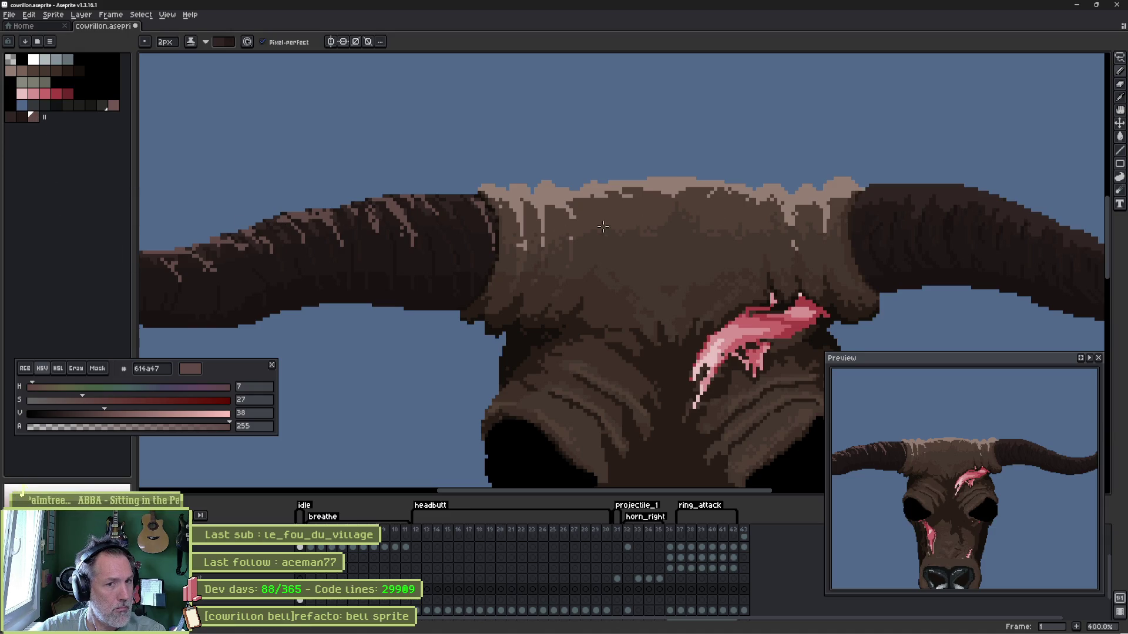
{"action": "left_click", "coordinate": [914, 189], "text": "alt"}
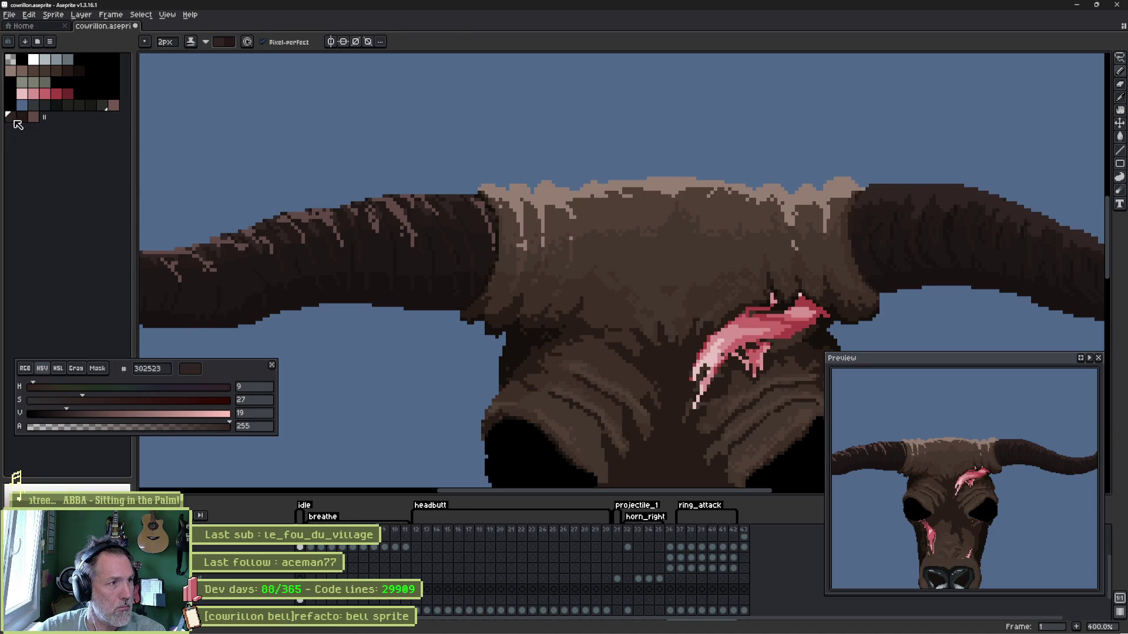
{"action": "left_click", "coordinate": [32, 116]}
{"action": "scroll", "coordinate": [919, 196], "scroll_direction": "up", "scroll_amount": 2}
- Paint 1px light-brown highlight pixels and short vertical streaks along the right horn's upper edge
{"action": "left_click_drag", "start_coordinate": [919, 196], "coordinate": [516, 199]}
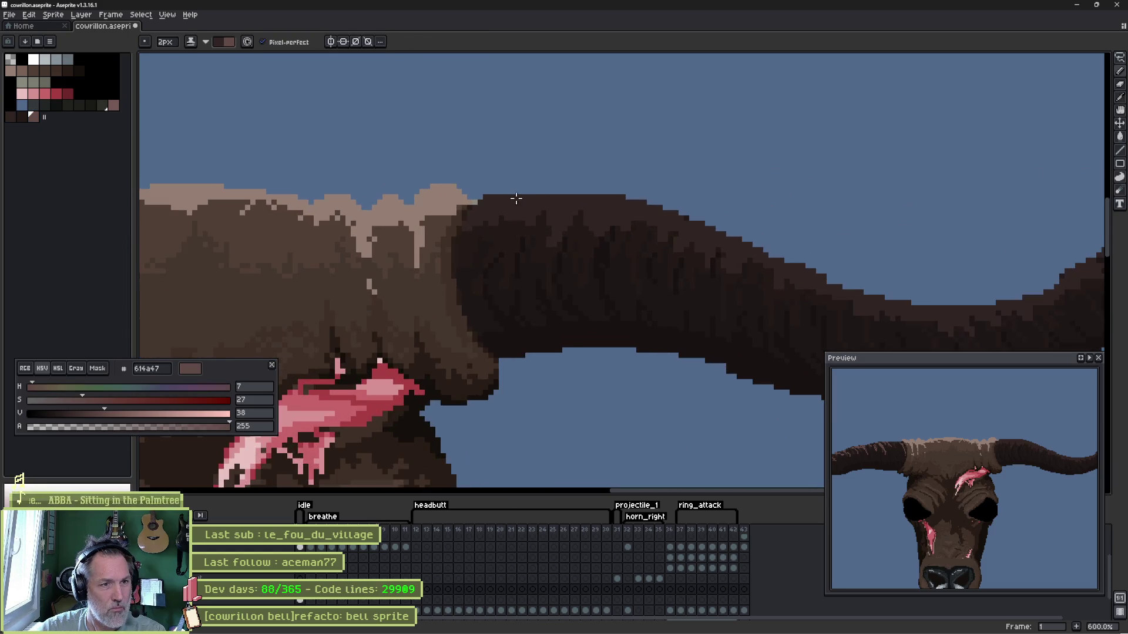
{"action": "left_click", "coordinate": [515, 198], "text": "alt"}
{"action": "key", "text": "minus"}
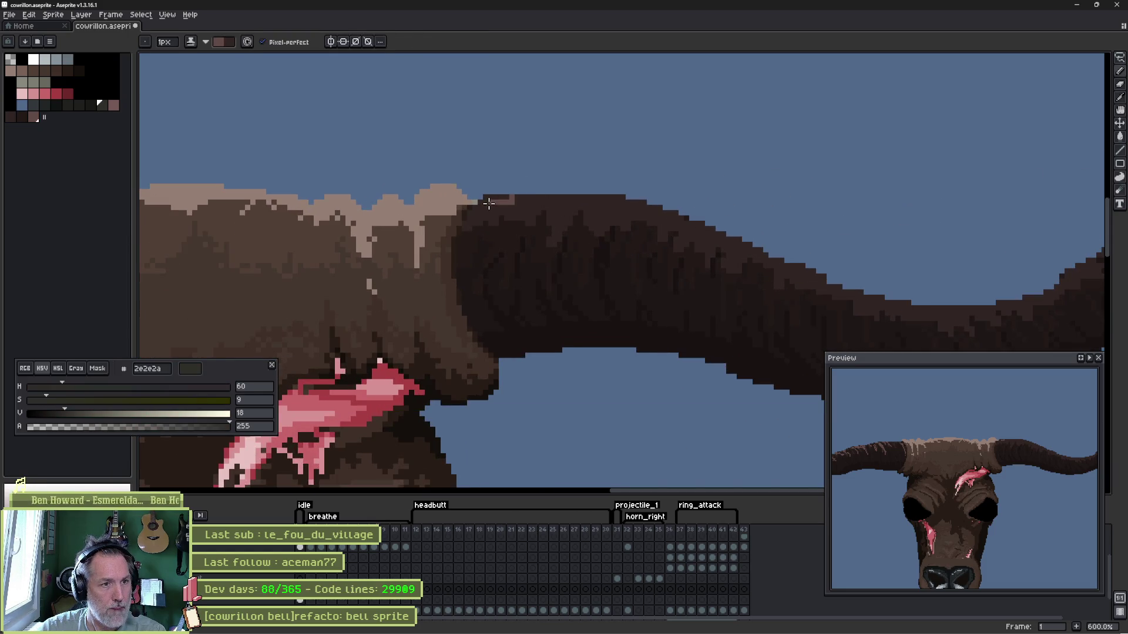
{"action": "mouse_move", "coordinate": [485, 204]}
{"action": "left_mouse_down"}
{"action": "mouse_move", "coordinate": [556, 203]}
{"action": "mouse_move", "coordinate": [740, 252]}
{"action": "left_mouse_up"}
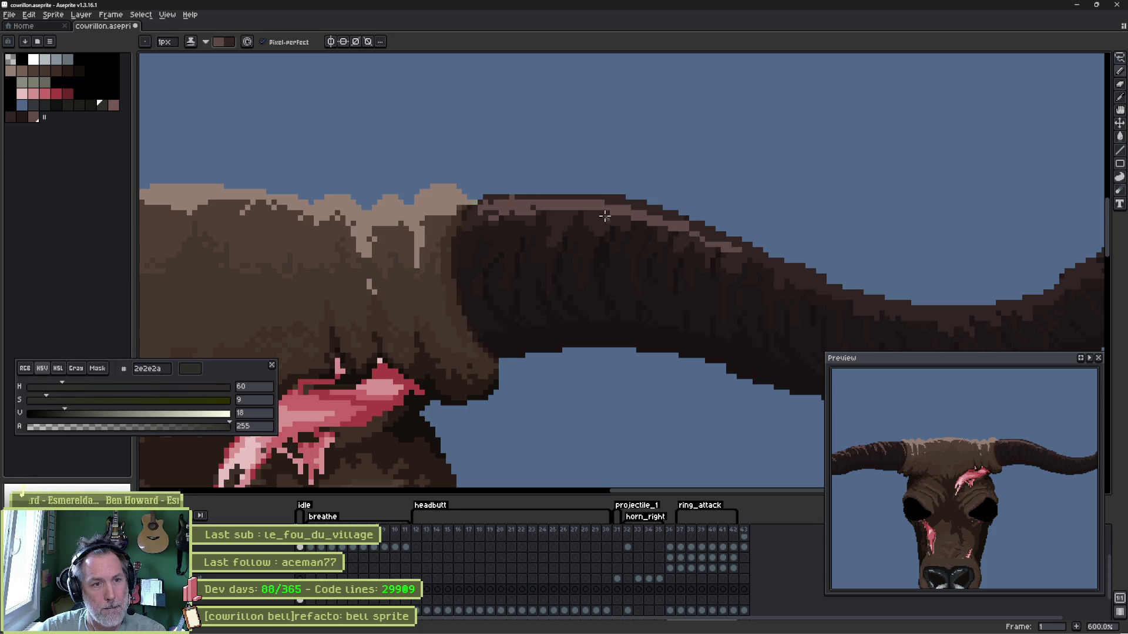
{"action": "key", "text": "e"}
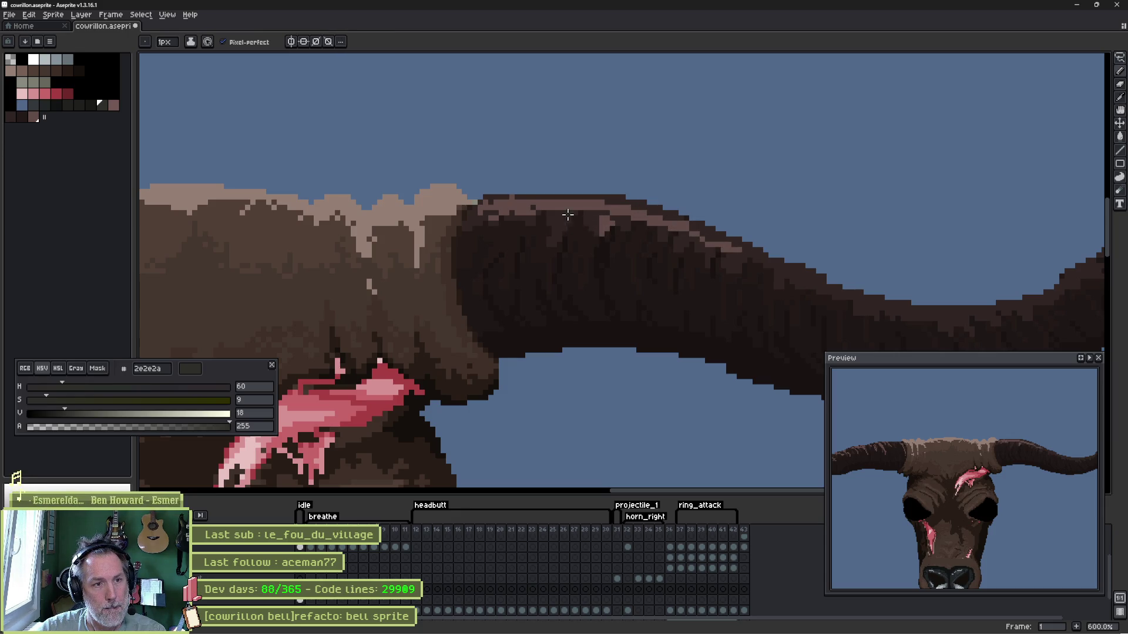
{"action": "left_click", "coordinate": [585, 222], "text": "alt"}
{"action": "mouse_move", "coordinate": [572, 211]}
{"action": "left_mouse_down"}
{"action": "mouse_move", "coordinate": [575, 238]}
{"action": "mouse_move", "coordinate": [553, 243]}
{"action": "mouse_move", "coordinate": [648, 242]}
{"action": "mouse_move", "coordinate": [705, 273]}
{"action": "mouse_move", "coordinate": [716, 265]}
{"action": "mouse_move", "coordinate": [728, 288]}
{"action": "mouse_move", "coordinate": [714, 266]}
{"action": "left_mouse_up"}
{"action": "left_click_drag", "start_coordinate": [737, 306], "coordinate": [738, 313]}
{"action": "mouse_move", "coordinate": [758, 286]}
{"action": "left_mouse_down"}
{"action": "mouse_move", "coordinate": [855, 308]}
{"action": "mouse_move", "coordinate": [577, 254]}
{"action": "mouse_move", "coordinate": [545, 264]}
{"action": "mouse_move", "coordinate": [556, 289]}
{"action": "mouse_move", "coordinate": [634, 287]}
{"action": "mouse_move", "coordinate": [697, 245]}
{"action": "left_mouse_up"}
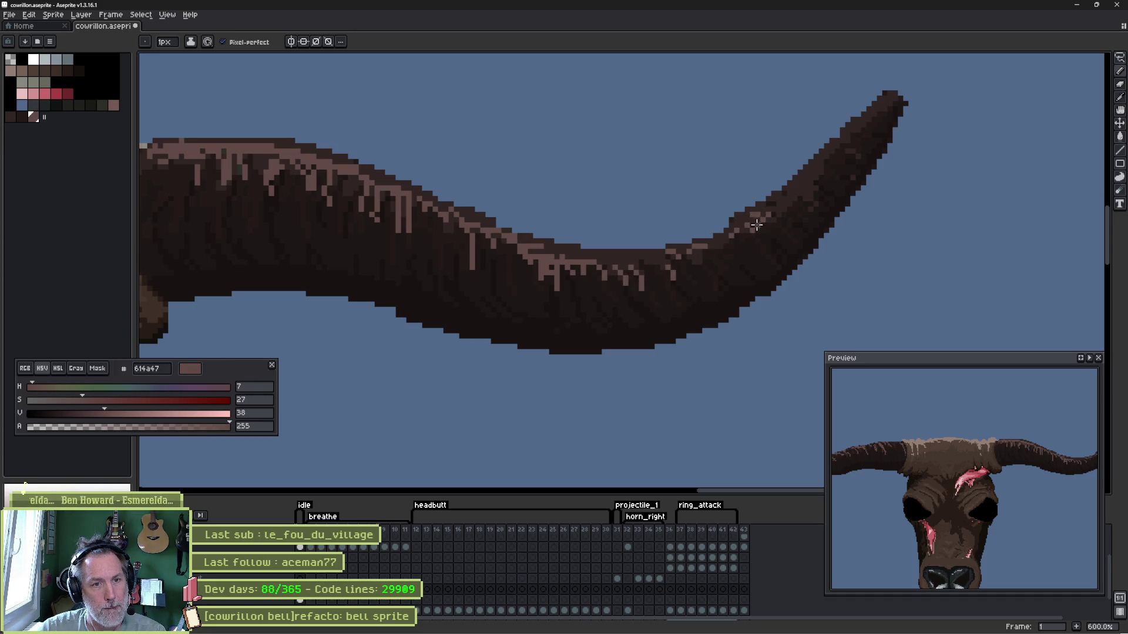
- Extend the light-brown highlights along the right horn's upper edge out to its tip
{"action": "left_click", "coordinate": [478, 269], "text": "alt"}
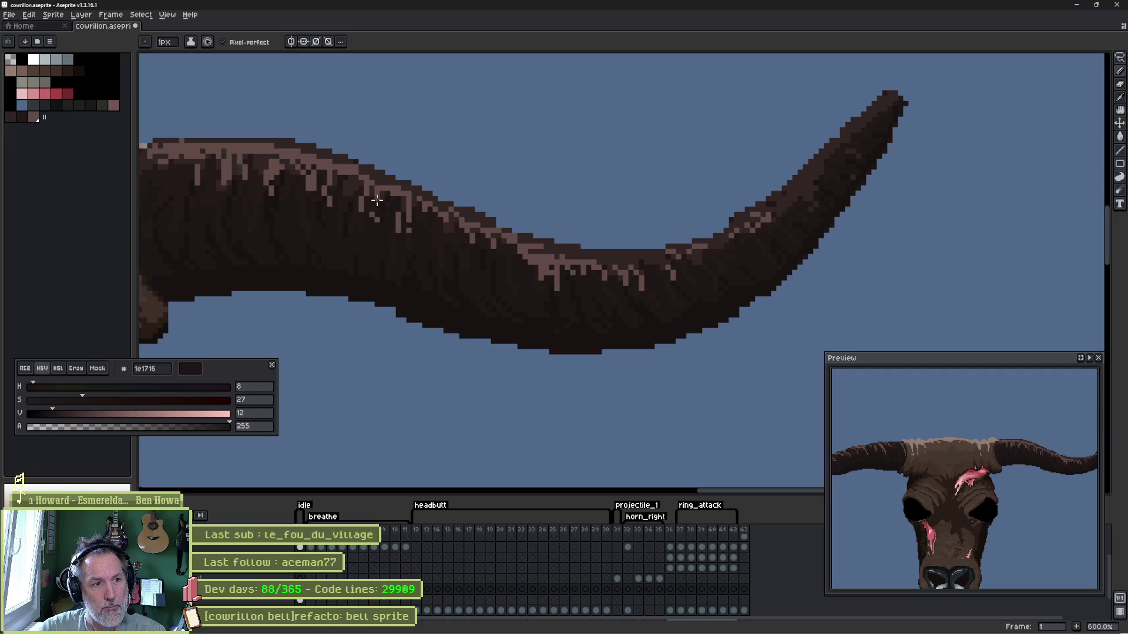
{"action": "left_click", "coordinate": [407, 195], "text": "alt"}
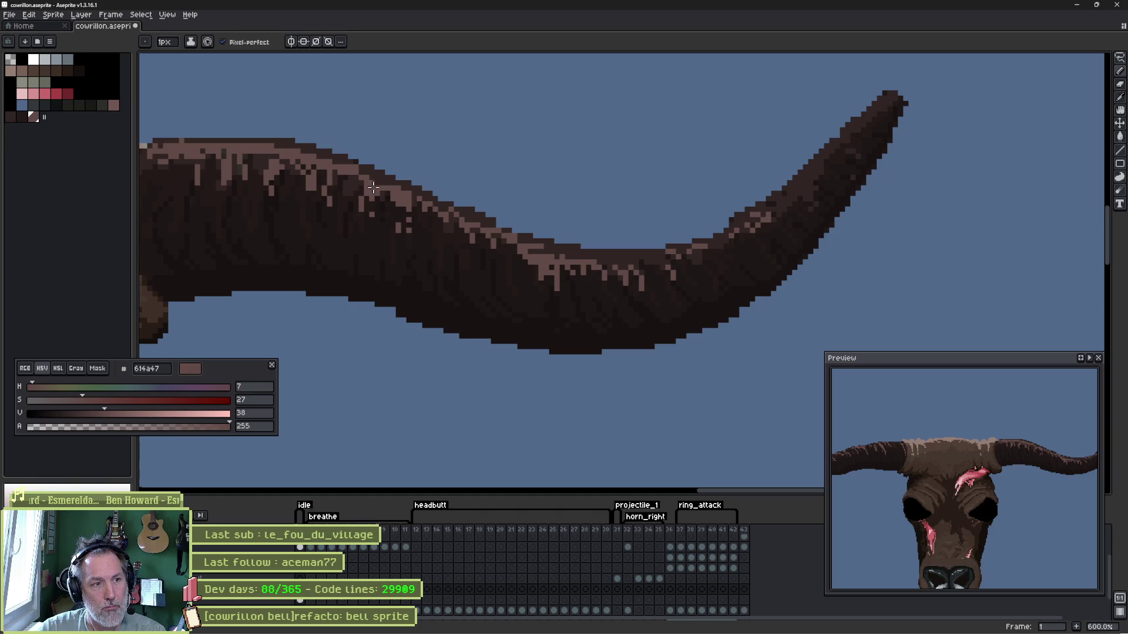
{"action": "left_click_drag", "start_coordinate": [368, 197], "coordinate": [524, 251]}
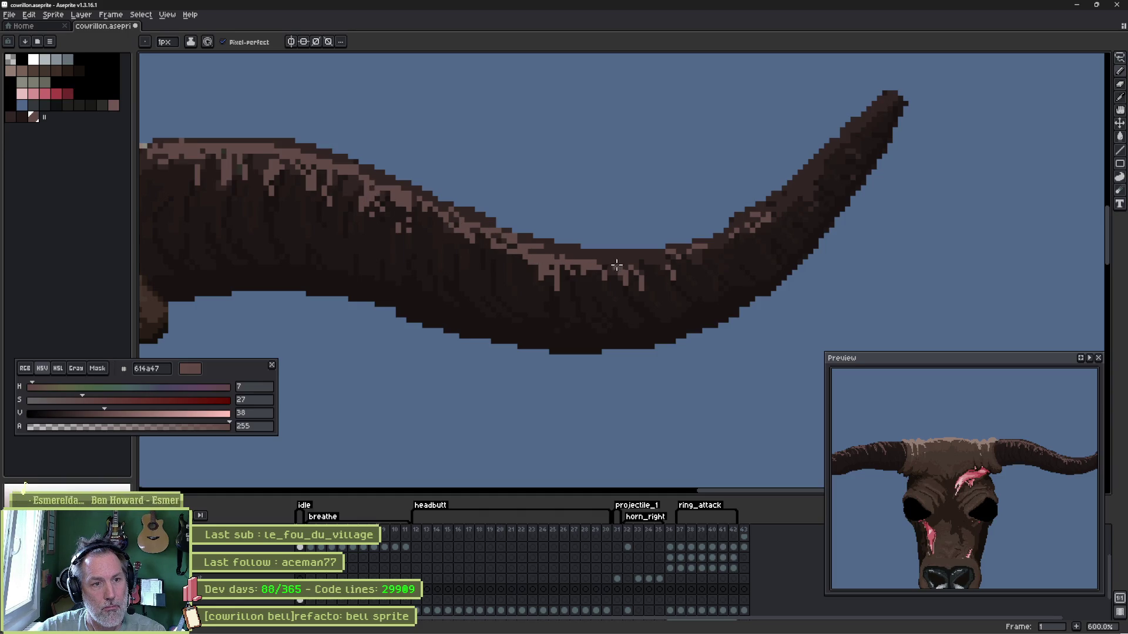
{"action": "mouse_move", "coordinate": [616, 264]}
{"action": "left_mouse_down"}
{"action": "mouse_move", "coordinate": [745, 231]}
{"action": "mouse_move", "coordinate": [760, 207]}
{"action": "mouse_move", "coordinate": [820, 176]}
{"action": "mouse_move", "coordinate": [884, 103]}
{"action": "mouse_move", "coordinate": [818, 178]}
{"action": "left_mouse_up"}
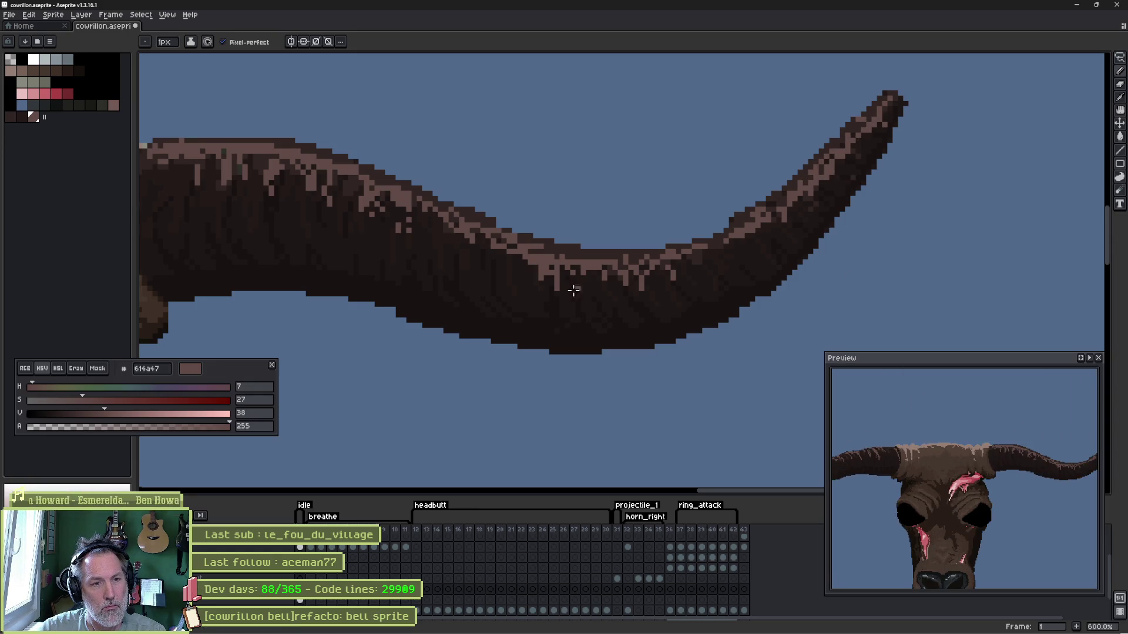
{"action": "scroll", "coordinate": [572, 289], "scroll_direction": "down", "scroll_amount": 1}
{"action": "scroll", "coordinate": [548, 320], "scroll_direction": "down", "scroll_amount": 1}
{"action": "scroll", "coordinate": [684, 239], "scroll_direction": "down", "scroll_amount": 2}
{"action": "scroll", "coordinate": [541, 415], "scroll_direction": "up", "scroll_amount": 1}
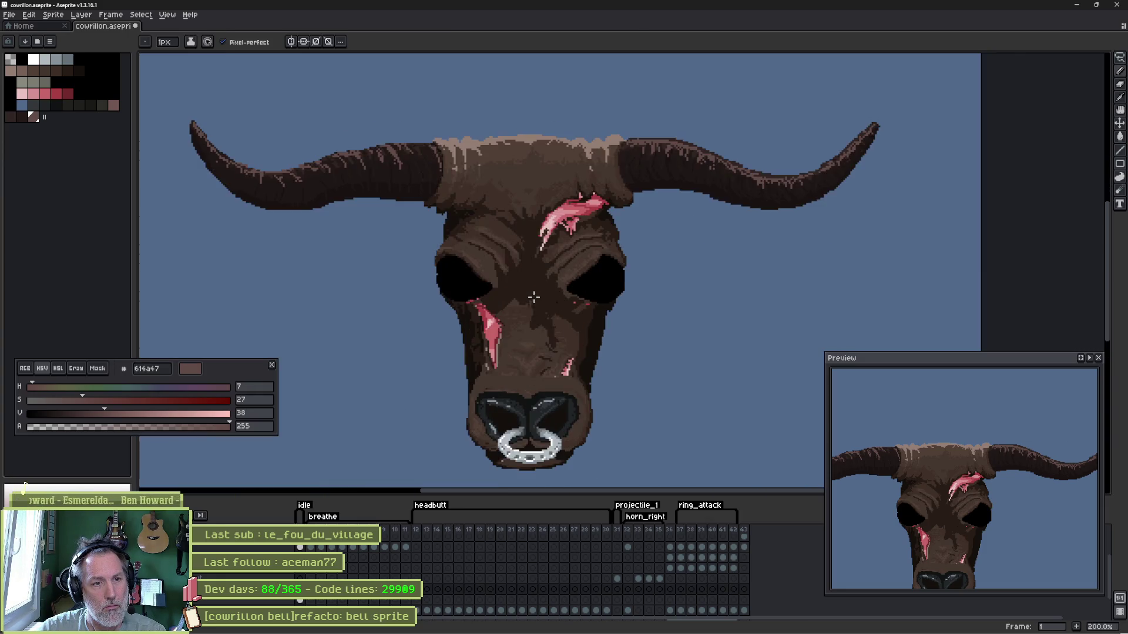
- Recentre the whole bull head in view and switch over to the Godot game scene
{"action": "left_click_drag", "start_coordinate": [532, 297], "coordinate": [577, 303]}
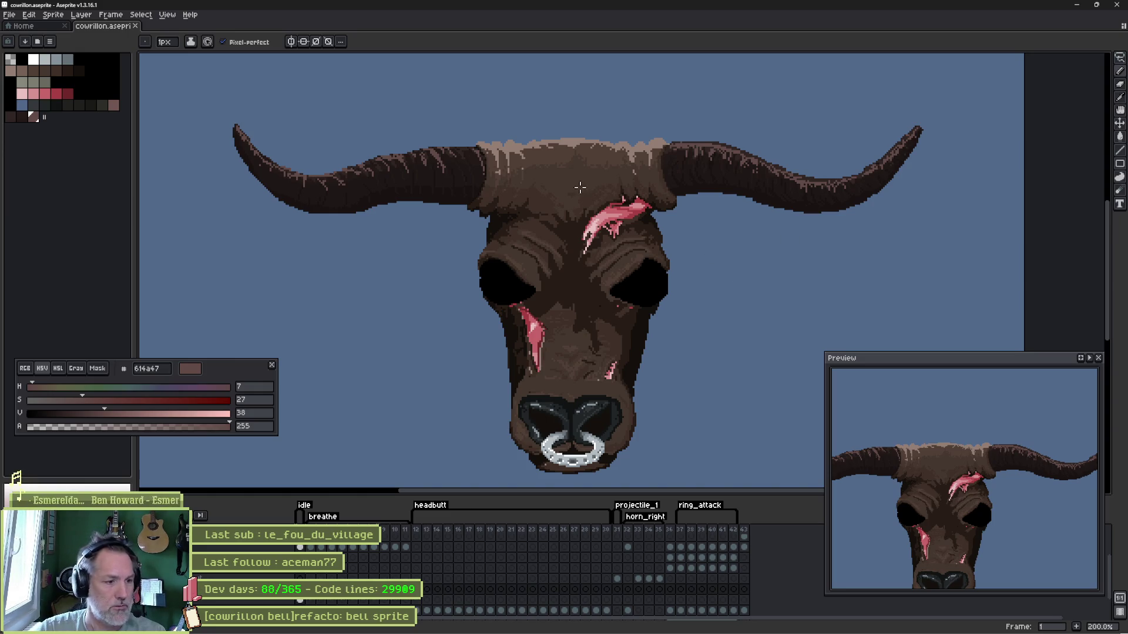
{"action": "key", "text": "i"}
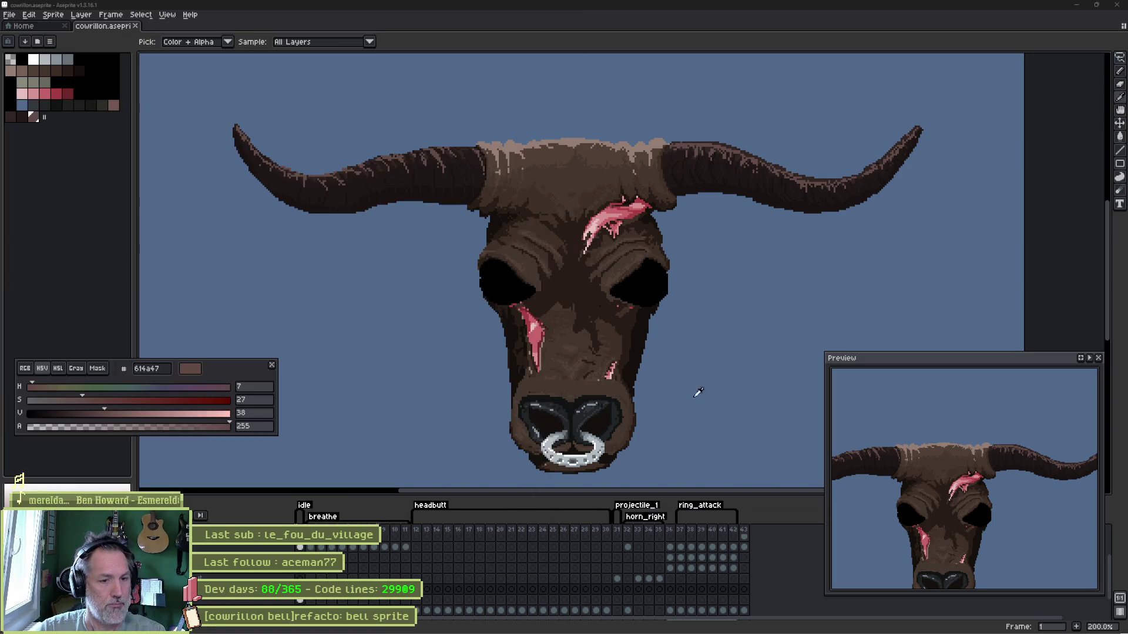
{"action": "key", "text": "alt+Tab"}
{"action": "key", "text": "alt+Tab"}
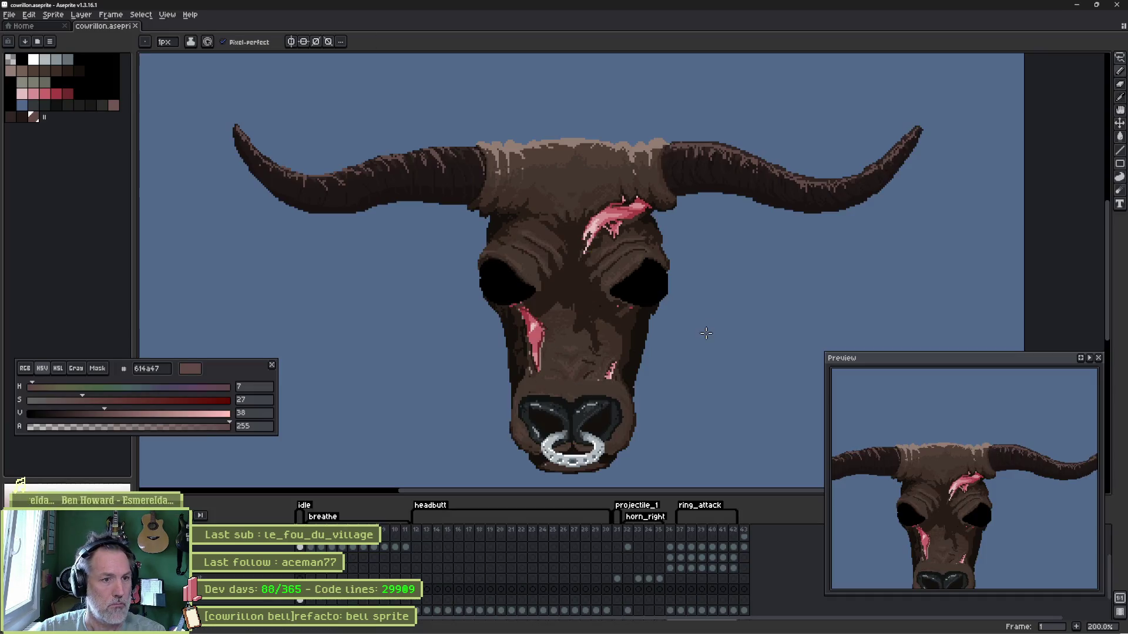
{"action": "key", "text": "alt+Tab"}
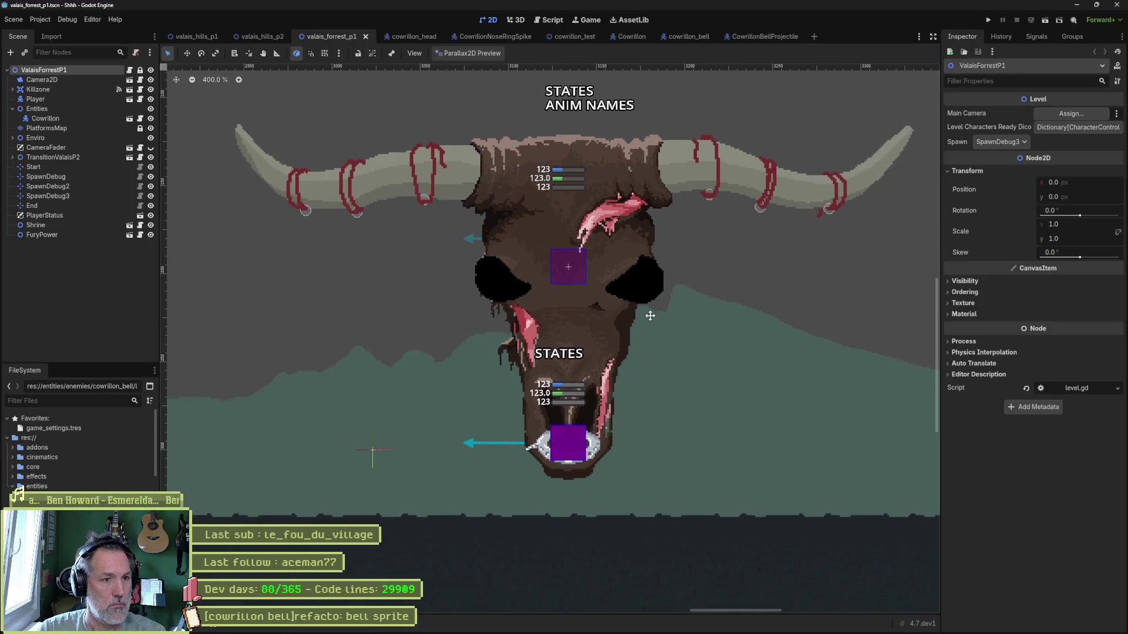
- Alt-Tab repeatedly between the Godot level and Aseprite to compare the bull, ending in Aseprite
{"action": "key", "text": "alt+Tab"}
{"action": "key", "text": "alt+Tab"}
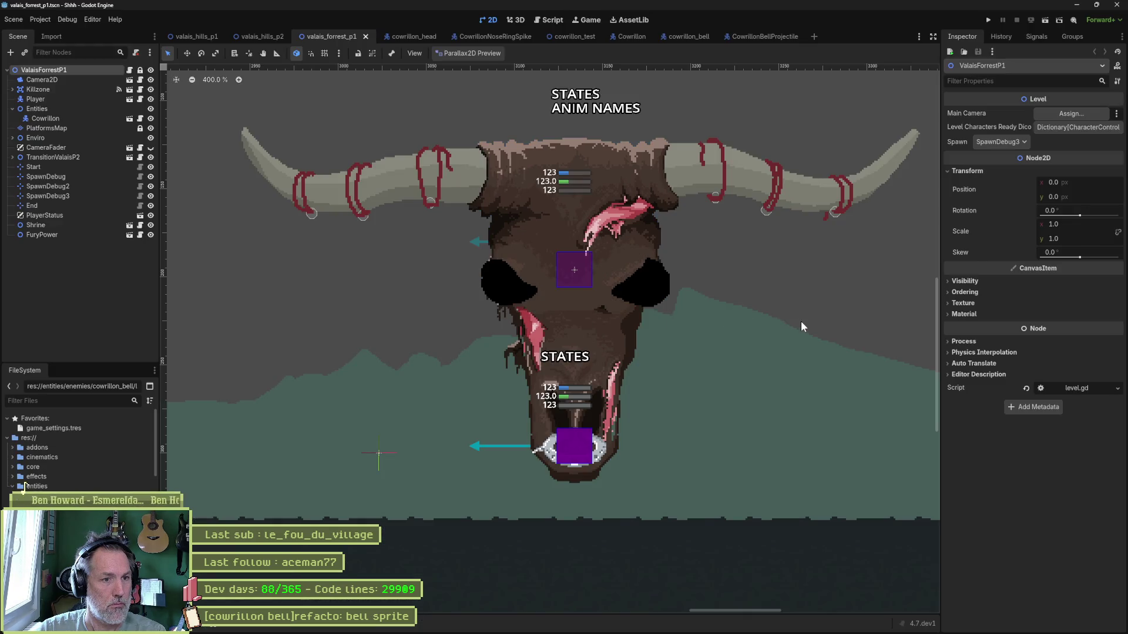
{"action": "key", "text": "alt+Tab"}
{"action": "key", "text": "alt+Tab"}
{"action": "key", "text": "alt+Tab"}
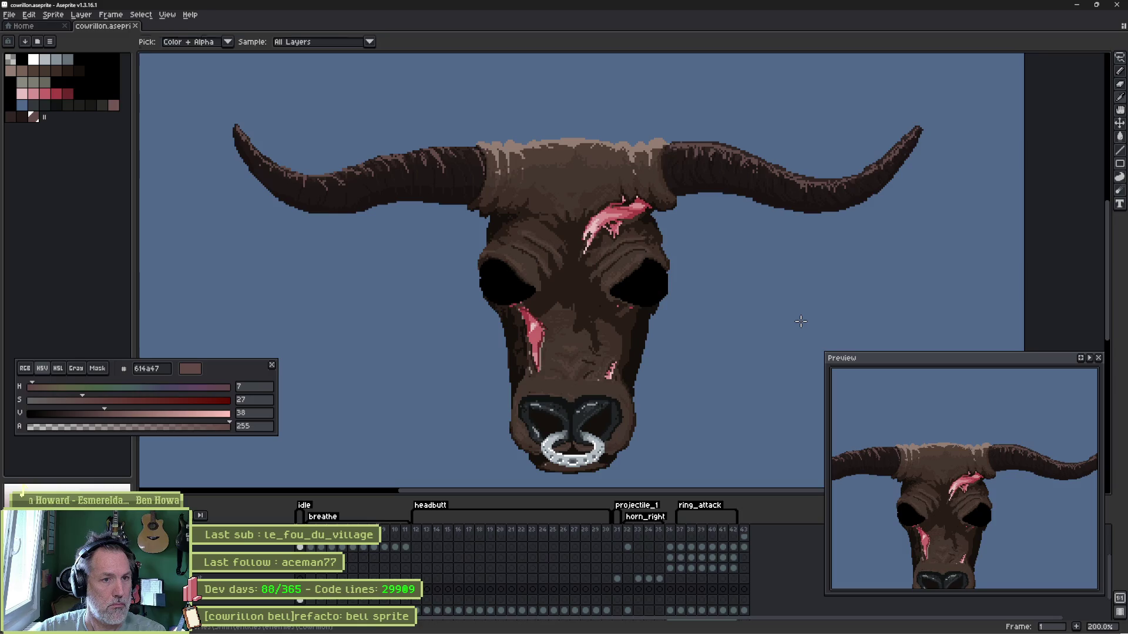
{"action": "key", "text": "alt+Tab"}
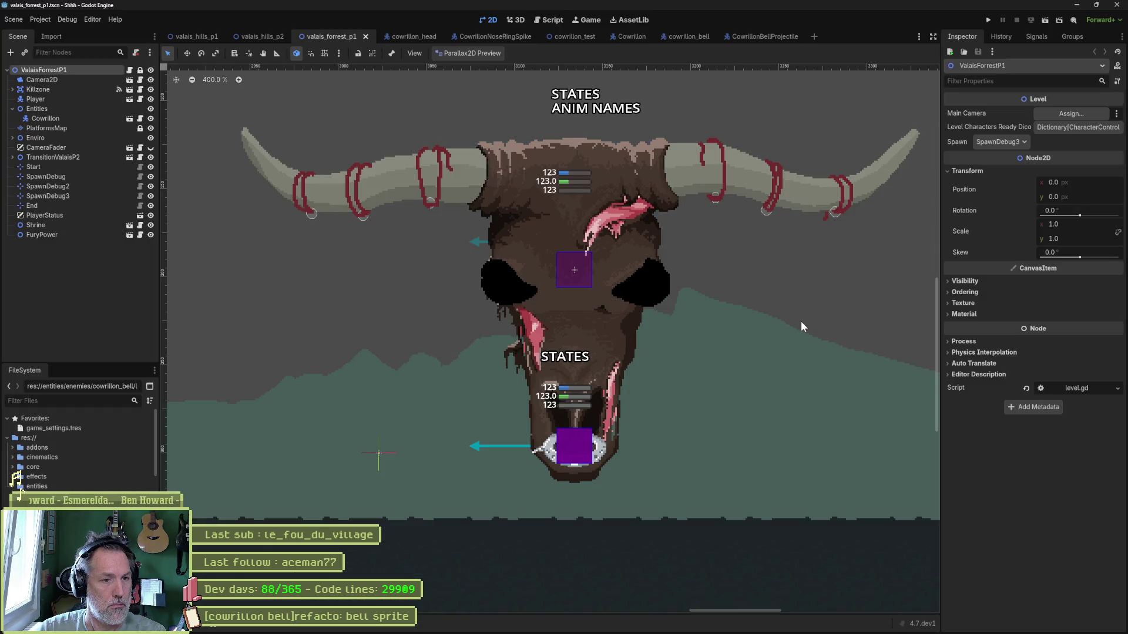
{"action": "key", "text": "alt+Tab"}
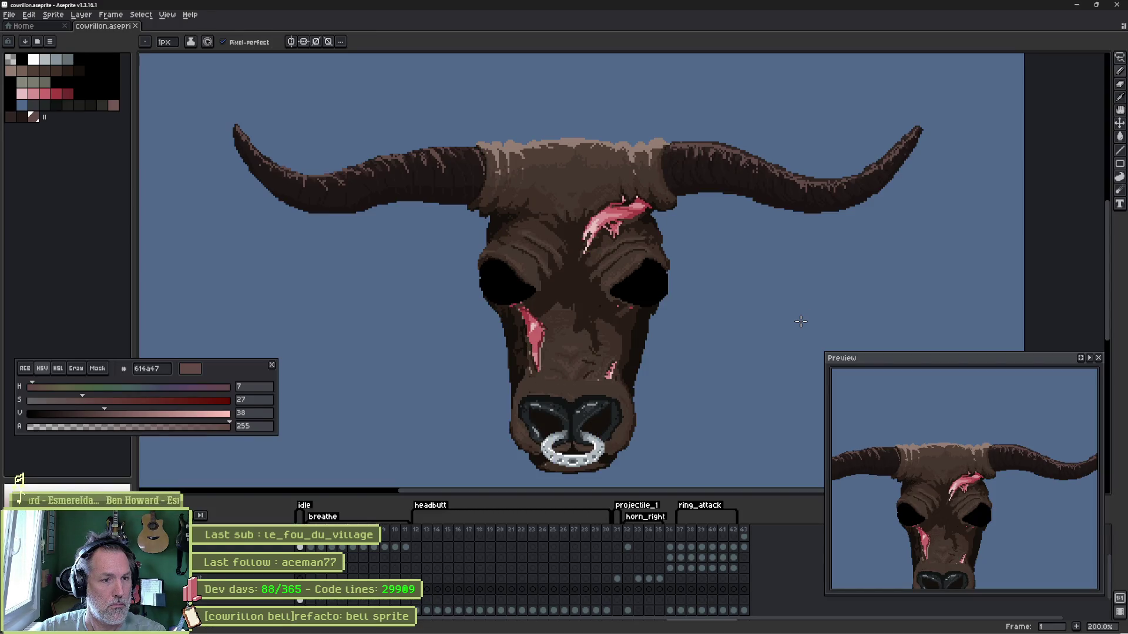
{"action": "key", "text": "alt+Tab"}
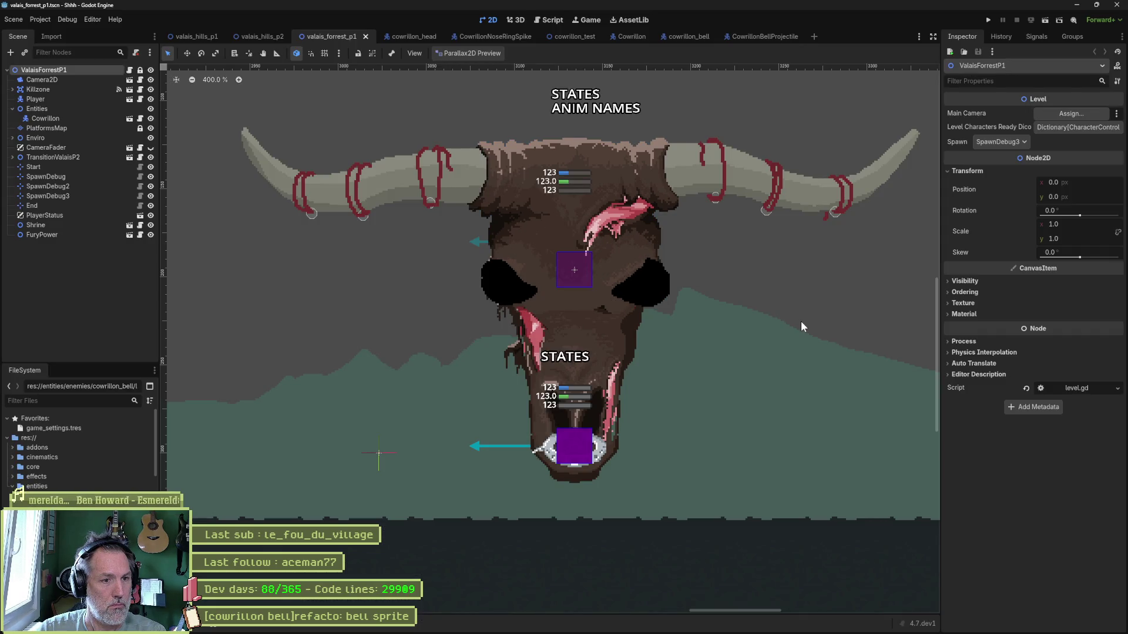
{"action": "key", "text": "alt+Tab"}
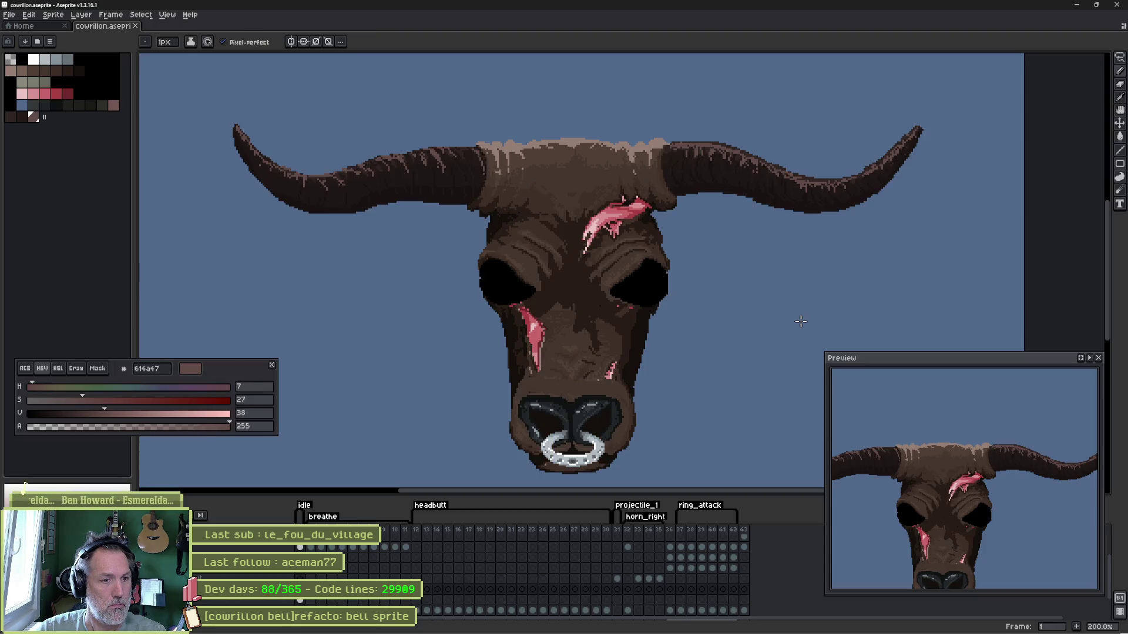
{"action": "key", "text": "alt+Tab"}
{"action": "key", "text": "alt+Tab"}
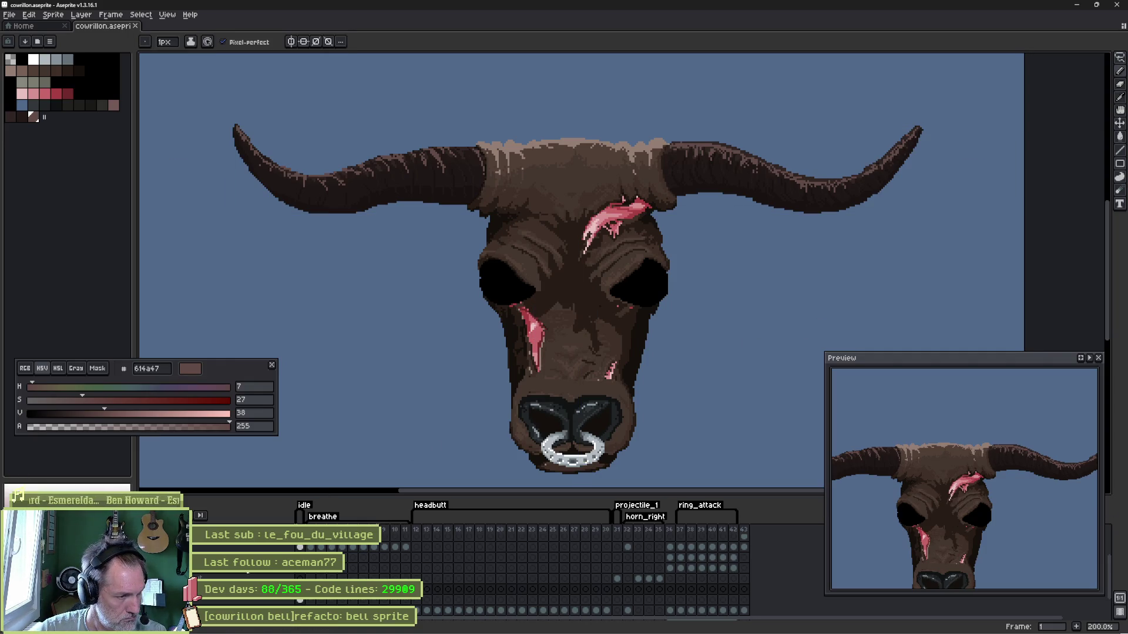
{"action": "scroll", "coordinate": [245, 574], "scroll_direction": "up", "scroll_amount": 3}
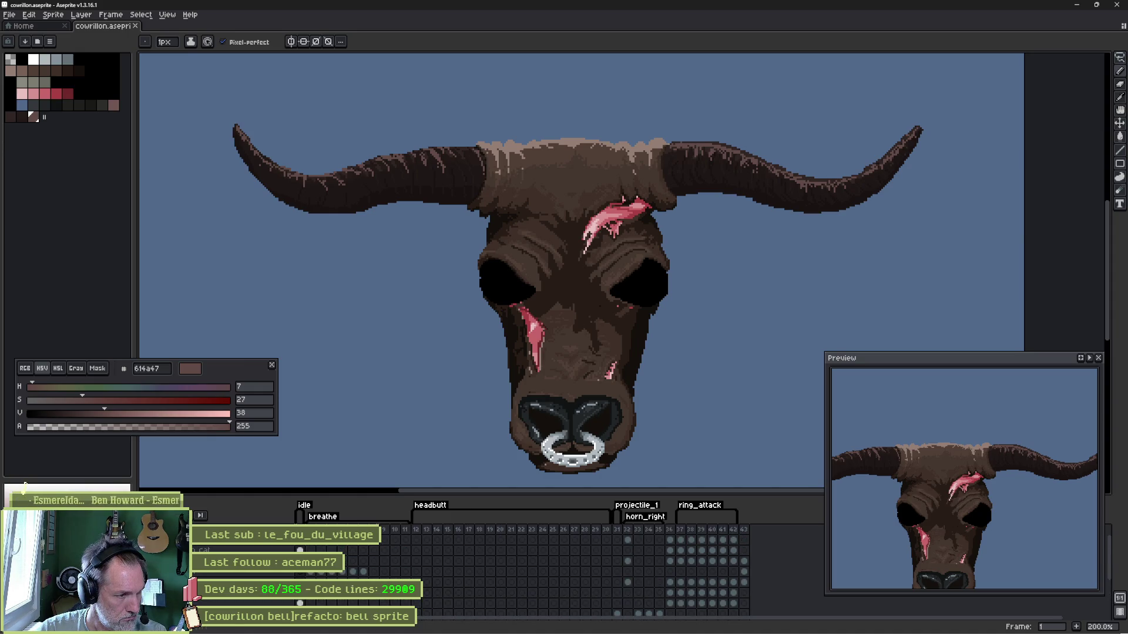
{"action": "left_click", "coordinate": [18, 485]}
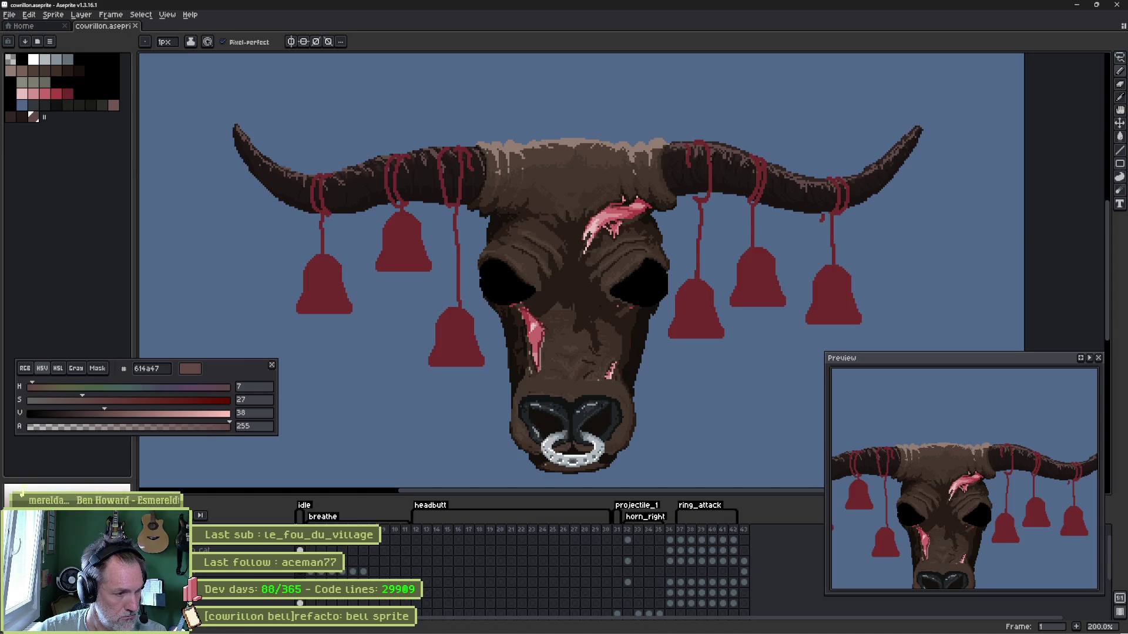
{"action": "left_click", "coordinate": [27, 482]}
{"action": "left_click", "coordinate": [18, 481]}
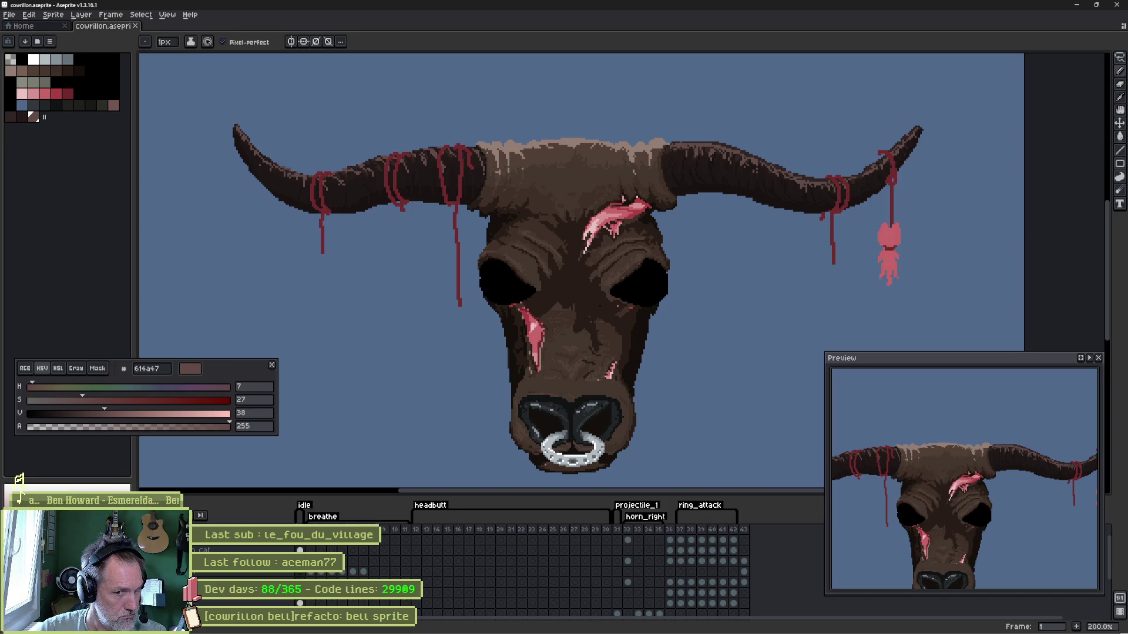
{"action": "left_click", "coordinate": [19, 482]}
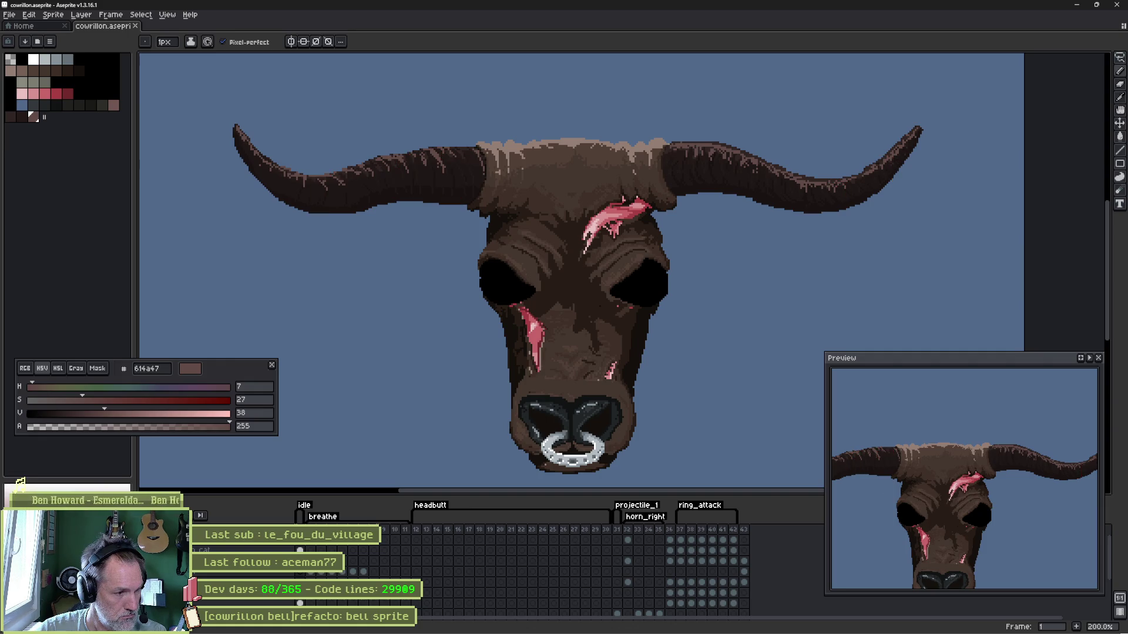
{"action": "left_click", "coordinate": [25, 483]}
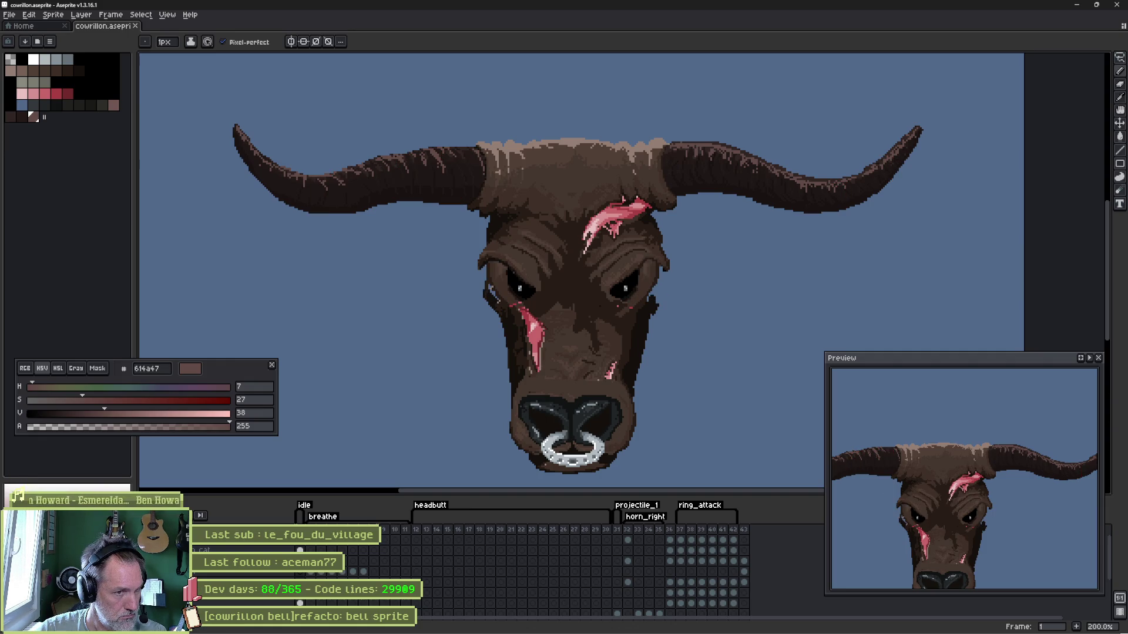
{"action": "left_click", "coordinate": [18, 481]}
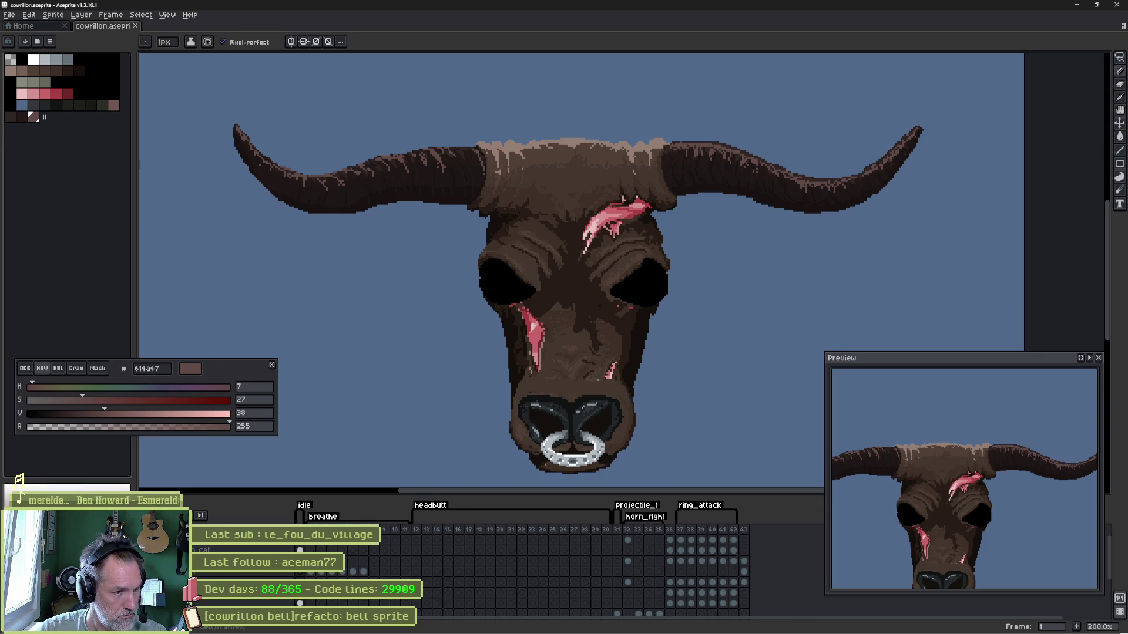
{"action": "double_click", "coordinate": [206, 540]}
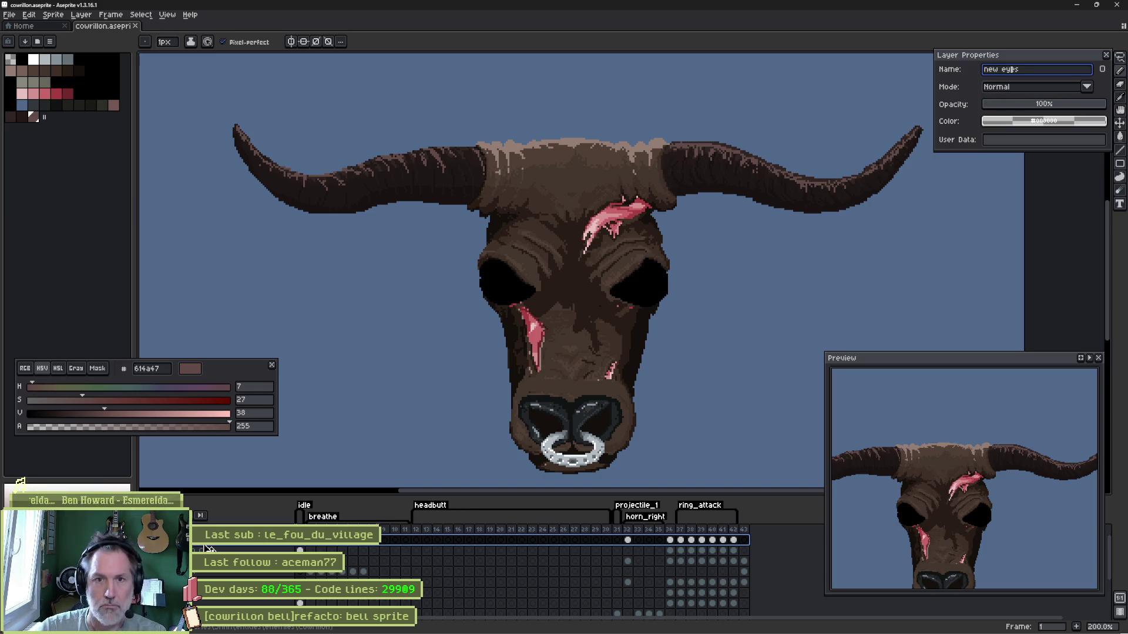
- Trim the layer name to 'eyes', confirm it, and switch the drawing colour to a red
{"action": "key", "text": "Home"}
{"action": "key", "text": "Delete"}
{"action": "key", "text": "Delete"}
{"action": "key", "text": "Return"}
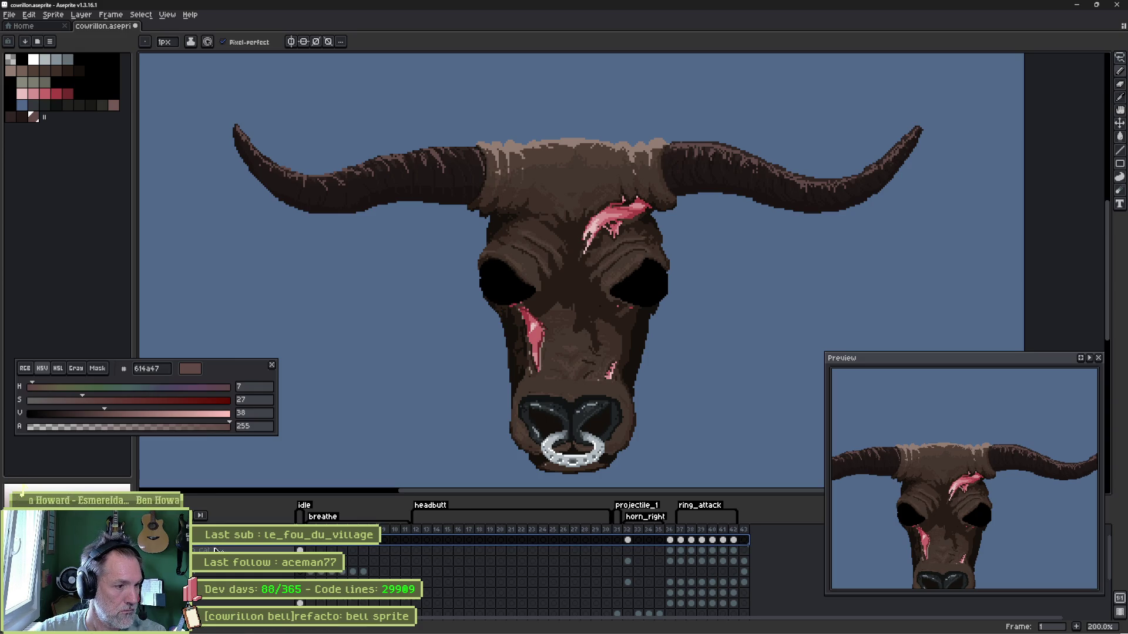
{"action": "key", "text": "Down"}
{"action": "key", "text": "Down"}
{"action": "key", "text": "Down"}
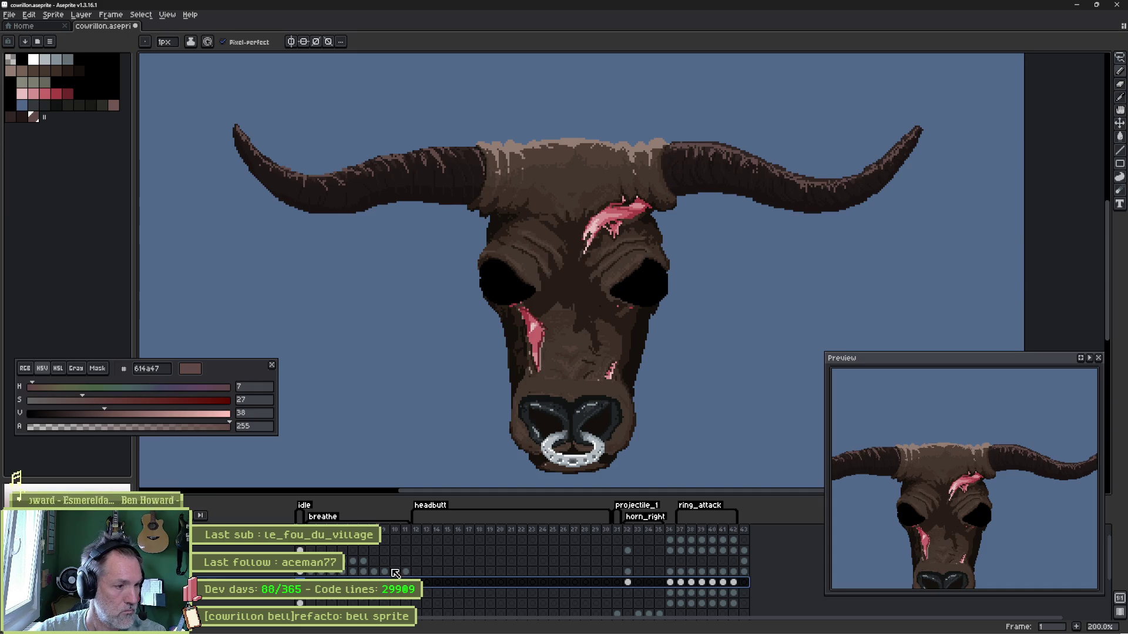
{"action": "scroll", "coordinate": [624, 262], "scroll_direction": "up", "scroll_amount": 1}
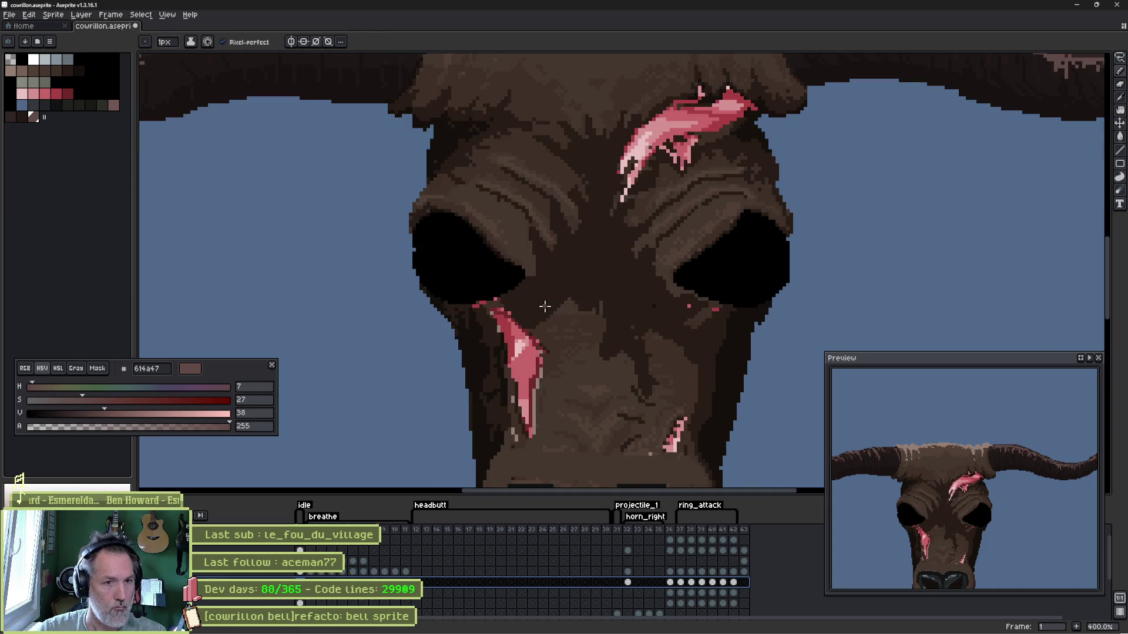
{"action": "scroll", "coordinate": [623, 262], "scroll_direction": "up", "scroll_amount": 1}
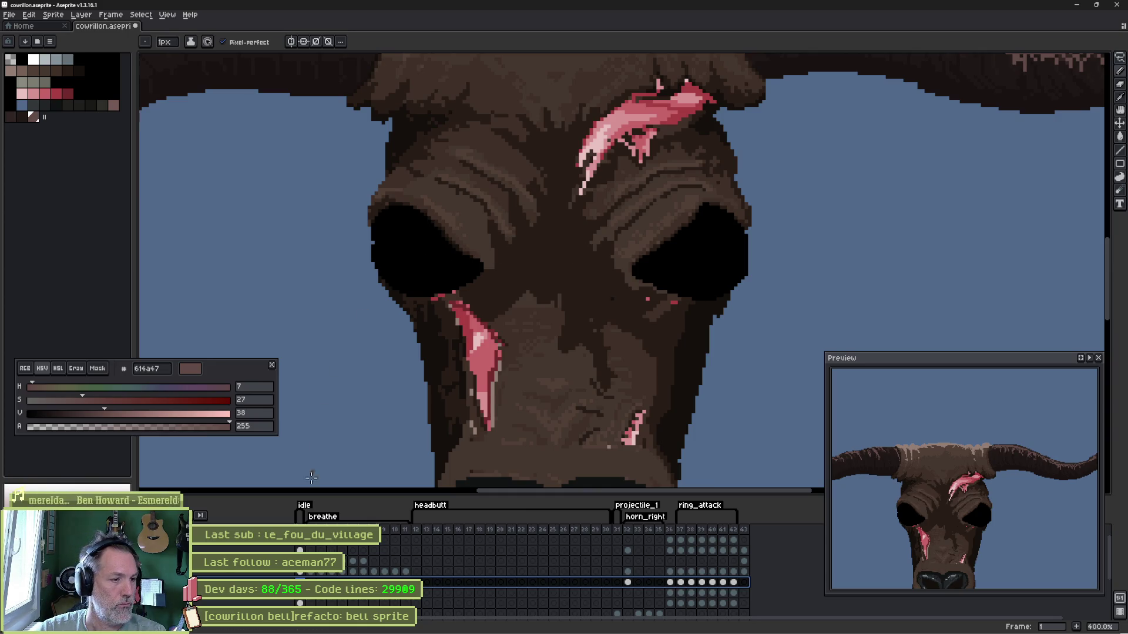
{"action": "key", "text": "Escape"}
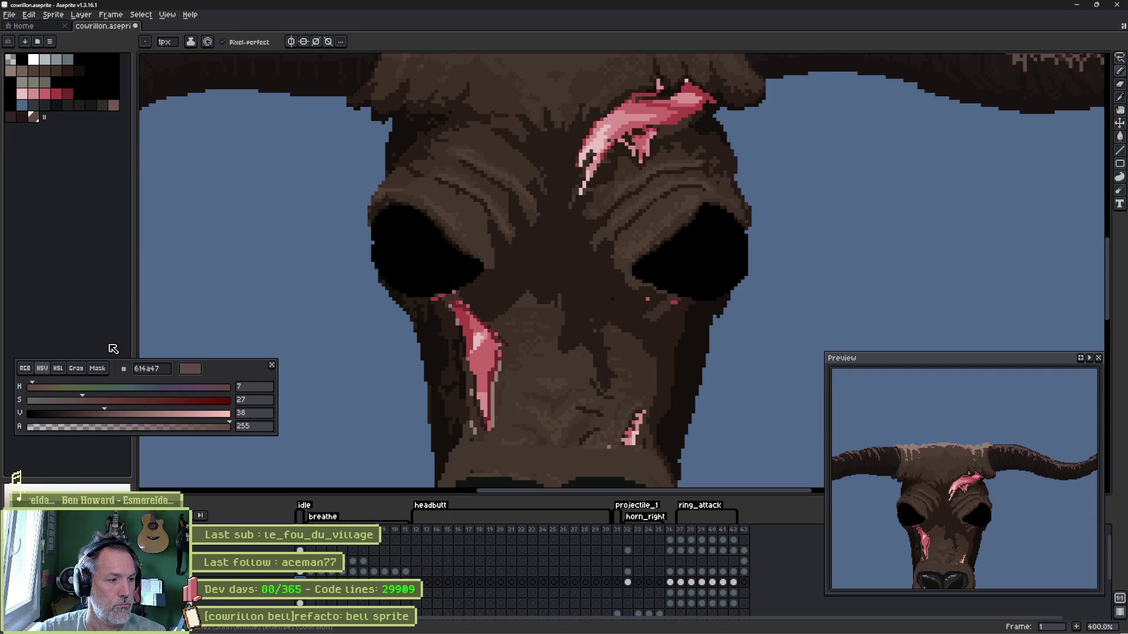
{"action": "key", "text": "bracketright"}
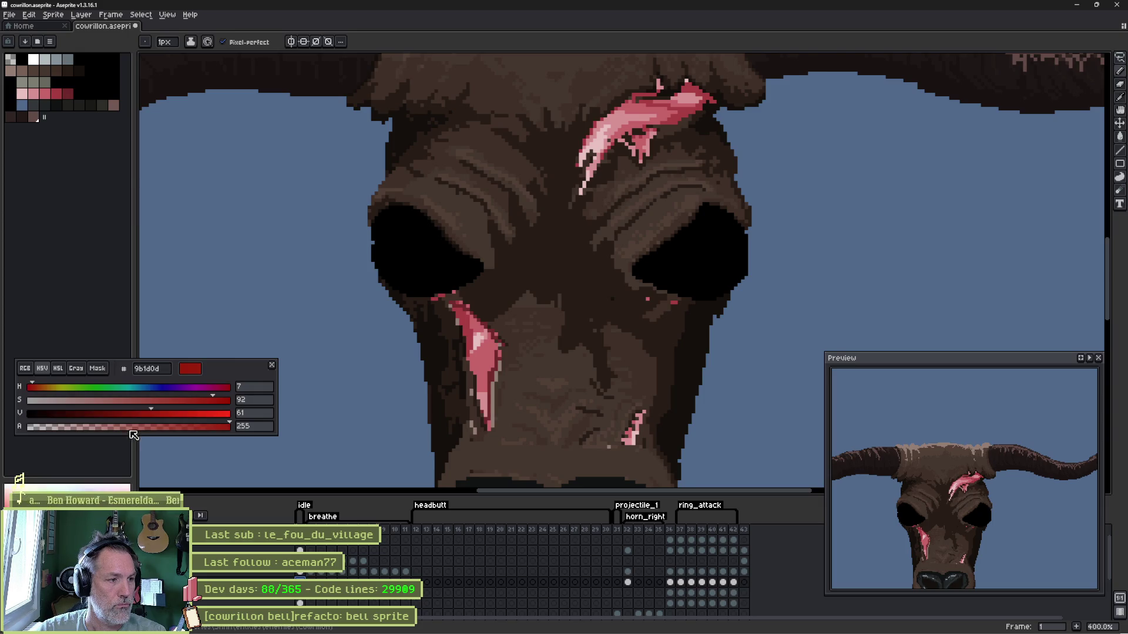
- Adjust the red to a deep 941c0c and bucket-fill both hollow black eyes with it
{"action": "left_click_drag", "start_coordinate": [148, 414], "coordinate": [129, 413]}
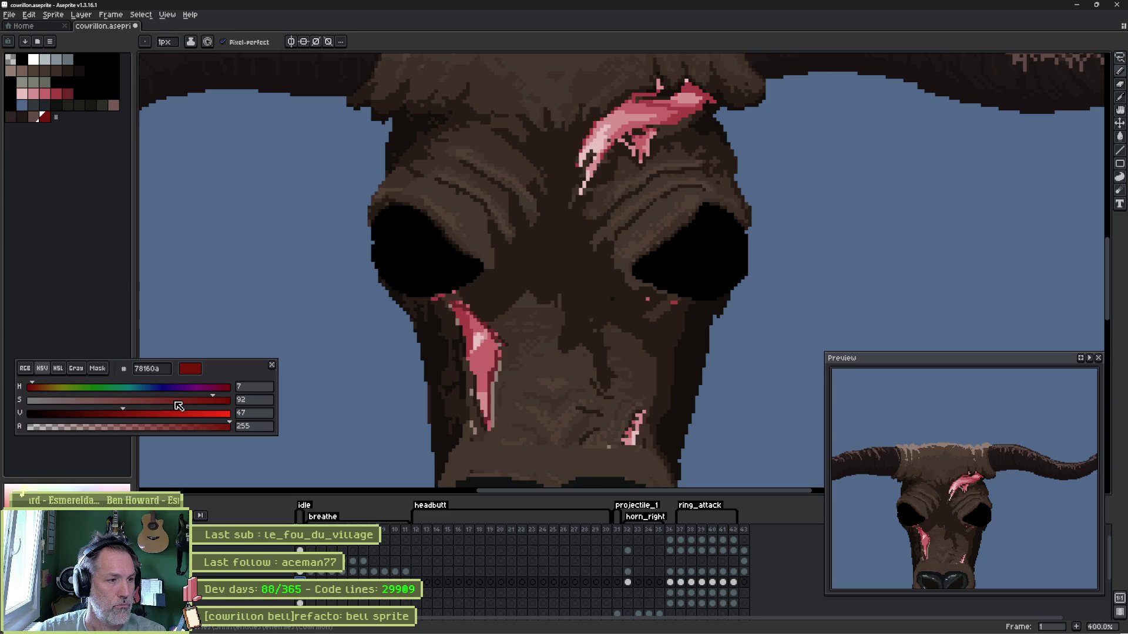
{"action": "left_click_drag", "start_coordinate": [136, 412], "coordinate": [164, 412]}
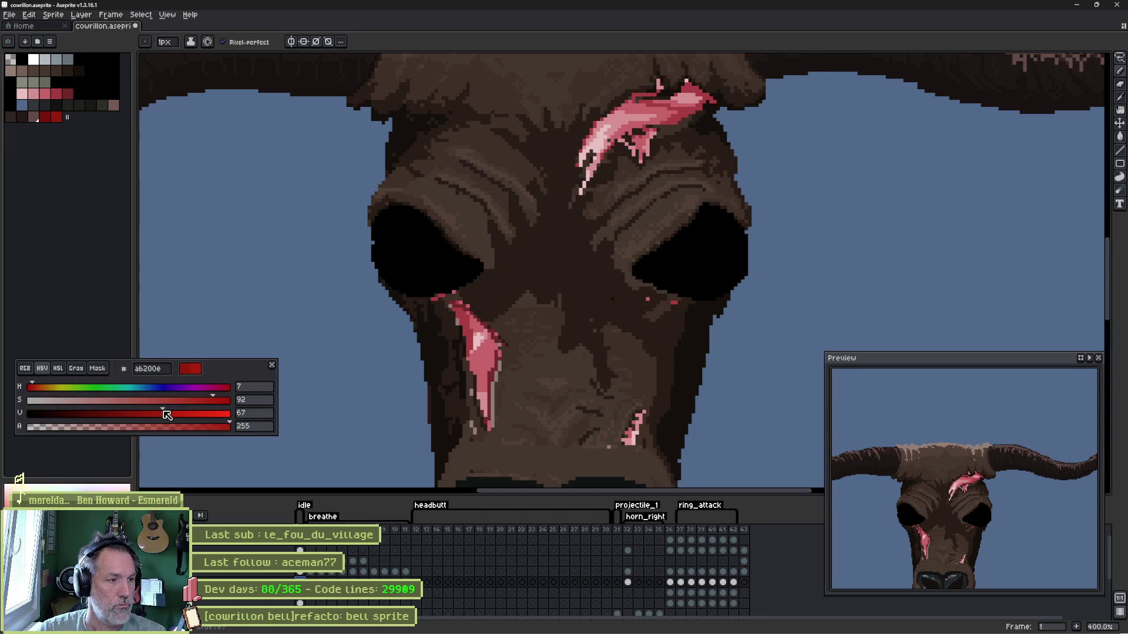
{"action": "left_click", "coordinate": [55, 116]}
{"action": "key", "text": "g"}
{"action": "left_click", "coordinate": [391, 246]}
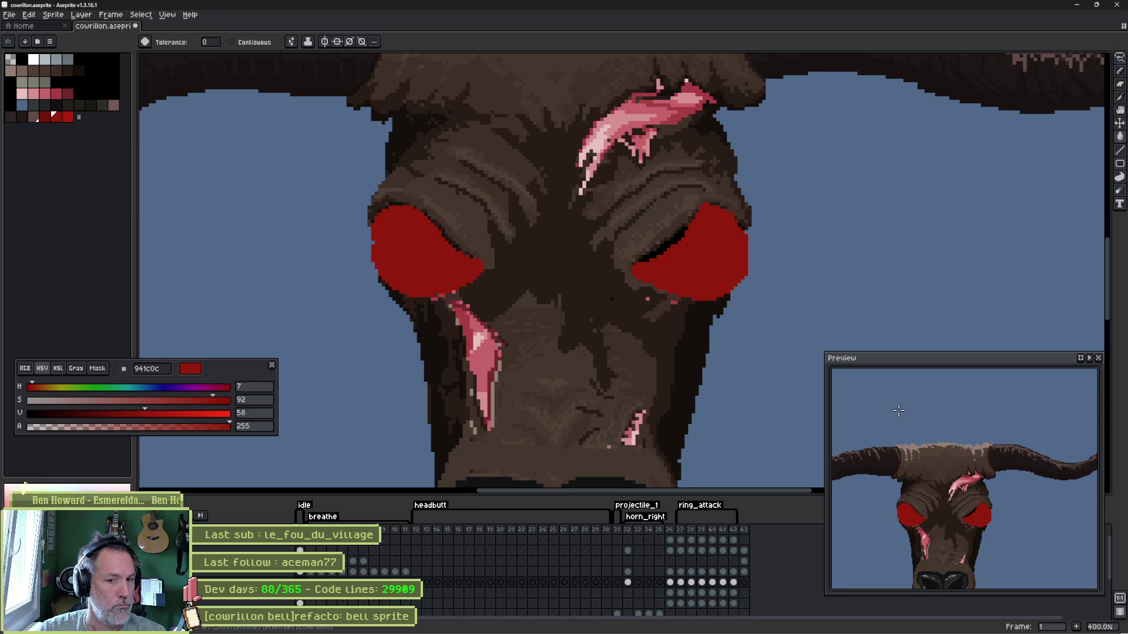
- With a darker red and a 4px pencil, shade the lower edge of the left eye
{"action": "left_click_drag", "start_coordinate": [941, 474], "coordinate": [959, 439]}
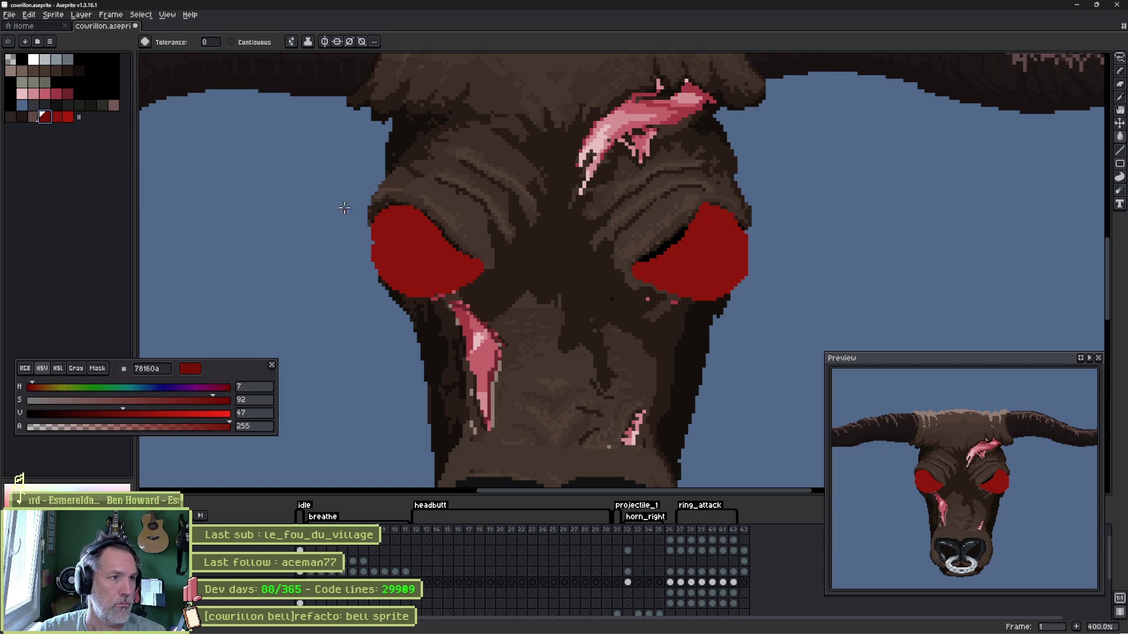
{"action": "left_click", "coordinate": [50, 117]}
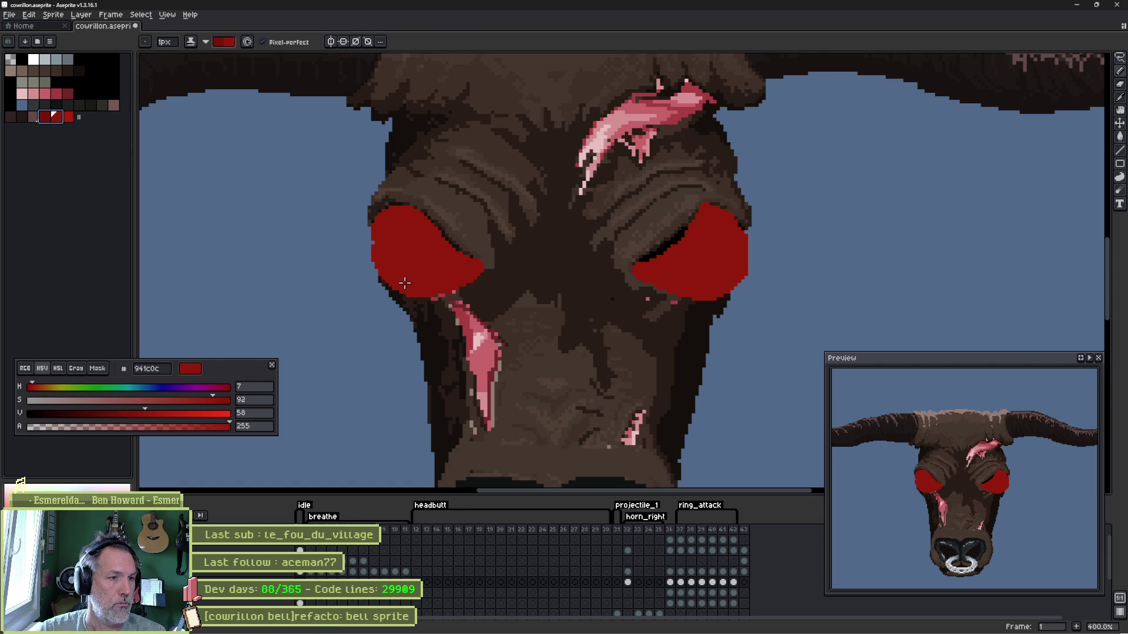
{"action": "key", "text": "plus"}
{"action": "key", "text": "plus"}
{"action": "key", "text": "plus"}
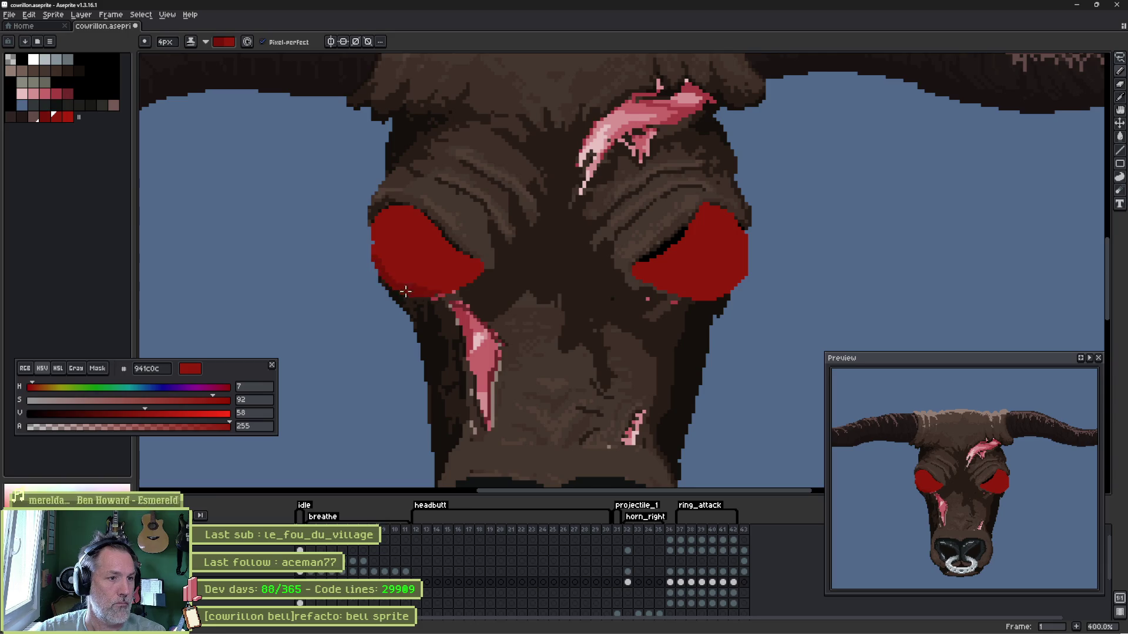
{"action": "left_click_drag", "start_coordinate": [460, 289], "coordinate": [423, 284]}
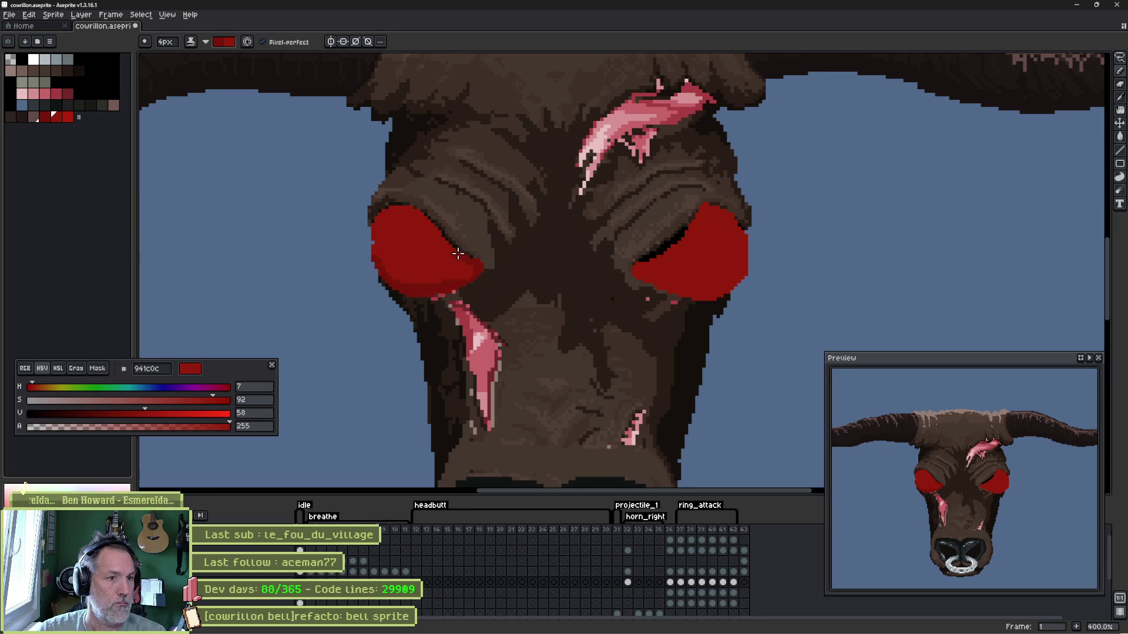
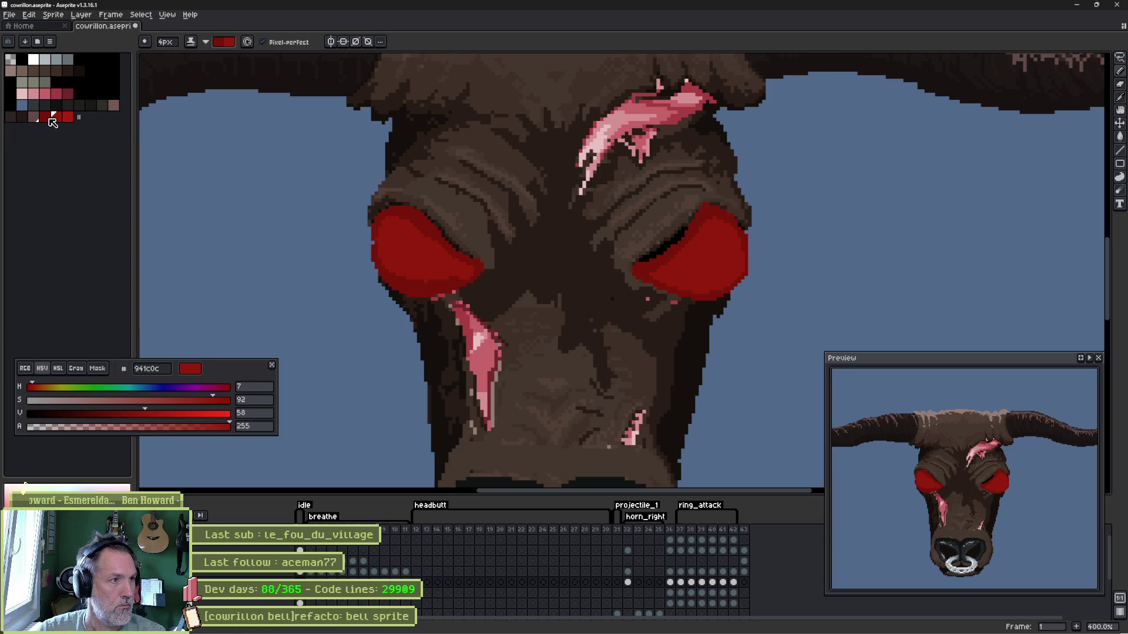
- Create a slightly darker eye red via the V slider and save it as a new palette swatch
{"action": "left_click", "coordinate": [51, 118]}
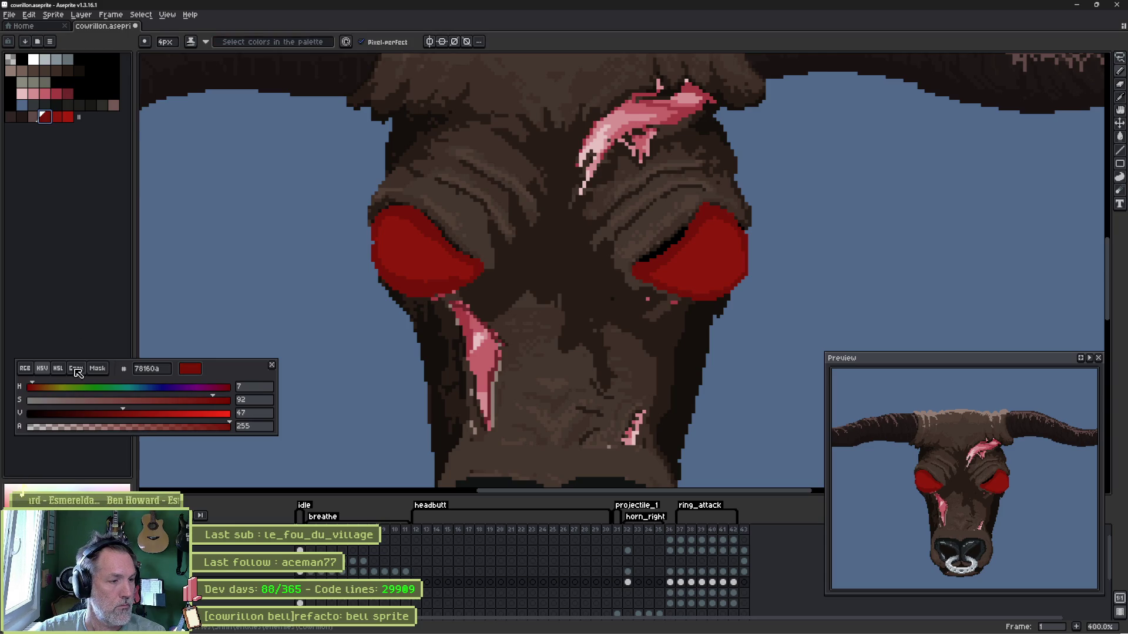
{"action": "left_click", "coordinate": [117, 412]}
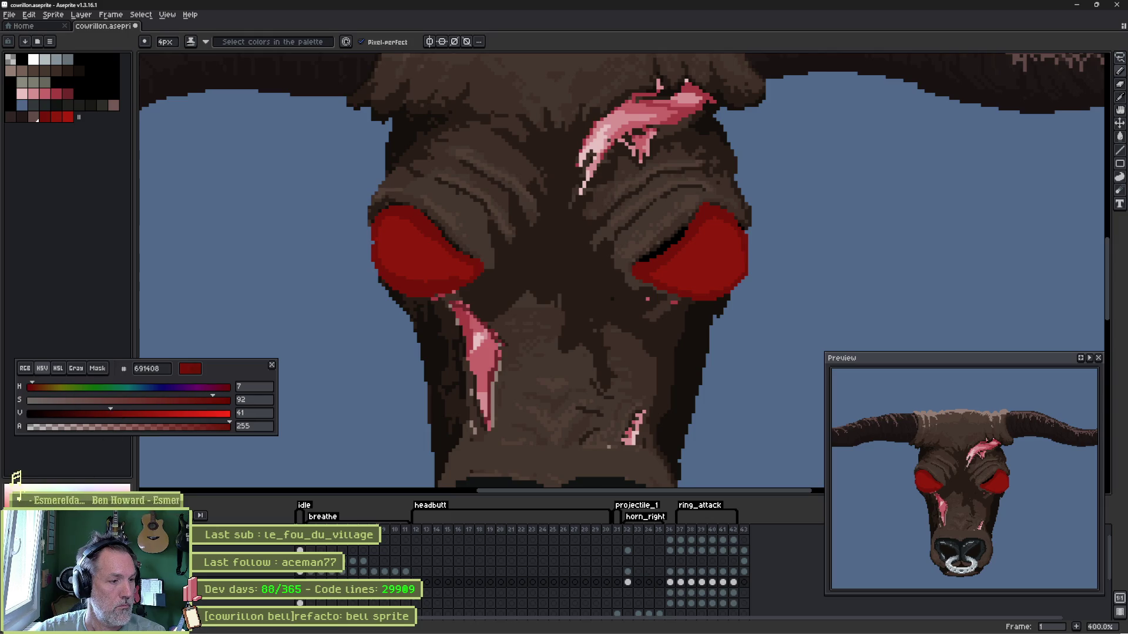
{"action": "left_click", "coordinate": [80, 118]}
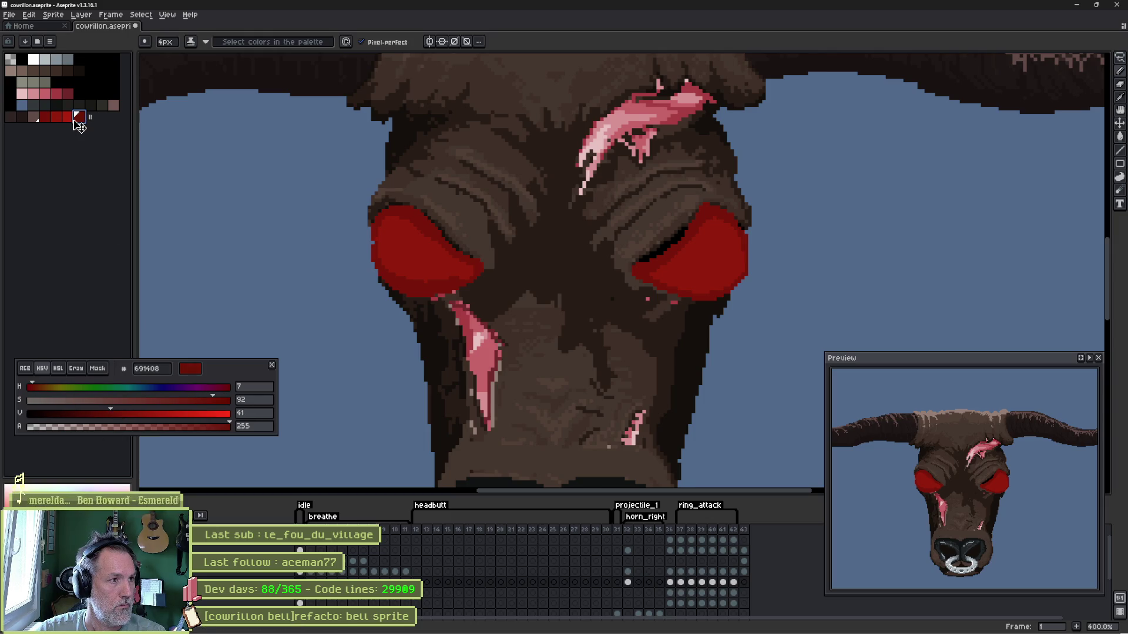
{"action": "left_click", "coordinate": [56, 118]}
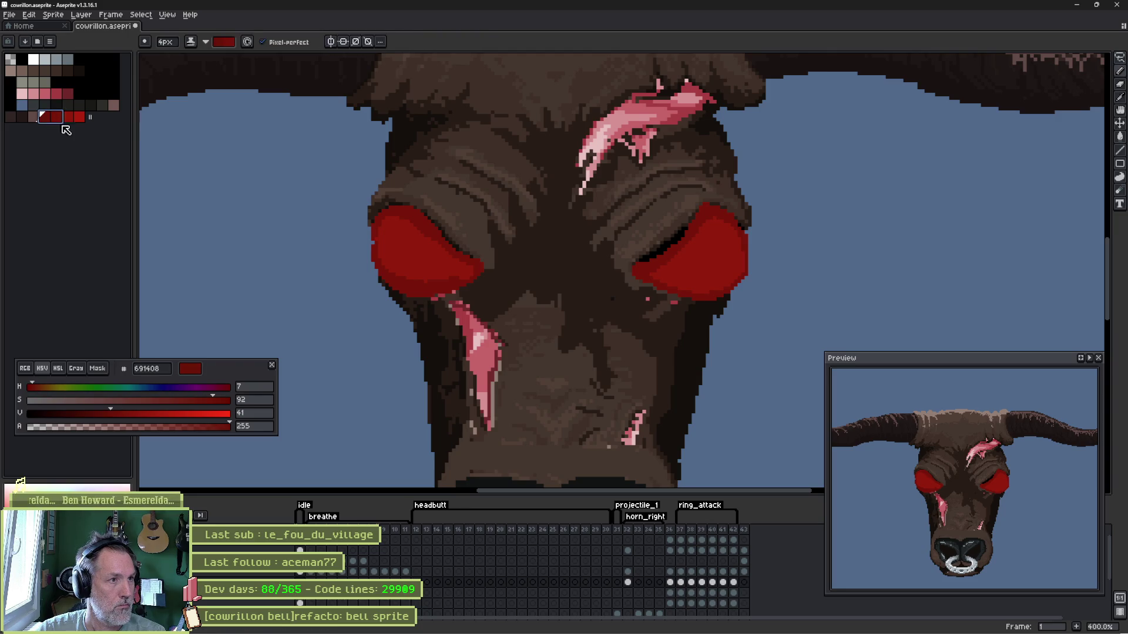
{"action": "left_click", "coordinate": [410, 298], "text": "alt"}
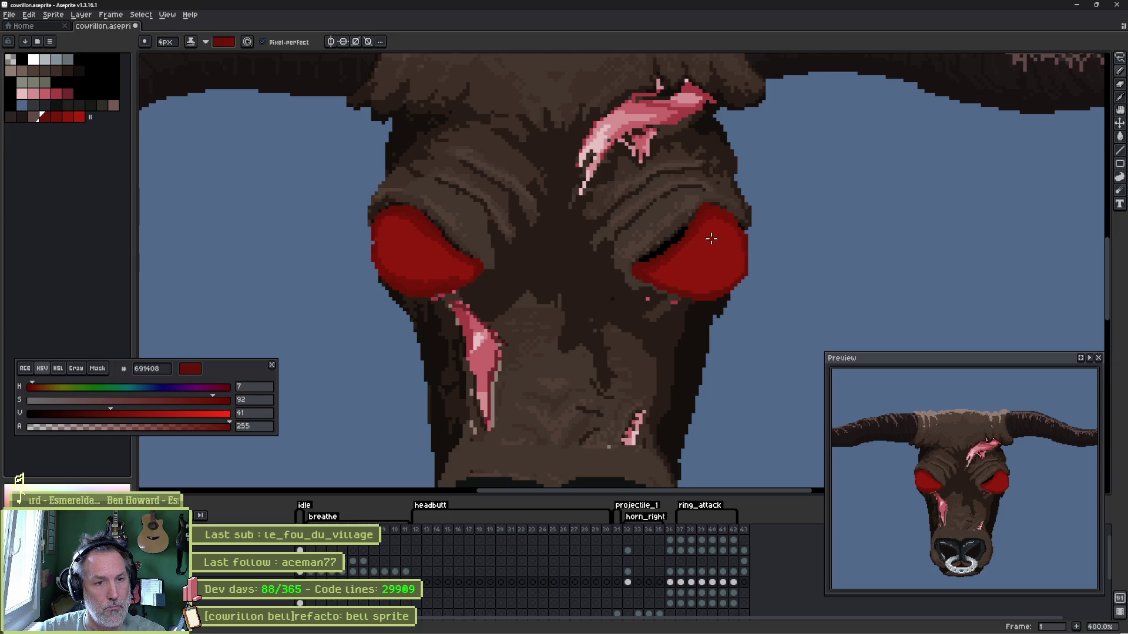
{"action": "left_click", "coordinate": [63, 116]}
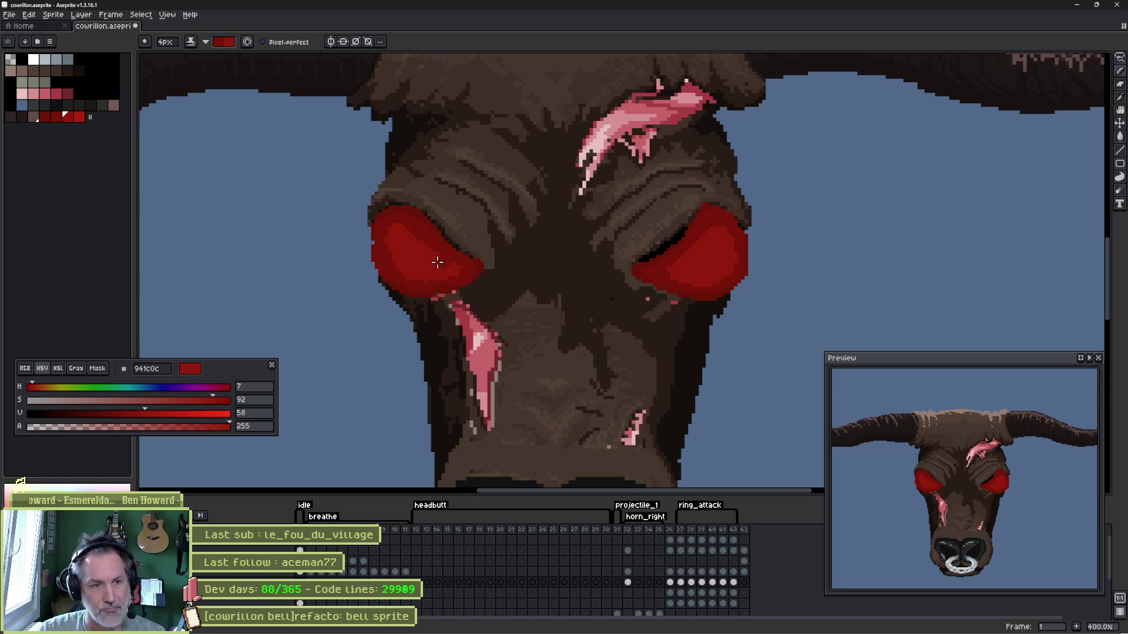
{"action": "left_click", "coordinate": [27, 63]}
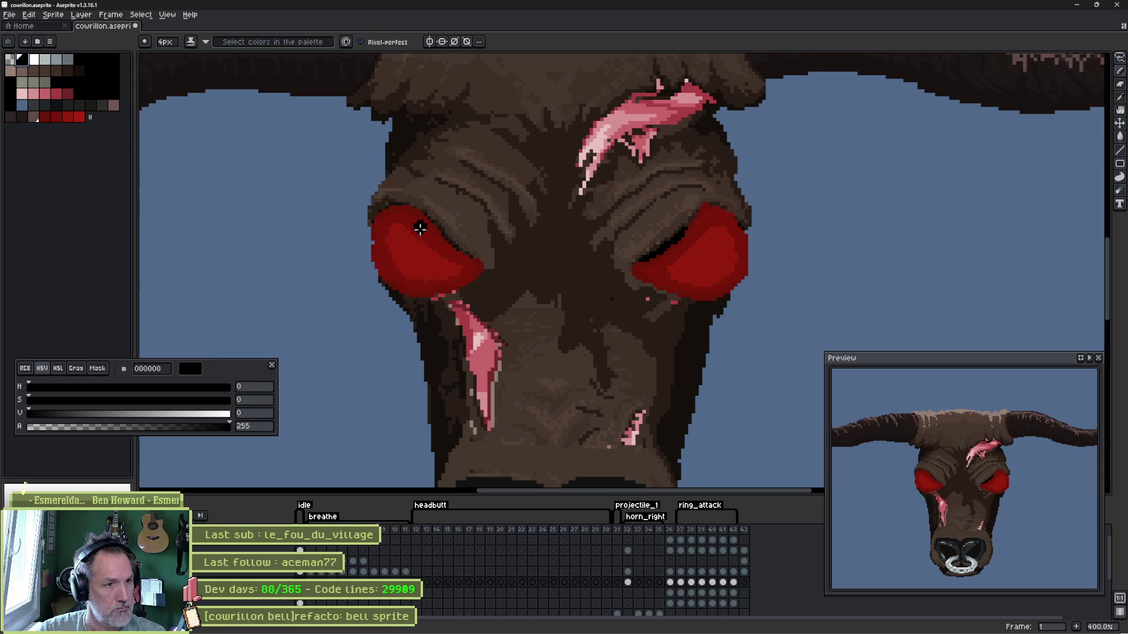
{"action": "left_click_drag", "start_coordinate": [420, 227], "coordinate": [421, 226]}
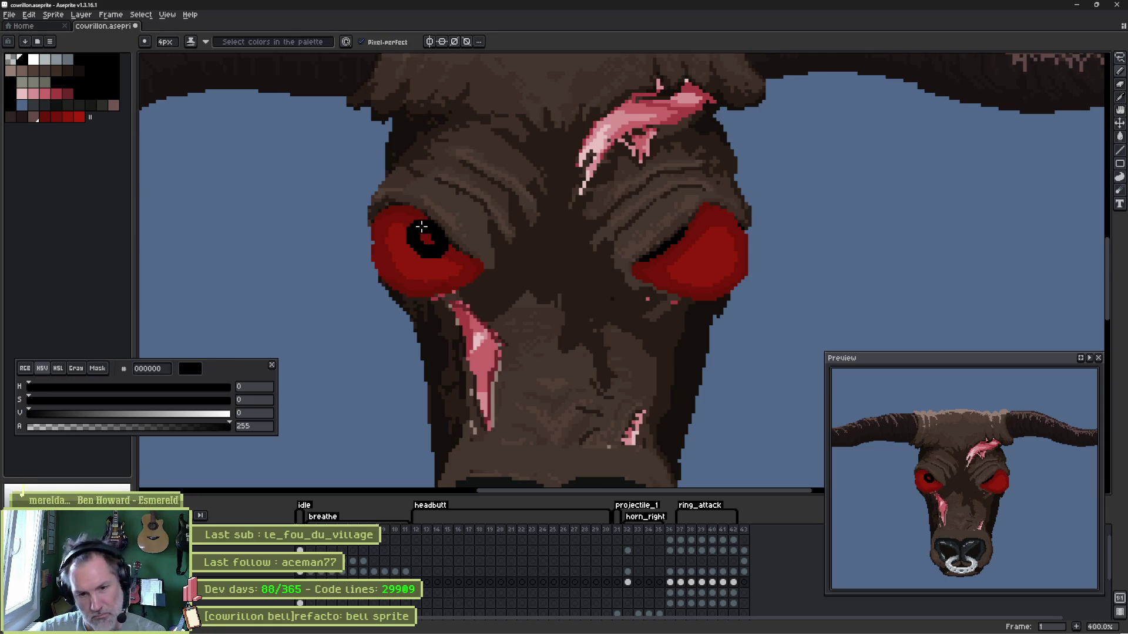
{"action": "key", "text": "ctrl+z"}
{"action": "key", "text": "plus"}
{"action": "key", "text": "plus"}
{"action": "key", "text": "plus"}
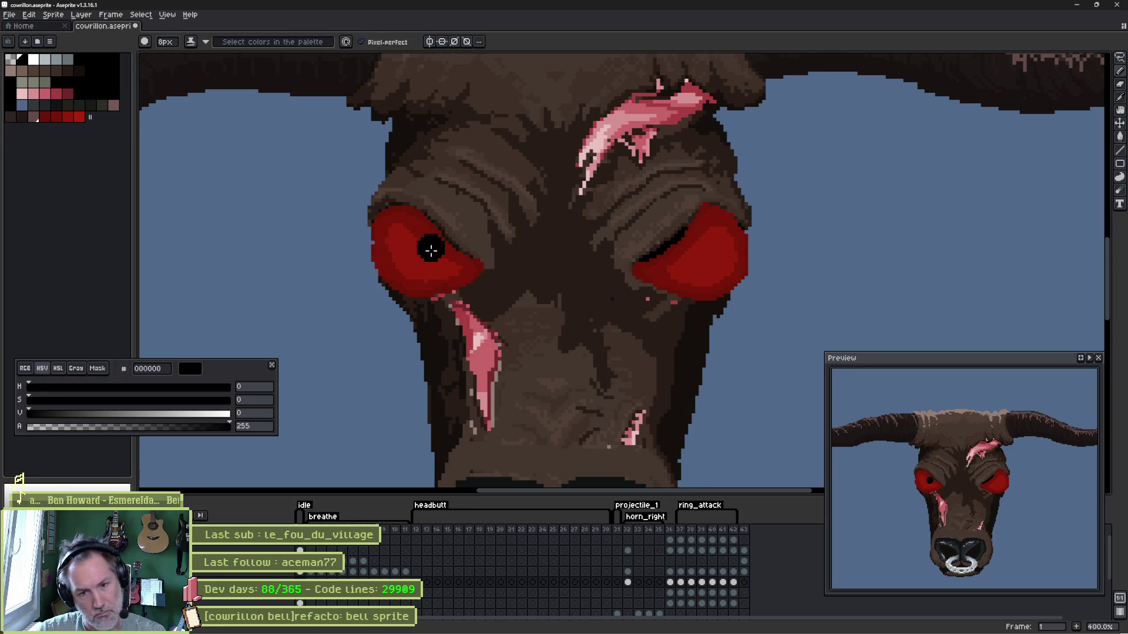
{"action": "key", "text": "ctrl"}
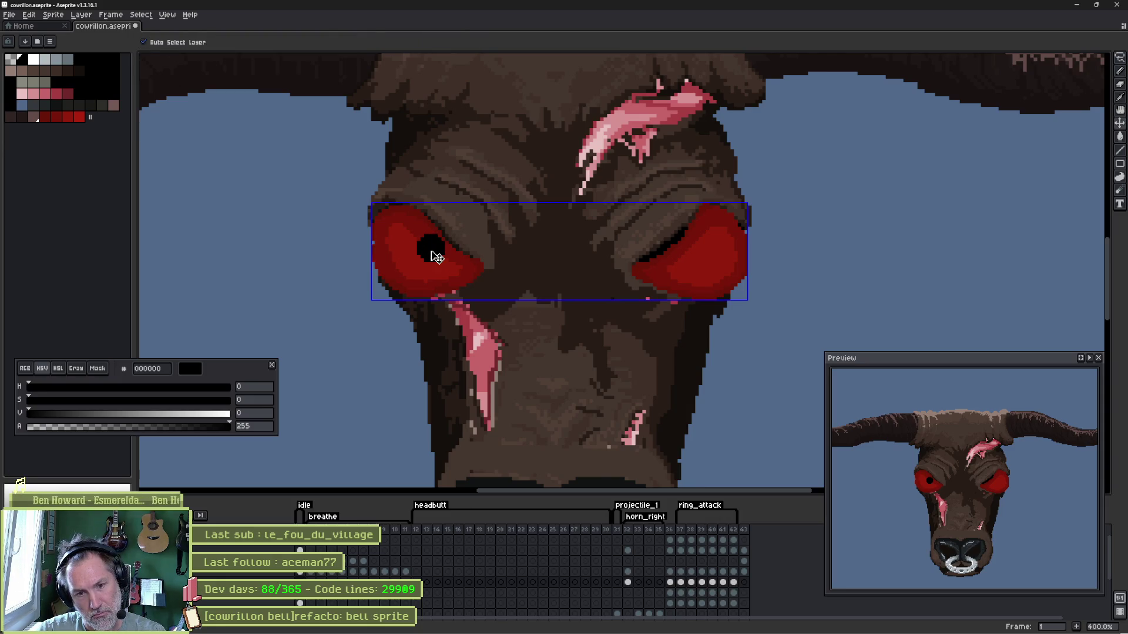
{"action": "key", "text": "plus"}
{"action": "key", "text": "plus"}
{"action": "key", "text": "plus"}
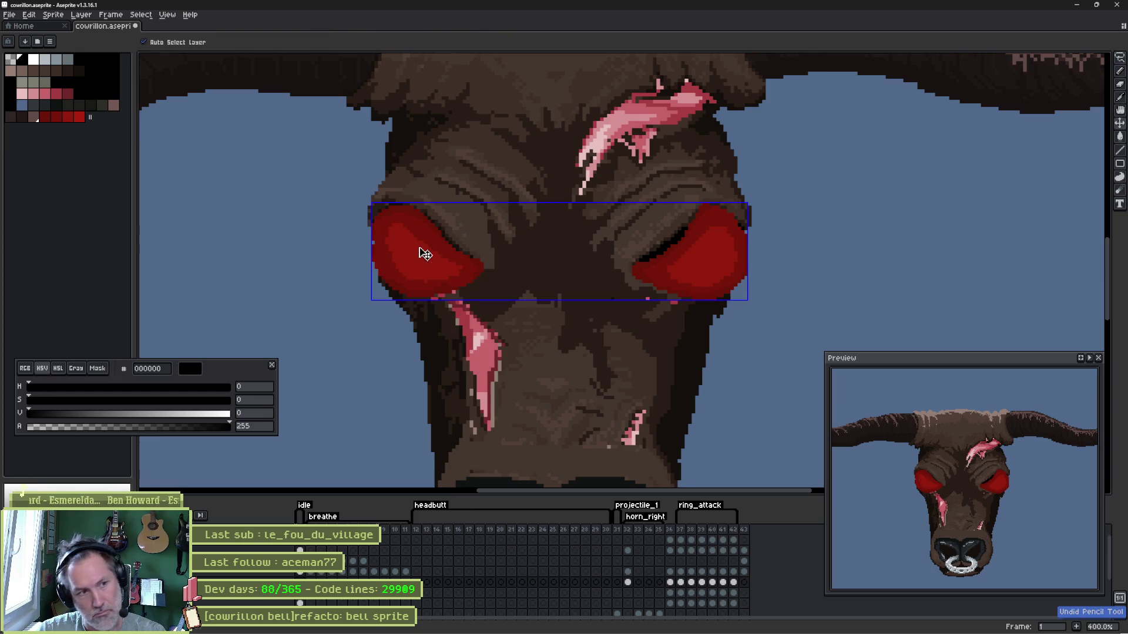
{"action": "key", "text": "ctrl+z"}
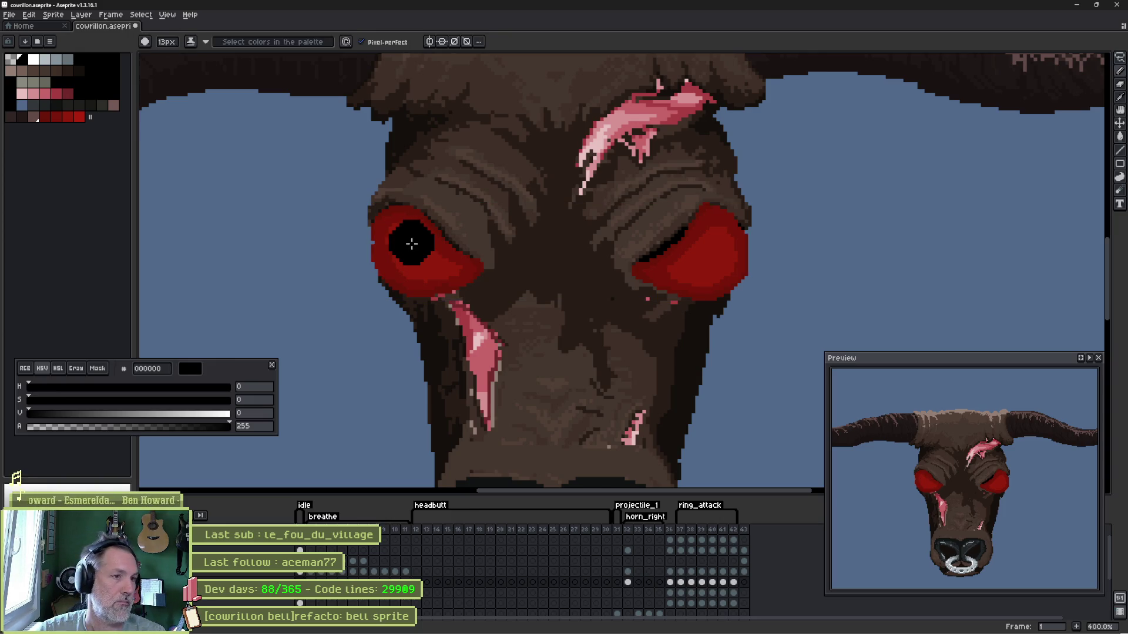
{"action": "scroll", "coordinate": [412, 242], "scroll_direction": "down", "scroll_amount": 10}
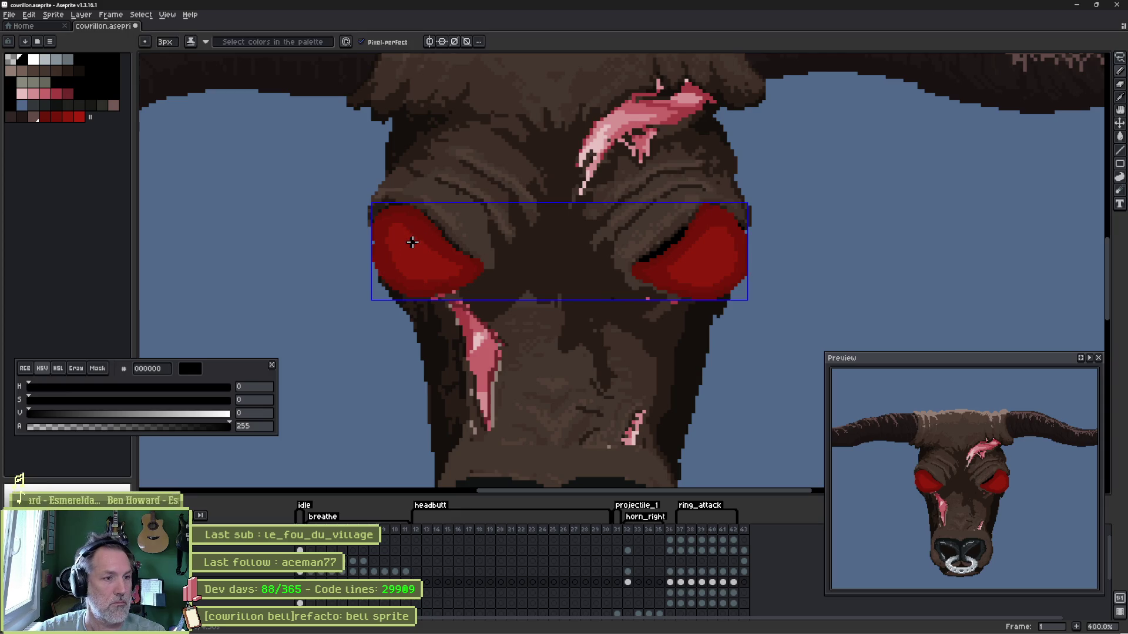
{"action": "scroll", "coordinate": [418, 245], "scroll_direction": "up", "scroll_amount": 2}
{"action": "scroll", "coordinate": [428, 234], "scroll_direction": "up", "scroll_amount": 1}
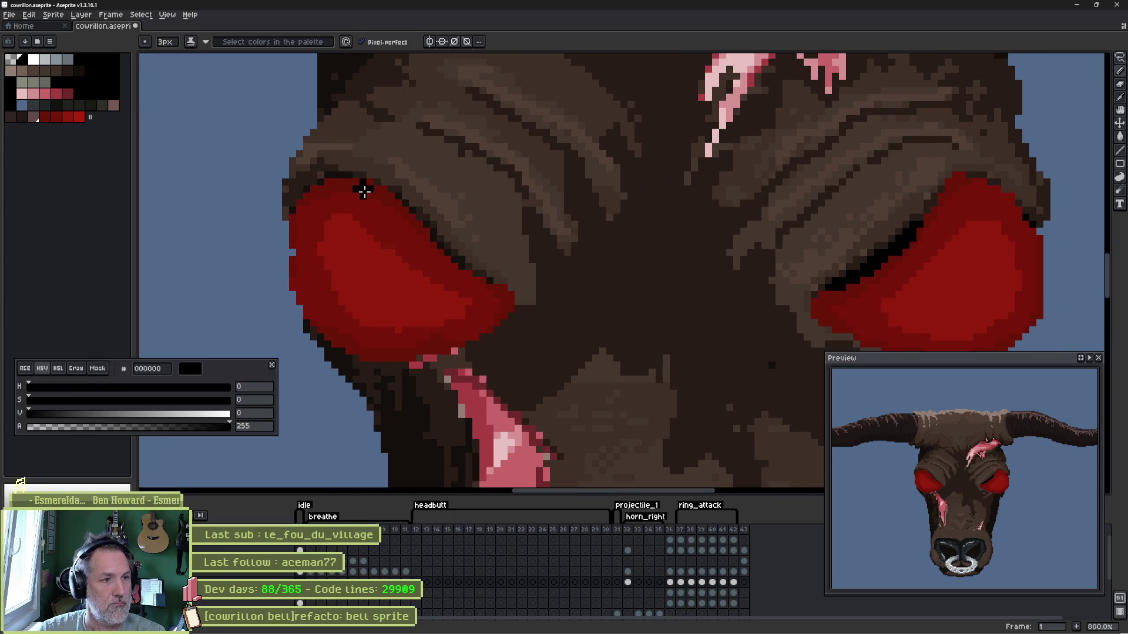
{"action": "left_click_drag", "start_coordinate": [352, 196], "coordinate": [465, 295]}
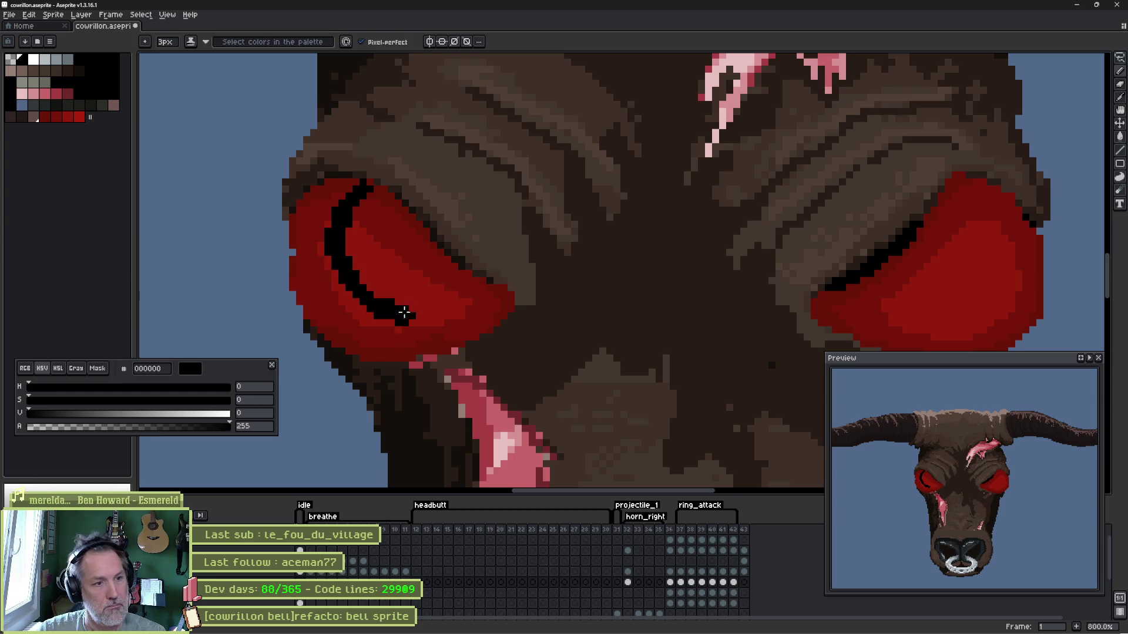
{"action": "left_click_drag", "start_coordinate": [472, 282], "coordinate": [373, 192]}
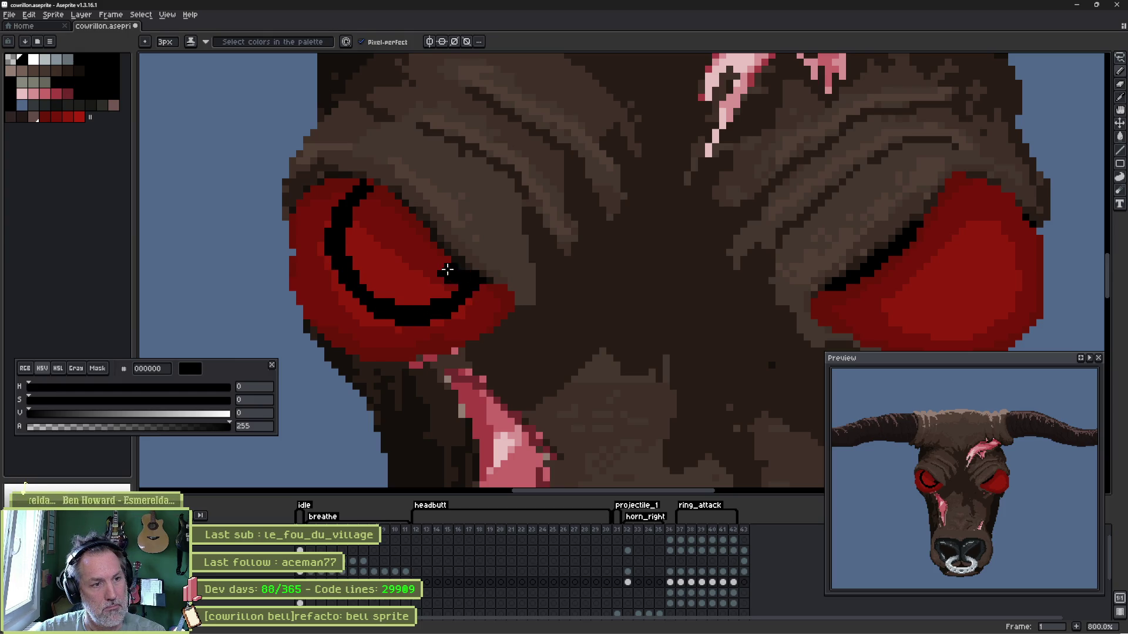
{"action": "key", "text": "g"}
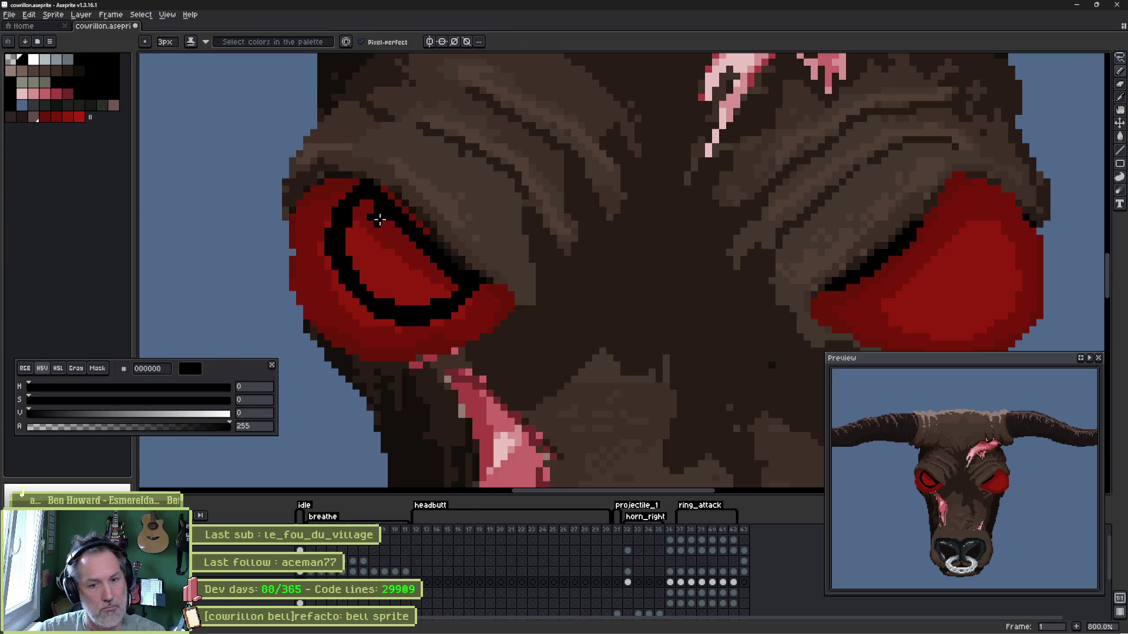
{"action": "left_click", "coordinate": [420, 272]}
{"action": "key", "text": "ctrl+z"}
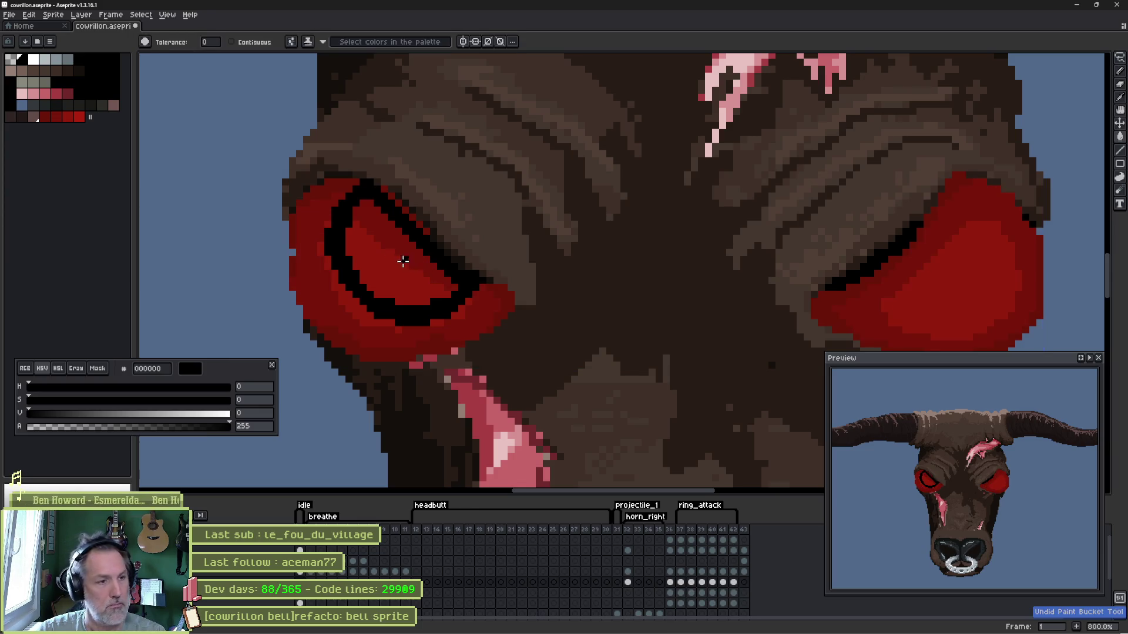
{"action": "key", "text": "b"}
{"action": "mouse_move", "coordinate": [355, 229]}
{"action": "left_mouse_down"}
{"action": "mouse_move", "coordinate": [366, 274]}
{"action": "mouse_move", "coordinate": [415, 304]}
{"action": "left_mouse_up"}
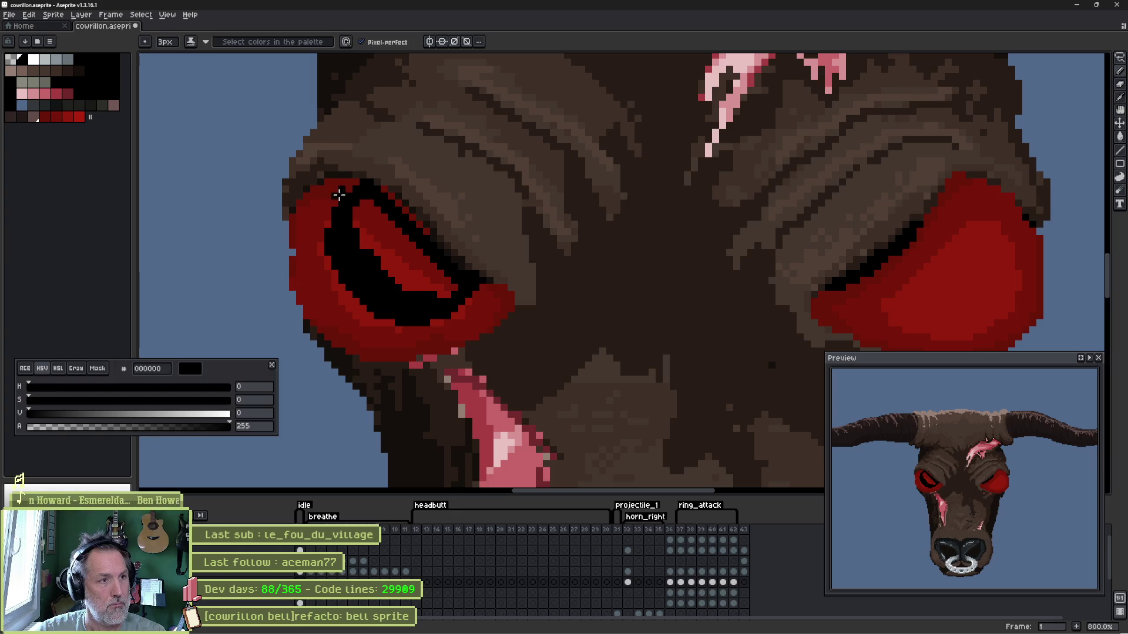
{"action": "left_click", "coordinate": [362, 41]}
{"action": "mouse_move", "coordinate": [361, 204]}
{"action": "left_mouse_down"}
{"action": "mouse_move", "coordinate": [371, 243]}
{"action": "mouse_move", "coordinate": [423, 281]}
{"action": "mouse_move", "coordinate": [380, 219]}
{"action": "mouse_move", "coordinate": [396, 270]}
{"action": "left_mouse_up"}
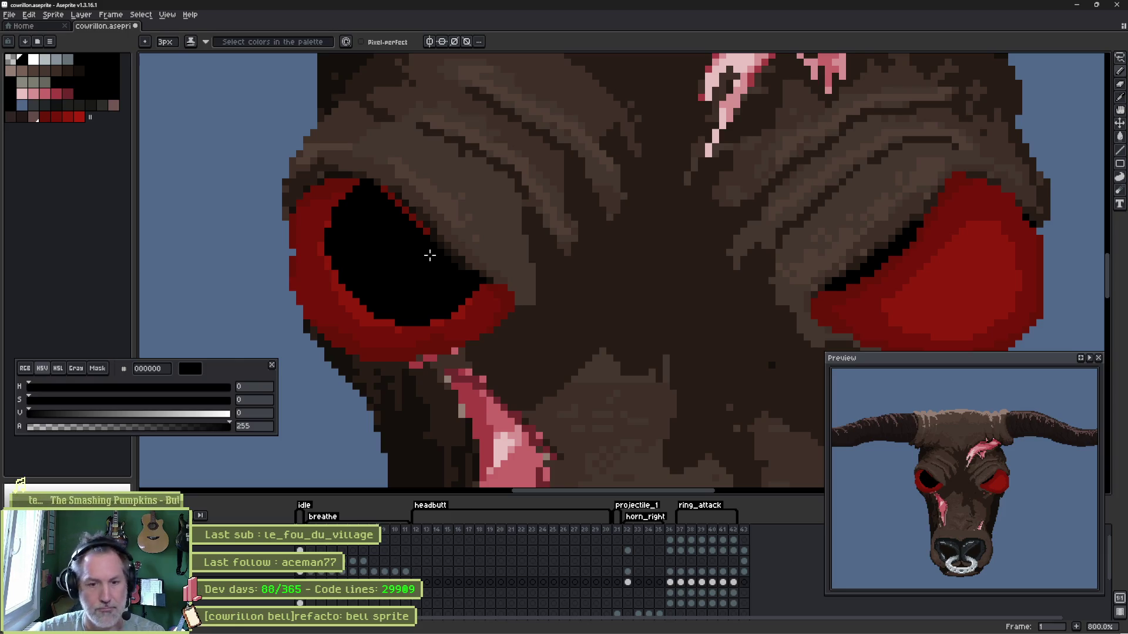
{"action": "key", "text": "v"}
{"action": "key", "text": "ctrl+z"}
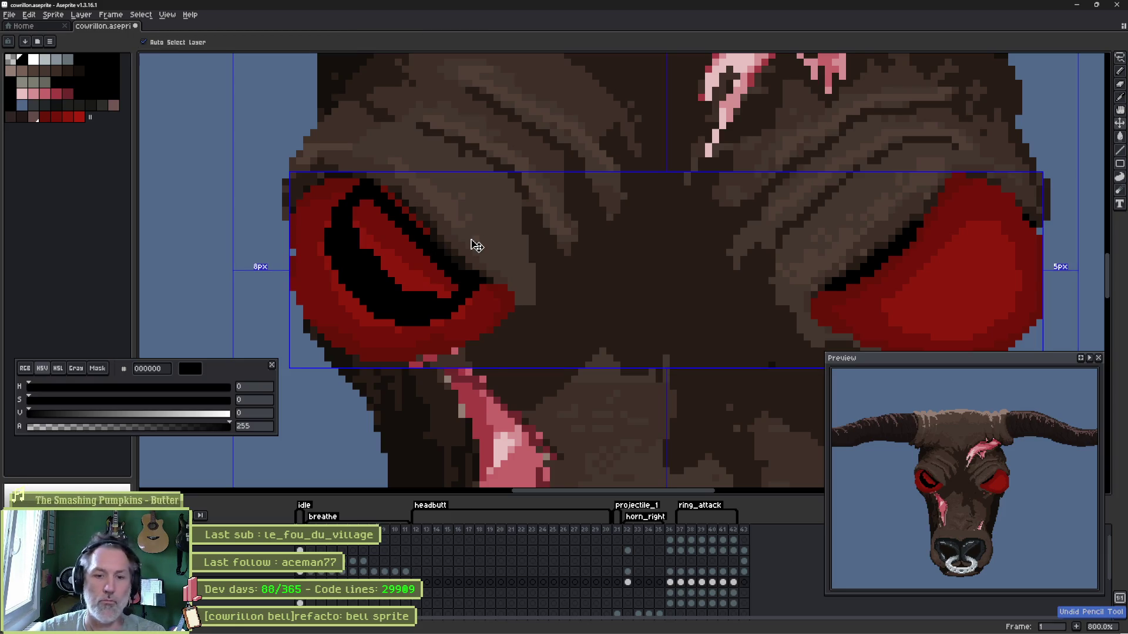
{"action": "key", "text": "ctrl+z"}
{"action": "key", "text": "ctrl+z"}
{"action": "key", "text": "b"}
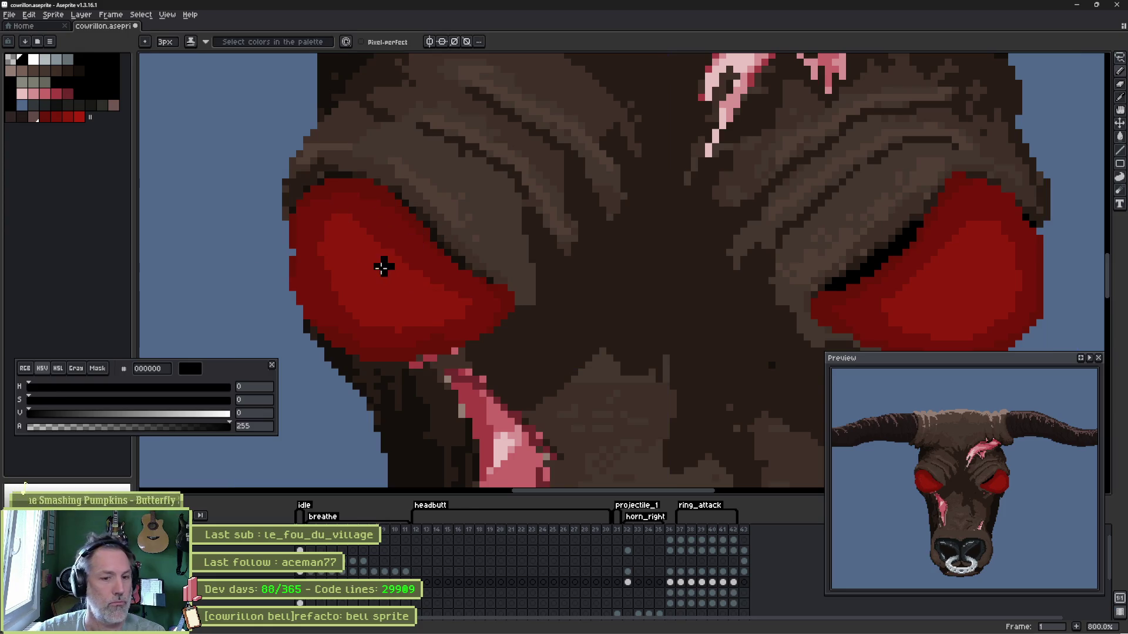
{"action": "left_click", "coordinate": [47, 118]}
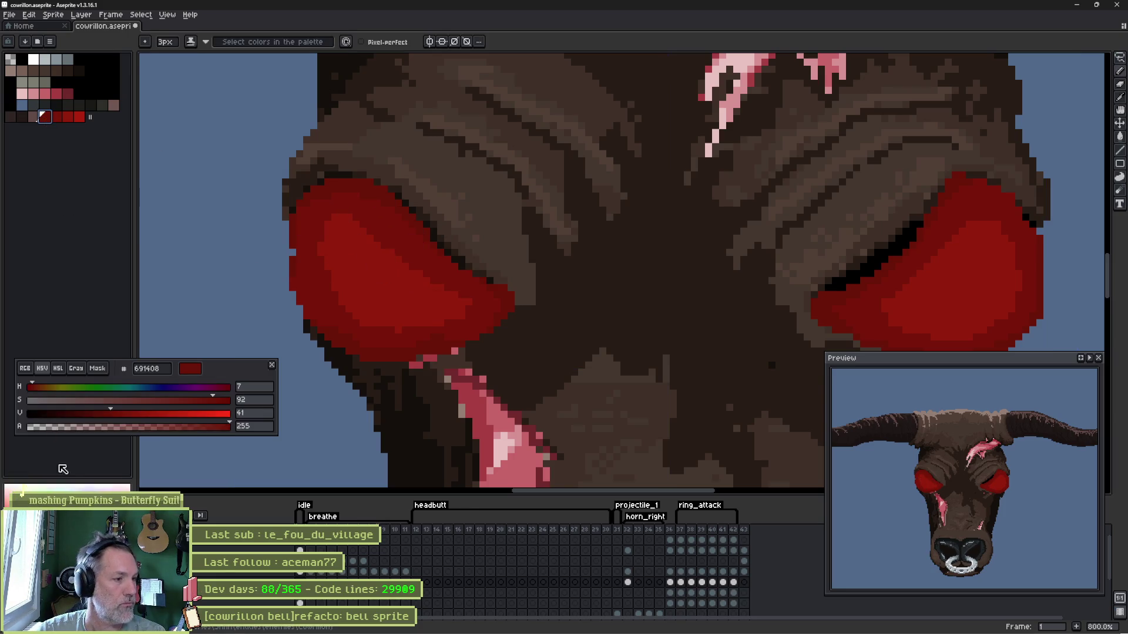
- Darken the red to near-black 120301 (V 7) and add it as a palette swatch
{"action": "left_click", "coordinate": [71, 414]}
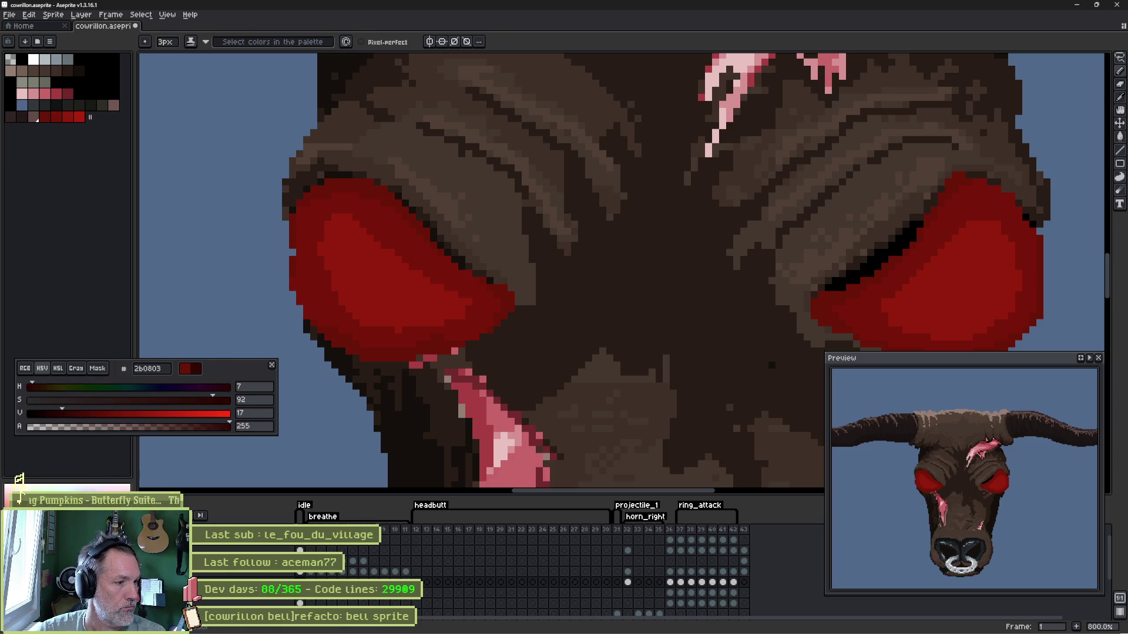
{"action": "left_click_drag", "start_coordinate": [65, 417], "coordinate": [42, 414]}
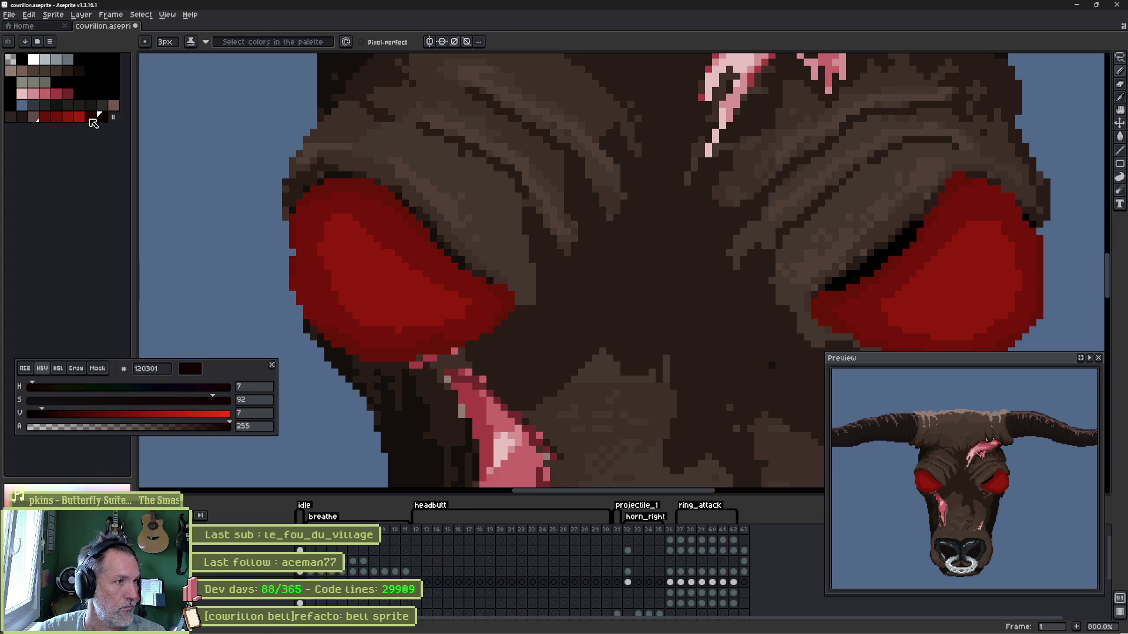
{"action": "left_click", "coordinate": [101, 115]}
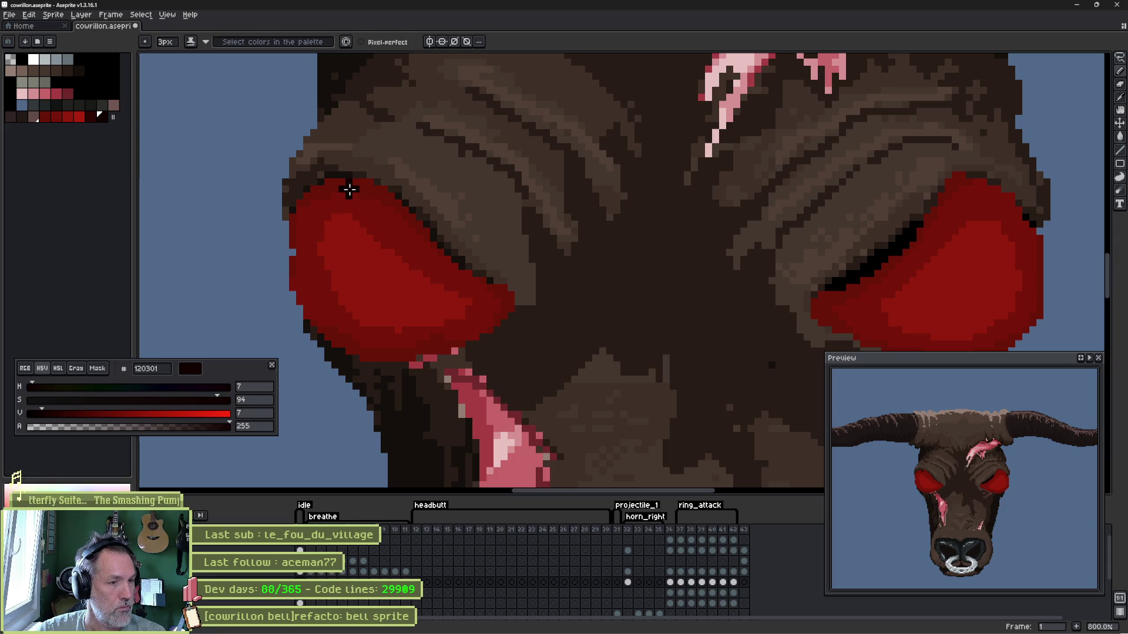
- Try dark strokes and a ring in the left eye with the new shade, undoing each
{"action": "mouse_move", "coordinate": [347, 186]}
{"action": "left_mouse_down"}
{"action": "mouse_move", "coordinate": [333, 203]}
{"action": "mouse_move", "coordinate": [339, 268]}
{"action": "mouse_move", "coordinate": [424, 296]}
{"action": "mouse_move", "coordinate": [448, 268]}
{"action": "left_mouse_up"}
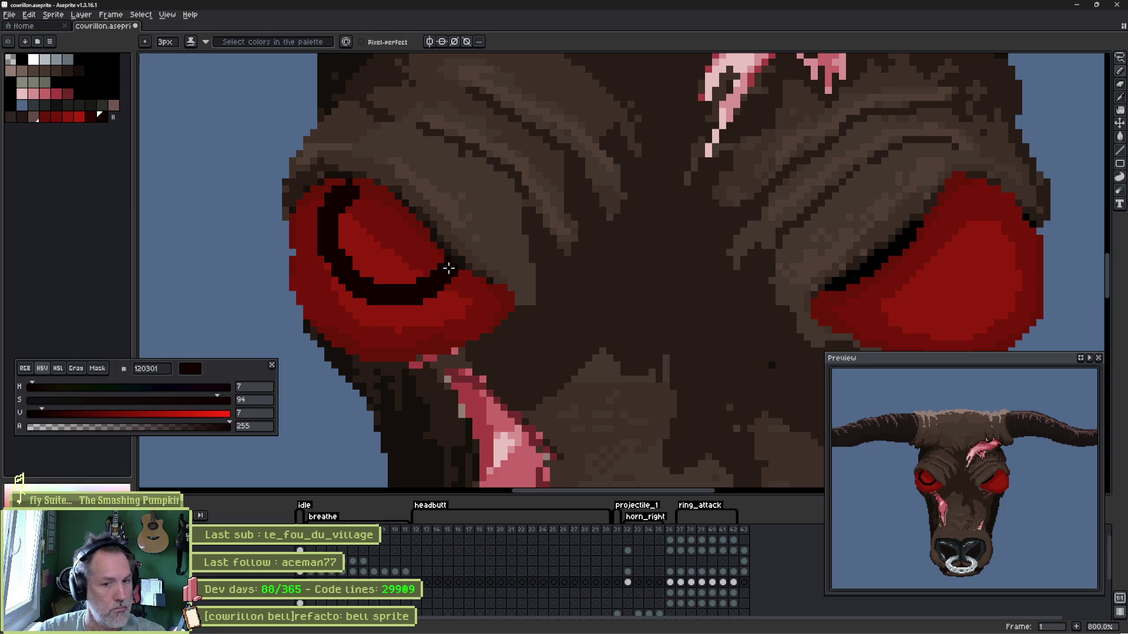
{"action": "key", "text": "ctrl+z"}
{"action": "mouse_move", "coordinate": [377, 194]}
{"action": "left_mouse_down"}
{"action": "mouse_move", "coordinate": [411, 264]}
{"action": "mouse_move", "coordinate": [460, 274]}
{"action": "left_mouse_up"}
{"action": "key", "text": "ctrl+z"}
{"action": "mouse_move", "coordinate": [387, 227]}
{"action": "left_mouse_down"}
{"action": "mouse_move", "coordinate": [362, 243]}
{"action": "mouse_move", "coordinate": [427, 291]}
{"action": "mouse_move", "coordinate": [396, 232]}
{"action": "left_mouse_up"}
{"action": "key", "text": "ctrl+z"}
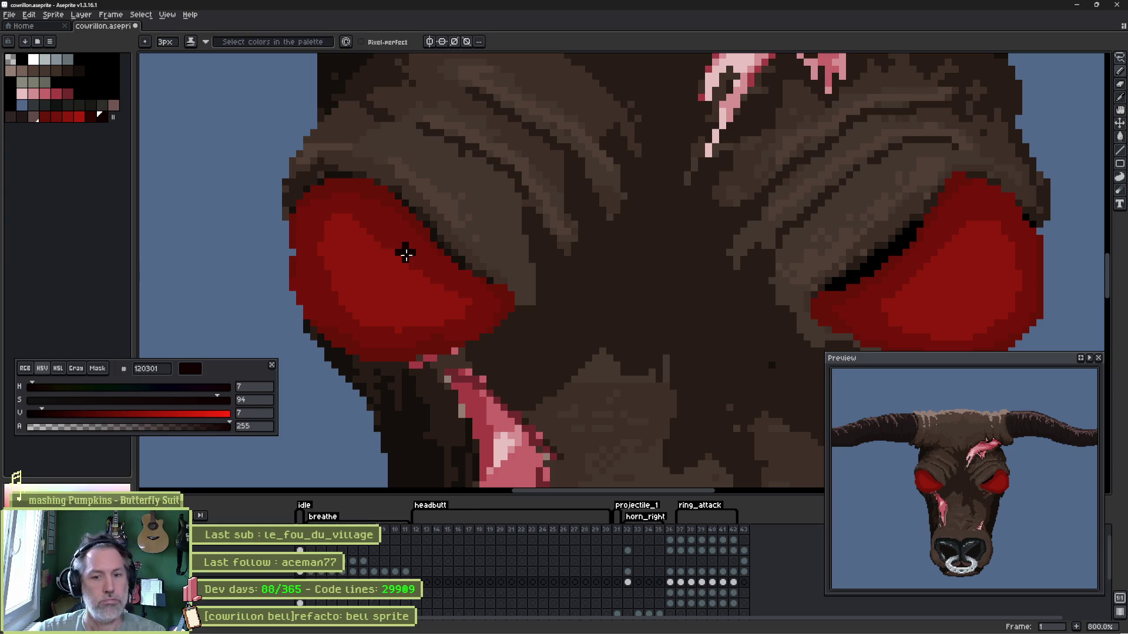
{"action": "scroll", "coordinate": [406, 257], "scroll_direction": "down", "scroll_amount": 3}
{"action": "scroll", "coordinate": [665, 312], "scroll_direction": "down", "scroll_amount": 2}
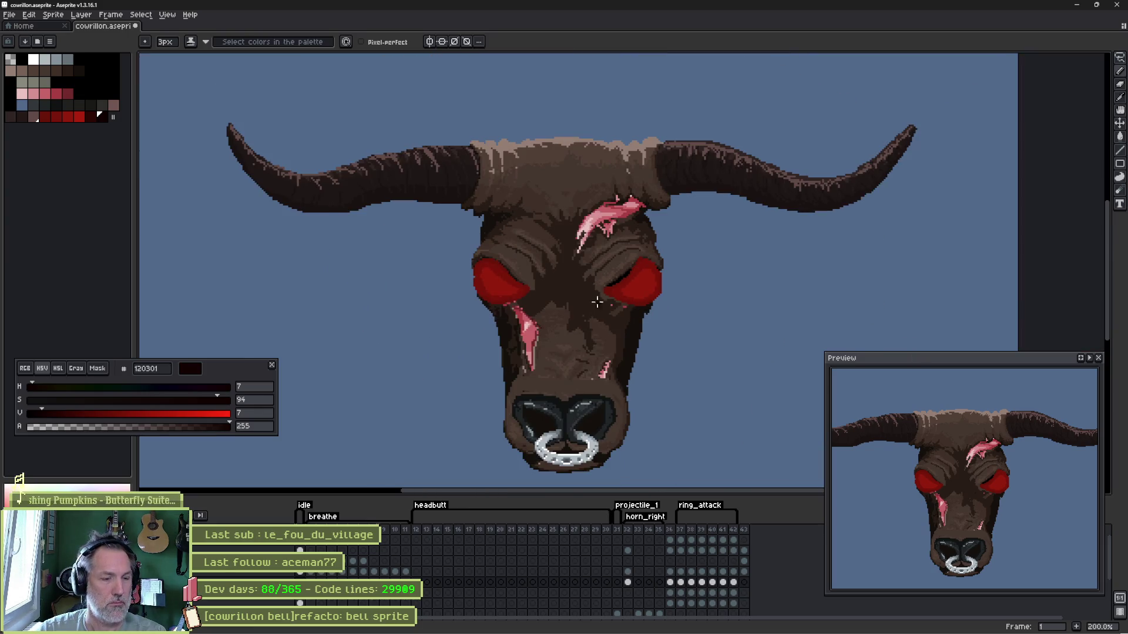
{"action": "scroll", "coordinate": [514, 303], "scroll_direction": "up", "scroll_amount": 2}
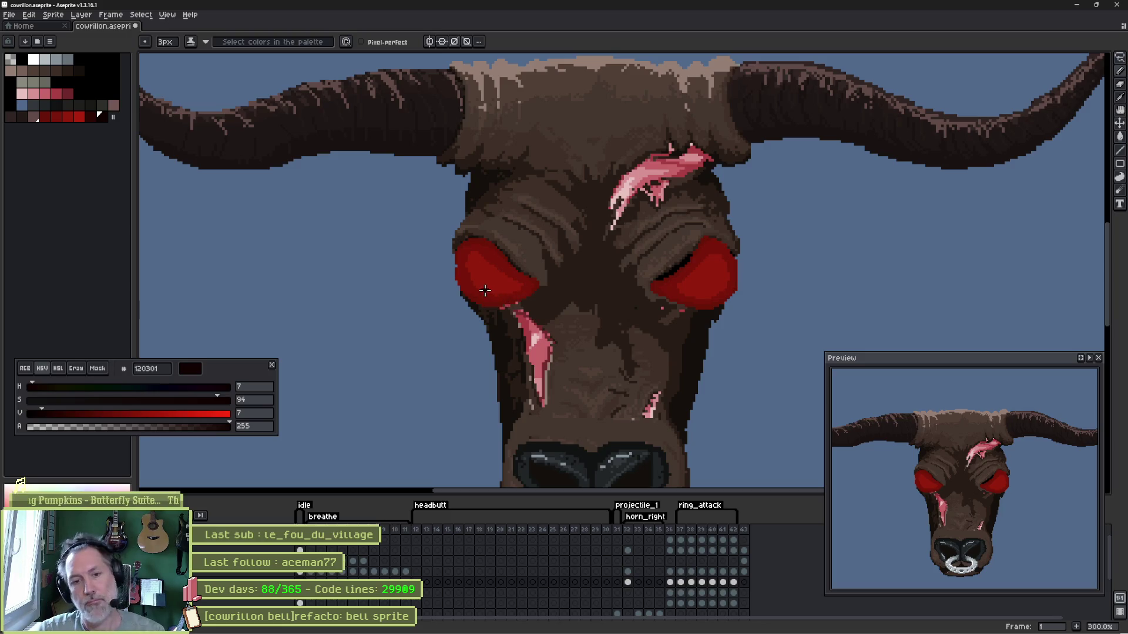
{"action": "scroll", "coordinate": [507, 295], "scroll_direction": "up", "scroll_amount": 1}
{"action": "scroll", "coordinate": [521, 286], "scroll_direction": "up", "scroll_amount": 2}
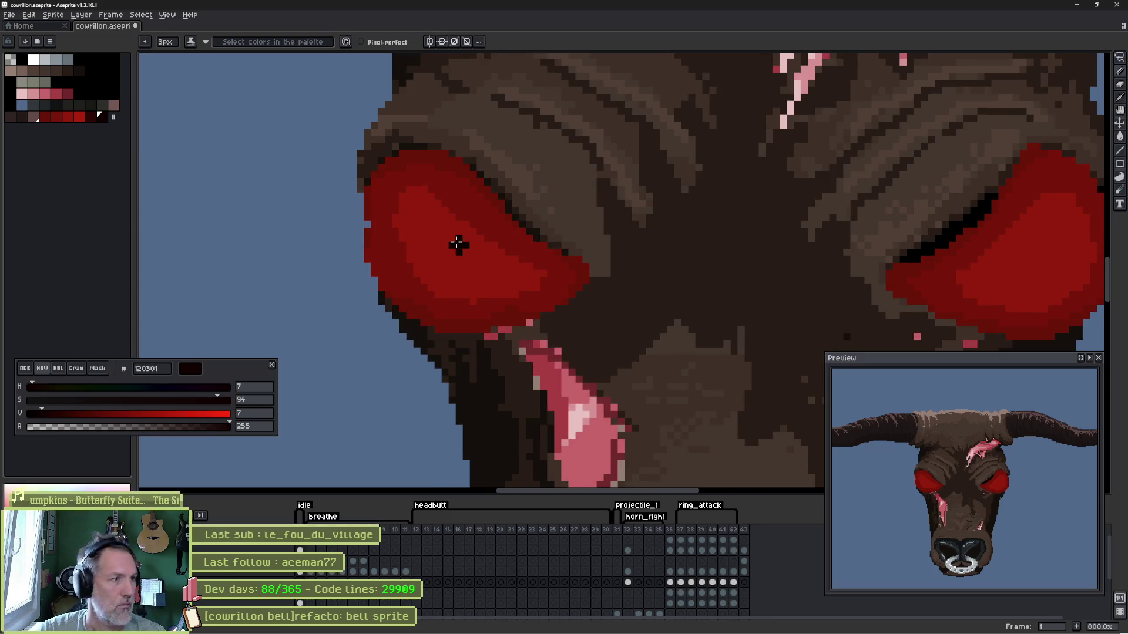
- Paint a trial dark red-brown pupil in the left eye and undo it
{"action": "left_click", "coordinate": [90, 116]}
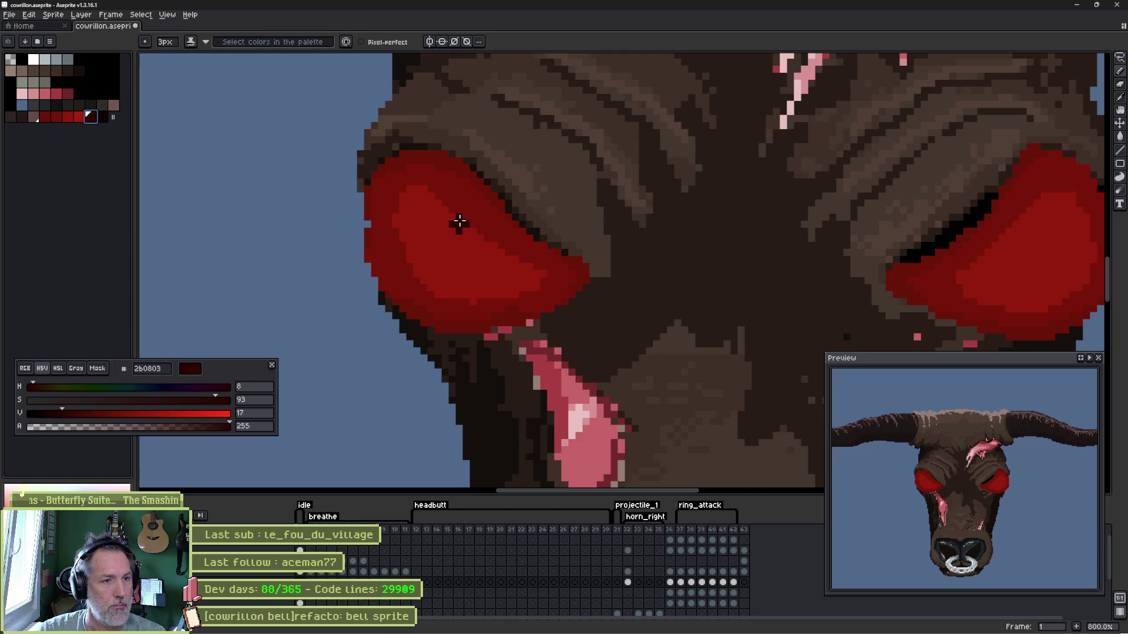
{"action": "key", "text": "plus"}
{"action": "key", "text": "plus"}
{"action": "key", "text": "plus"}
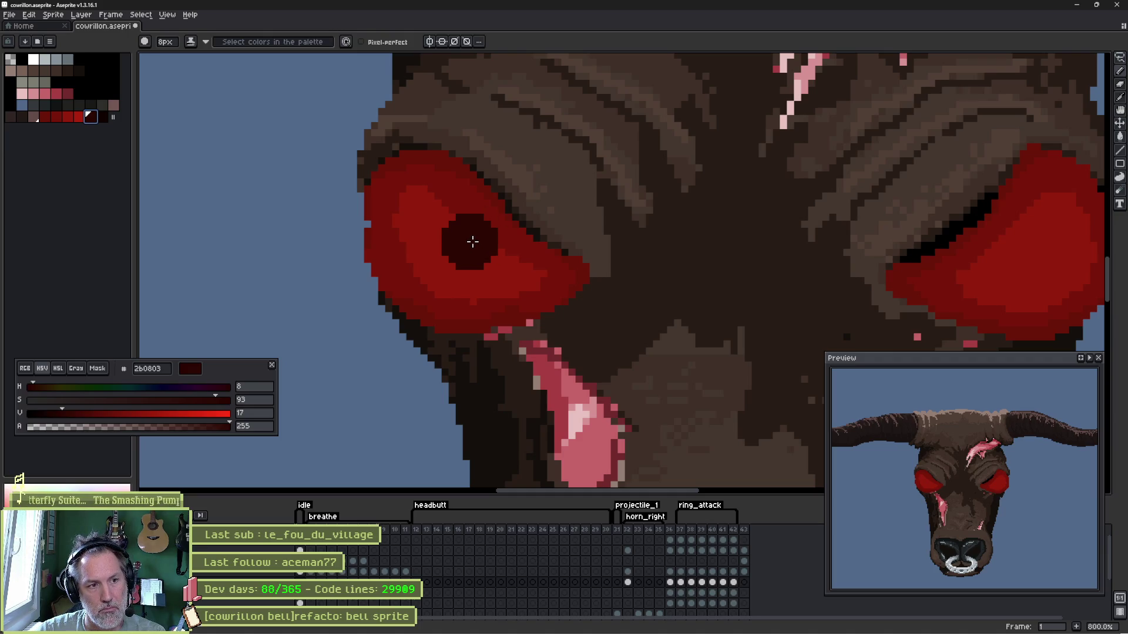
{"action": "key", "text": "minus"}
{"action": "key", "text": "minus"}
{"action": "key", "text": "minus"}
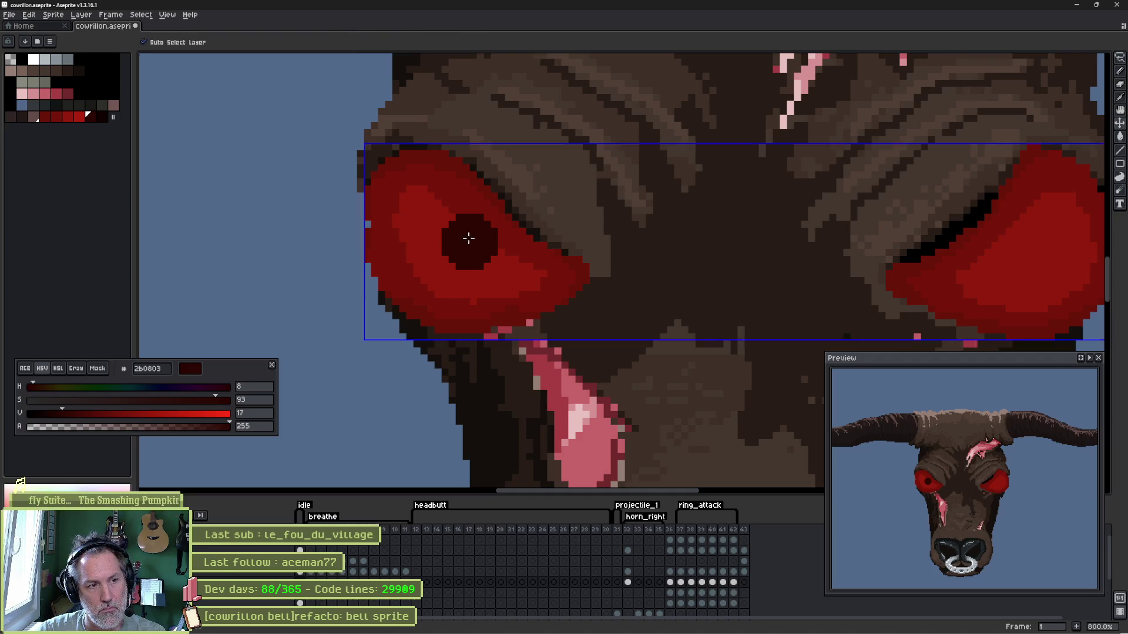
{"action": "mouse_move", "coordinate": [444, 225]}
{"action": "left_mouse_down"}
{"action": "mouse_move", "coordinate": [476, 252]}
{"action": "mouse_move", "coordinate": [488, 236]}
{"action": "left_mouse_up"}
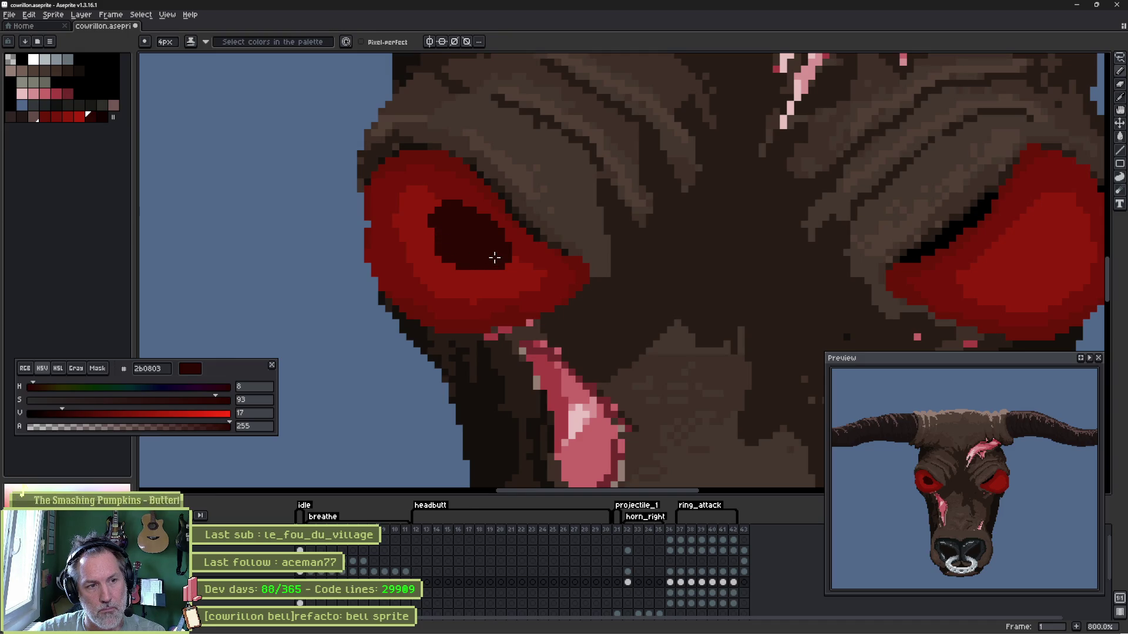
{"action": "left_click_drag", "start_coordinate": [470, 223], "coordinate": [437, 223]}
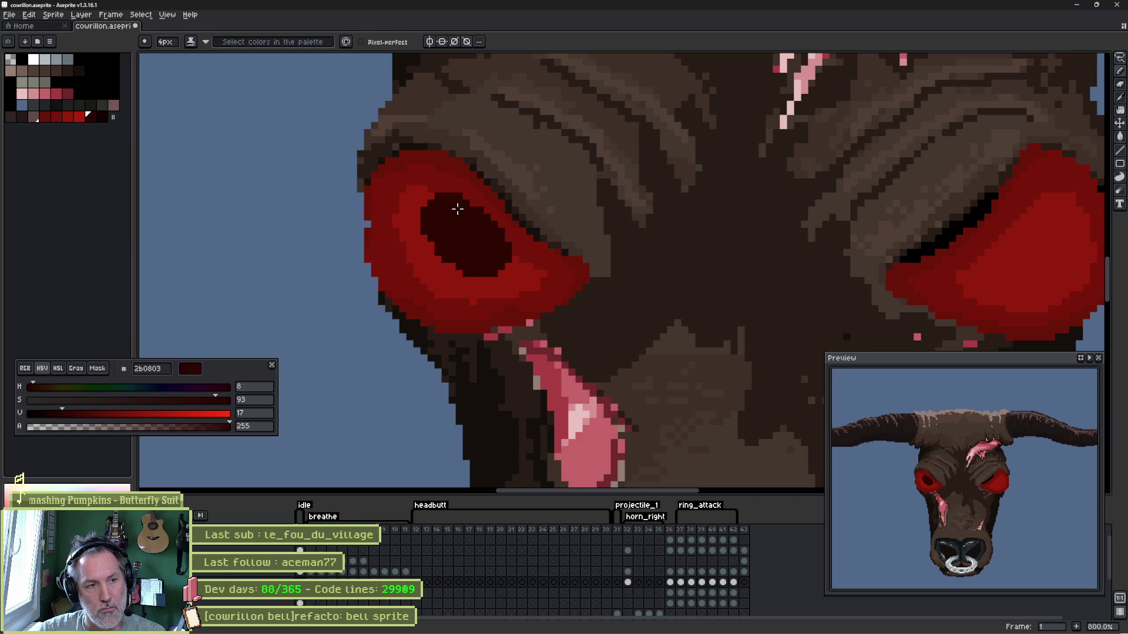
{"action": "key", "text": "ctrl+z"}
{"action": "key", "text": "ctrl+z"}
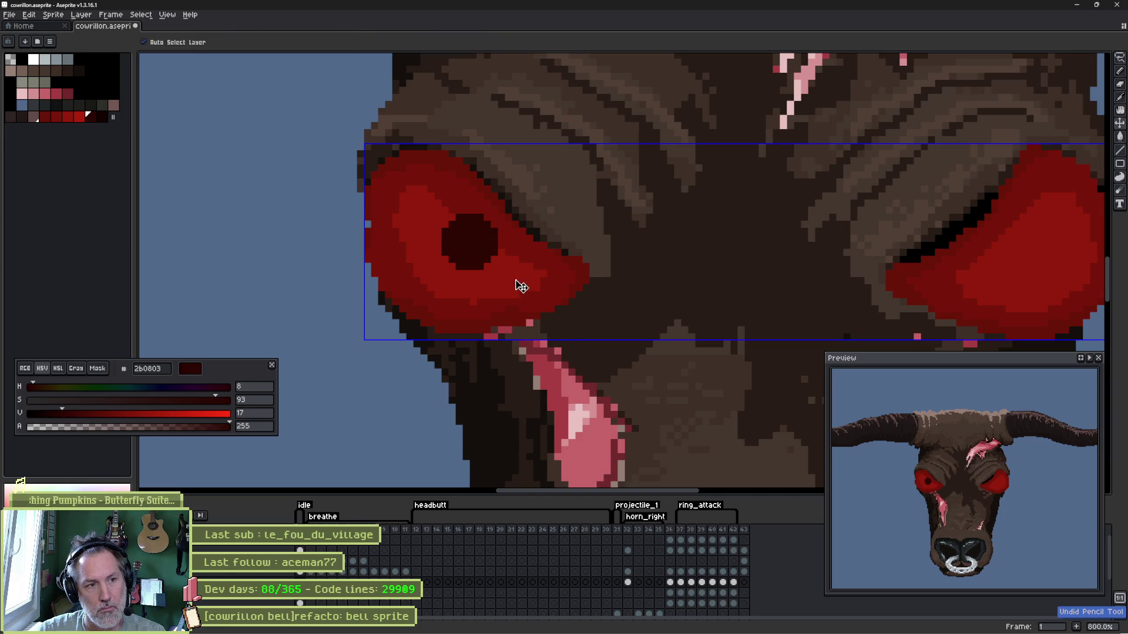
{"action": "key", "text": "ctrl+z"}
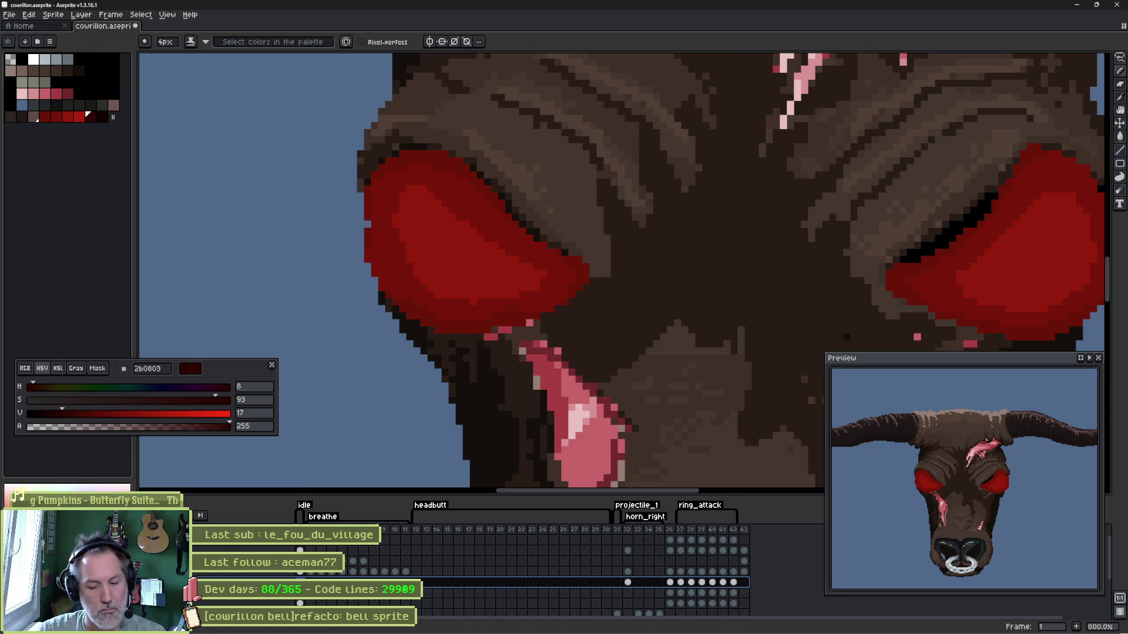
- Rename the working layer for the pupils through Layer Properties
{"action": "key", "text": "shift+p"}
{"action": "type", "text": "eyes"}
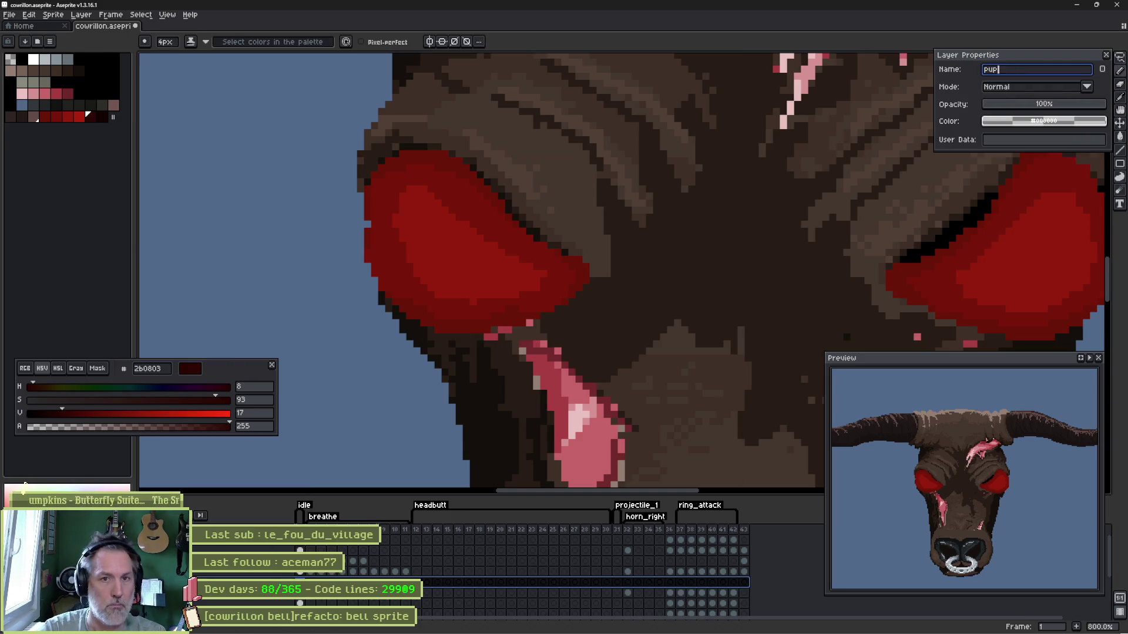
{"action": "key", "text": "Return"}
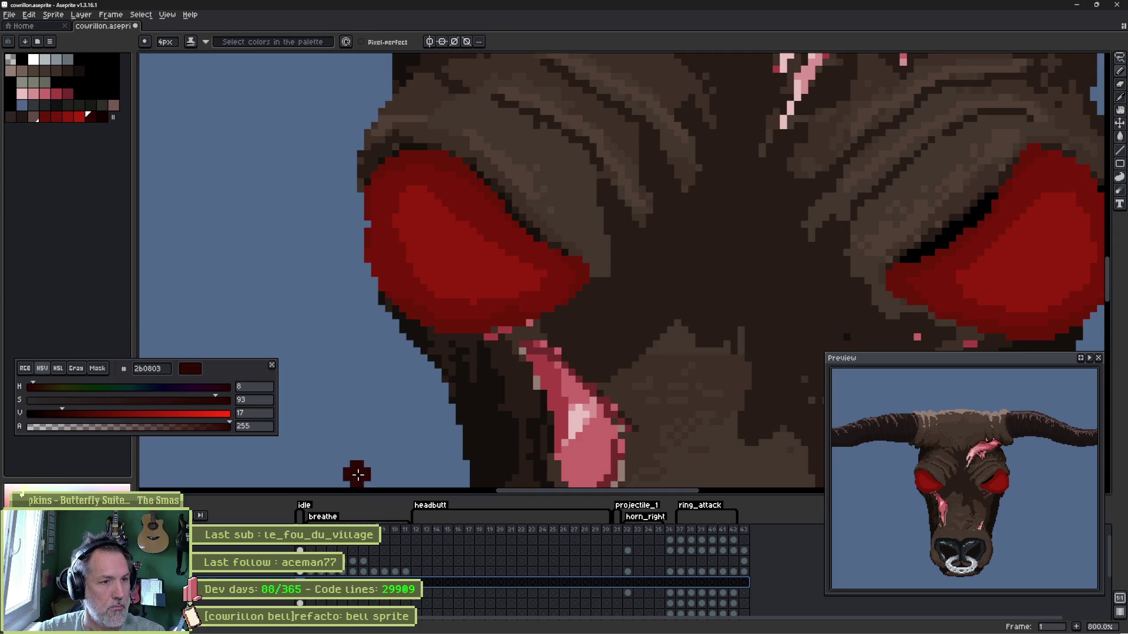
- Paint a large near-black pupil in the left eye and widen its left, right and upper edges
{"action": "mouse_move", "coordinate": [466, 235]}
{"action": "left_mouse_down"}
{"action": "mouse_move", "coordinate": [478, 238]}
{"action": "mouse_move", "coordinate": [451, 224]}
{"action": "mouse_move", "coordinate": [483, 265]}
{"action": "left_mouse_up"}
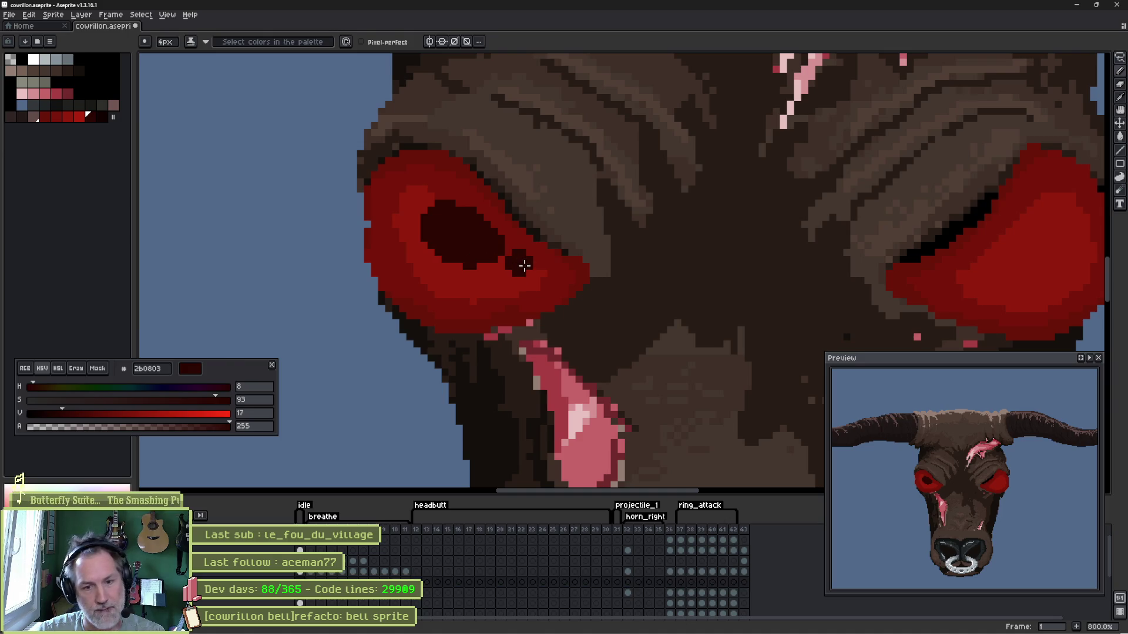
{"action": "key", "text": "b"}
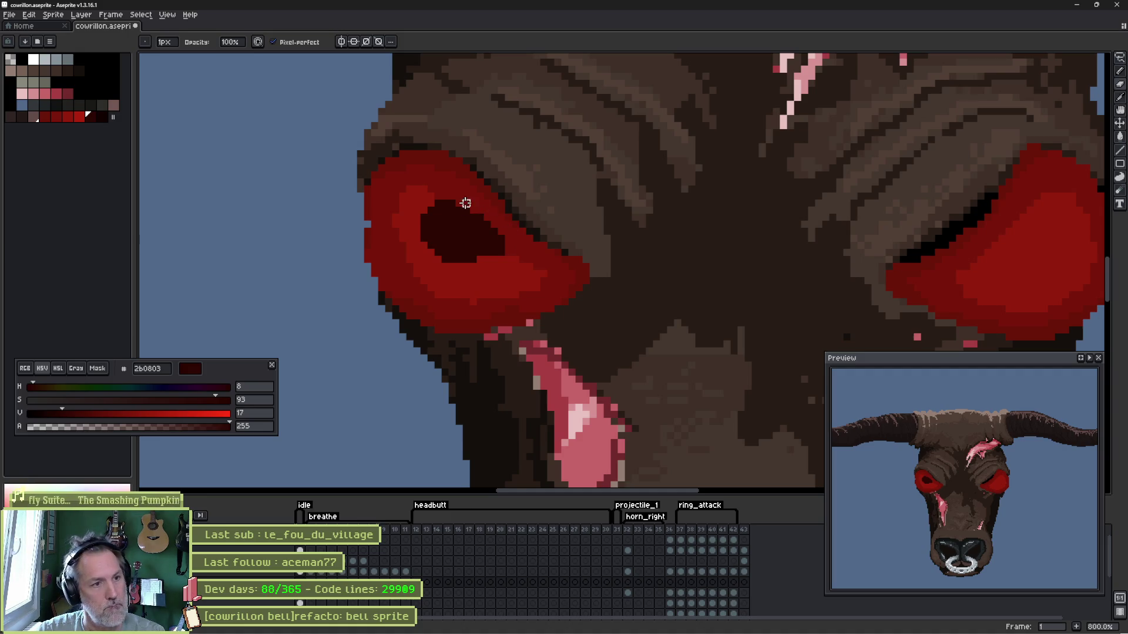
{"action": "key", "text": "b"}
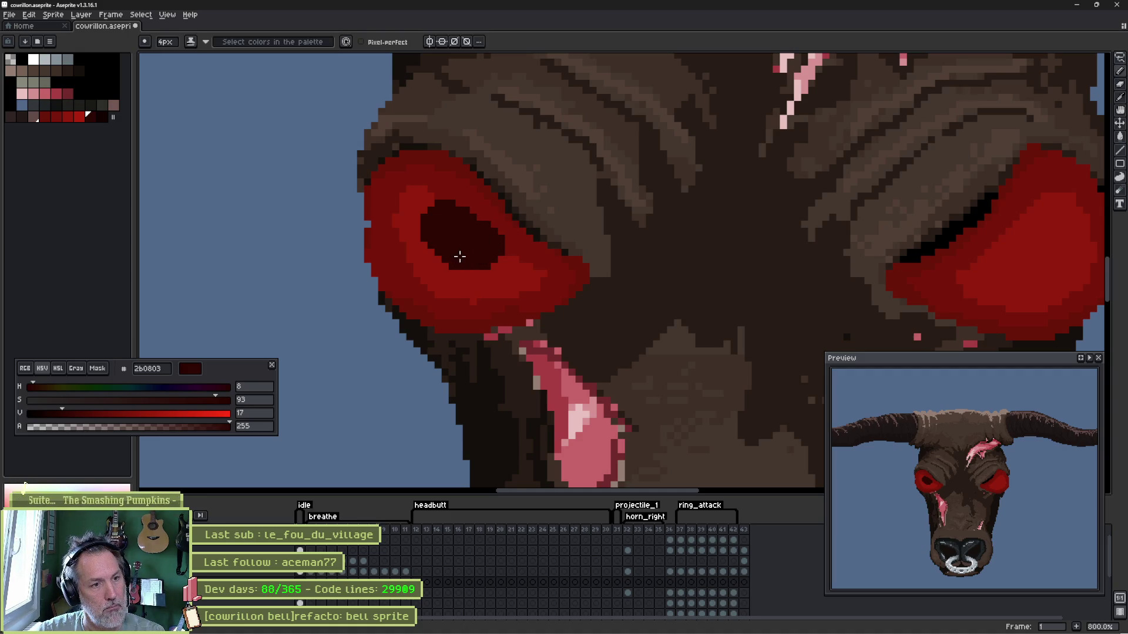
{"action": "left_click_drag", "start_coordinate": [444, 252], "coordinate": [421, 240]}
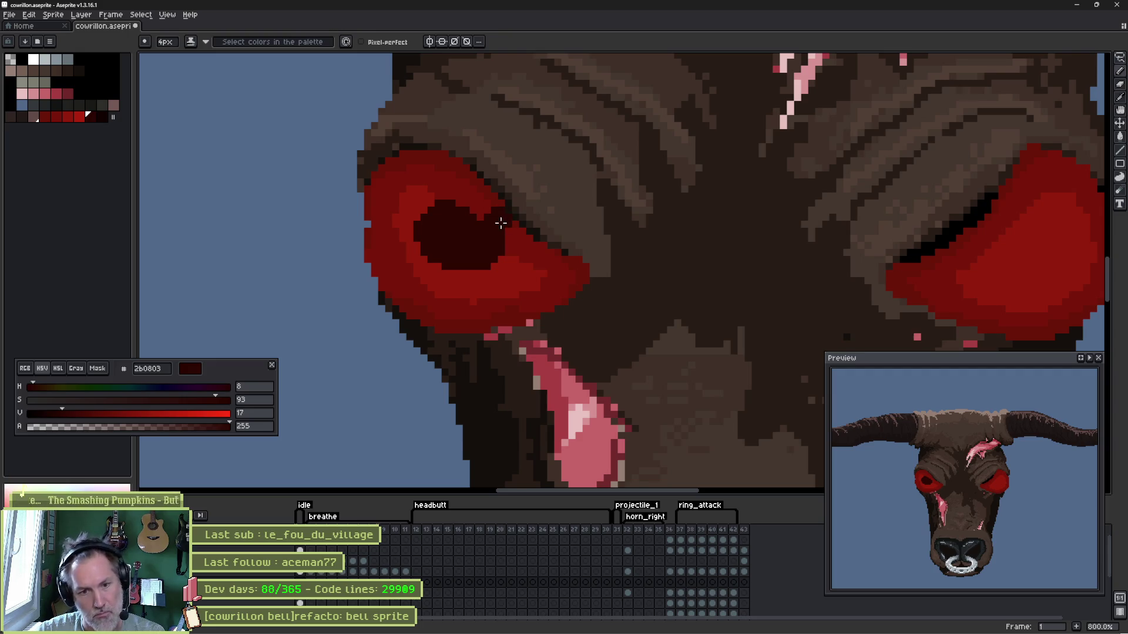
{"action": "left_click_drag", "start_coordinate": [499, 220], "coordinate": [481, 256]}
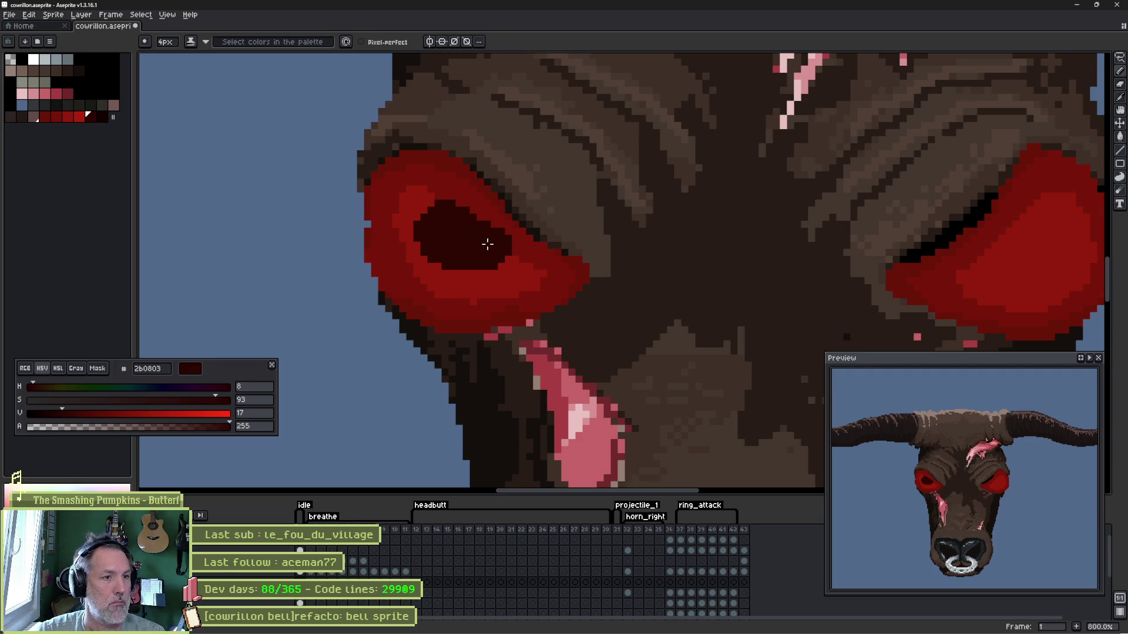
{"action": "left_click_drag", "start_coordinate": [448, 207], "coordinate": [446, 245]}
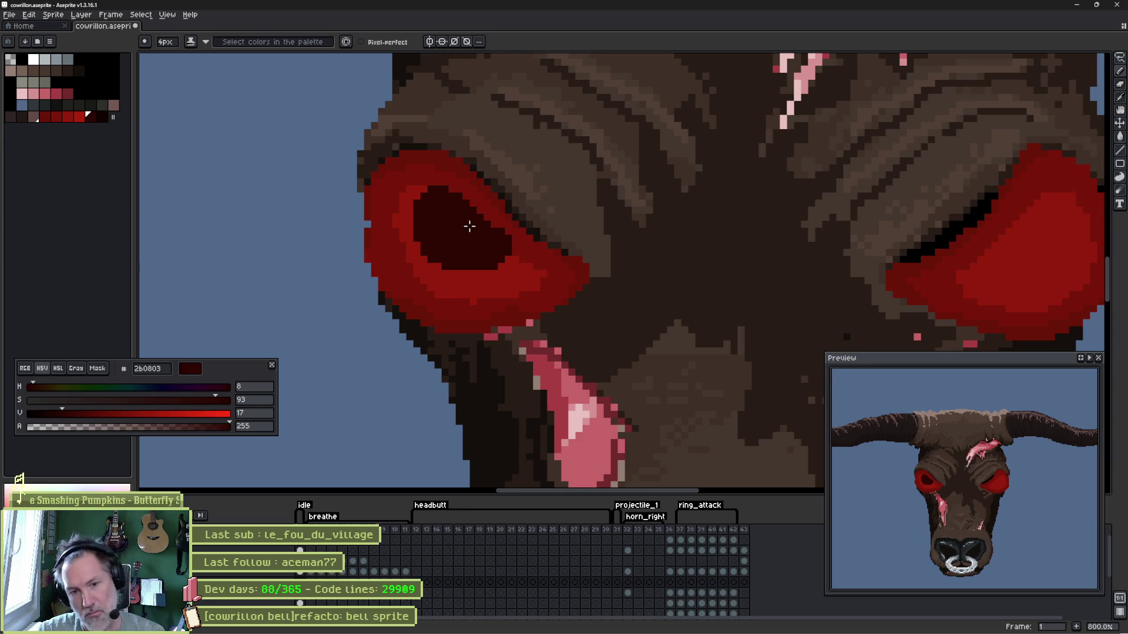
{"action": "key", "text": "b"}
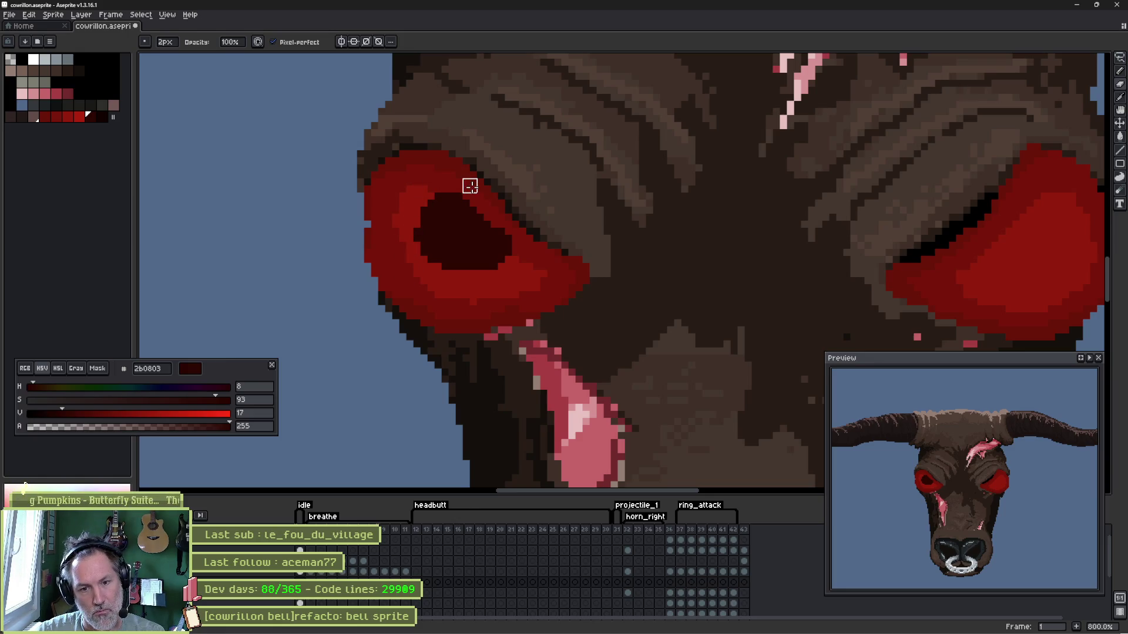
- Select the pupil with the Magic Wand and shift it down and right
{"action": "key", "text": "w"}
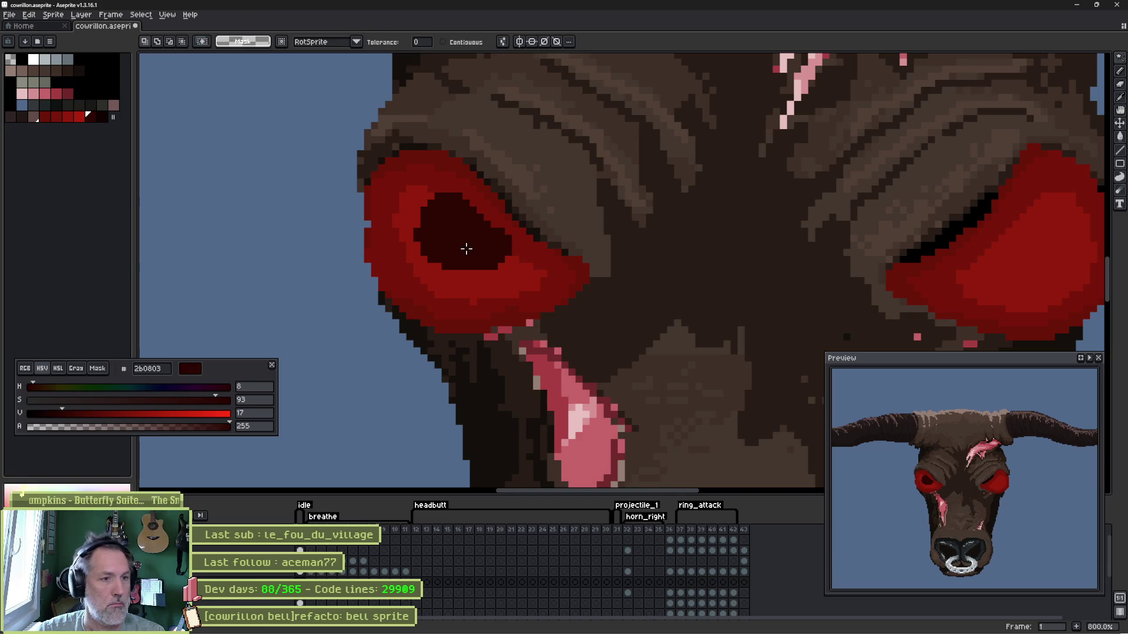
{"action": "left_click", "coordinate": [466, 248]}
{"action": "key", "text": "v"}
{"action": "mouse_move", "coordinate": [466, 248]}
{"action": "left_mouse_down"}
{"action": "mouse_move", "coordinate": [486, 267]}
{"action": "mouse_move", "coordinate": [485, 247]}
{"action": "mouse_move", "coordinate": [491, 262]}
{"action": "left_mouse_up"}
- Extend and darken the pupil's edges, repaint its left edge red, then move it lower
{"action": "key", "text": "b"}
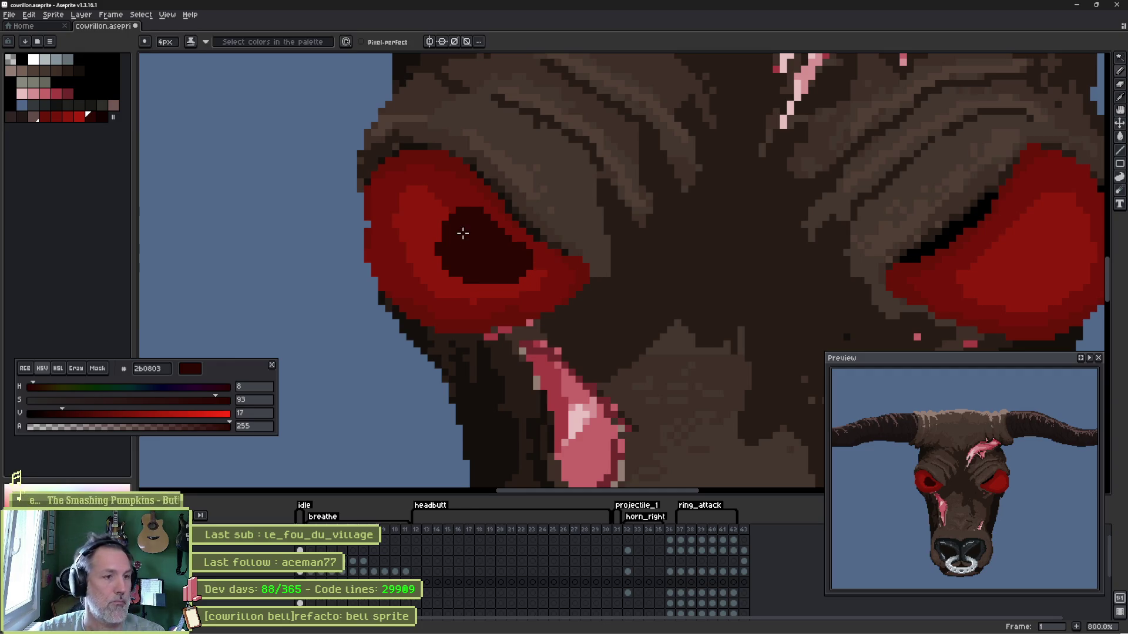
{"action": "left_click_drag", "start_coordinate": [493, 284], "coordinate": [448, 268]}
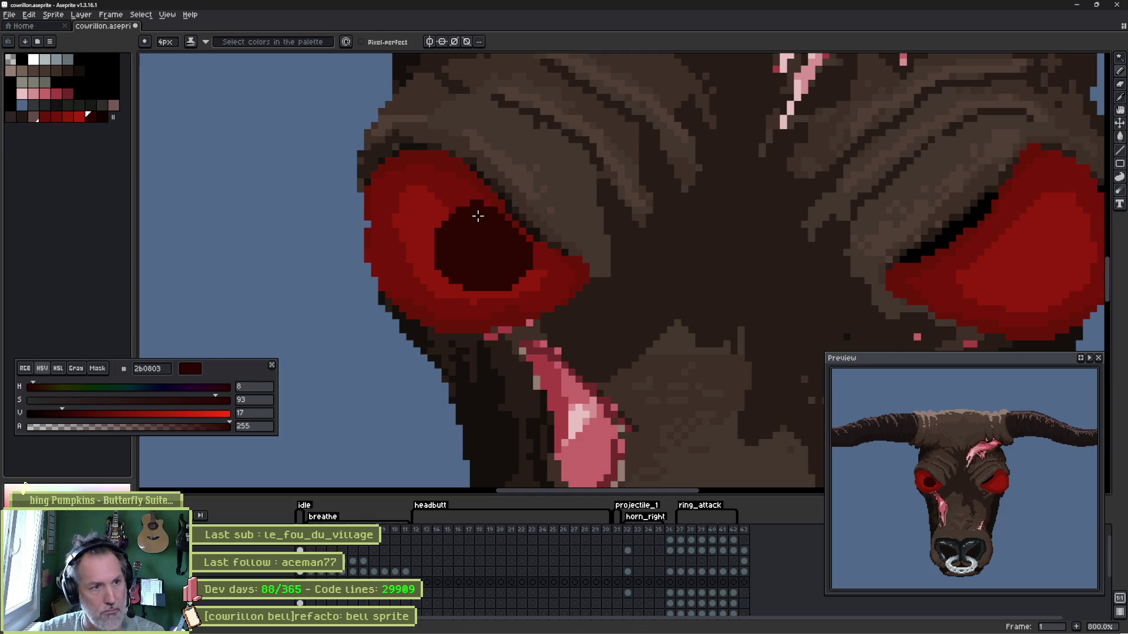
{"action": "left_click_drag", "start_coordinate": [471, 199], "coordinate": [519, 242]}
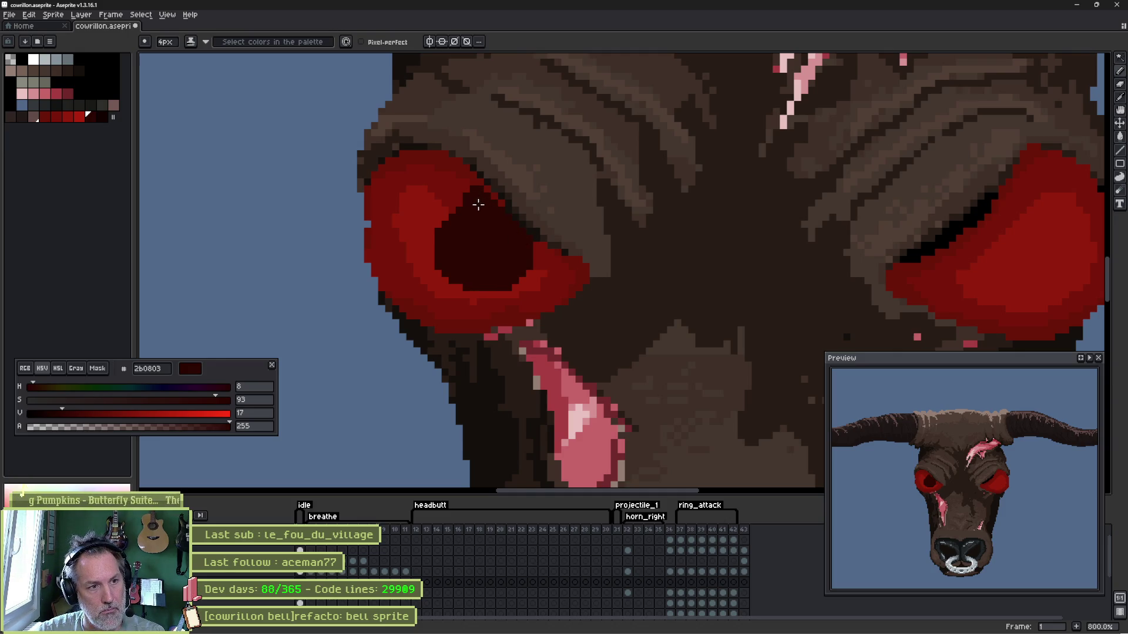
{"action": "mouse_move", "coordinate": [477, 204]}
{"action": "left_mouse_down"}
{"action": "mouse_move", "coordinate": [457, 221]}
{"action": "mouse_move", "coordinate": [440, 198]}
{"action": "left_mouse_up"}
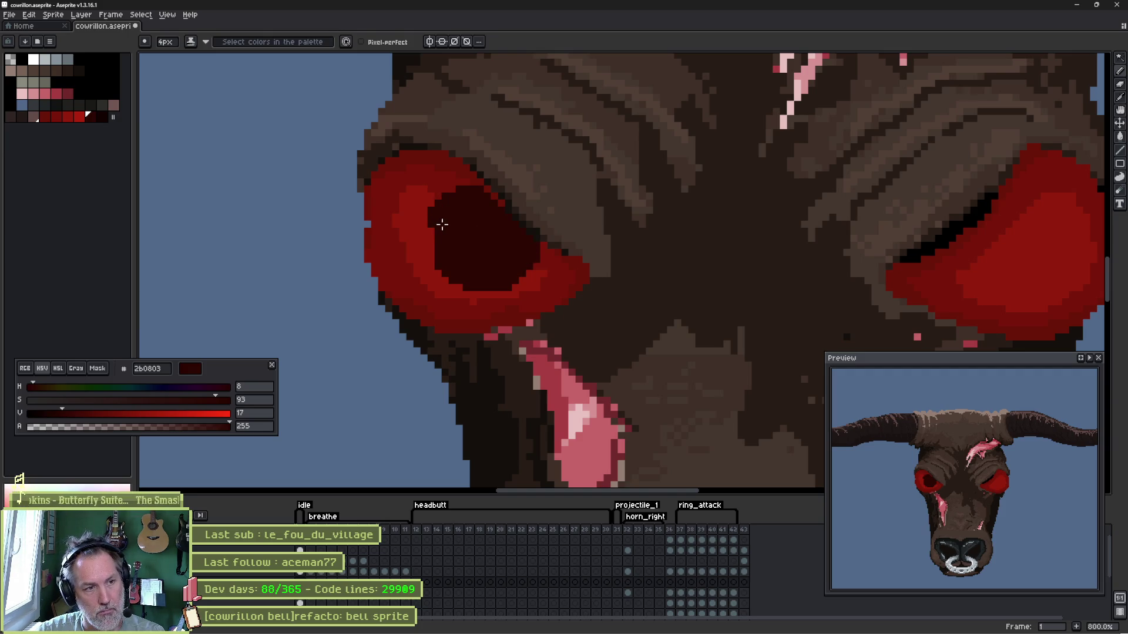
{"action": "left_click_drag", "start_coordinate": [441, 224], "coordinate": [425, 254]}
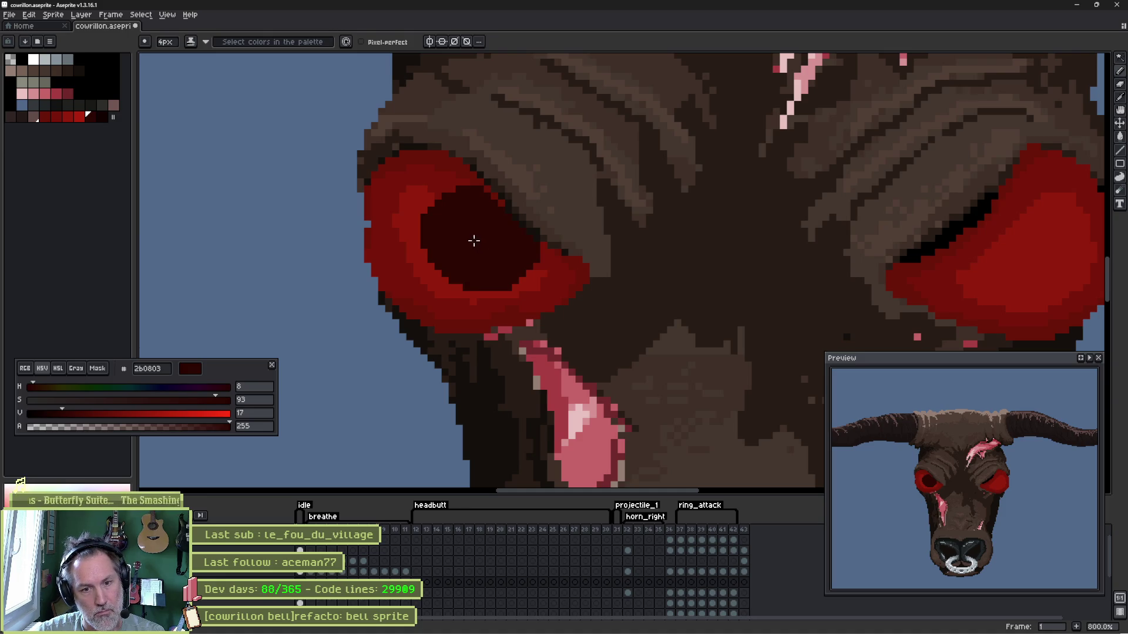
{"action": "mouse_move", "coordinate": [420, 211]}
{"action": "left_mouse_down"}
{"action": "mouse_move", "coordinate": [477, 298]}
{"action": "mouse_move", "coordinate": [470, 292]}
{"action": "left_mouse_up"}
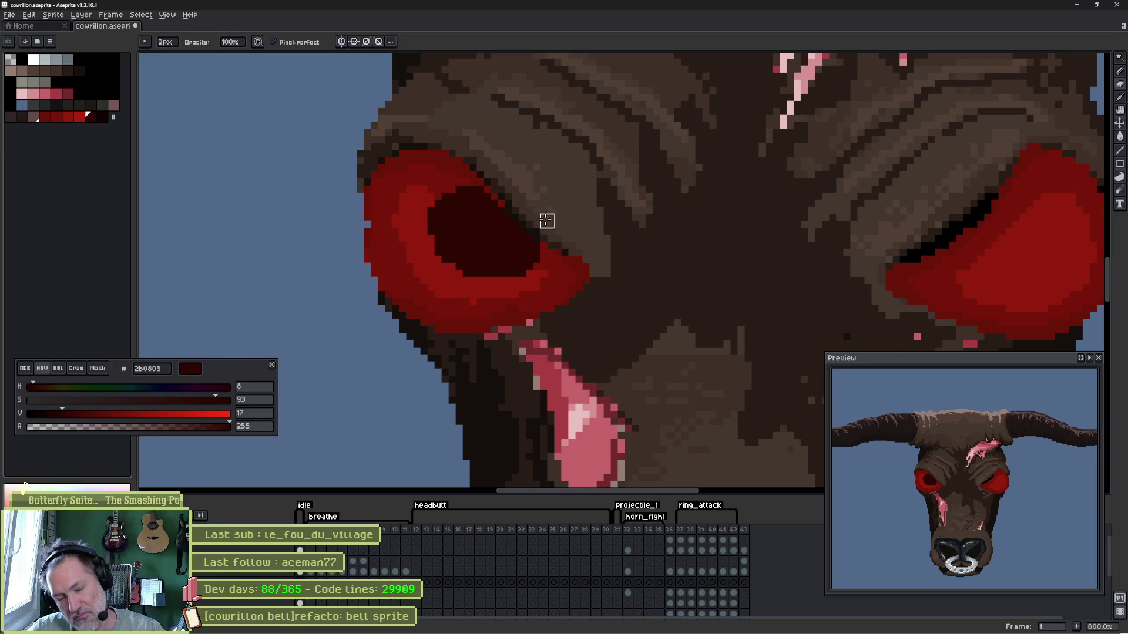
{"action": "key", "text": "v"}
{"action": "mouse_move", "coordinate": [488, 239]}
{"action": "left_mouse_down"}
{"action": "mouse_move", "coordinate": [434, 244]}
{"action": "mouse_move", "coordinate": [471, 262]}
{"action": "mouse_move", "coordinate": [471, 238]}
{"action": "mouse_move", "coordinate": [491, 297]}
{"action": "left_mouse_up"}
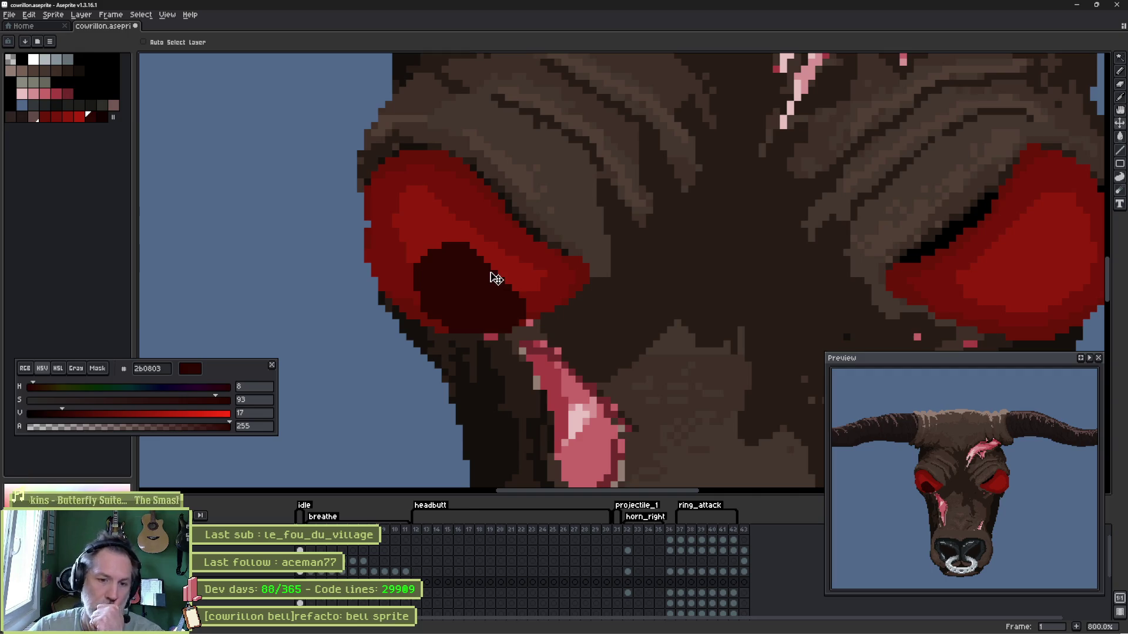
- Nudge the pupil back up into place and round off its outline with dark pixels
{"action": "mouse_move", "coordinate": [481, 291]}
{"action": "left_mouse_down"}
{"action": "mouse_move", "coordinate": [503, 303]}
{"action": "mouse_move", "coordinate": [461, 302]}
{"action": "mouse_move", "coordinate": [507, 302]}
{"action": "mouse_move", "coordinate": [469, 302]}
{"action": "left_mouse_up"}
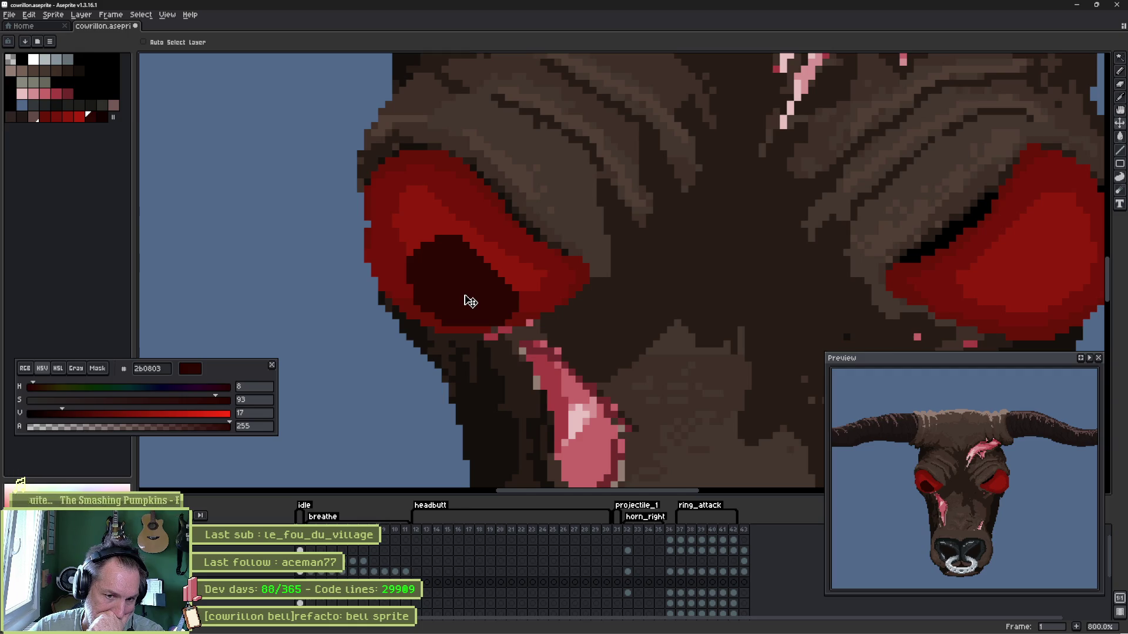
{"action": "mouse_move", "coordinate": [470, 302]}
{"action": "left_mouse_down"}
{"action": "mouse_move", "coordinate": [452, 292]}
{"action": "mouse_move", "coordinate": [497, 295]}
{"action": "left_mouse_up"}
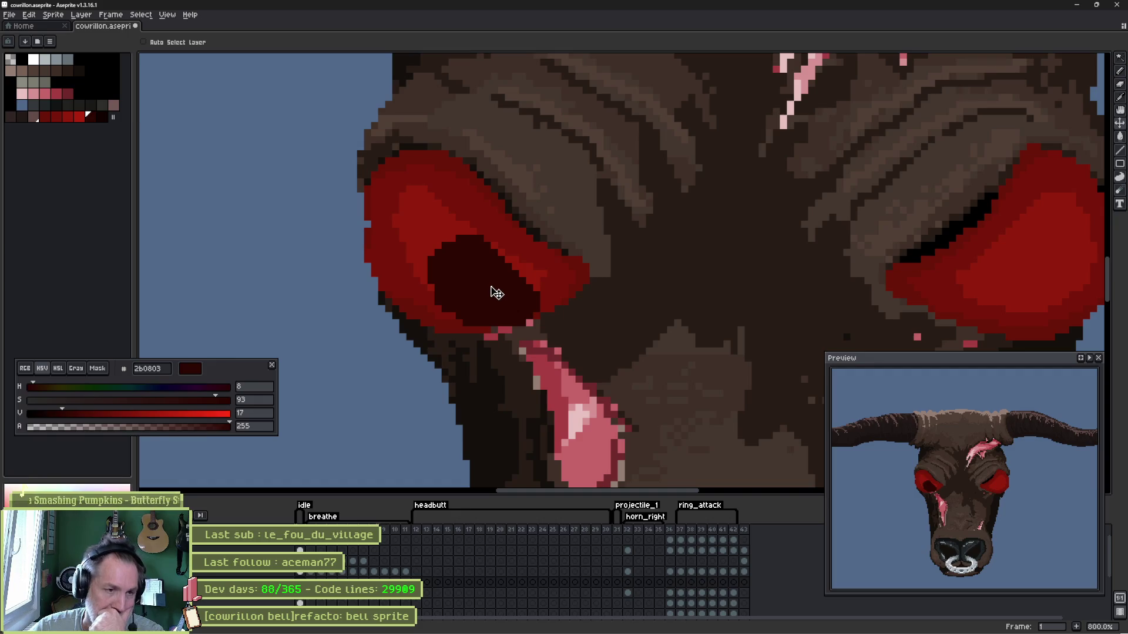
{"action": "key", "text": "ctrl+z"}
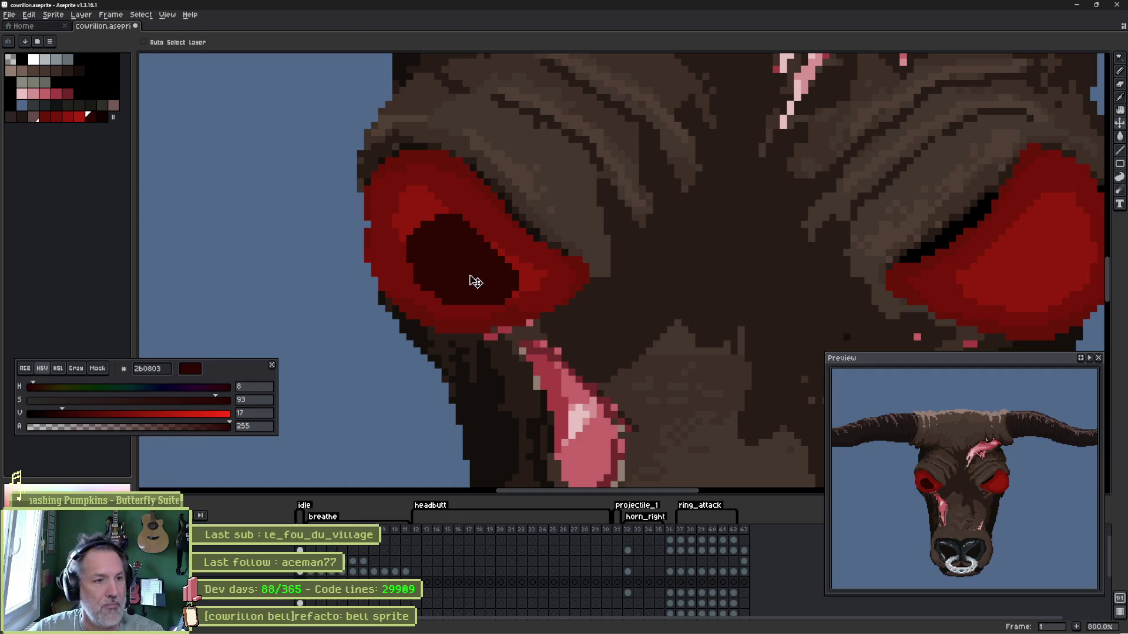
{"action": "key", "text": "b"}
{"action": "left_click_drag", "start_coordinate": [458, 231], "coordinate": [499, 259]}
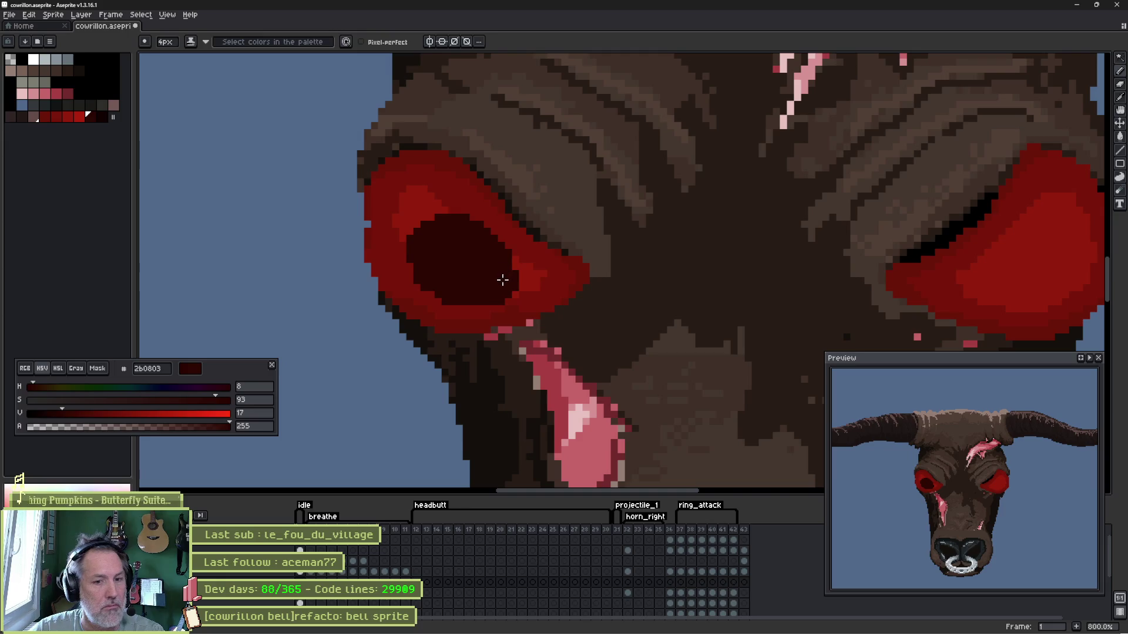
- Undo a stray stroke, shift the dark pupil lower and left, and pick white for a highlight
{"action": "left_click", "coordinate": [96, 116]}
{"action": "key", "text": "x"}
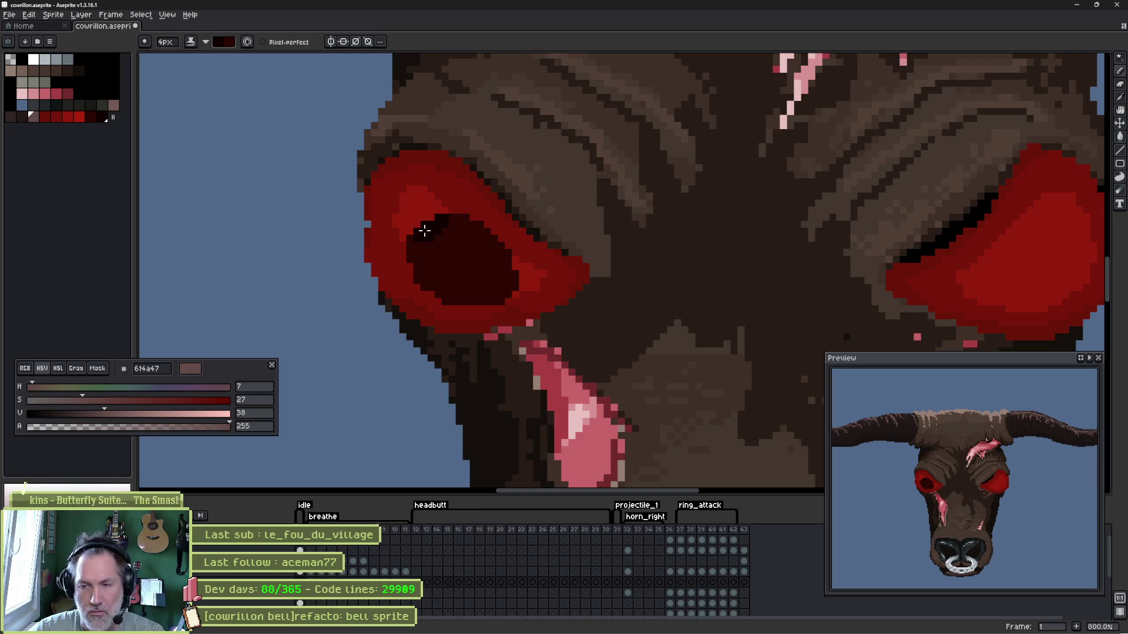
{"action": "key", "text": "ctrl+z"}
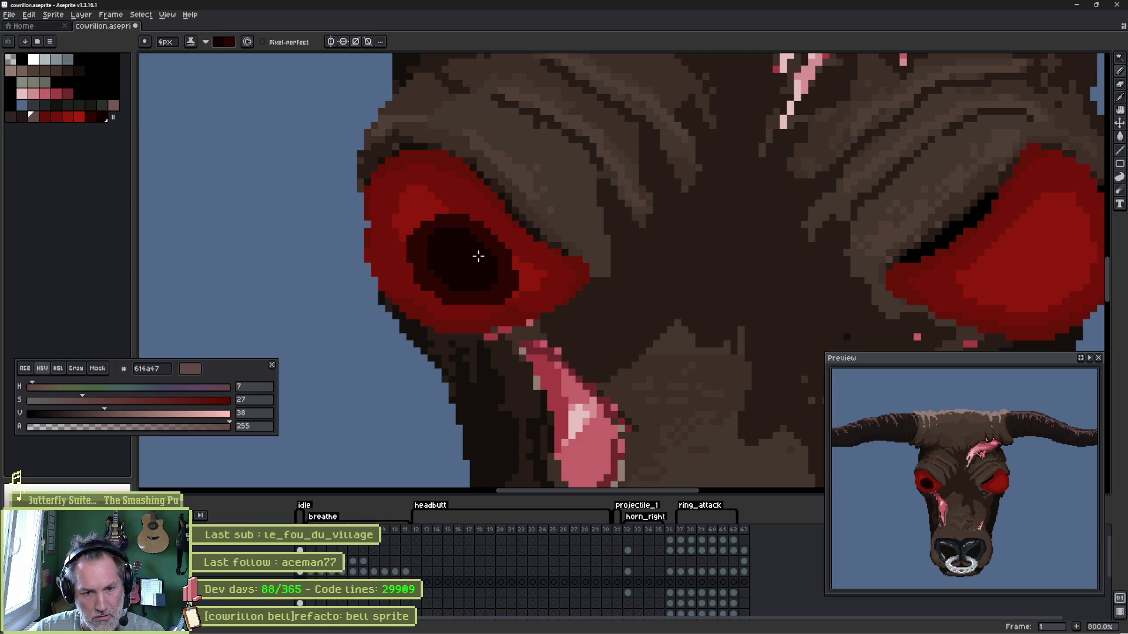
{"action": "key", "text": "v"}
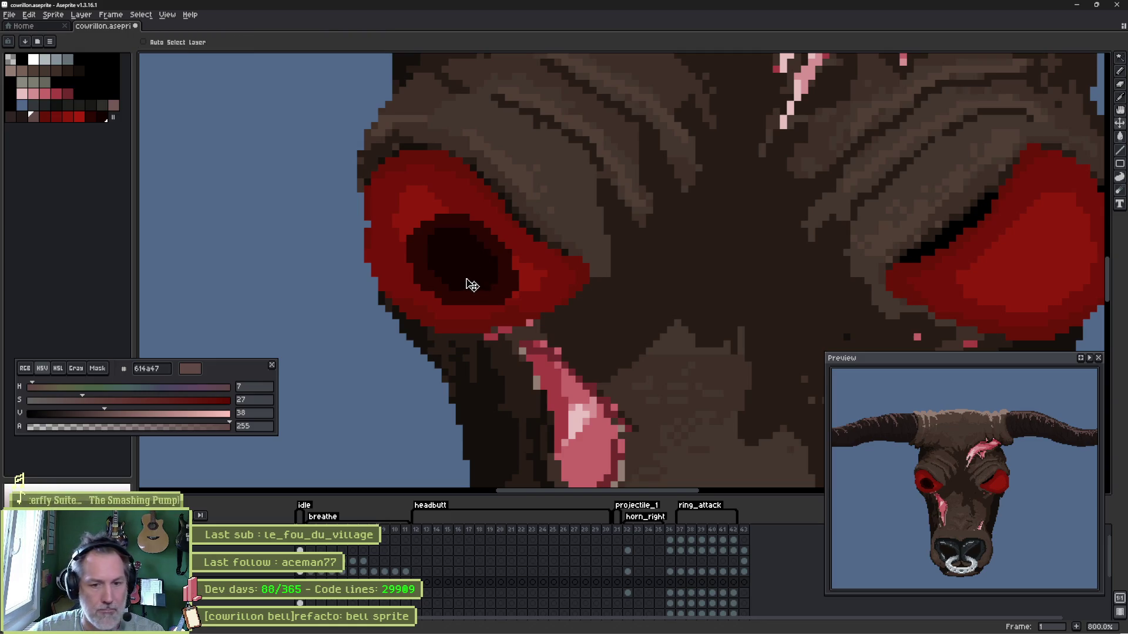
{"action": "mouse_move", "coordinate": [472, 285]}
{"action": "left_mouse_down"}
{"action": "mouse_move", "coordinate": [459, 301]}
{"action": "mouse_move", "coordinate": [479, 292]}
{"action": "mouse_move", "coordinate": [476, 276]}
{"action": "mouse_move", "coordinate": [481, 285]}
{"action": "left_mouse_up"}
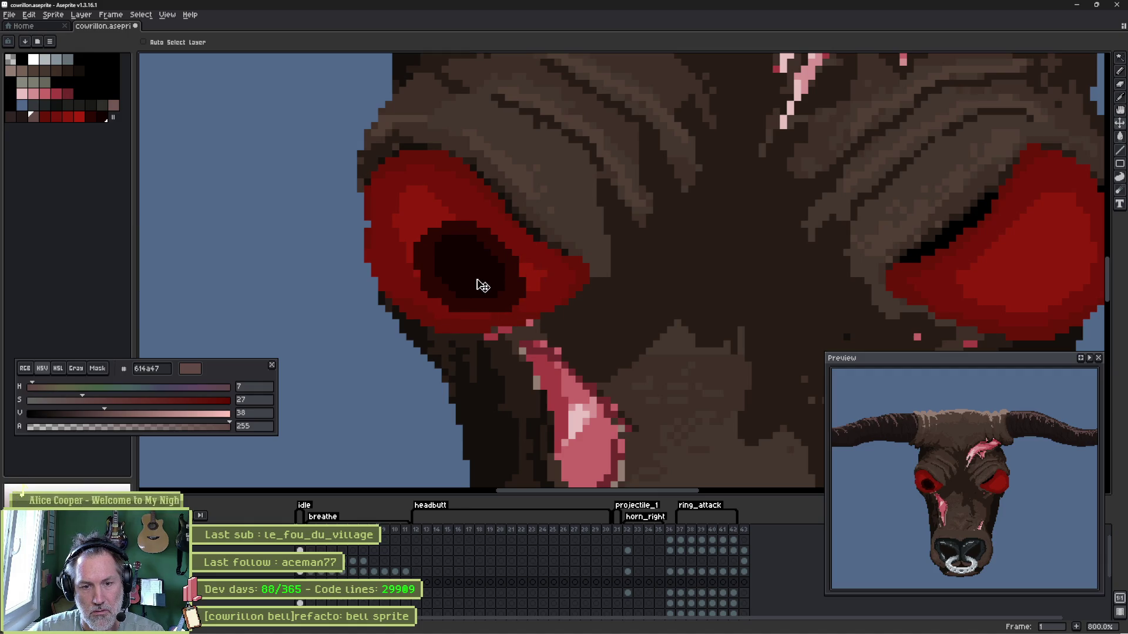
{"action": "left_click", "coordinate": [34, 61]}
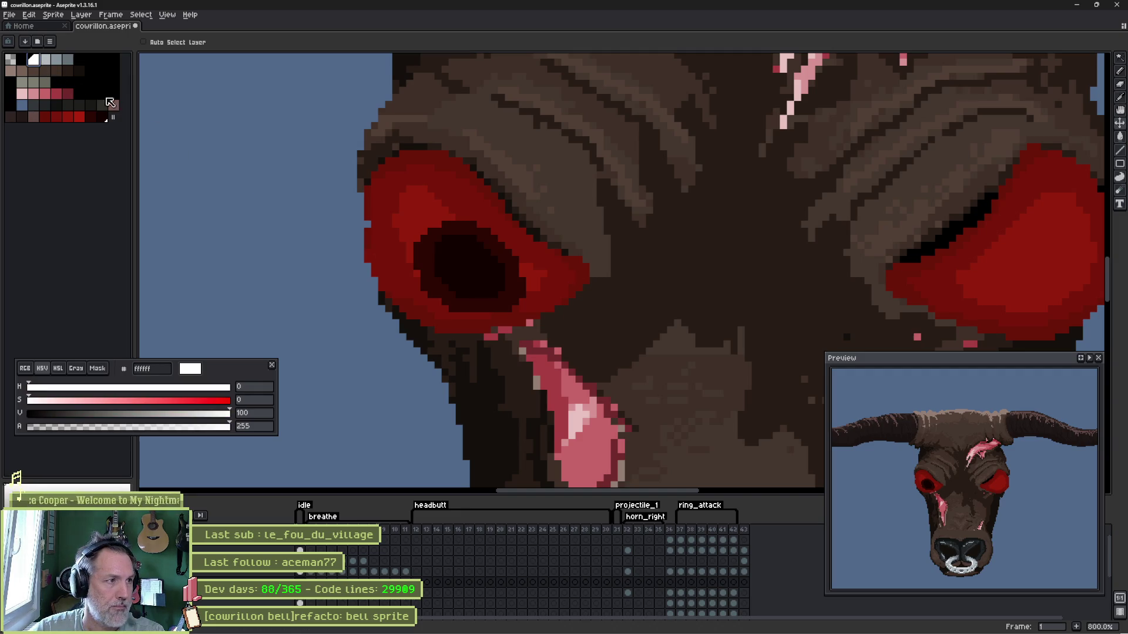
- Try white and light grey highlight dots on the pupil and undo them all
{"action": "key", "text": "b"}
{"action": "key", "text": "ctrl"}
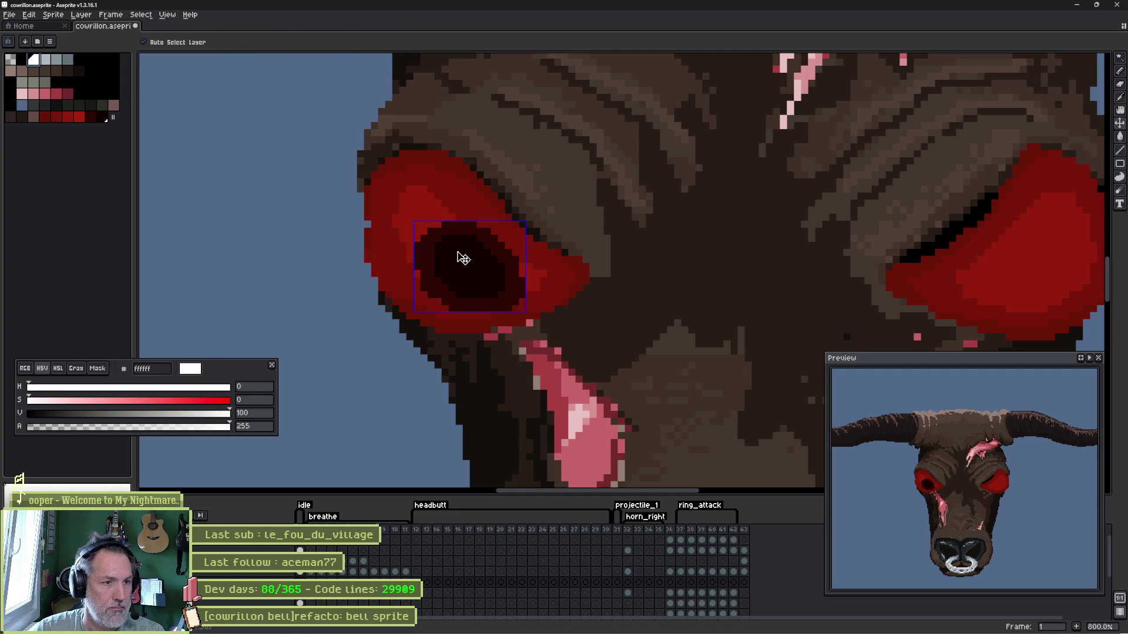
{"action": "key", "text": "b"}
{"action": "left_click", "coordinate": [458, 252]}
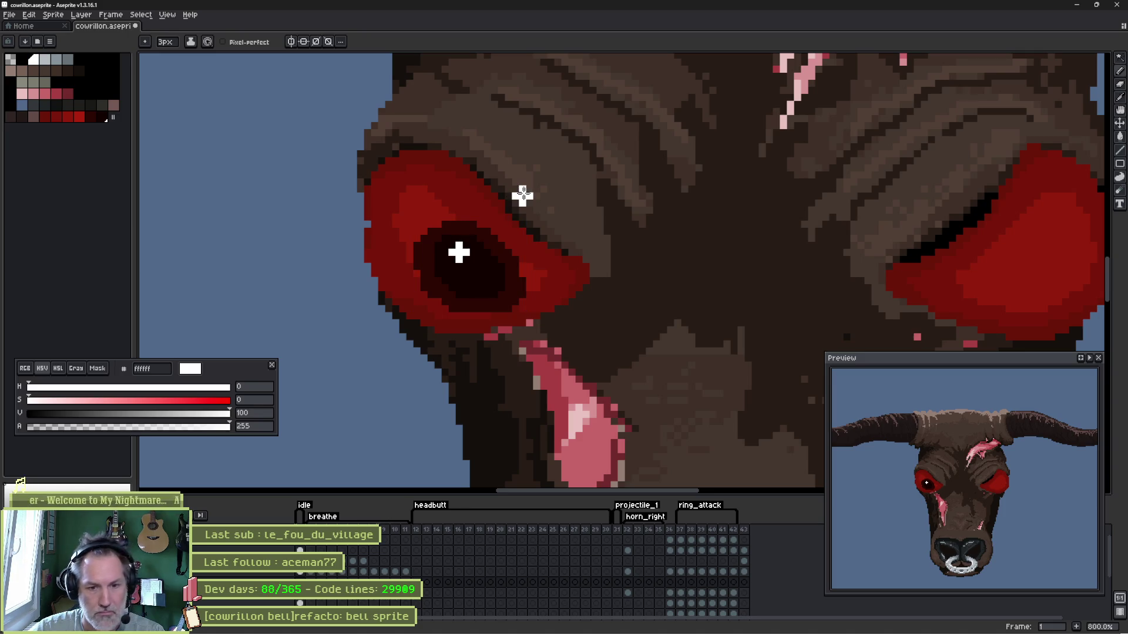
{"action": "key", "text": "ctrl+z"}
{"action": "left_click", "coordinate": [49, 63]}
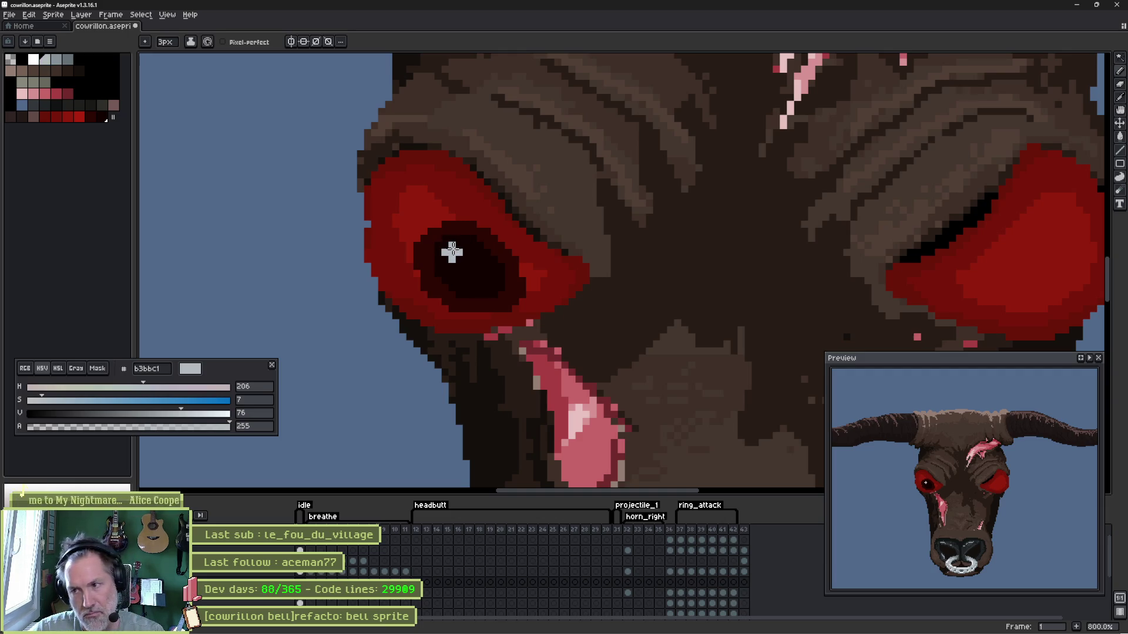
{"action": "key", "text": "plus"}
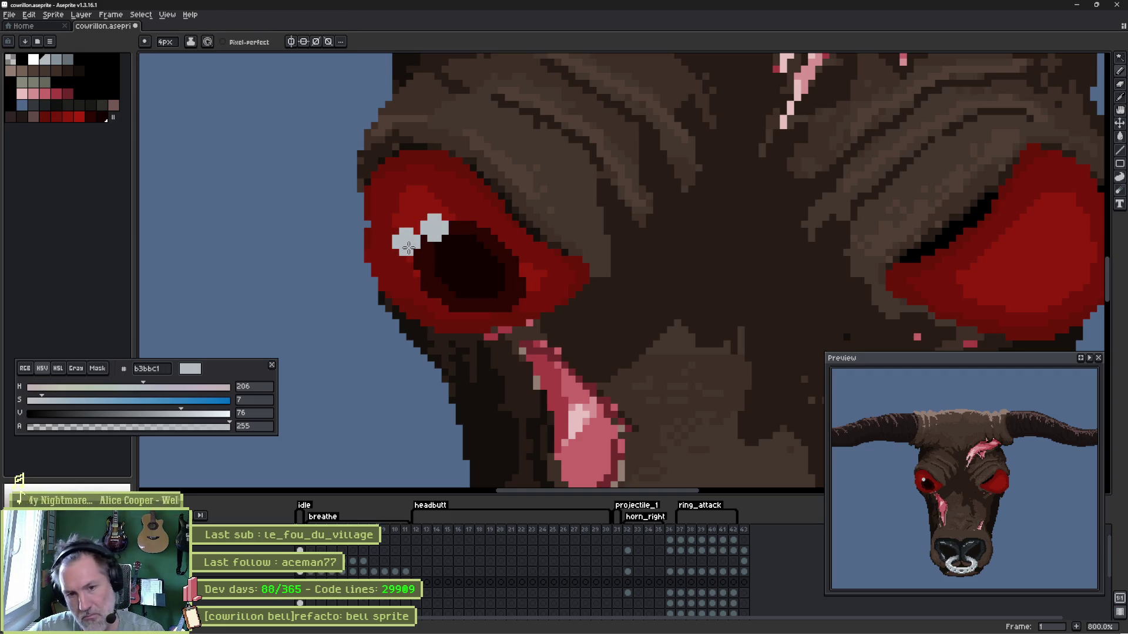
{"action": "left_click_drag", "start_coordinate": [445, 236], "coordinate": [465, 238]}
{"action": "key", "text": "ctrl+z"}
{"action": "left_click", "coordinate": [469, 236]}
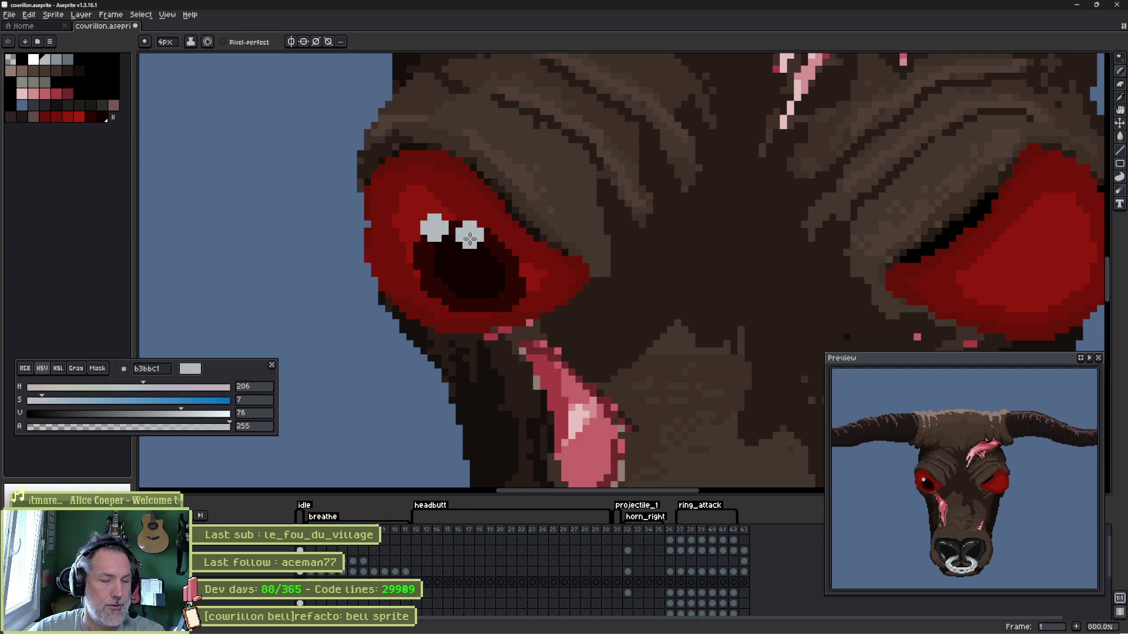
{"action": "key", "text": "ctrl+z"}
{"action": "key", "text": "ctrl+z"}
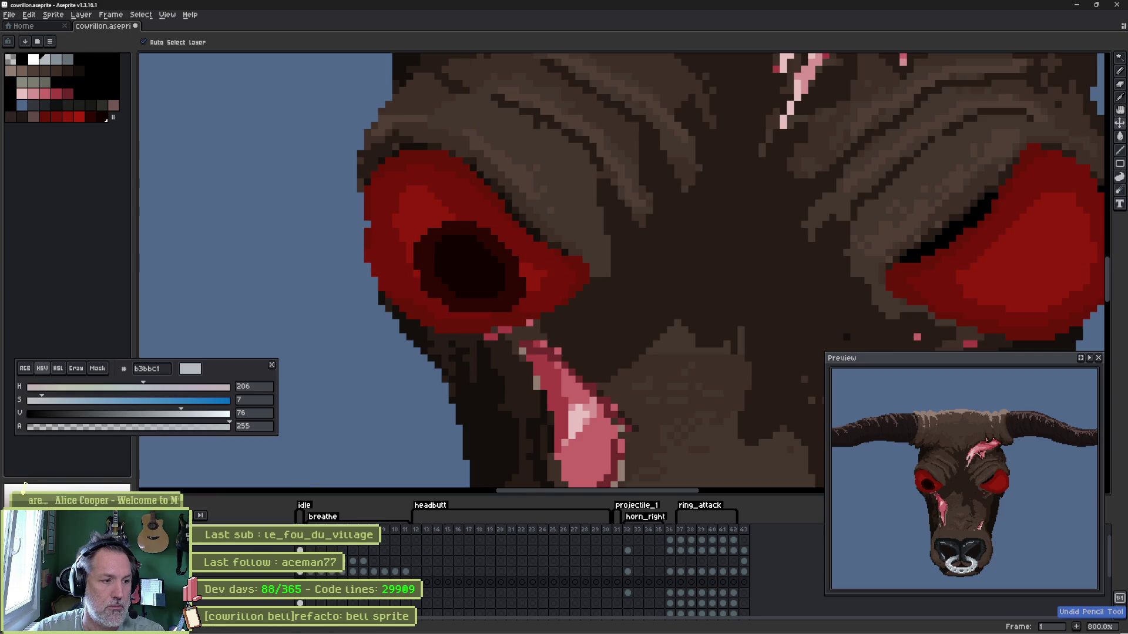
- Select Layer 1 in the timeline and open its properties for renaming
{"action": "left_click", "coordinate": [159, 582]}
{"action": "double_click", "coordinate": [159, 583]}
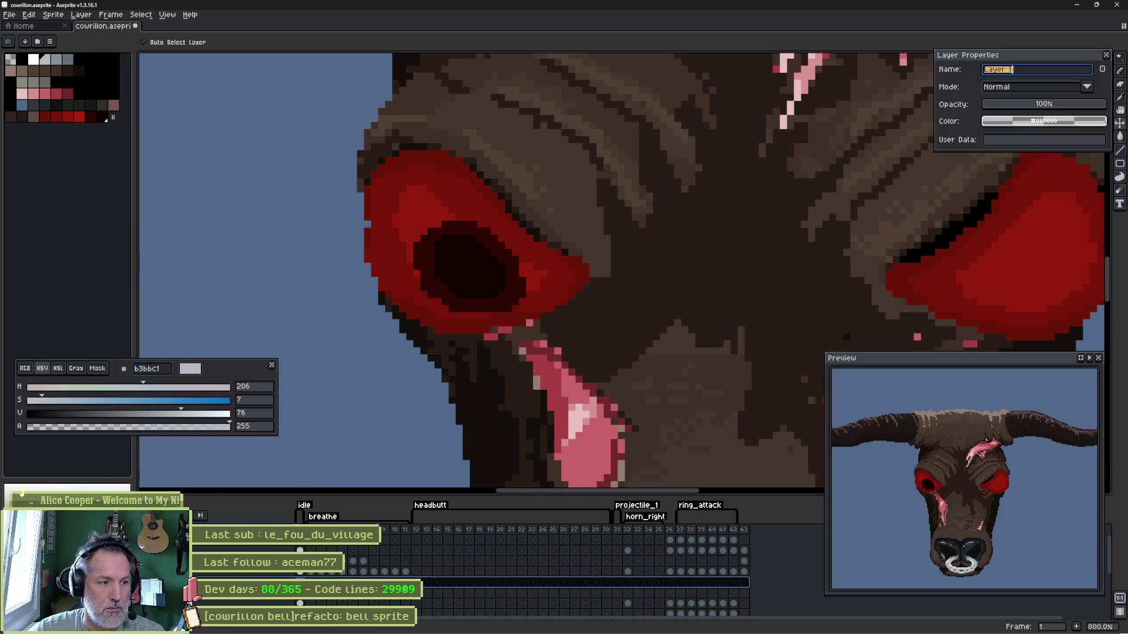
{"action": "type", "text": "ey"}
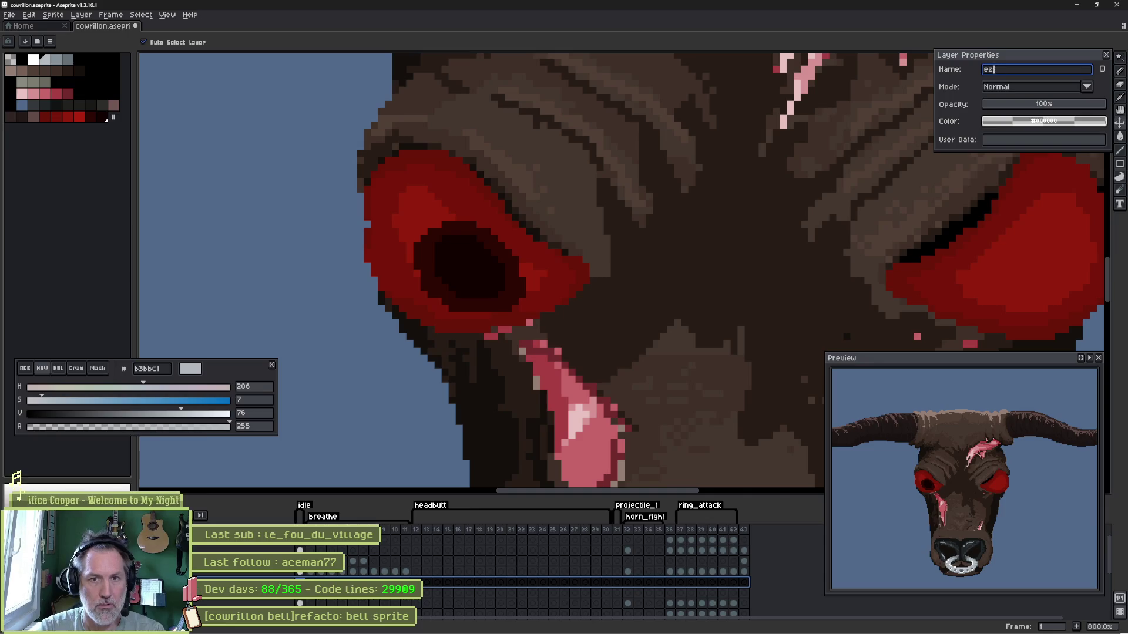
{"action": "type", "text": "eball_l"}
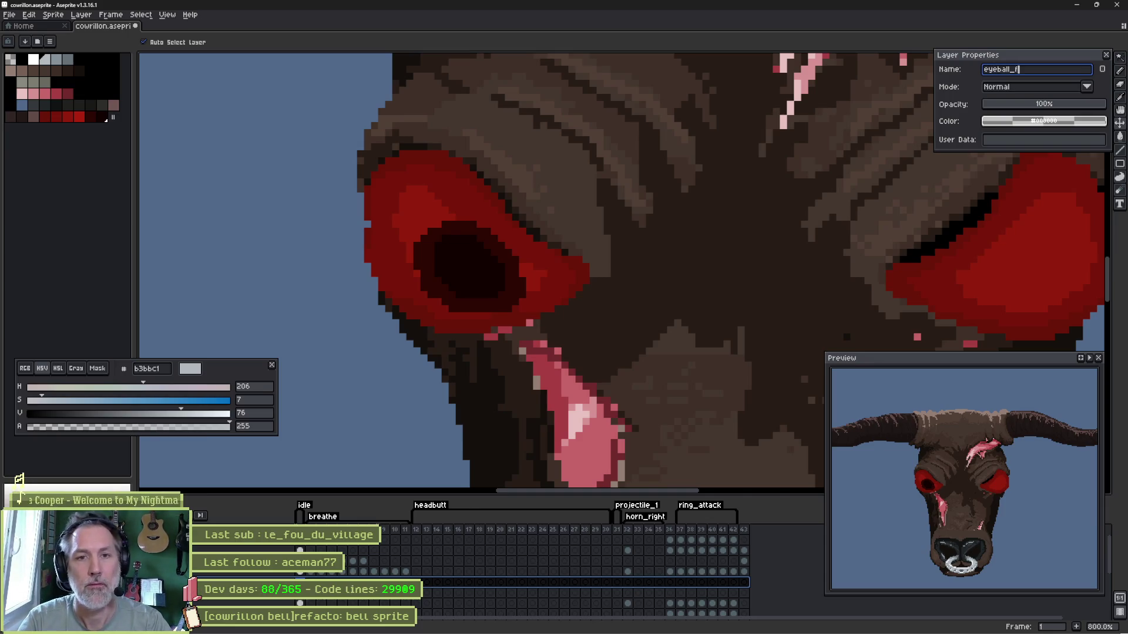
- Name the layer eyeball_flare and paint a light grey highlight dot in the left eye
{"action": "key", "text": "Return"}
{"action": "key", "text": "b"}
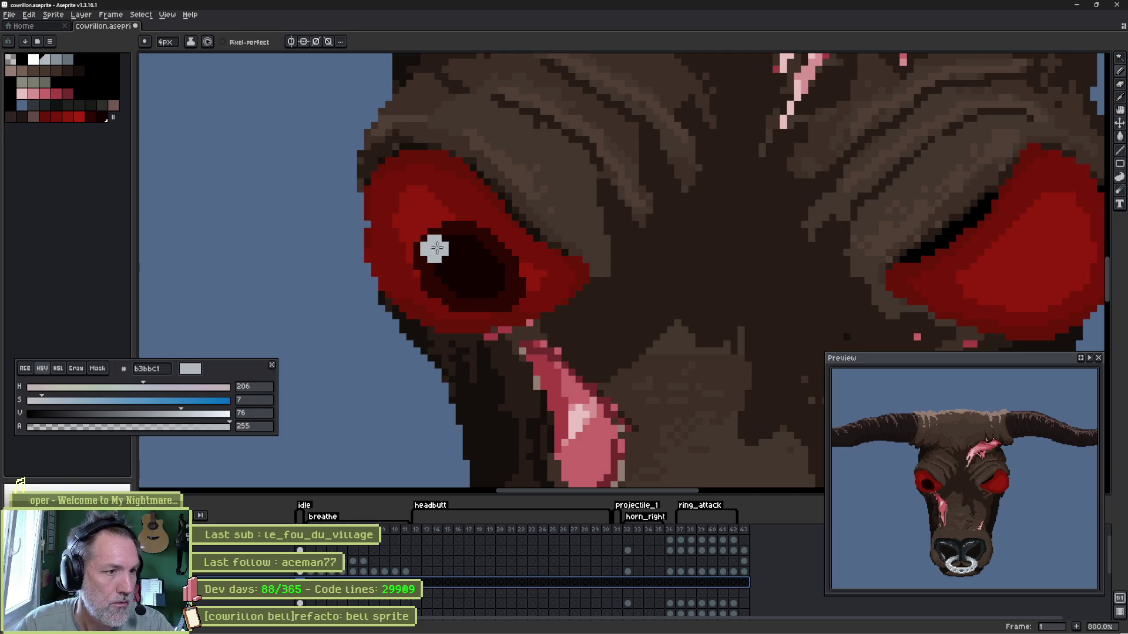
{"action": "left_click", "coordinate": [434, 235]}
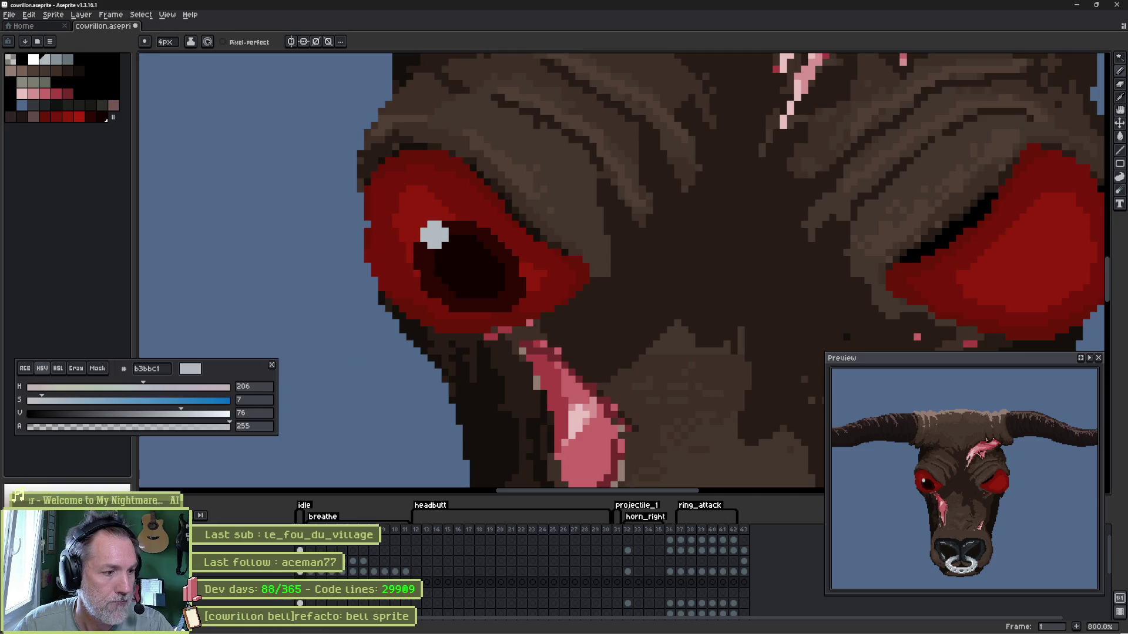
- Nudge the dark pupil left on the layer below and step down to the next layer
{"action": "key", "text": "Down"}
{"action": "key", "text": "v"}
{"action": "mouse_move", "coordinate": [485, 287]}
{"action": "left_mouse_down"}
{"action": "mouse_move", "coordinate": [468, 282]}
{"action": "mouse_move", "coordinate": [494, 291]}
{"action": "left_mouse_up"}
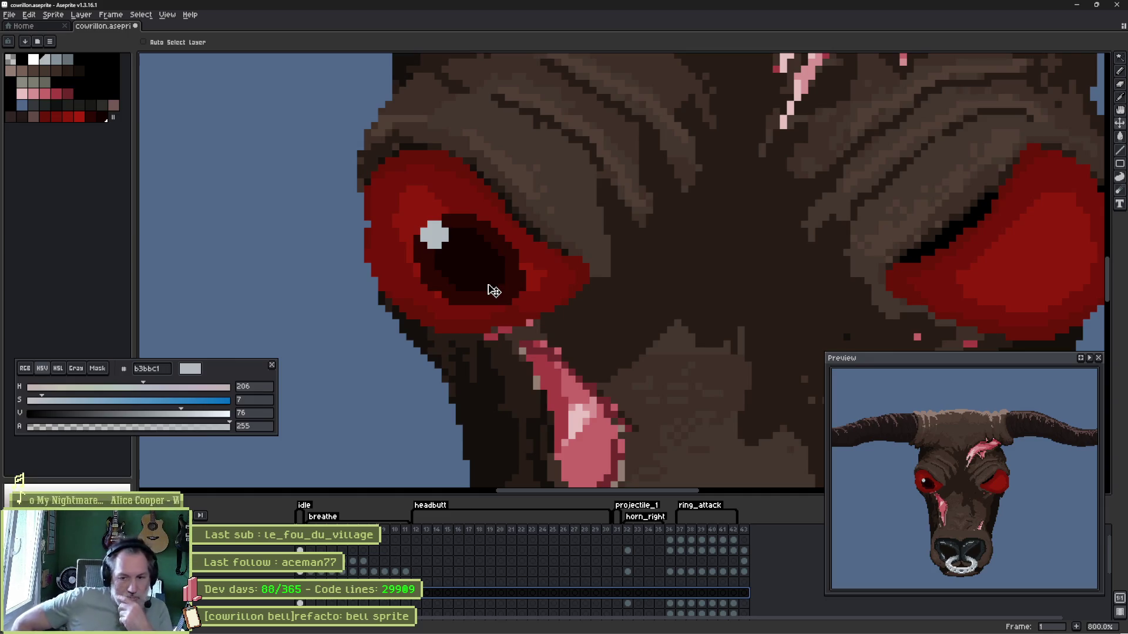
{"action": "key", "text": "b"}
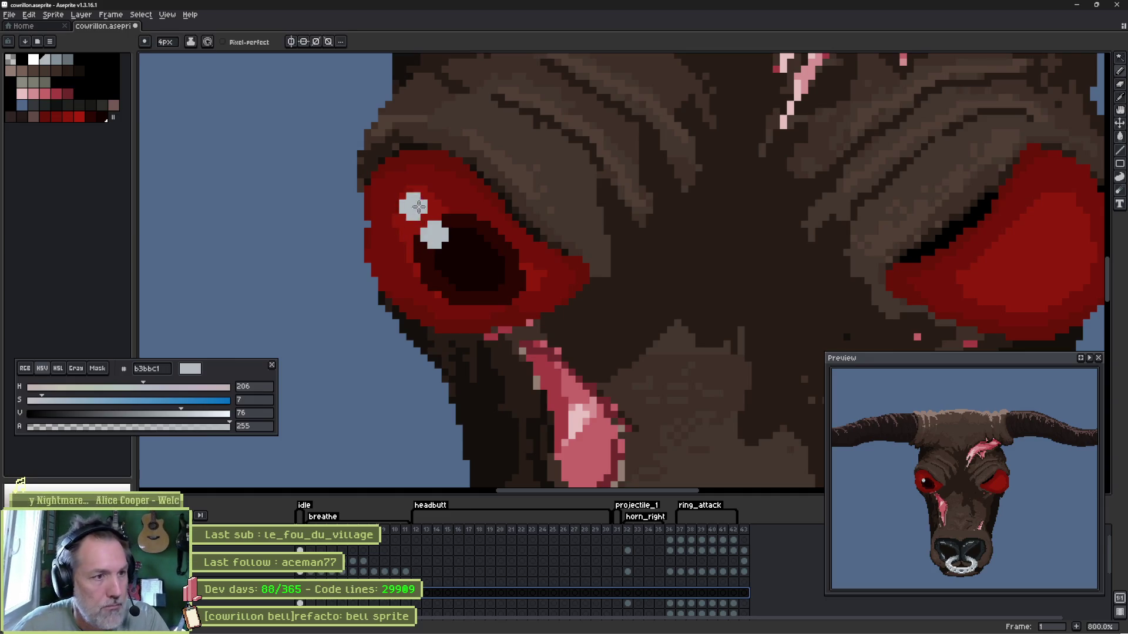
{"action": "key", "text": "Down"}
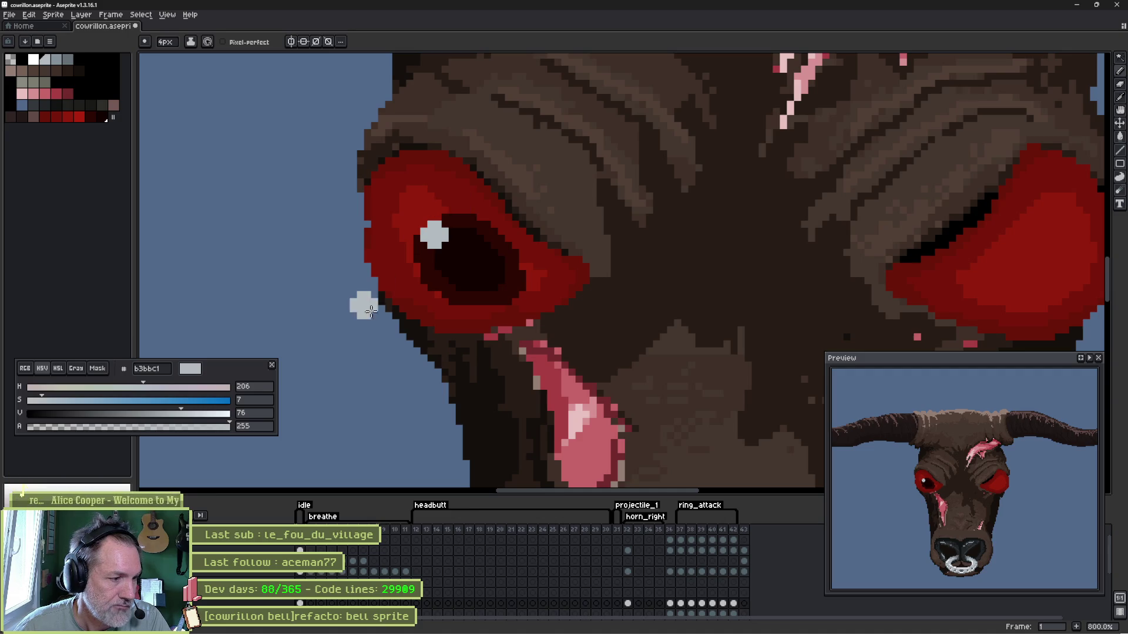
{"action": "left_click", "coordinate": [30, 24]}
- Apply a Brightness/Contrast adjustment with negative brightness and contrast 100 to deepen the pupil
{"action": "left_click", "coordinate": [122, 26]}
{"action": "left_click", "coordinate": [29, 15]}
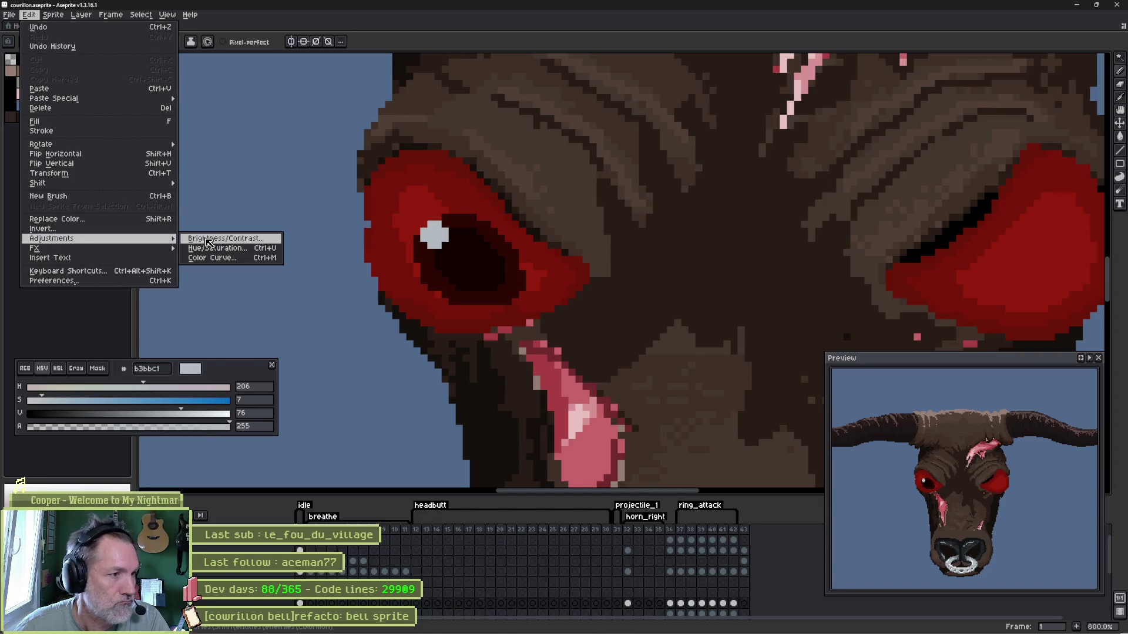
{"action": "left_click", "coordinate": [210, 241]}
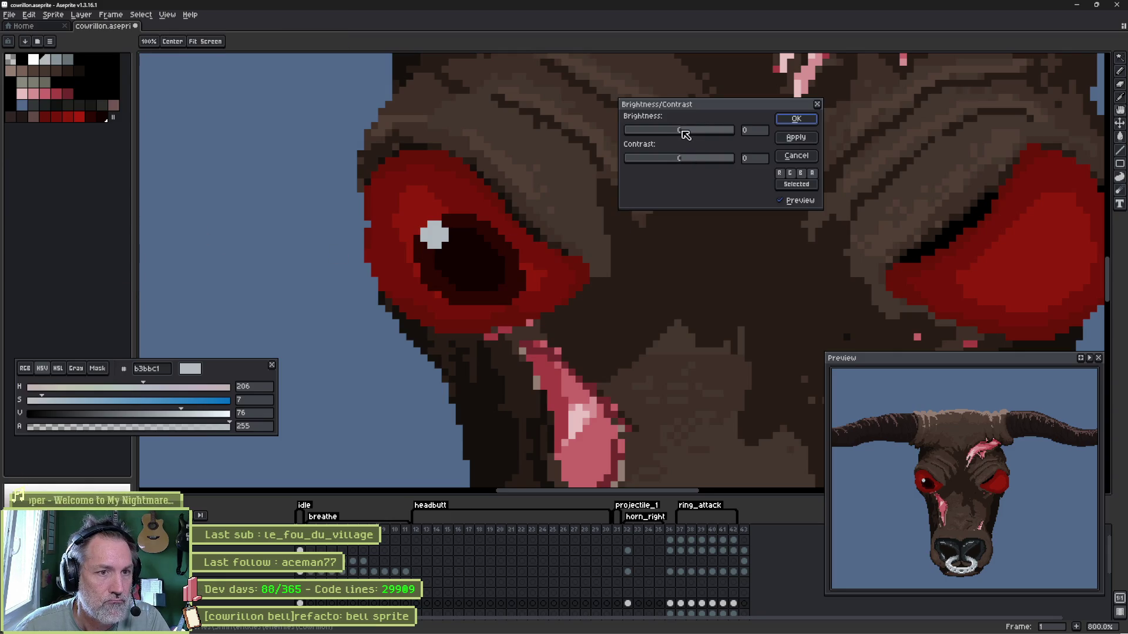
{"action": "mouse_move", "coordinate": [679, 130]}
{"action": "left_mouse_down"}
{"action": "mouse_move", "coordinate": [662, 132]}
{"action": "mouse_move", "coordinate": [721, 164]}
{"action": "mouse_move", "coordinate": [750, 165]}
{"action": "left_mouse_up"}
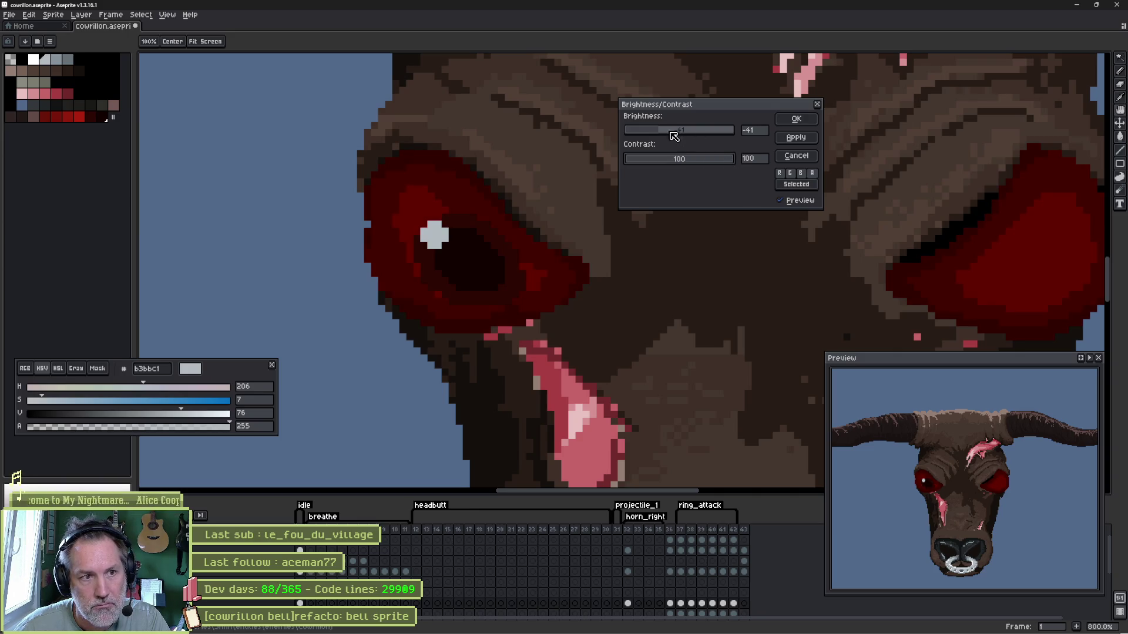
{"action": "left_click_drag", "start_coordinate": [670, 131], "coordinate": [669, 134]}
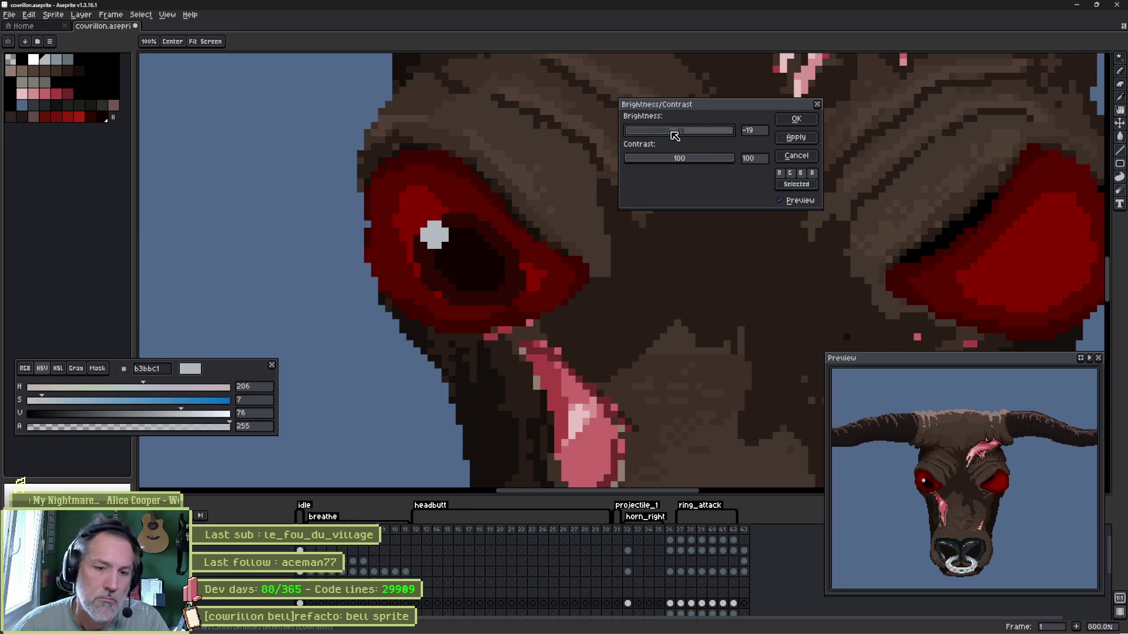
{"action": "left_click", "coordinate": [795, 121]}
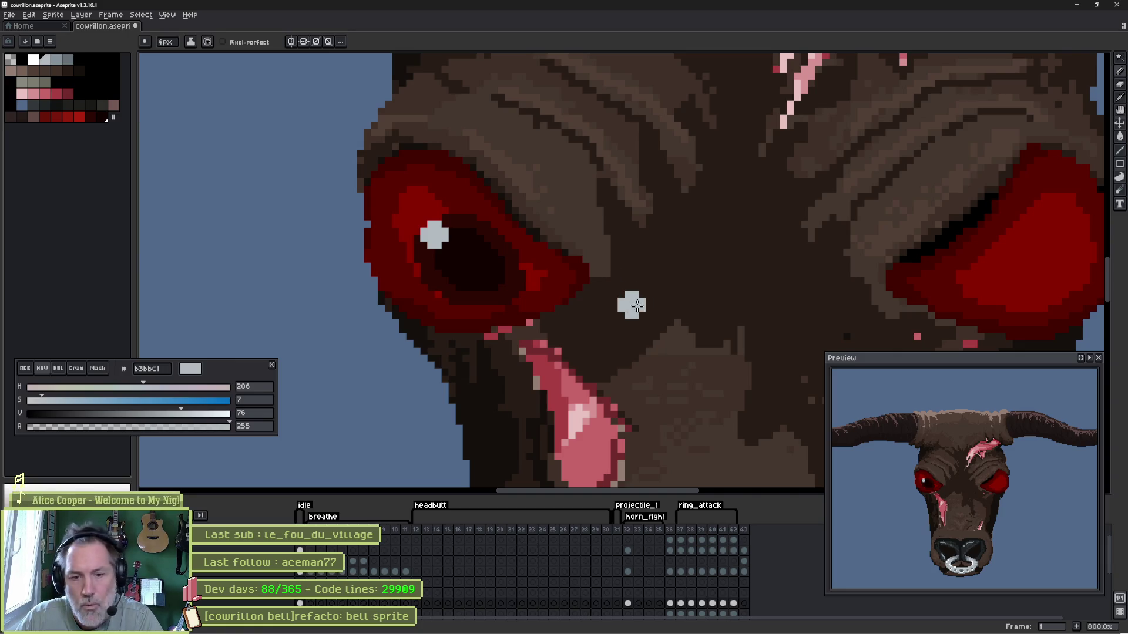
{"action": "scroll", "coordinate": [660, 285], "scroll_direction": "down", "scroll_amount": 3}
{"action": "scroll", "coordinate": [670, 300], "scroll_direction": "down", "scroll_amount": 2}
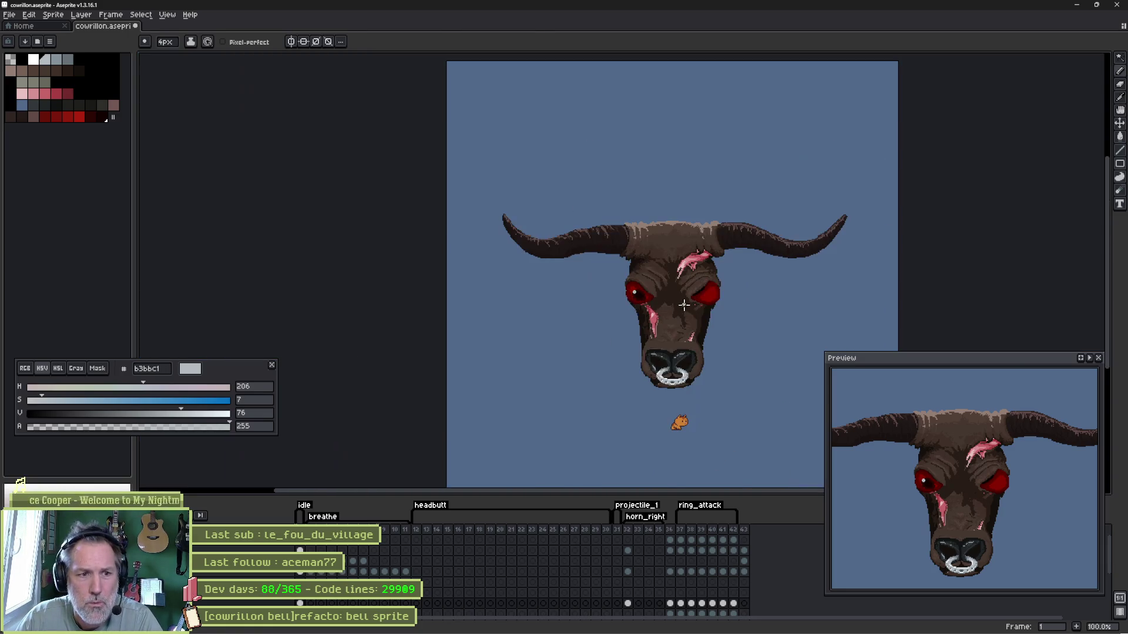
{"action": "scroll", "coordinate": [674, 304], "scroll_direction": "up", "scroll_amount": 3}
{"action": "scroll", "coordinate": [681, 310], "scroll_direction": "down", "scroll_amount": 2}
{"action": "mouse_move", "coordinate": [681, 309]}
{"action": "left_mouse_down"}
{"action": "mouse_move", "coordinate": [630, 294]}
{"action": "mouse_move", "coordinate": [631, 305]}
{"action": "left_mouse_up"}
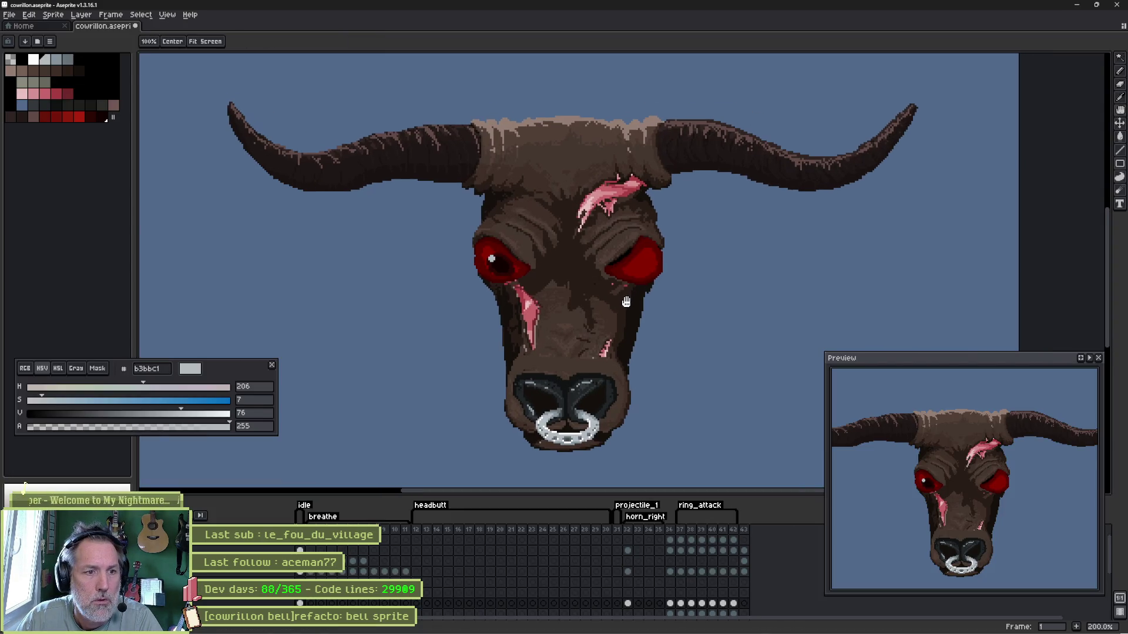
{"action": "key", "text": "i"}
{"action": "key", "text": "b"}
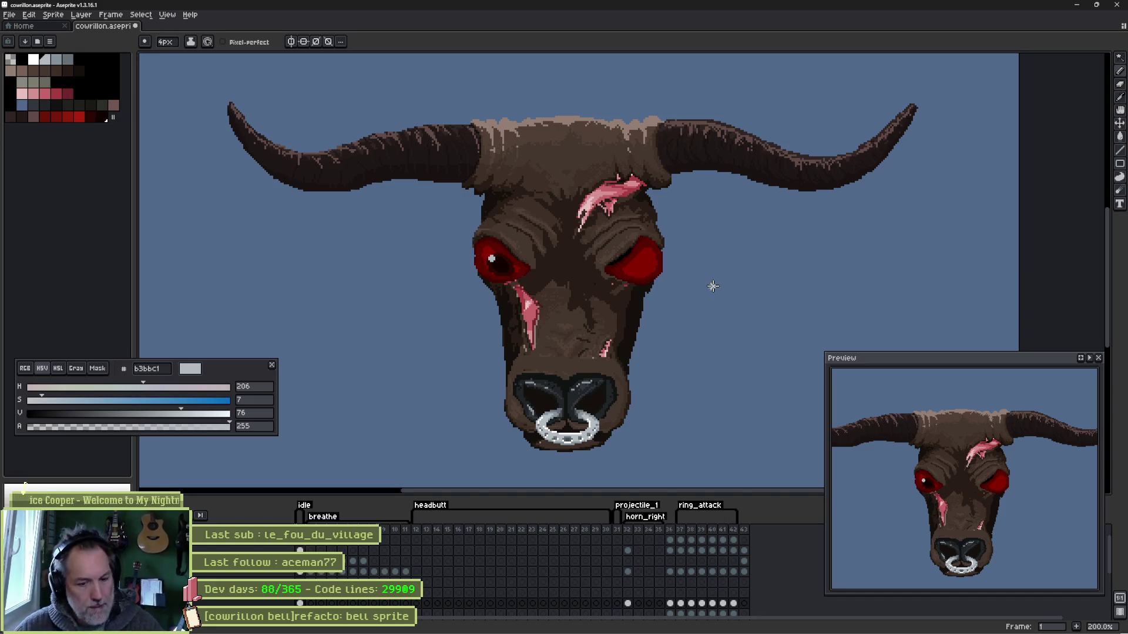
- Sample dark browns from the face and shade the nose bridge between the eyes
{"action": "key", "text": "alt"}
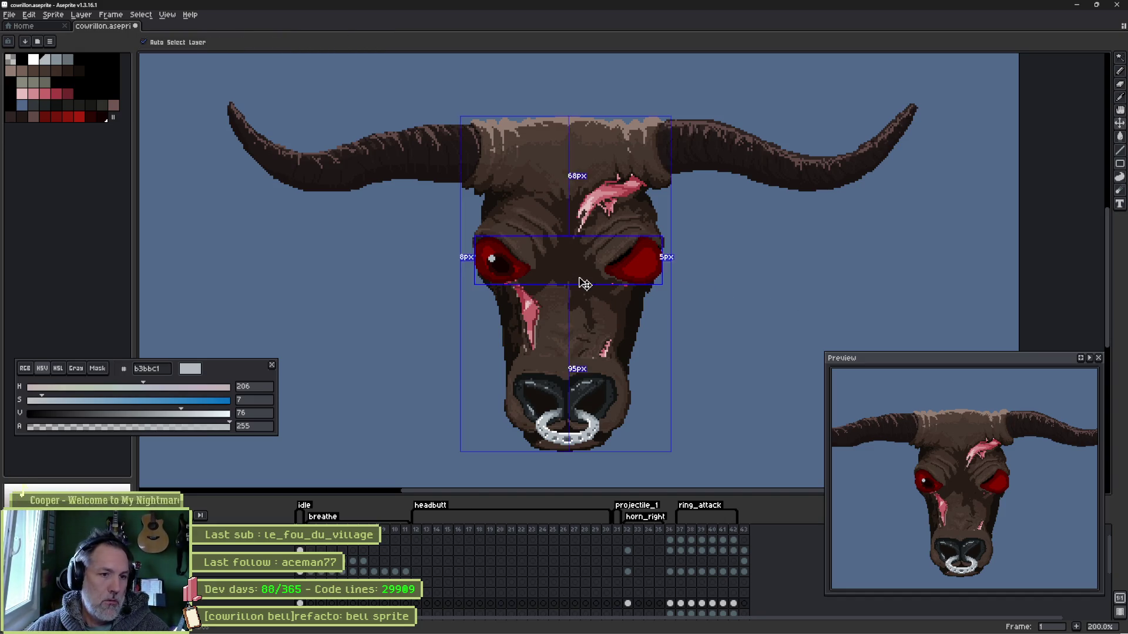
{"action": "left_click", "coordinate": [637, 304], "text": "alt"}
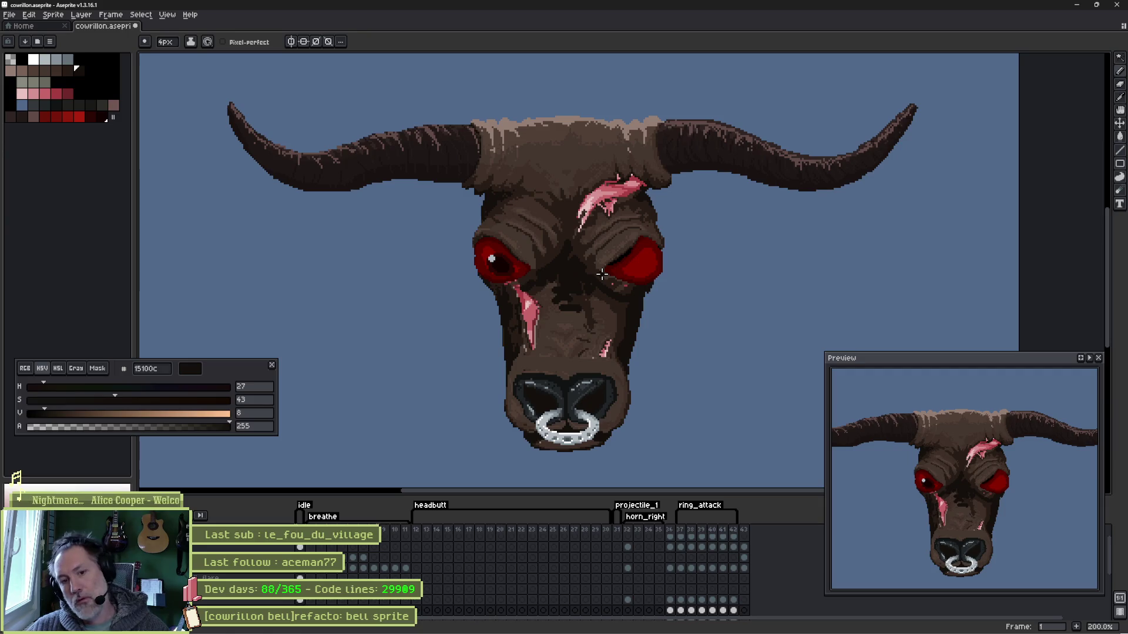
{"action": "left_click", "coordinate": [547, 276], "text": "alt"}
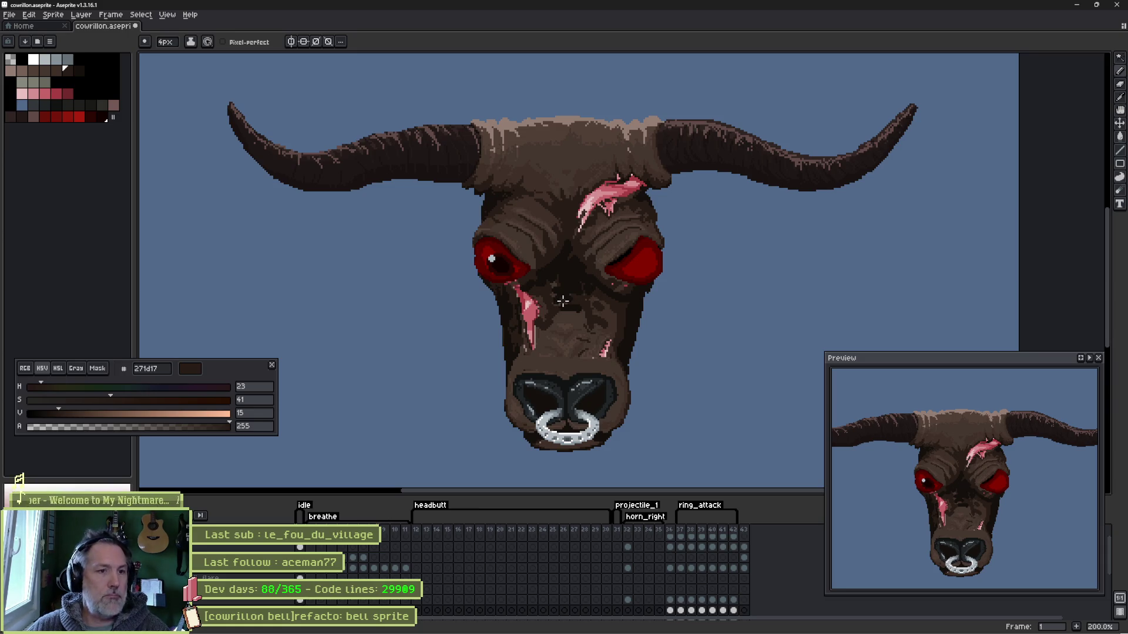
{"action": "left_click_drag", "start_coordinate": [562, 301], "coordinate": [582, 273]}
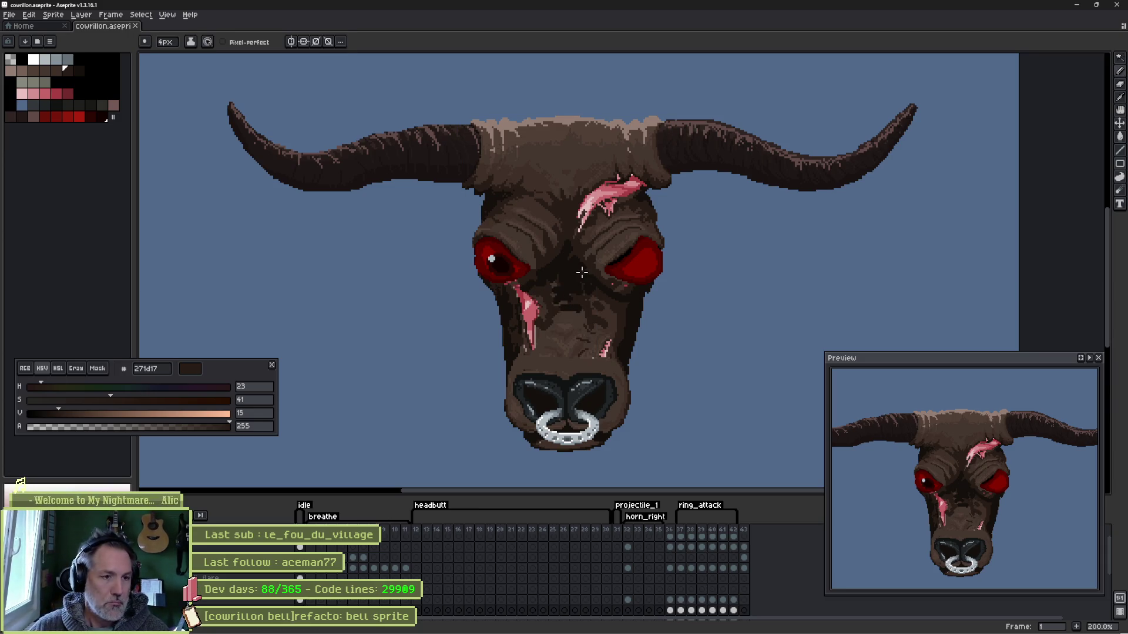
{"action": "scroll", "coordinate": [582, 274], "scroll_direction": "up", "scroll_amount": 2}
{"action": "scroll", "coordinate": [578, 286], "scroll_direction": "up", "scroll_amount": 1}
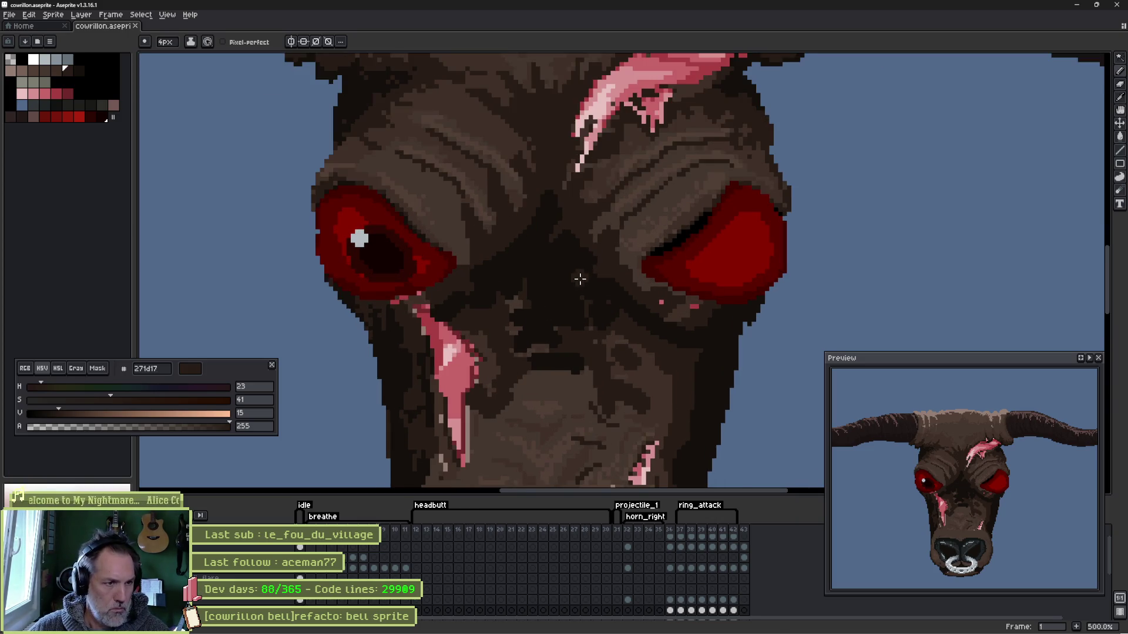
{"action": "scroll", "coordinate": [581, 278], "scroll_direction": "up", "scroll_amount": 1}
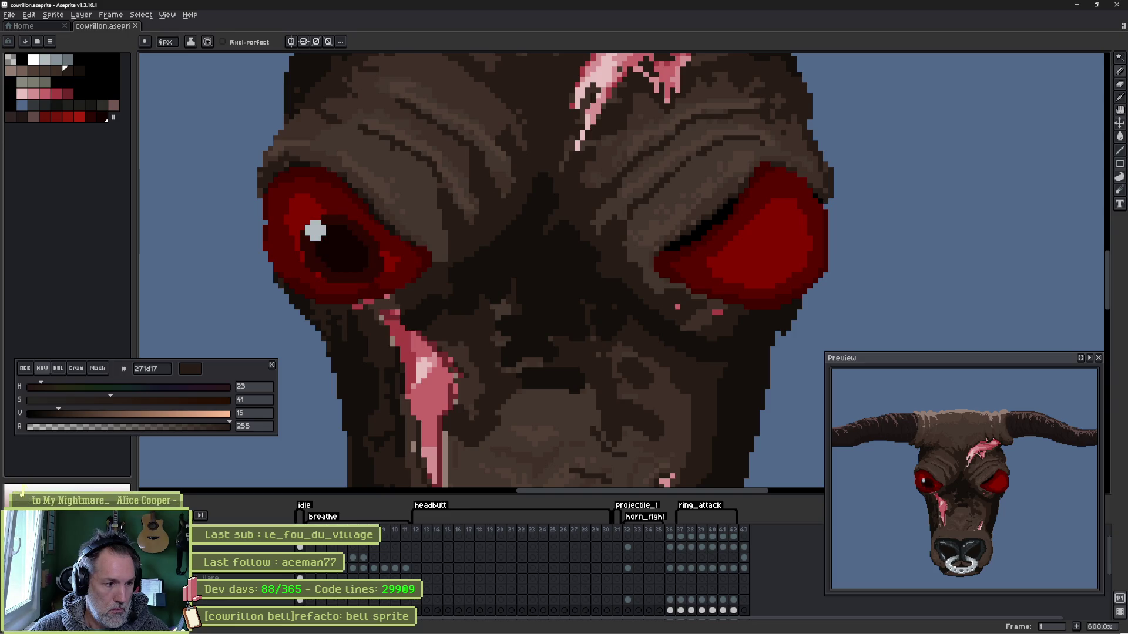
- Lasso the left eye and drop a copy of it over onto the right eye
{"action": "key", "text": "q"}
{"action": "mouse_move", "coordinate": [370, 201]}
{"action": "left_mouse_down"}
{"action": "mouse_move", "coordinate": [430, 250]}
{"action": "mouse_move", "coordinate": [290, 189]}
{"action": "left_mouse_up"}
{"action": "left_click_drag", "start_coordinate": [359, 257], "coordinate": [783, 273]}
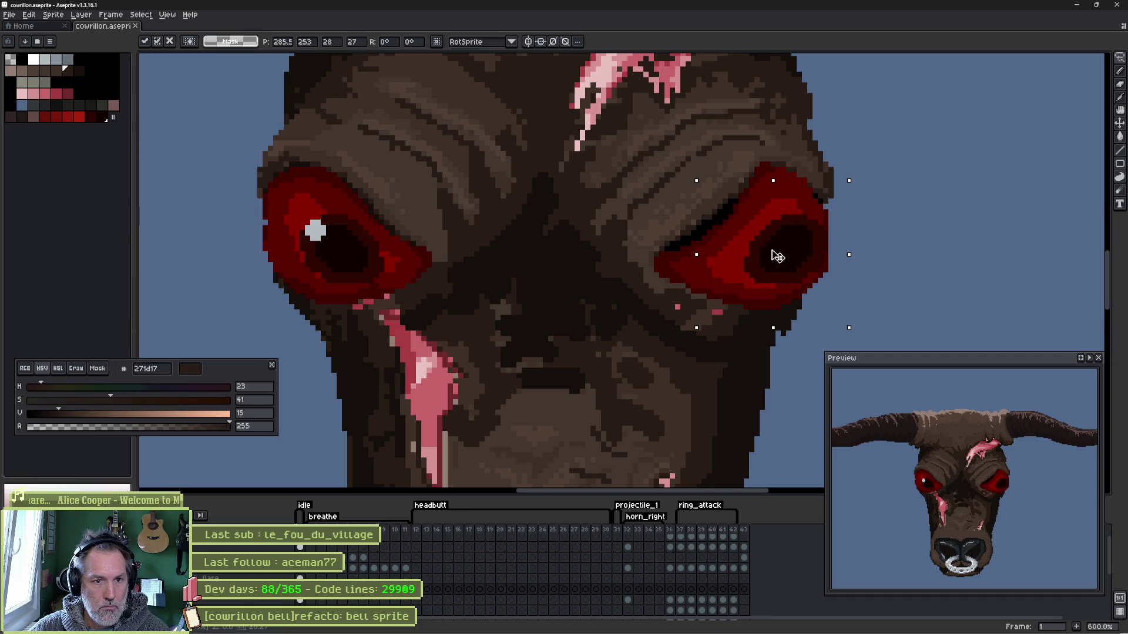
- Nudge the pasted eye onto the right socket, one pixel down and left, and commit it
{"action": "left_click_drag", "start_coordinate": [777, 256], "coordinate": [753, 256]}
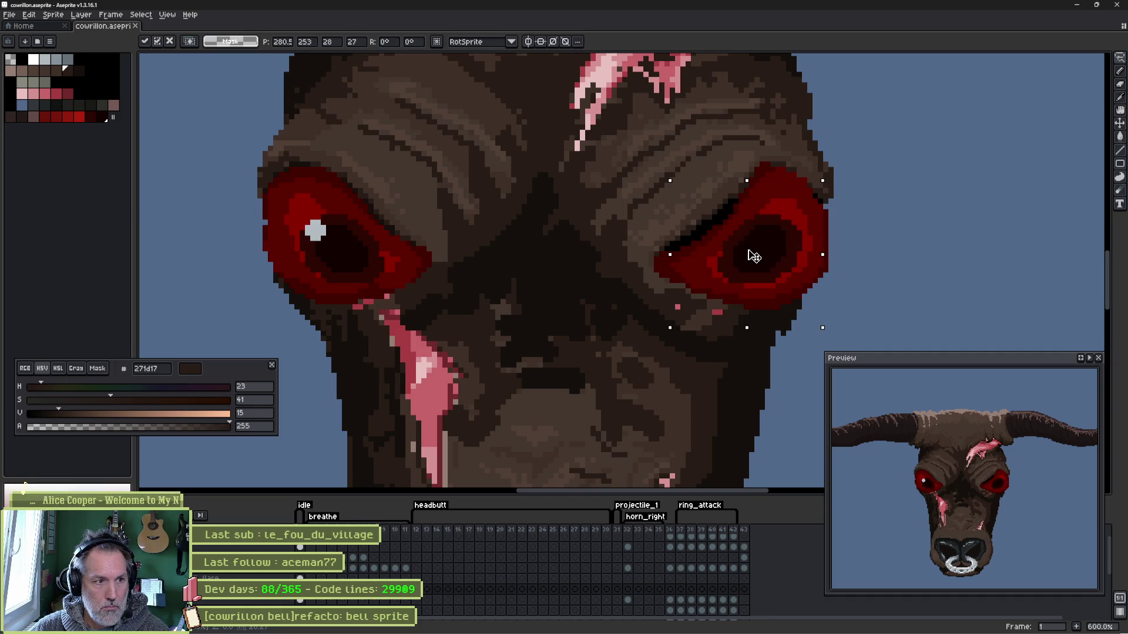
{"action": "left_click_drag", "start_coordinate": [753, 257], "coordinate": [753, 257]}
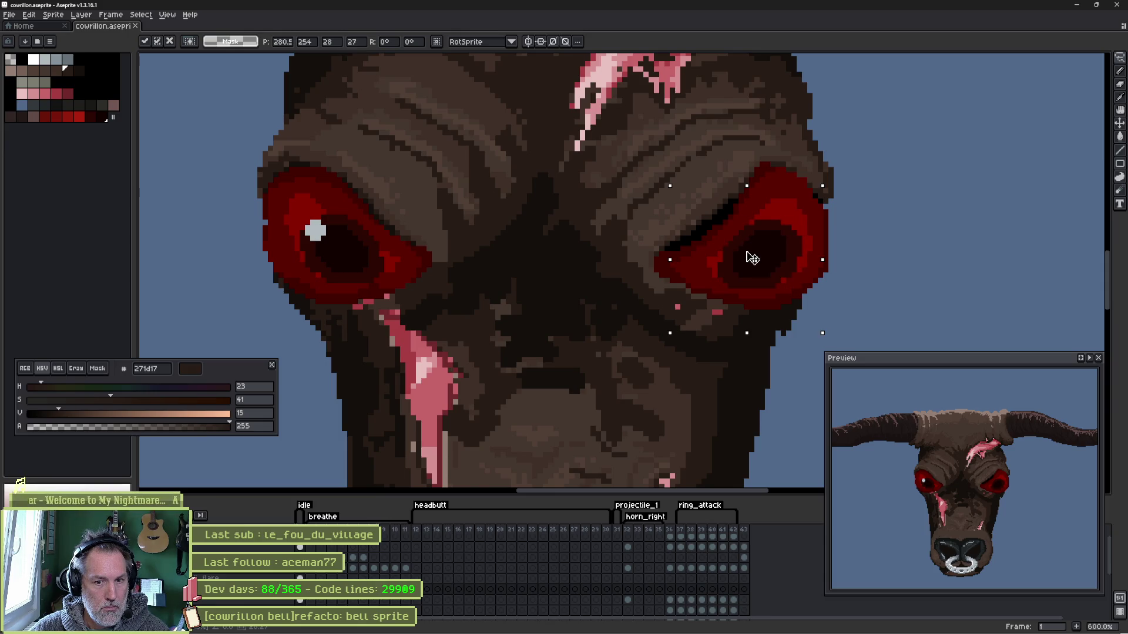
{"action": "left_click_drag", "start_coordinate": [749, 258], "coordinate": [747, 257]}
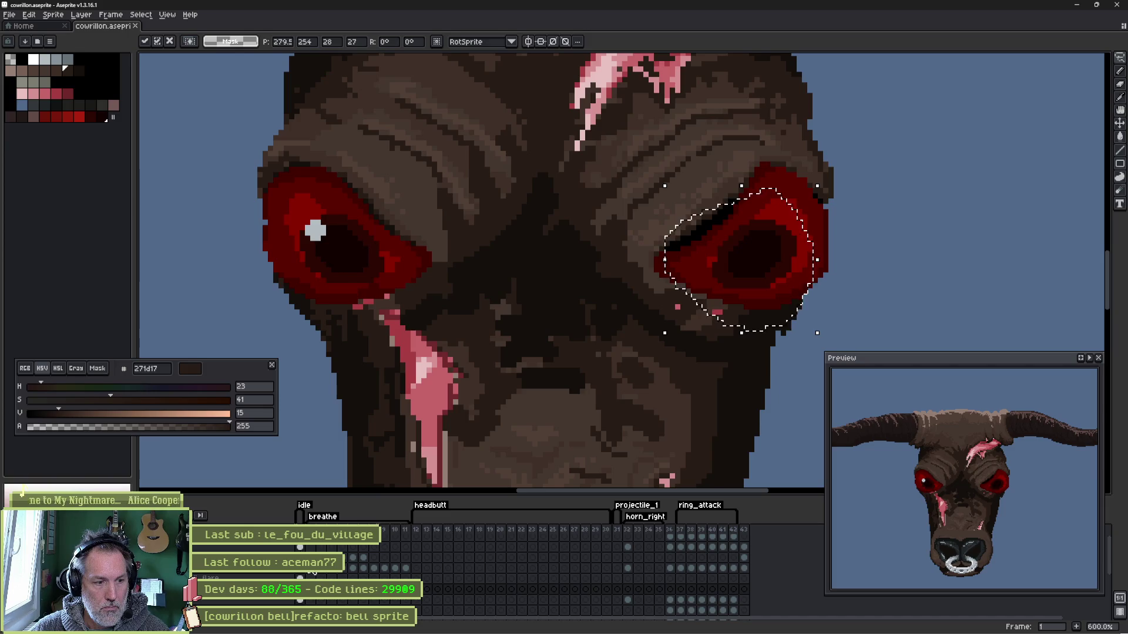
{"action": "key", "text": "Return"}
- Undo a stray Magic Wand selection and an accidental move of the left eye's white highlight
{"action": "key", "text": "ctrl+d"}
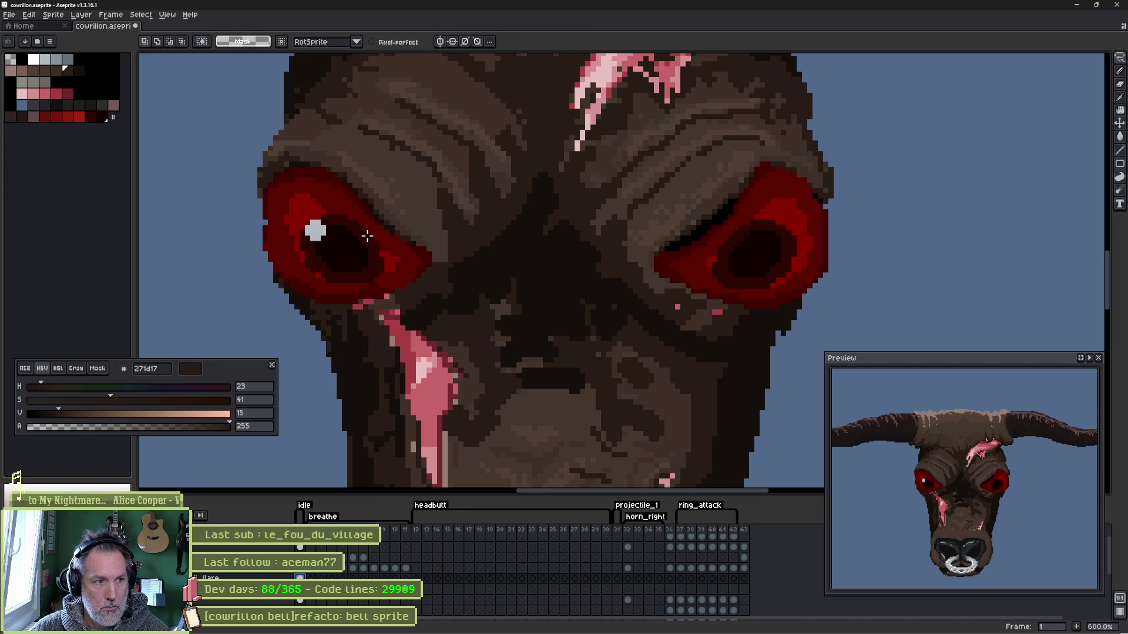
{"action": "key", "text": "w"}
{"action": "key", "text": "Up"}
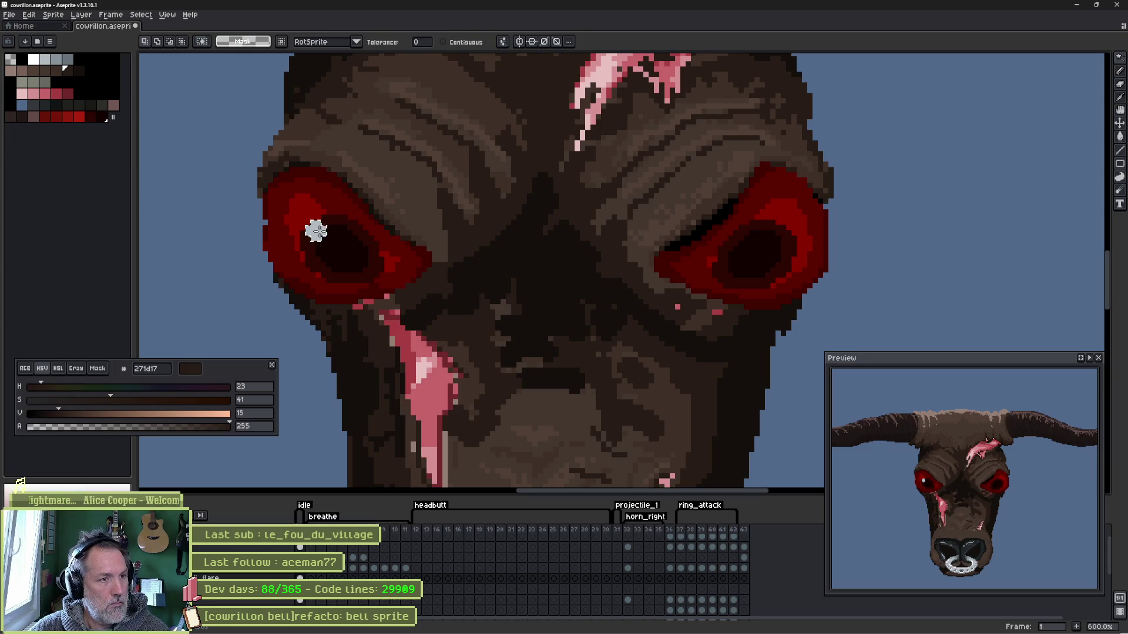
{"action": "key", "text": "ctrl+z"}
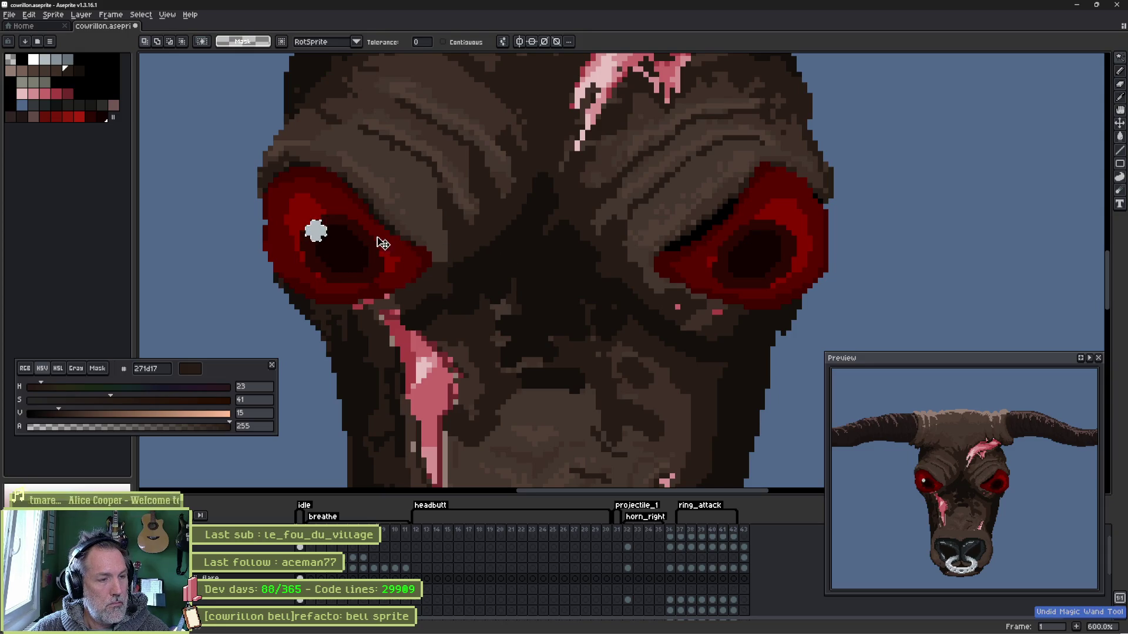
{"action": "key", "text": "v"}
{"action": "left_click_drag", "start_coordinate": [320, 238], "coordinate": [510, 248]}
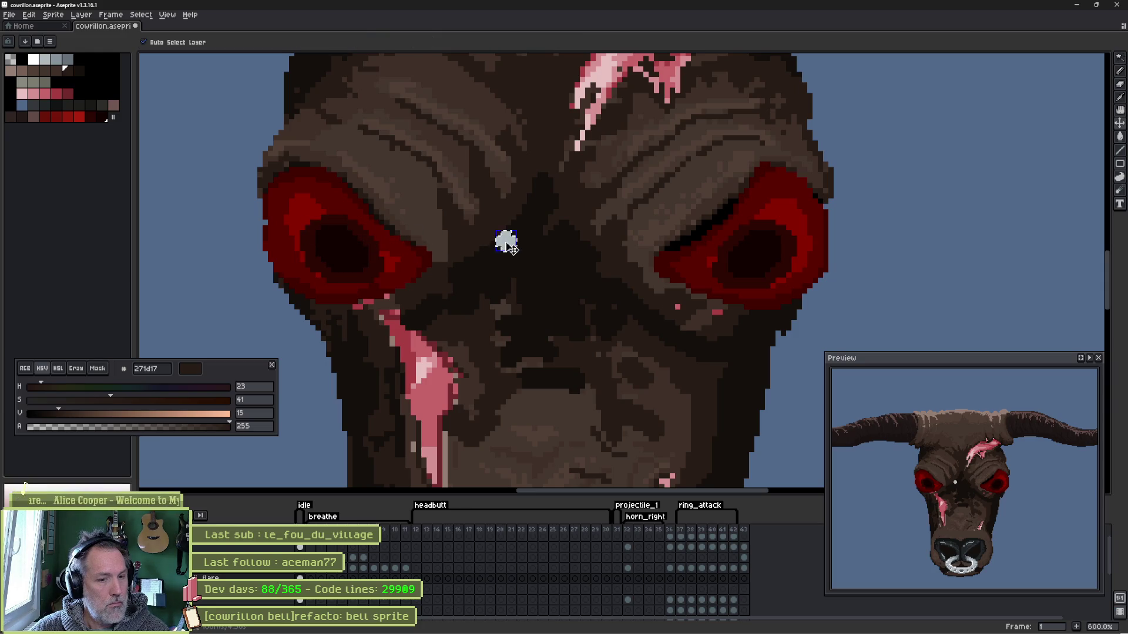
{"action": "key", "text": "ctrl+z"}
{"action": "key", "text": "i"}
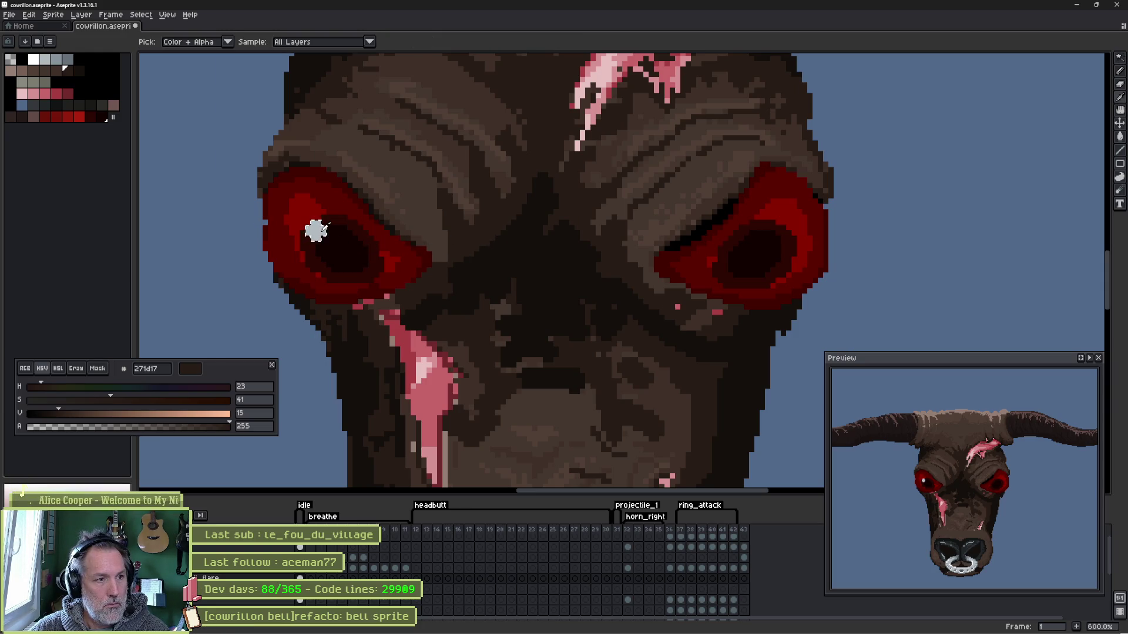
{"action": "key", "text": "v"}
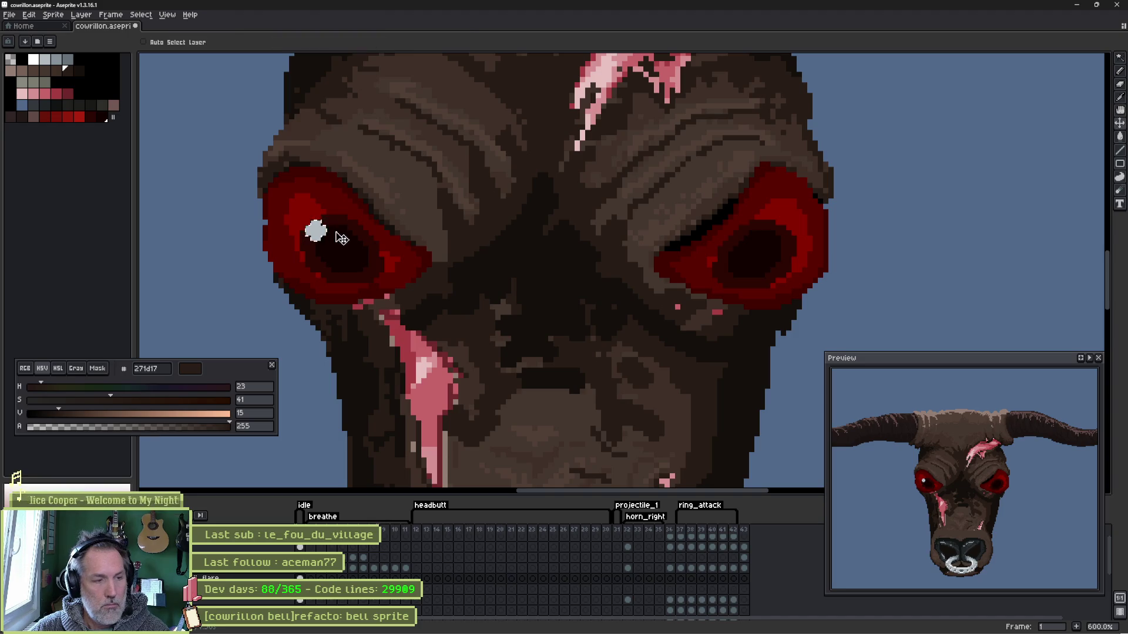
- Lasso the left eye's white glint, copy it onto the right eye and deselect
{"action": "key", "text": "m"}
{"action": "left_click_drag", "start_coordinate": [325, 206], "coordinate": [322, 208]}
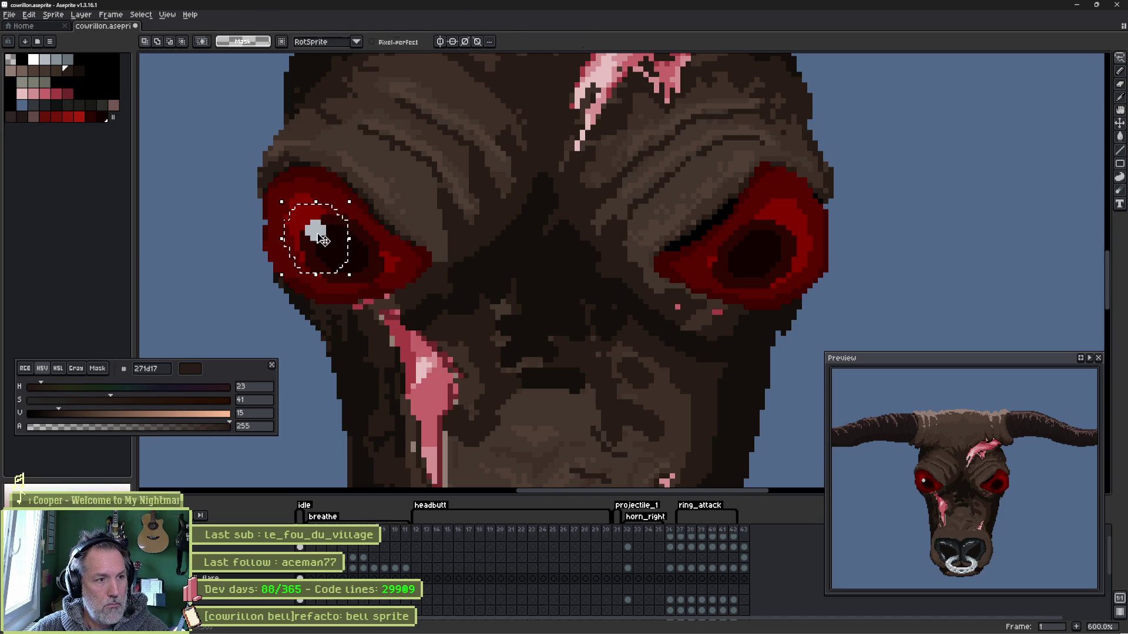
{"action": "left_click_drag", "start_coordinate": [321, 262], "coordinate": [748, 263]}
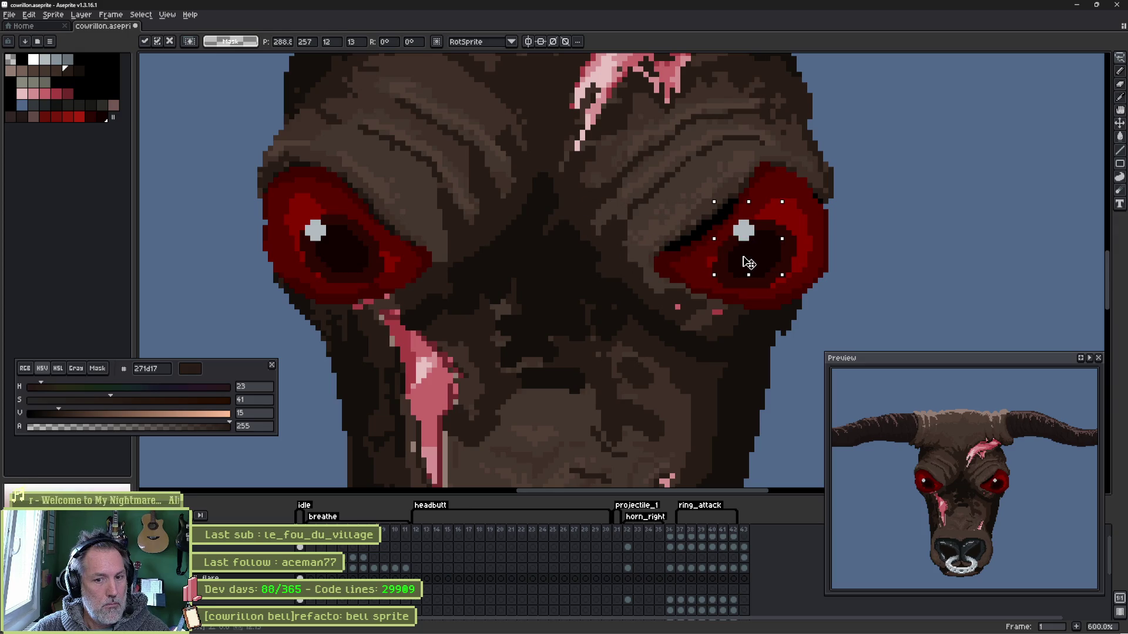
{"action": "key", "text": "ctrl+d"}
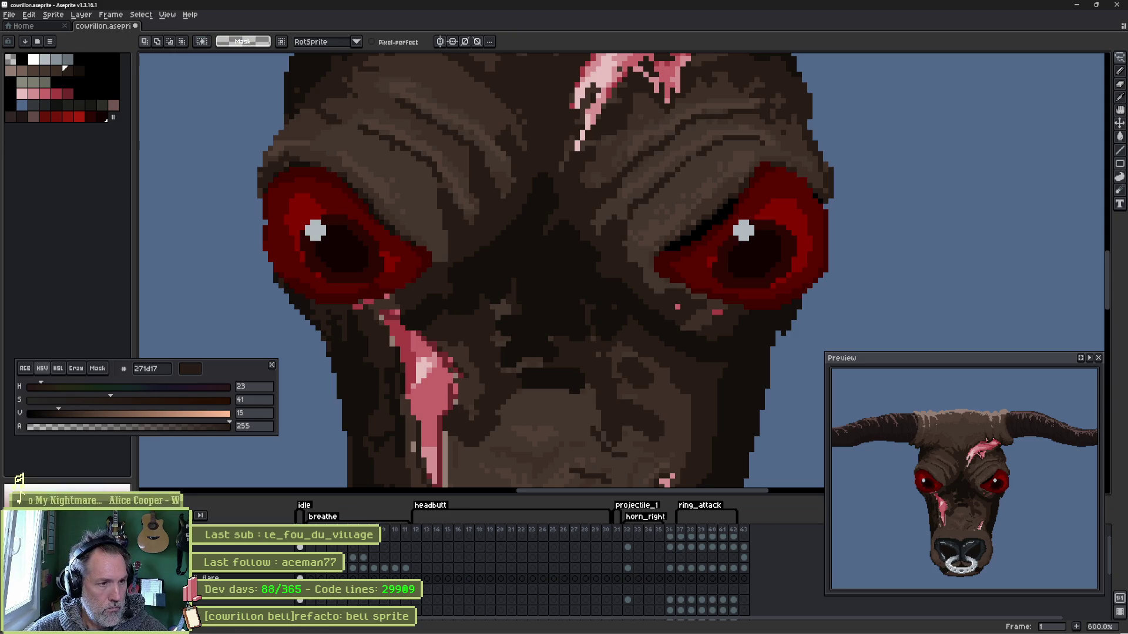
{"action": "key", "text": "v"}
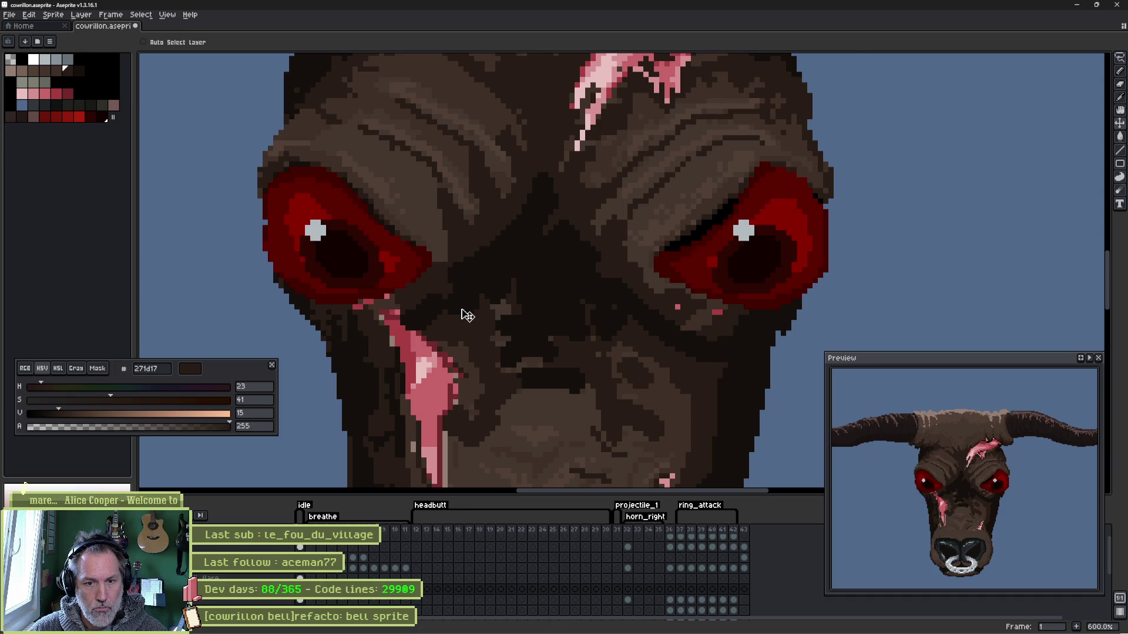
{"action": "key", "text": "ctrl+z"}
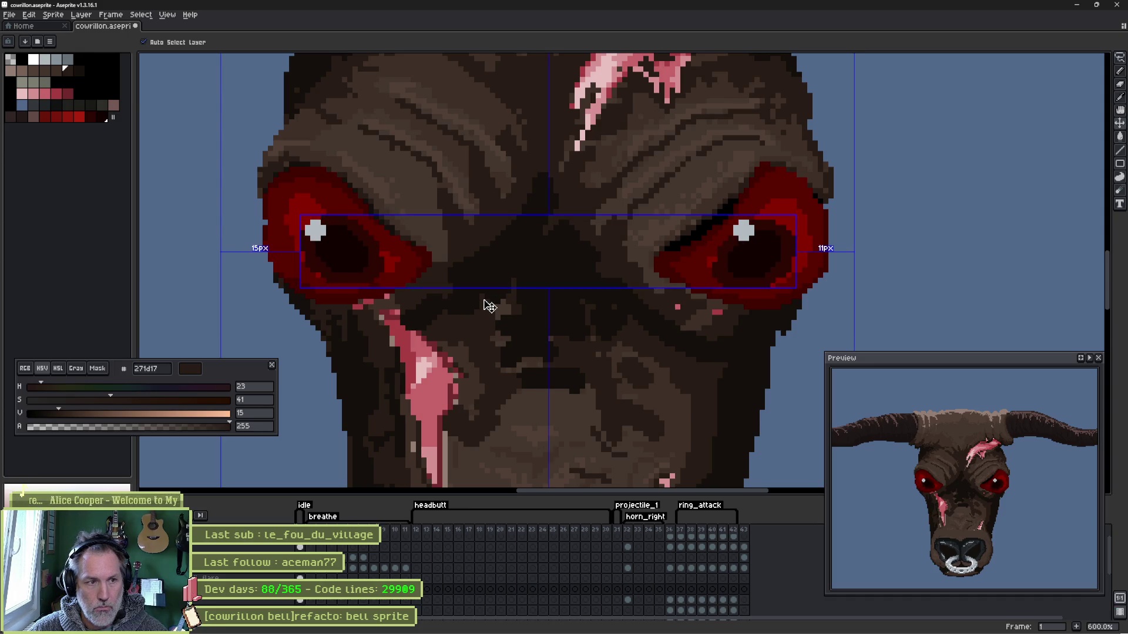
{"action": "scroll", "coordinate": [476, 322], "scroll_direction": "down", "scroll_amount": 4}
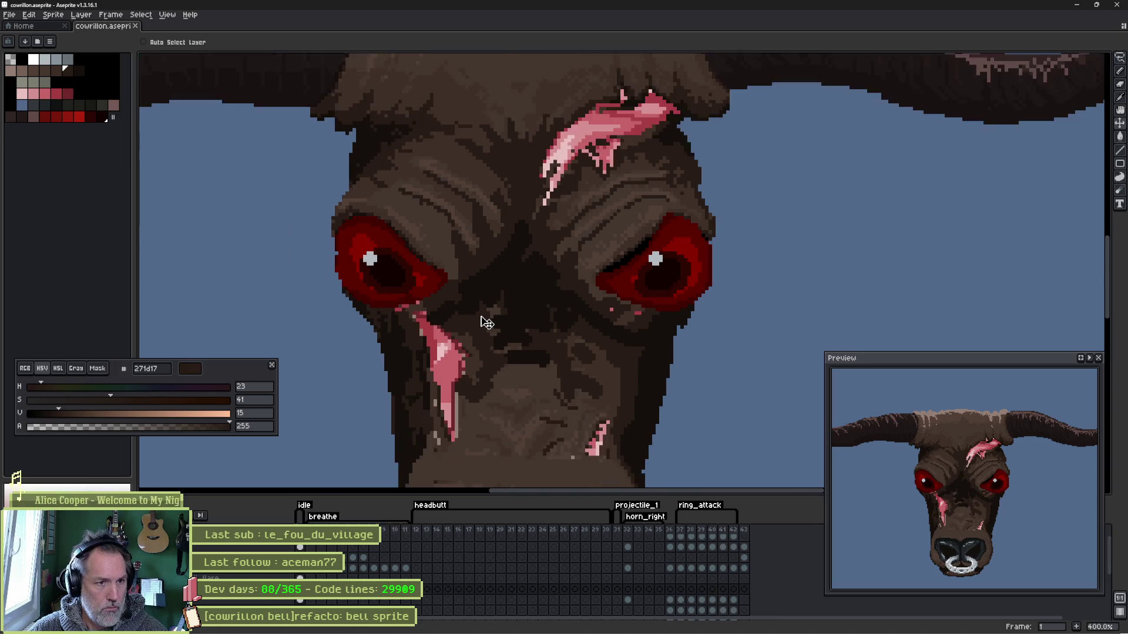
{"action": "mouse_move", "coordinate": [499, 336]}
{"action": "left_mouse_down"}
{"action": "mouse_move", "coordinate": [524, 302]}
{"action": "mouse_move", "coordinate": [628, 335]}
{"action": "left_mouse_up"}
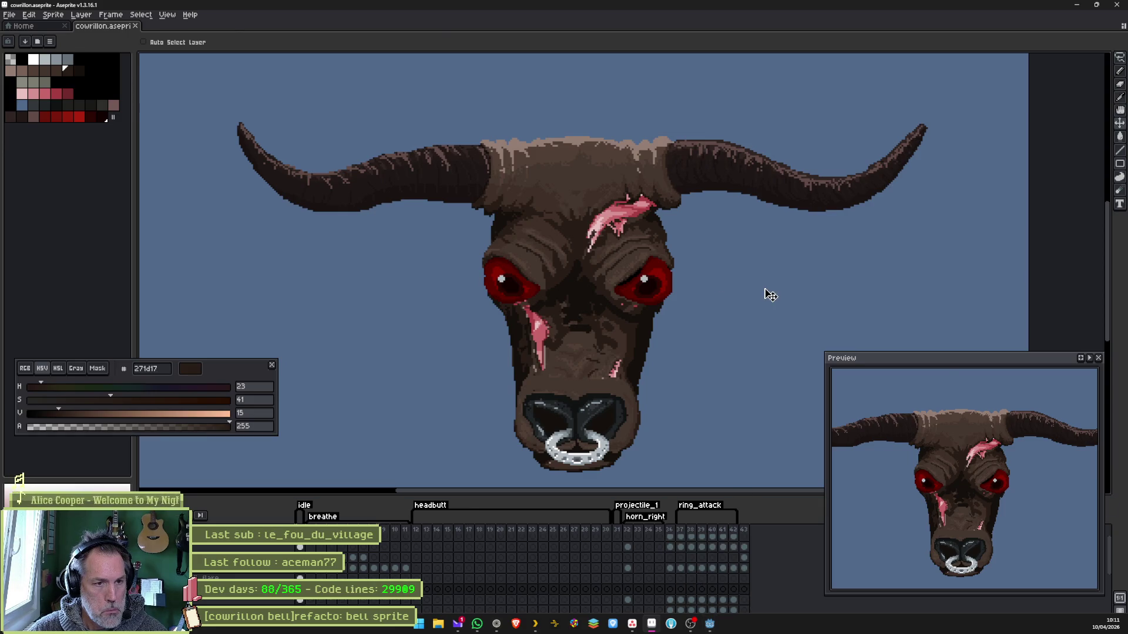
{"action": "key", "text": "alt+Tab"}
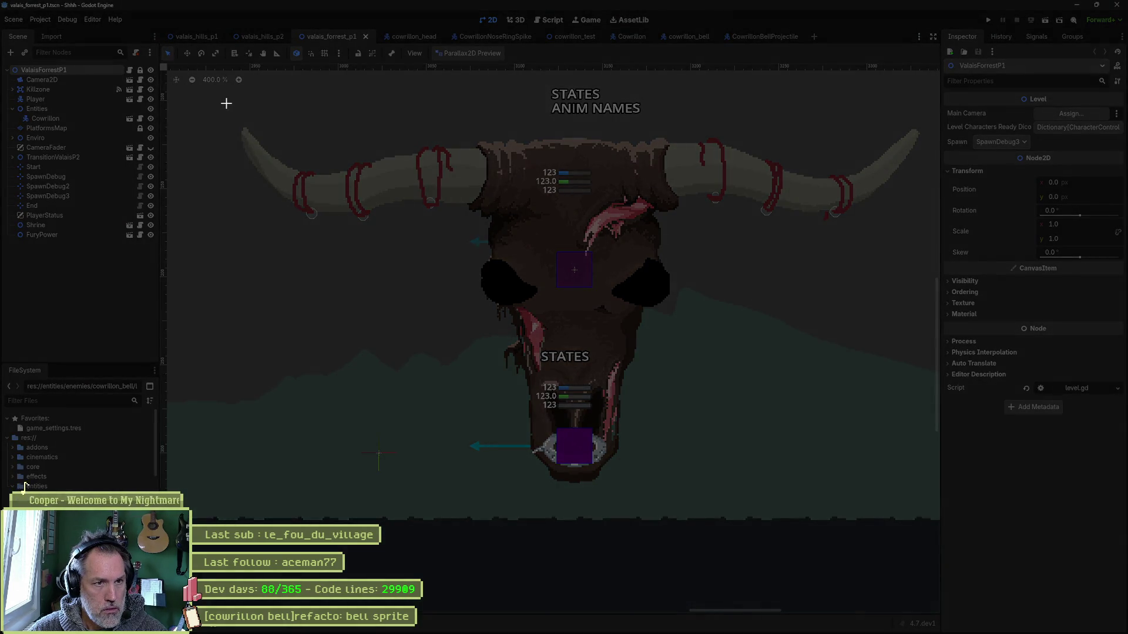
- Snip the bull skull area of the Godot viewport, centre and enlarge the capture, then return to Godot
{"action": "left_click_drag", "start_coordinate": [226, 104], "coordinate": [931, 492]}
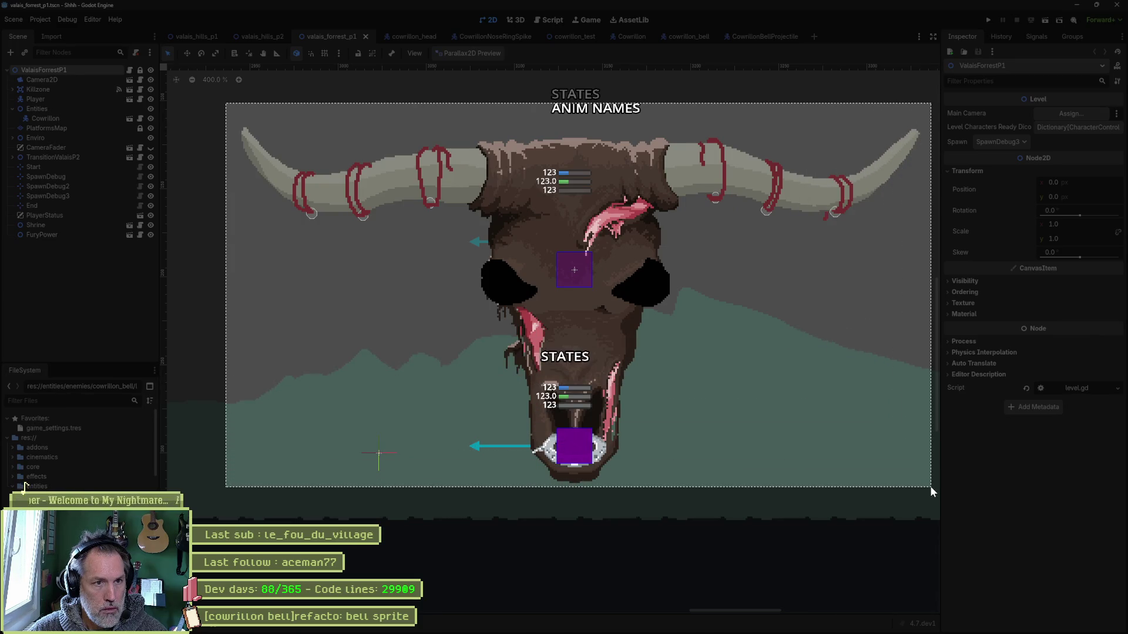
{"action": "key", "text": "alt+Tab"}
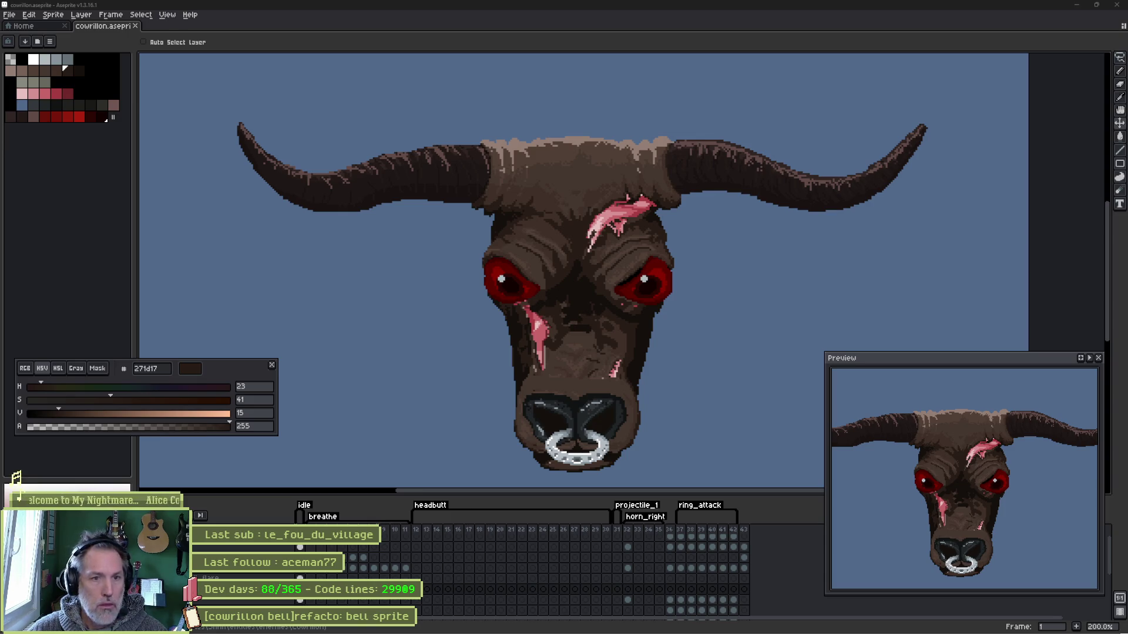
{"action": "left_click_drag", "start_coordinate": [1075, 102], "coordinate": [464, 64]}
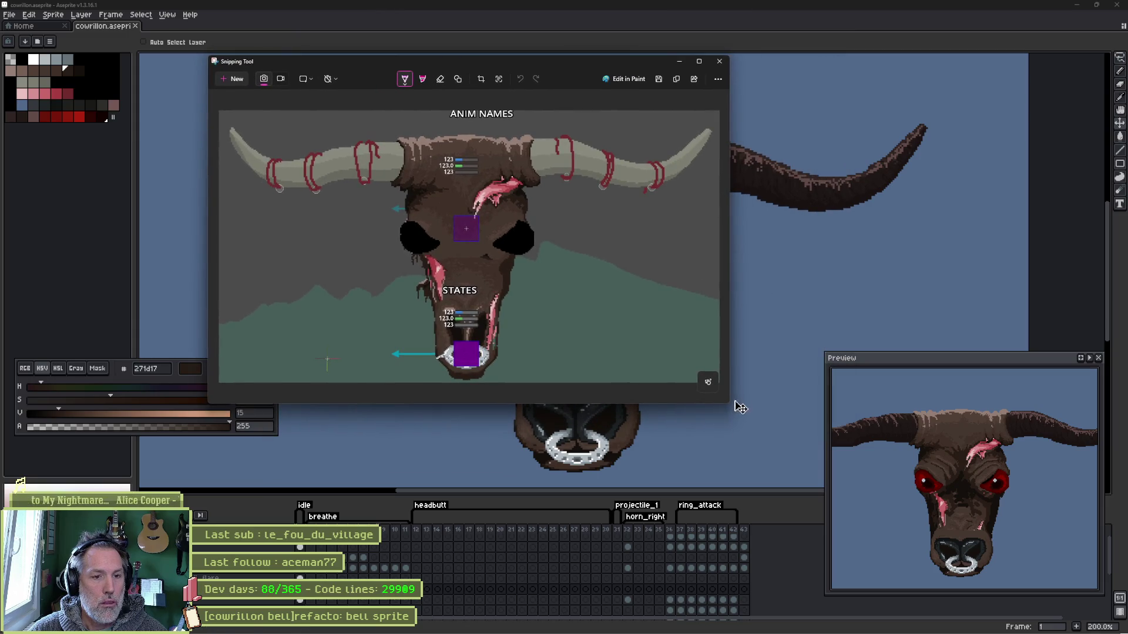
{"action": "left_click_drag", "start_coordinate": [728, 403], "coordinate": [952, 515]}
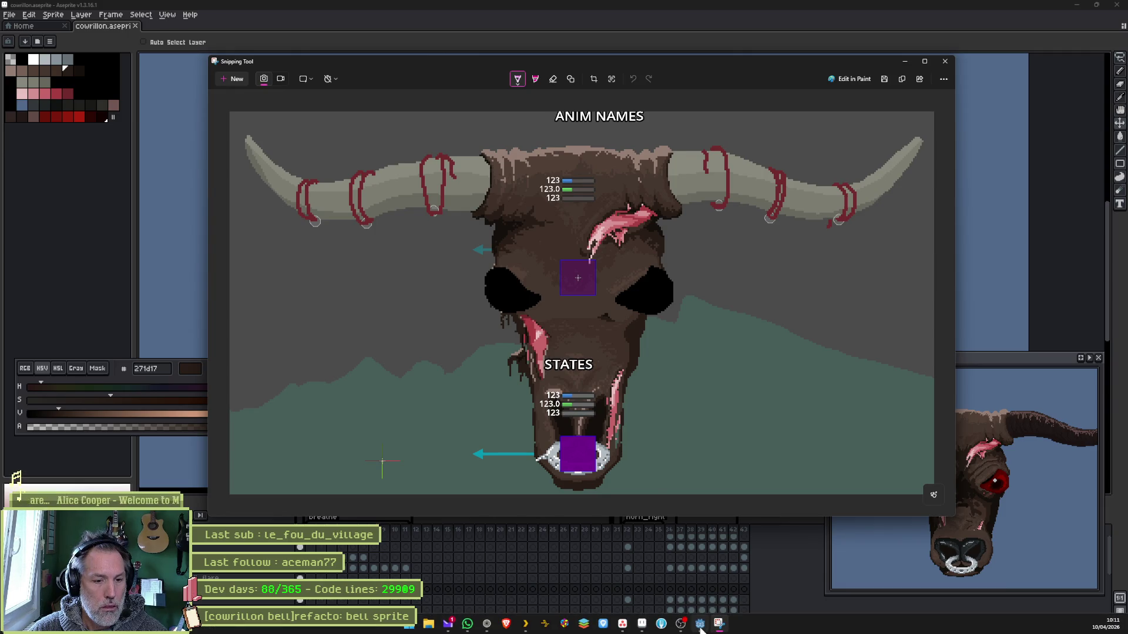
{"action": "left_click", "coordinate": [701, 623]}
{"action": "mouse_move", "coordinate": [411, 35]}
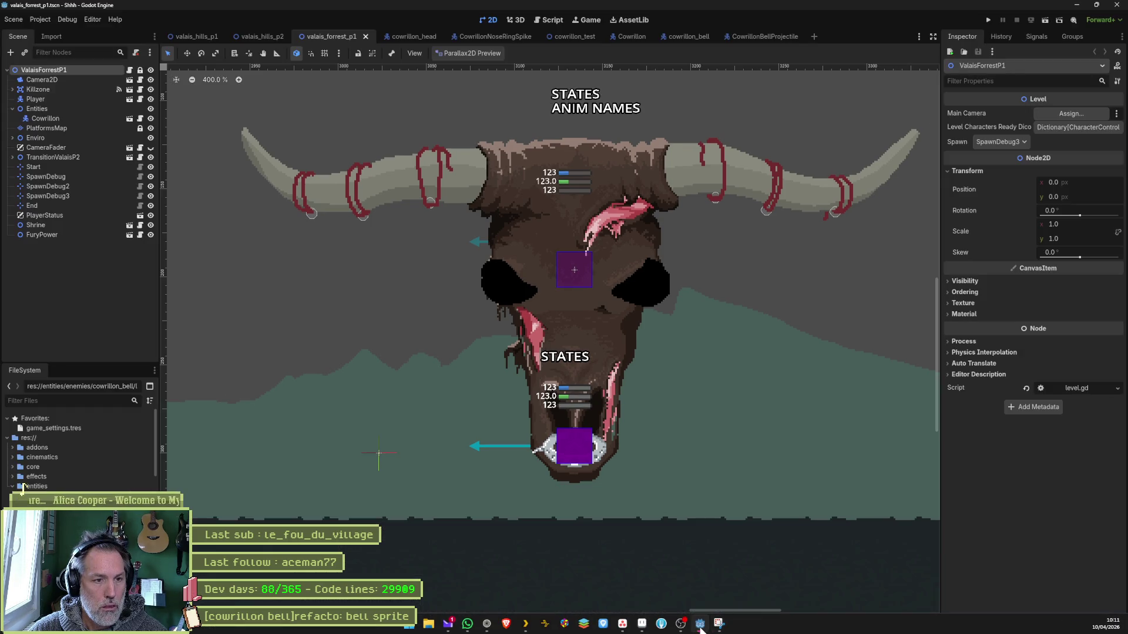
- In the cowrillon_head scene, select Sprite2D and reimport the head from its Aseprite file
{"action": "left_click", "coordinate": [410, 37]}
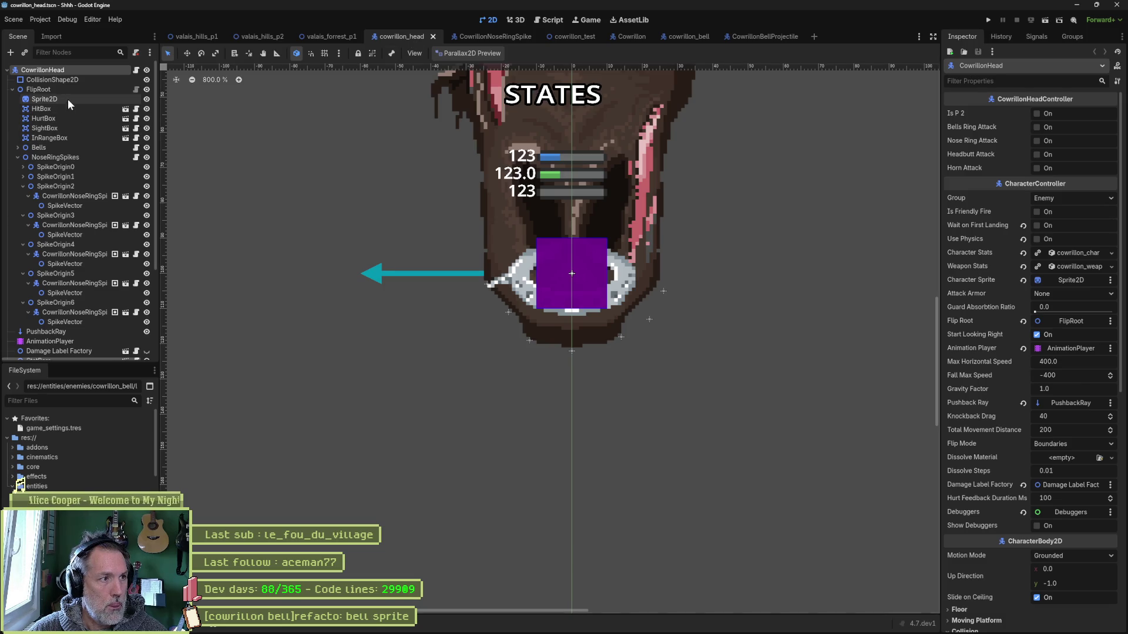
{"action": "left_click", "coordinate": [68, 99]}
{"action": "scroll", "coordinate": [681, 198], "scroll_direction": "down", "scroll_amount": 1}
{"action": "scroll", "coordinate": [681, 197], "scroll_direction": "down", "scroll_amount": 2}
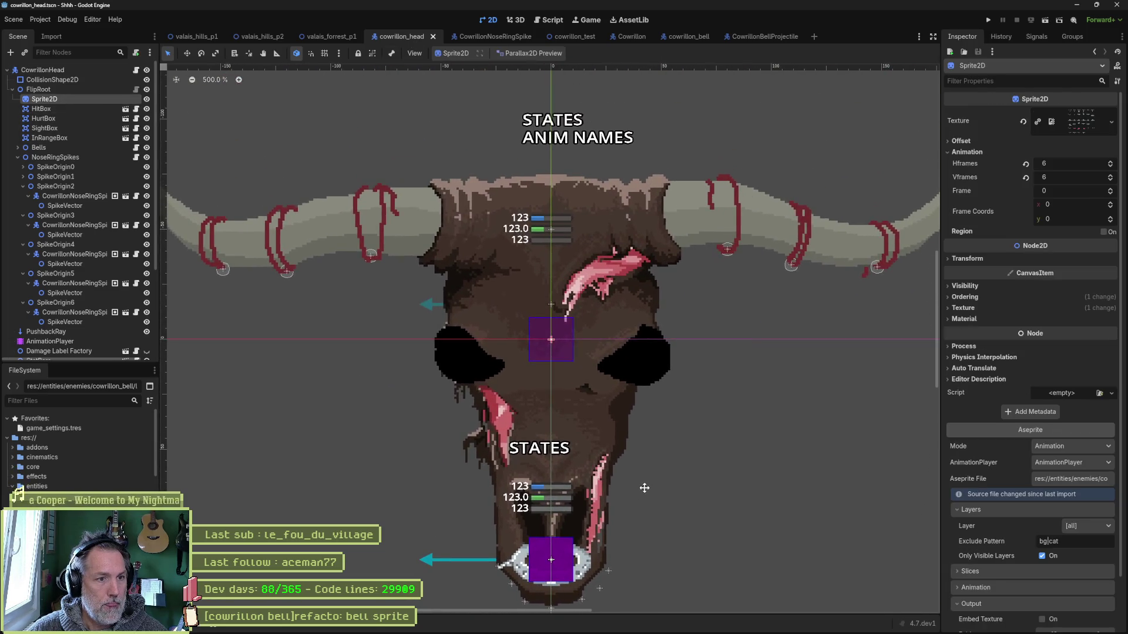
{"action": "scroll", "coordinate": [1020, 473], "scroll_direction": "down", "scroll_amount": 2}
{"action": "left_click", "coordinate": [1030, 620]}
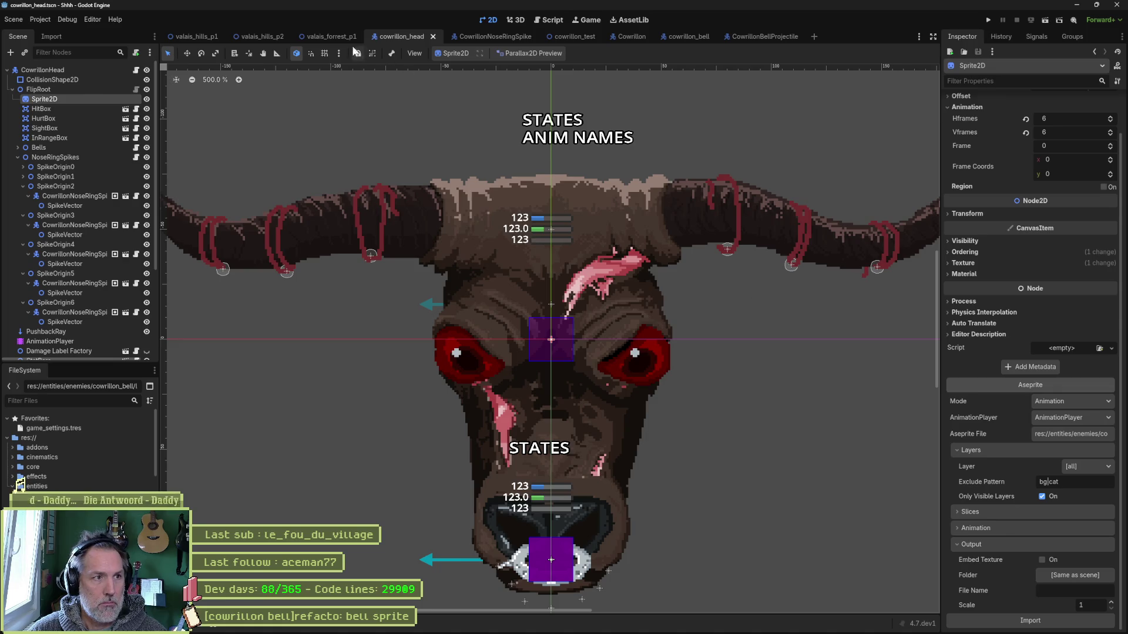
- Switch to the valais_forrest_p1 level and run it with F6
{"action": "left_click", "coordinate": [333, 37]}
{"action": "key", "text": "F6"}
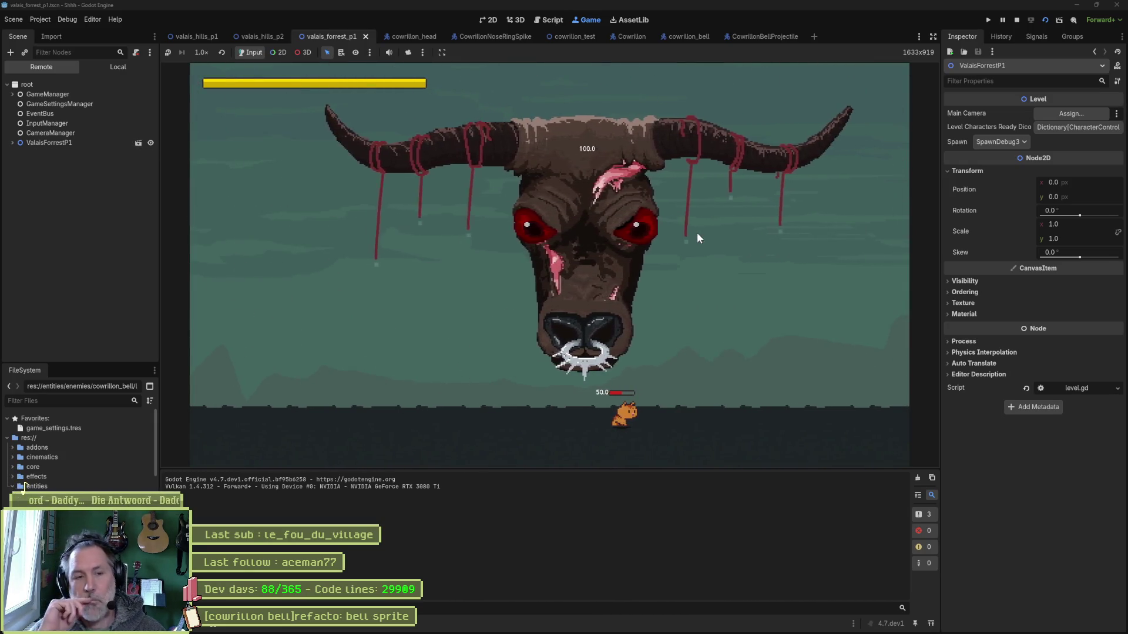
- Stop the running game with F8 after watching the red-eyed bull head
{"action": "key", "text": "F8"}
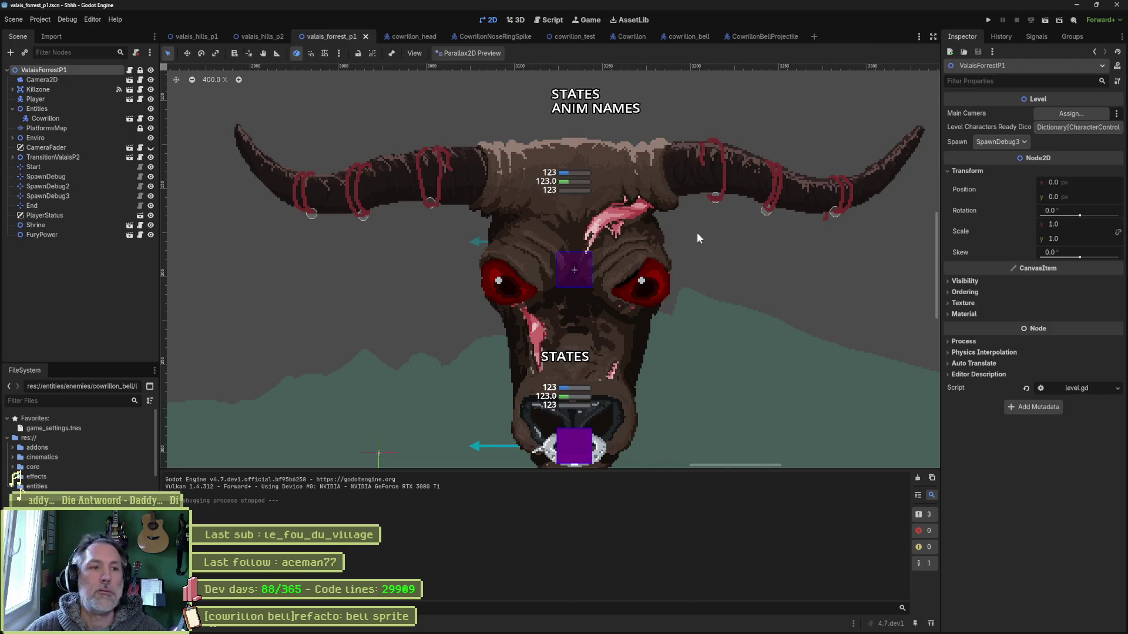
- Save the level, import the bell sprite on cowrillon_bell's Sprite2D, and return to valais_forrest_p1
{"action": "key", "text": "ctrl+s"}
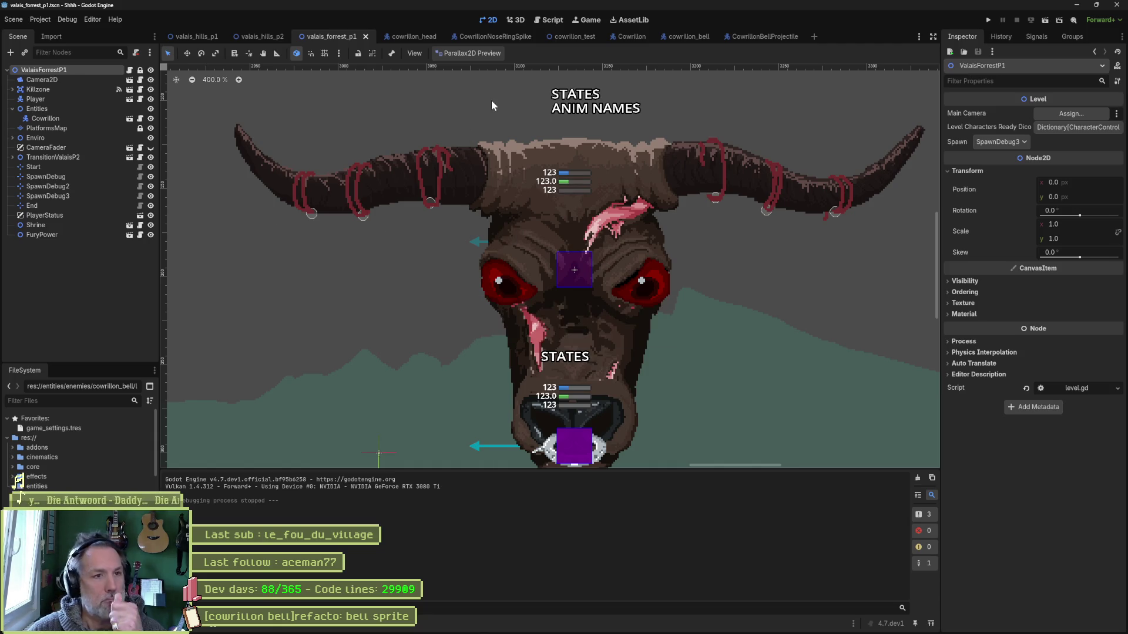
{"action": "left_click", "coordinate": [689, 35]}
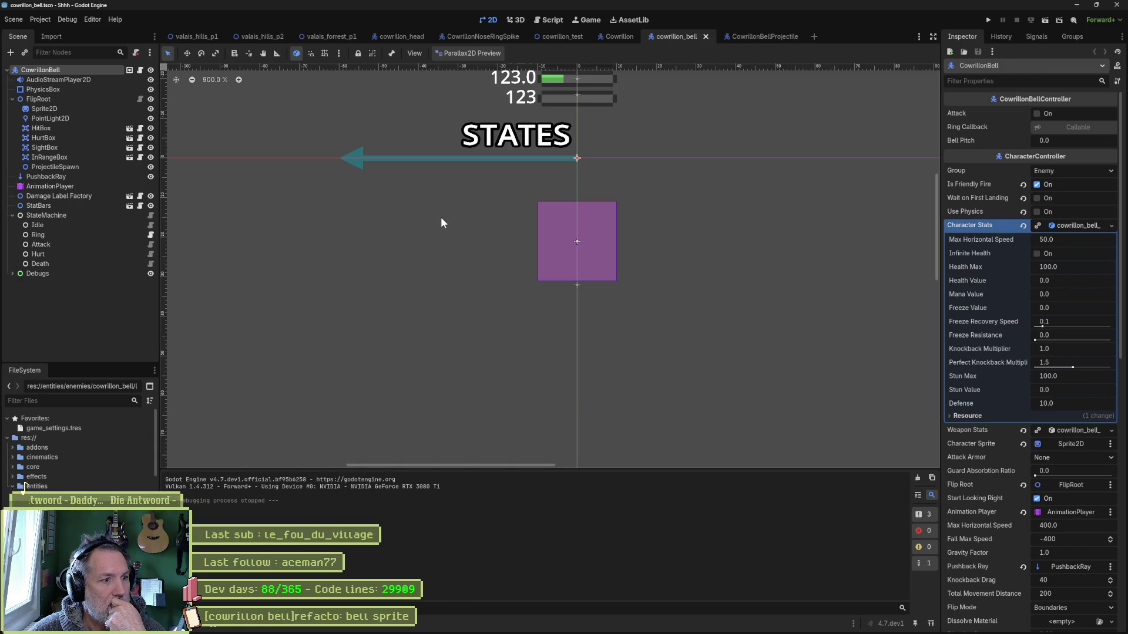
{"action": "left_click", "coordinate": [62, 108]}
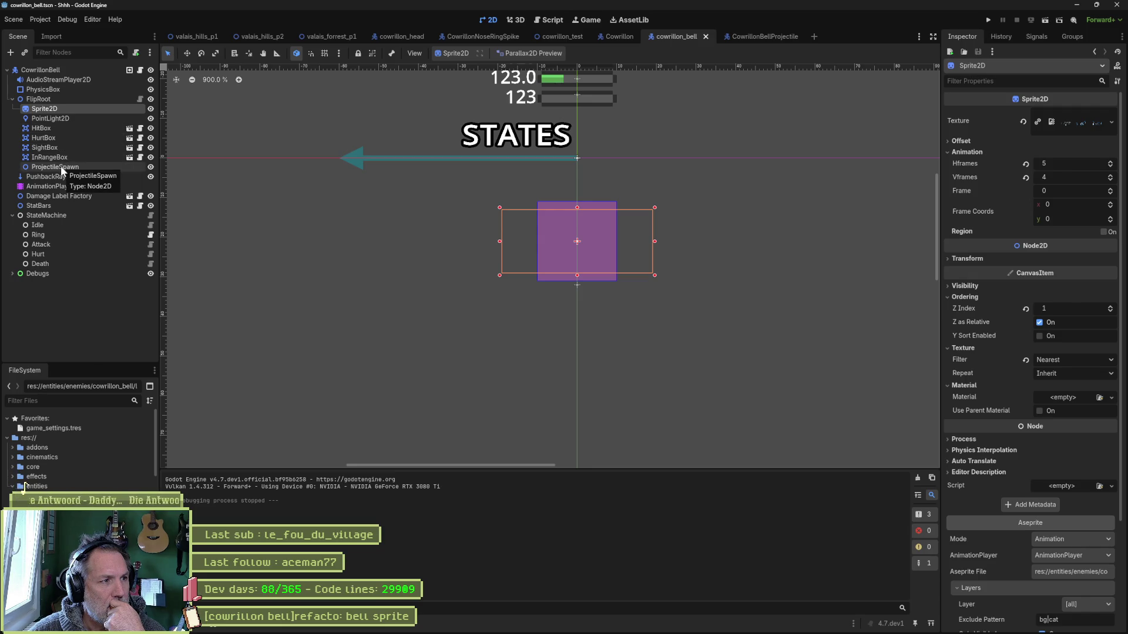
{"action": "scroll", "coordinate": [1025, 376], "scroll_direction": "down", "scroll_amount": 5}
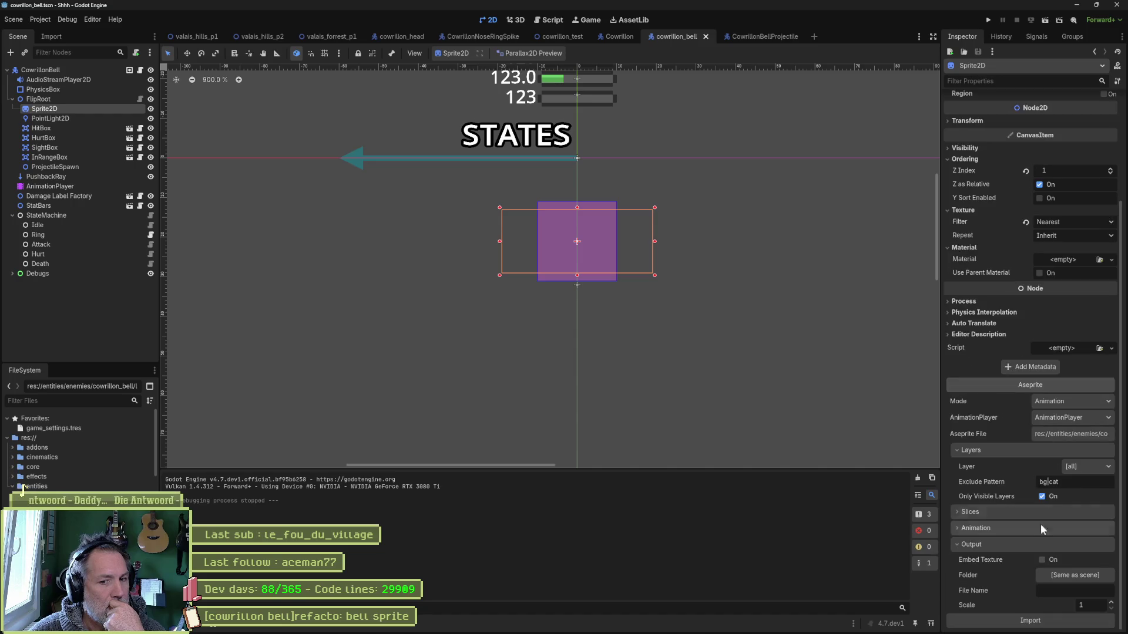
{"action": "left_click", "coordinate": [1037, 619]}
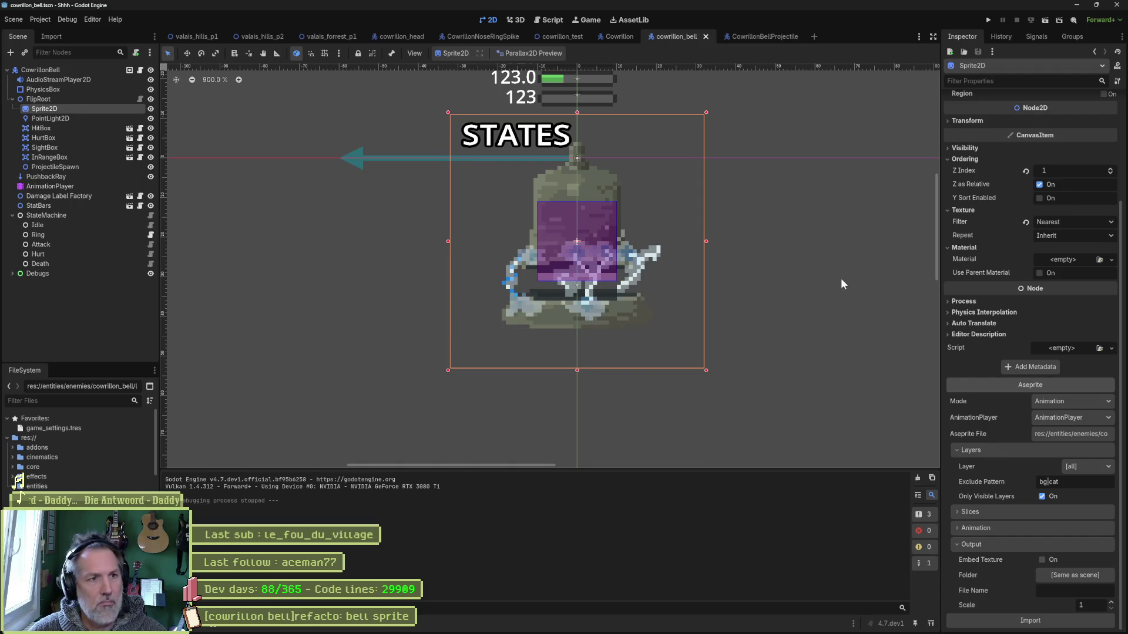
{"action": "mouse_move", "coordinate": [400, 35]}
{"action": "left_click", "coordinate": [337, 36]}
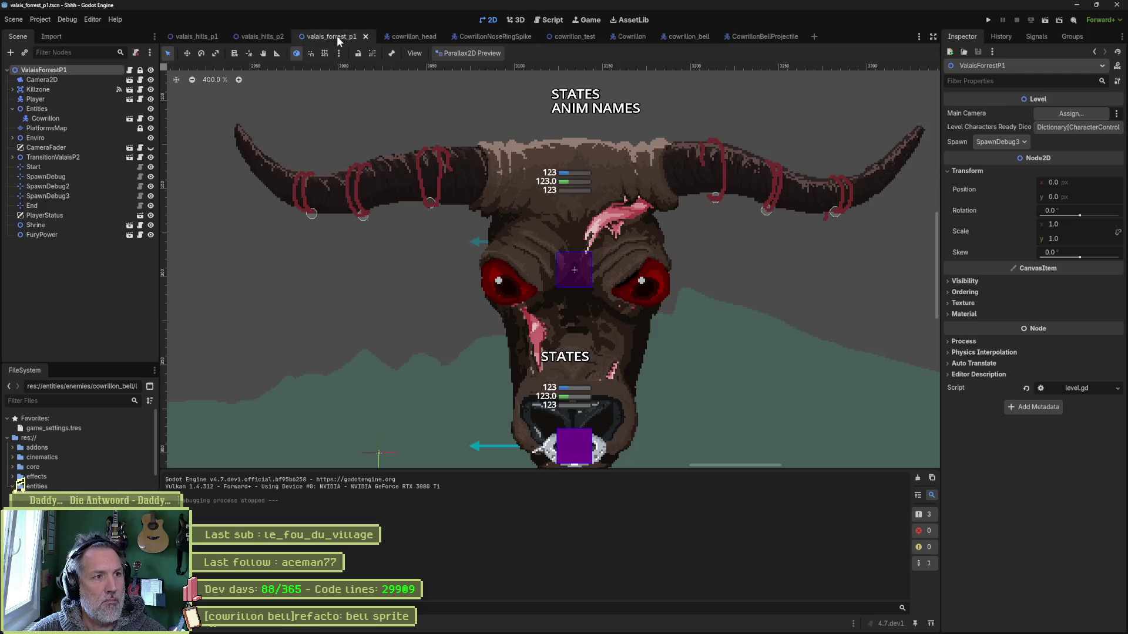
- Run the forest level to see the bells on the boss's horns, stop it, and bring Aseprite forward
{"action": "key", "text": "F6"}
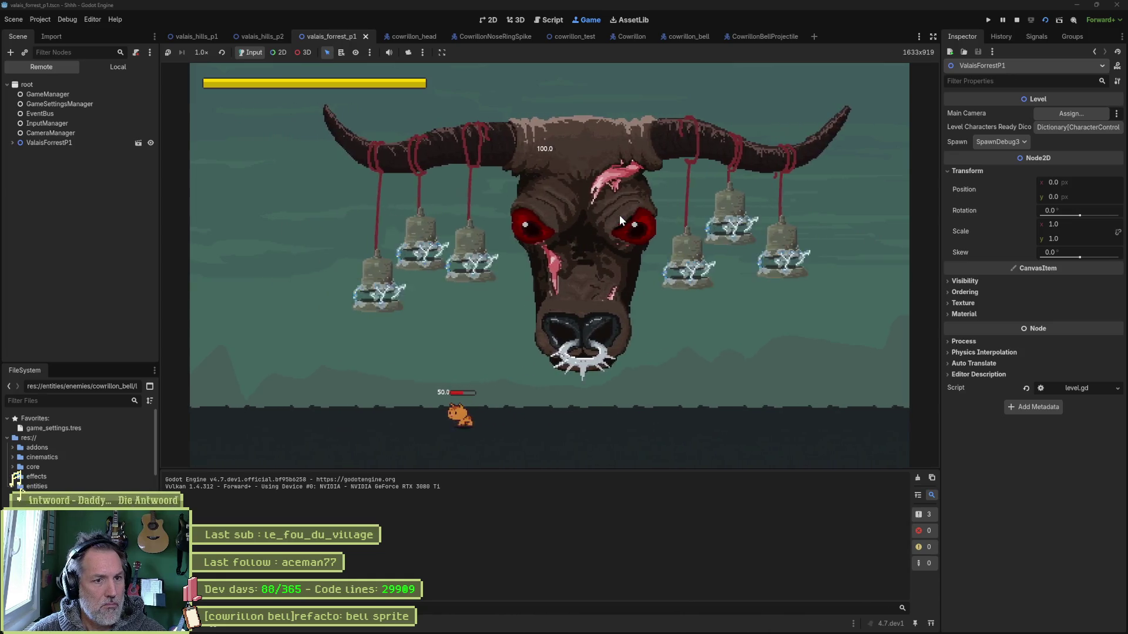
{"action": "key", "text": "F8"}
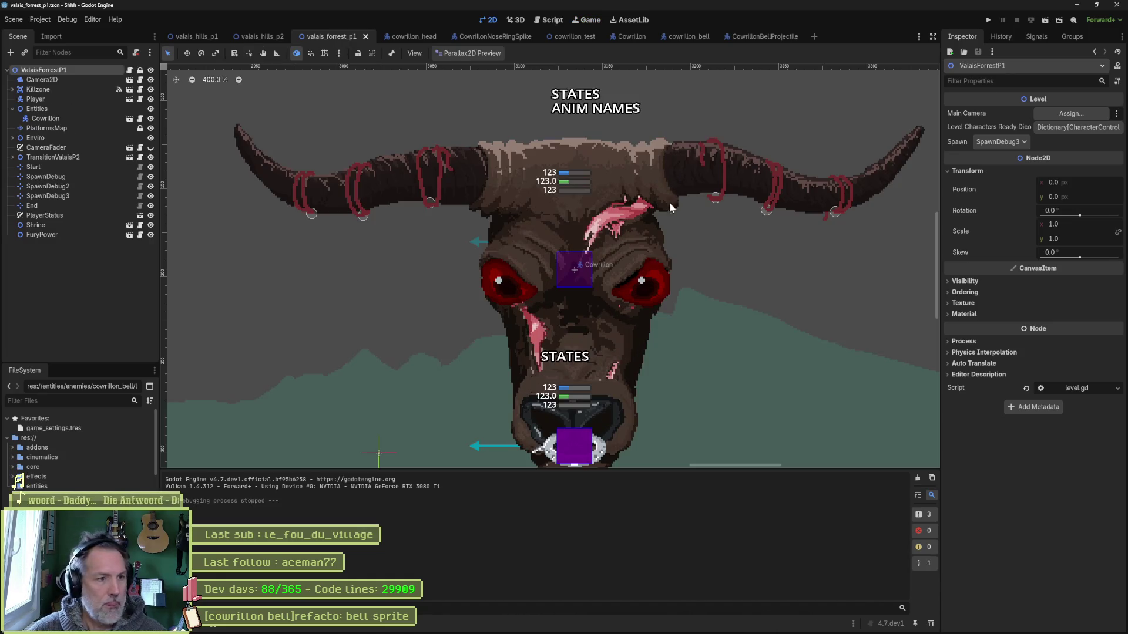
{"action": "mouse_move", "coordinate": [622, 624]}
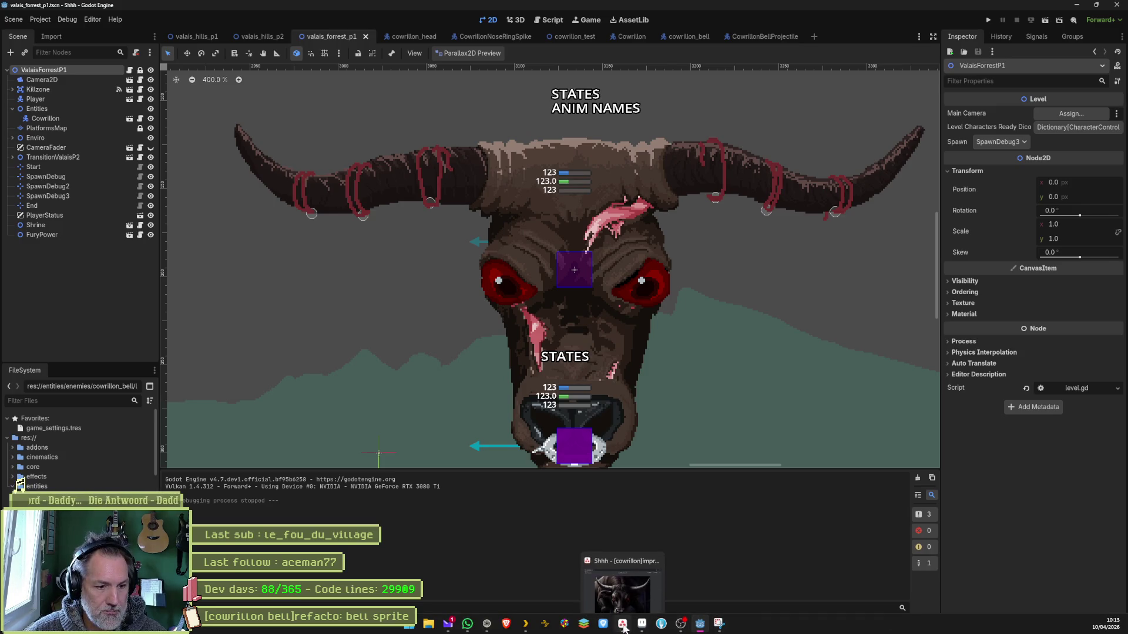
{"action": "left_click", "coordinate": [641, 623]}
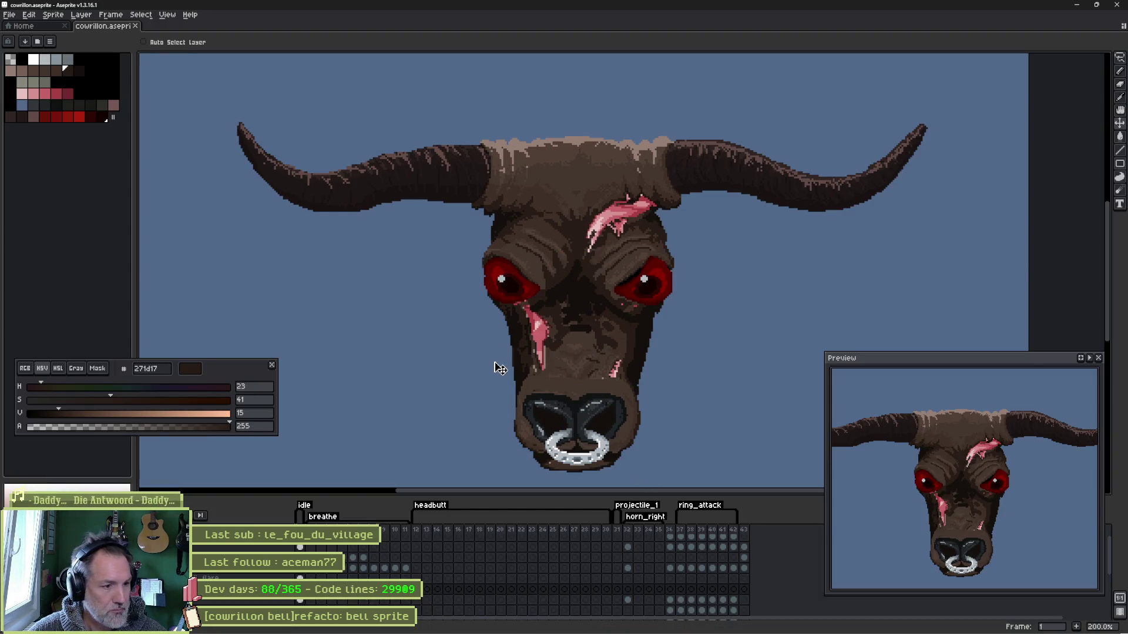
- Open courillon_bell.aseprite from the recent files and go to its first frame
{"action": "left_click", "coordinate": [37, 27]}
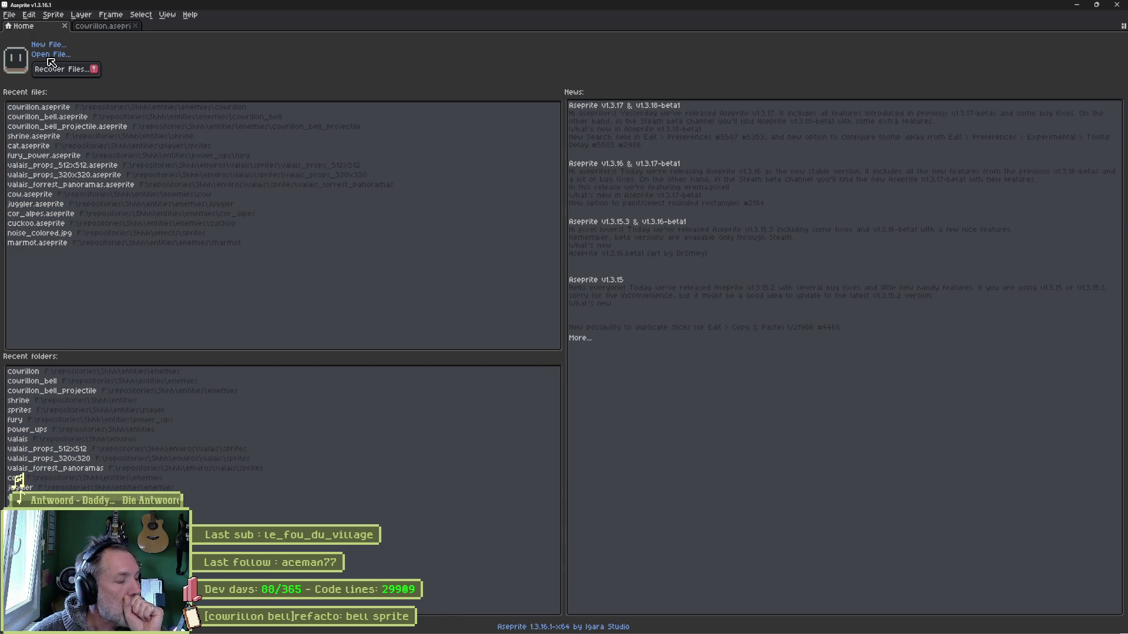
{"action": "left_click", "coordinate": [78, 118]}
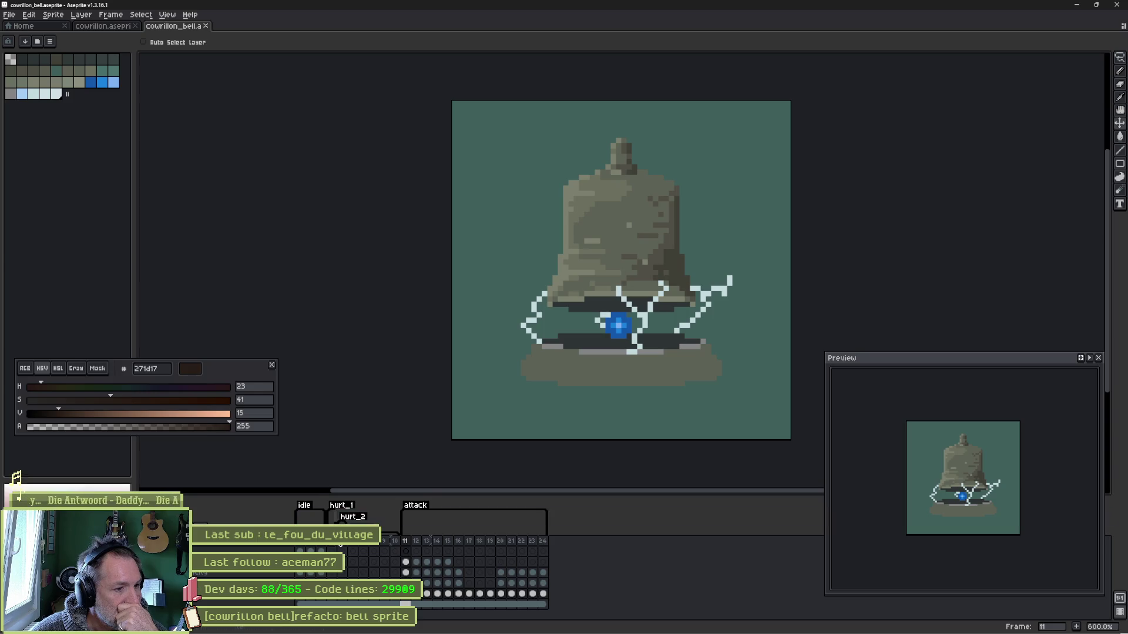
{"action": "left_click", "coordinate": [303, 548]}
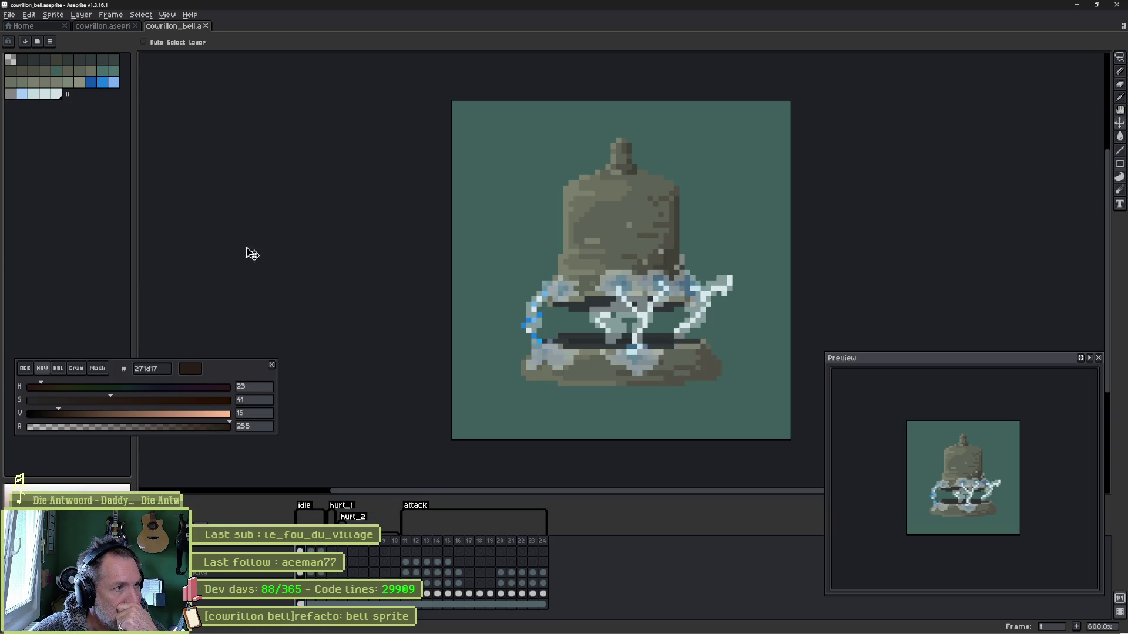
- Open courillon_bell_rope.aseprite through the Open File dialog
{"action": "left_click", "coordinate": [26, 26]}
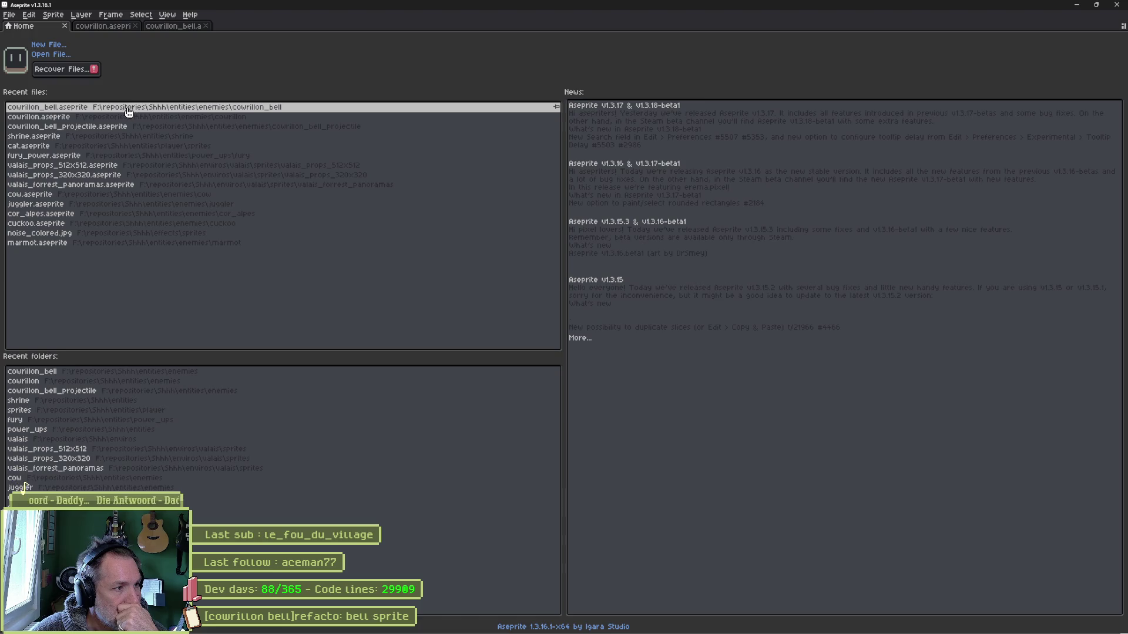
{"action": "left_click", "coordinate": [53, 55]}
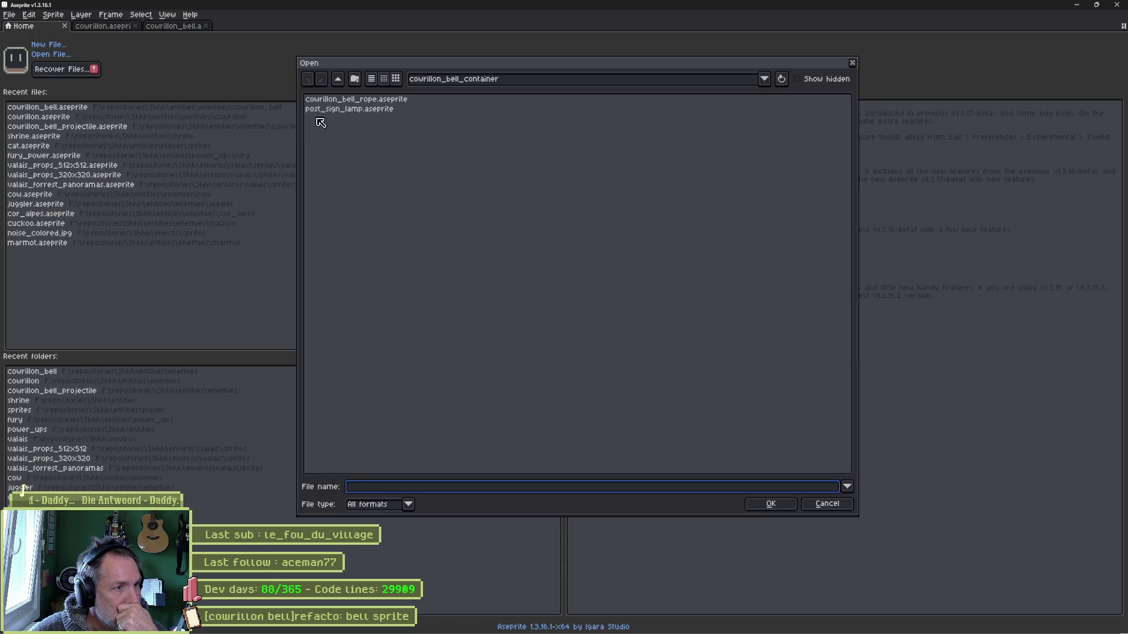
{"action": "left_click", "coordinate": [361, 99]}
{"action": "left_click", "coordinate": [771, 502]}
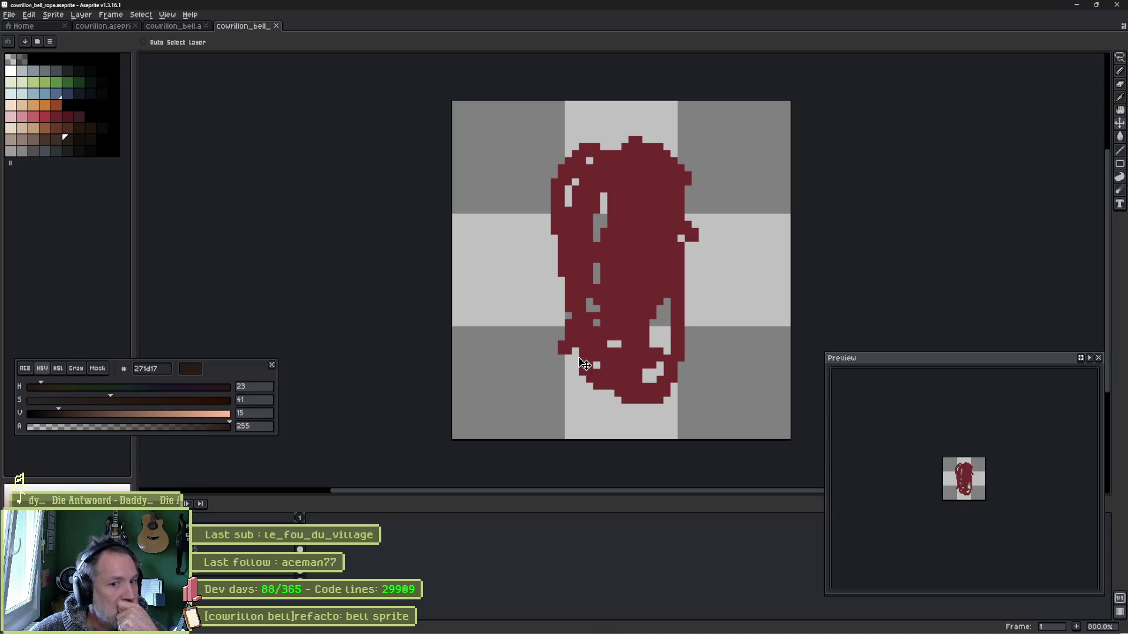
- Undo the red scribble and bucket-fill the rope bar dark brown 633a27, undoing a stray tan fill
{"action": "key", "text": "ctrl+z"}
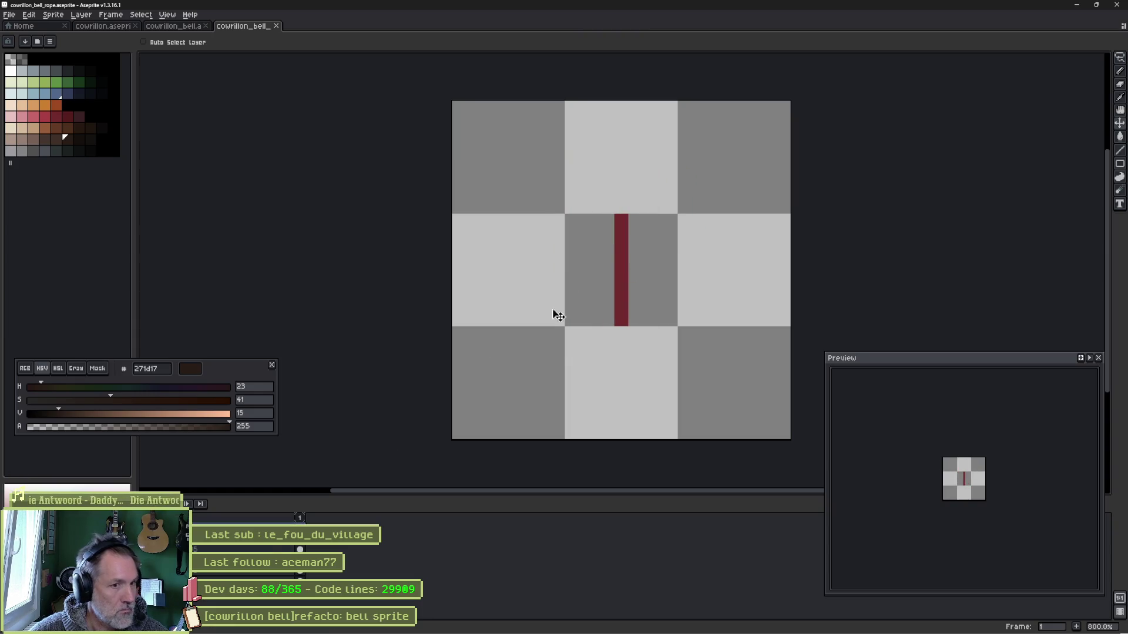
{"action": "scroll", "coordinate": [626, 285], "scroll_direction": "up", "scroll_amount": 2}
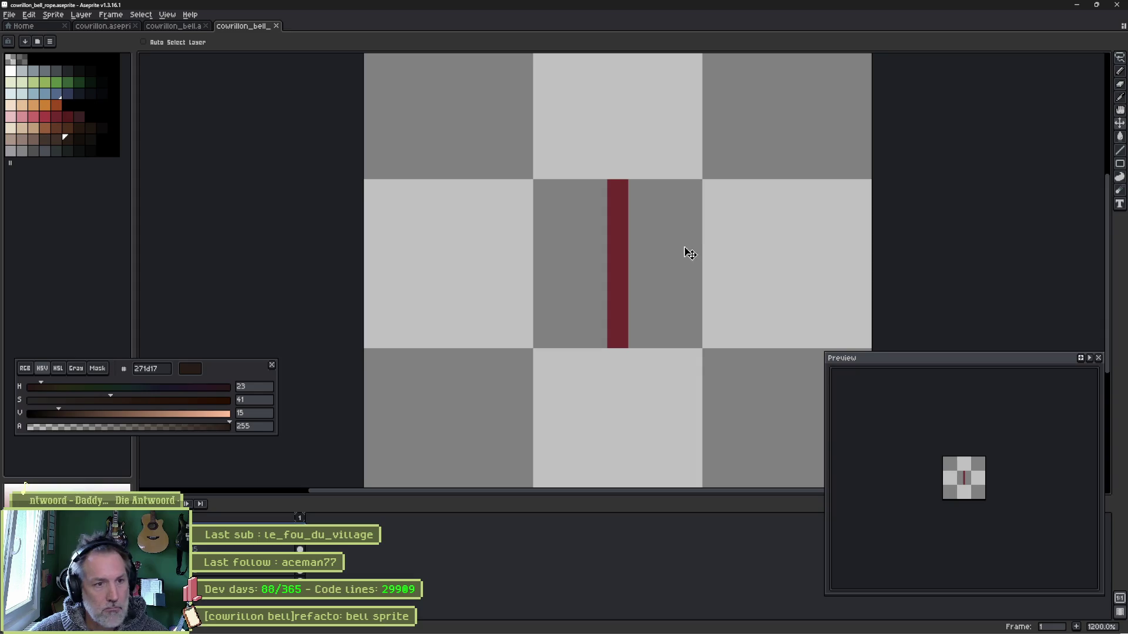
{"action": "key", "text": "b"}
{"action": "left_click", "coordinate": [51, 128]}
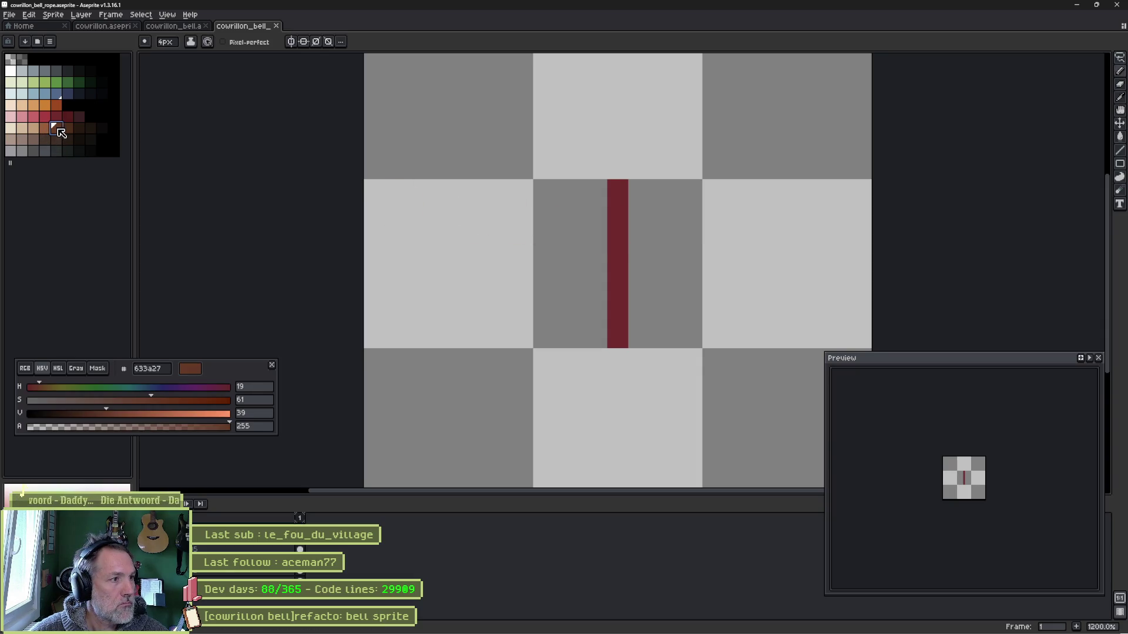
{"action": "key", "text": "g"}
{"action": "left_click", "coordinate": [617, 222]}
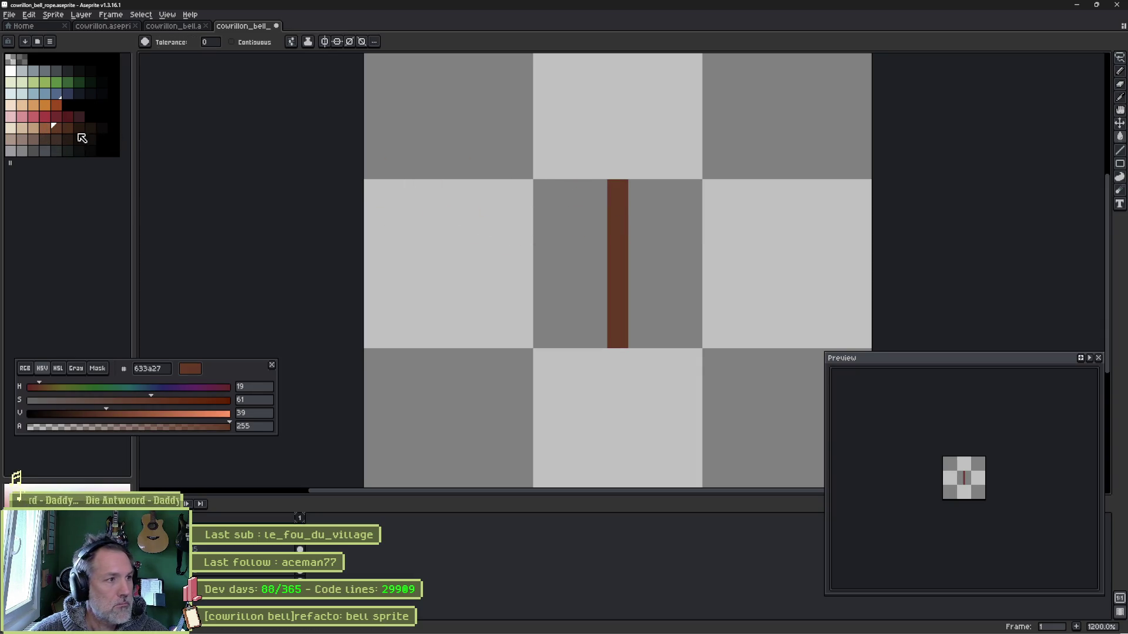
{"action": "left_click", "coordinate": [39, 131]}
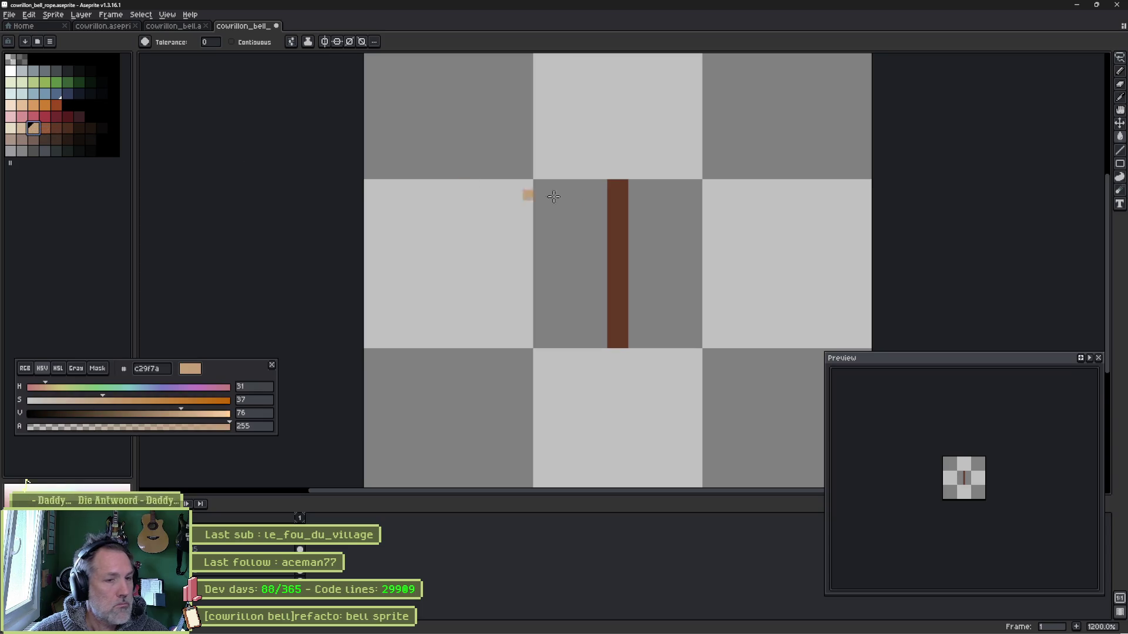
{"action": "left_click", "coordinate": [616, 193]}
{"action": "key", "text": "ctrl+z"}
- Pencil tan c29f7a highlights and a mid-brown 985e3c strip along the rope
{"action": "key", "text": "b"}
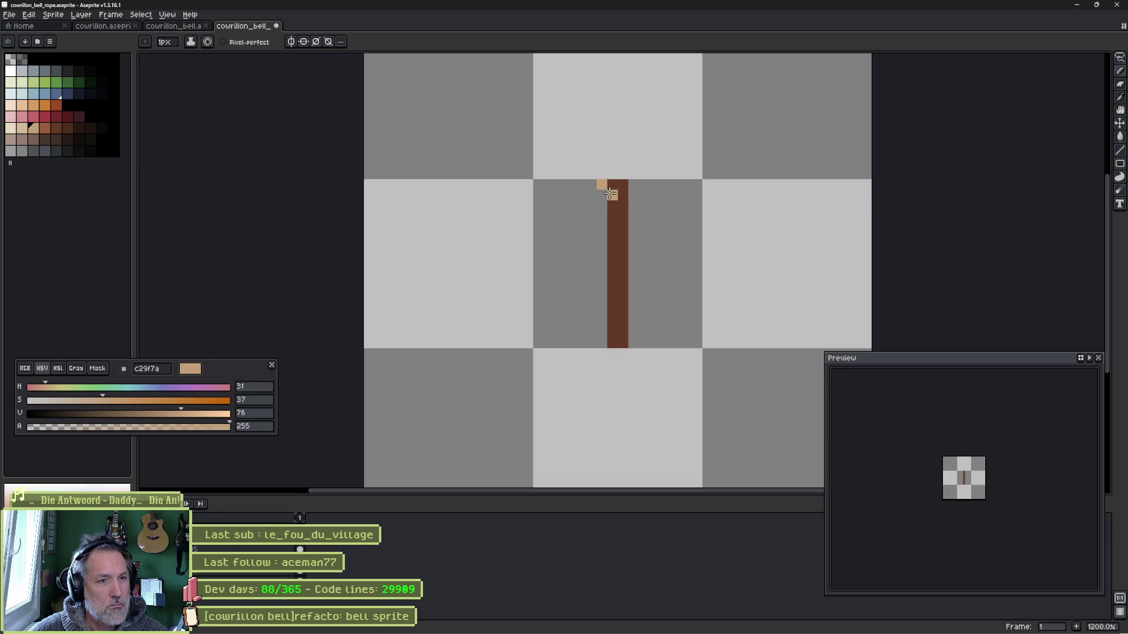
{"action": "left_click_drag", "start_coordinate": [603, 185], "coordinate": [621, 246]}
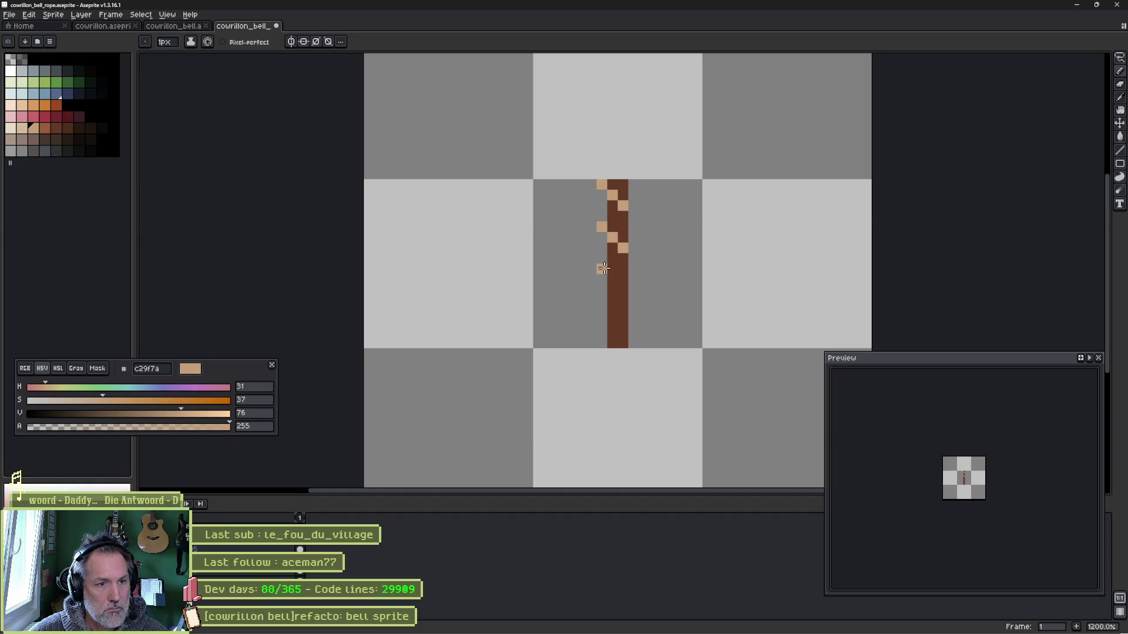
{"action": "left_click", "coordinate": [602, 268]}
{"action": "scroll", "coordinate": [603, 308], "scroll_direction": "up", "scroll_amount": 5}
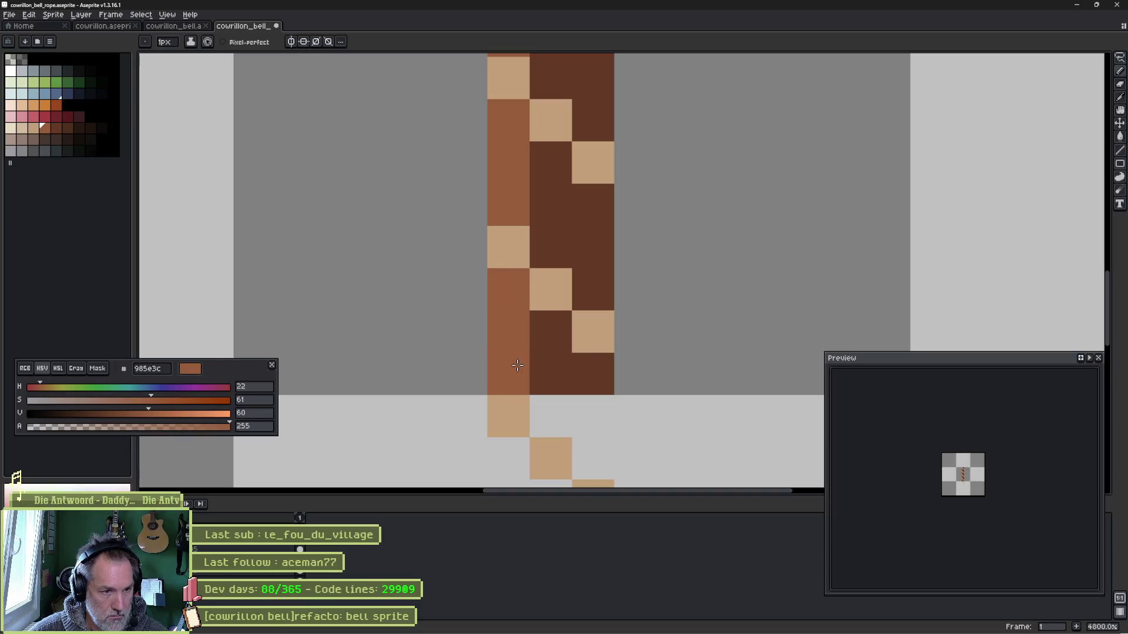
{"action": "left_click_drag", "start_coordinate": [515, 229], "coordinate": [513, 352]}
{"action": "left_click", "coordinate": [555, 367]}
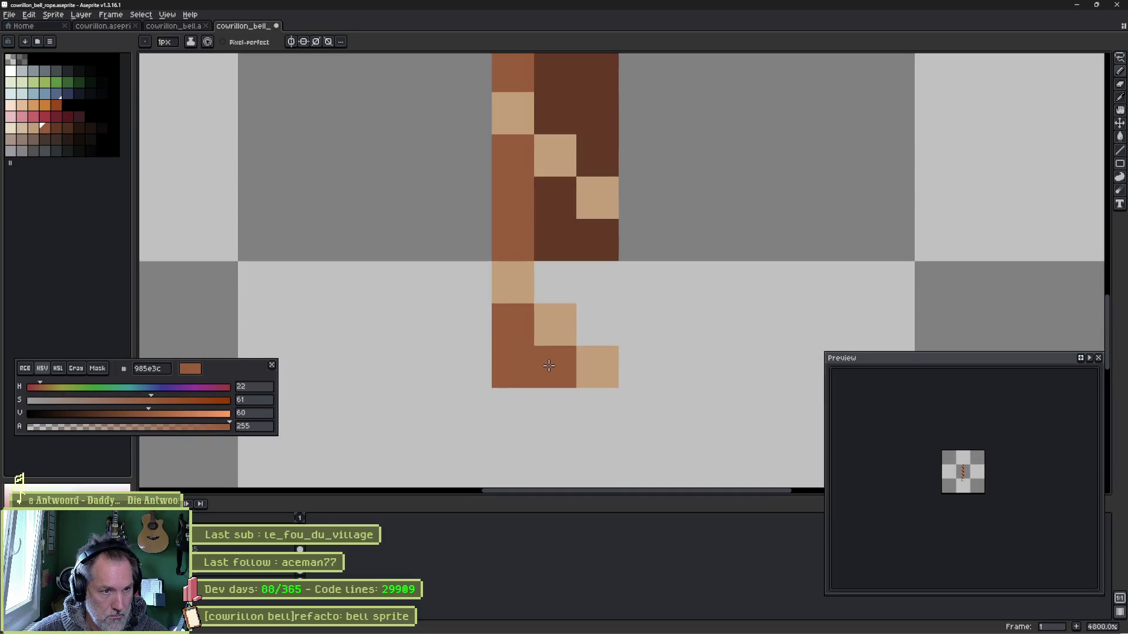
- Add dark brown pixels at the rope's lower right, then switch back to Godot
{"action": "left_click", "coordinate": [558, 251], "text": "alt"}
{"action": "left_click", "coordinate": [563, 282]}
{"action": "left_click_drag", "start_coordinate": [598, 283], "coordinate": [598, 324]}
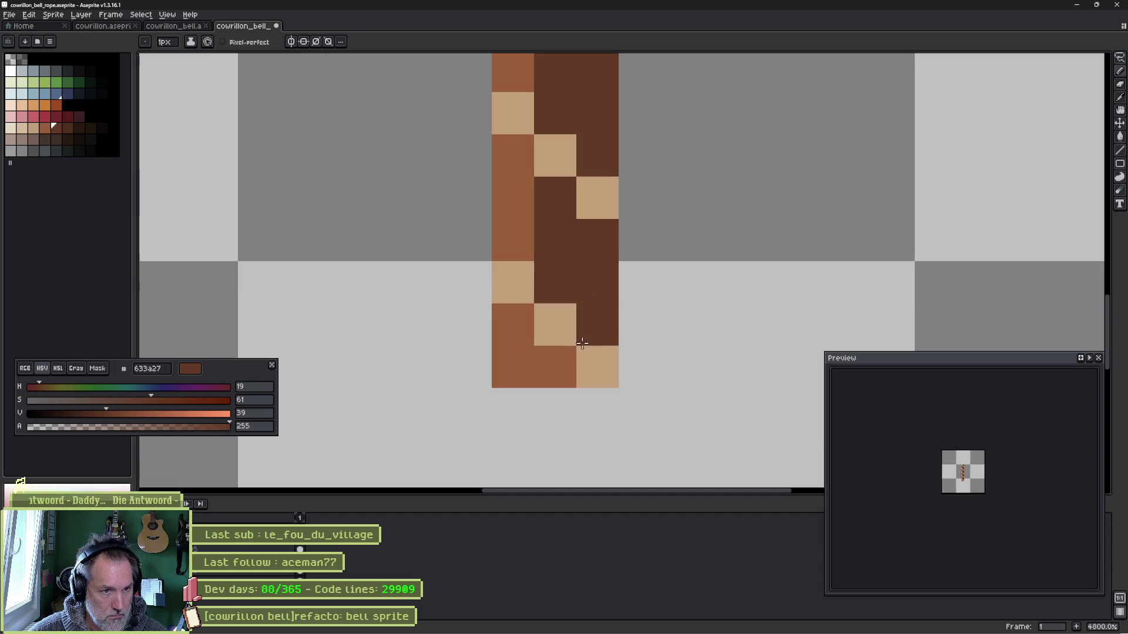
{"action": "left_click", "coordinate": [555, 367]}
{"action": "mouse_move", "coordinate": [574, 203]}
{"action": "left_mouse_down"}
{"action": "mouse_move", "coordinate": [543, 263]}
{"action": "mouse_move", "coordinate": [536, 239]}
{"action": "left_mouse_up"}
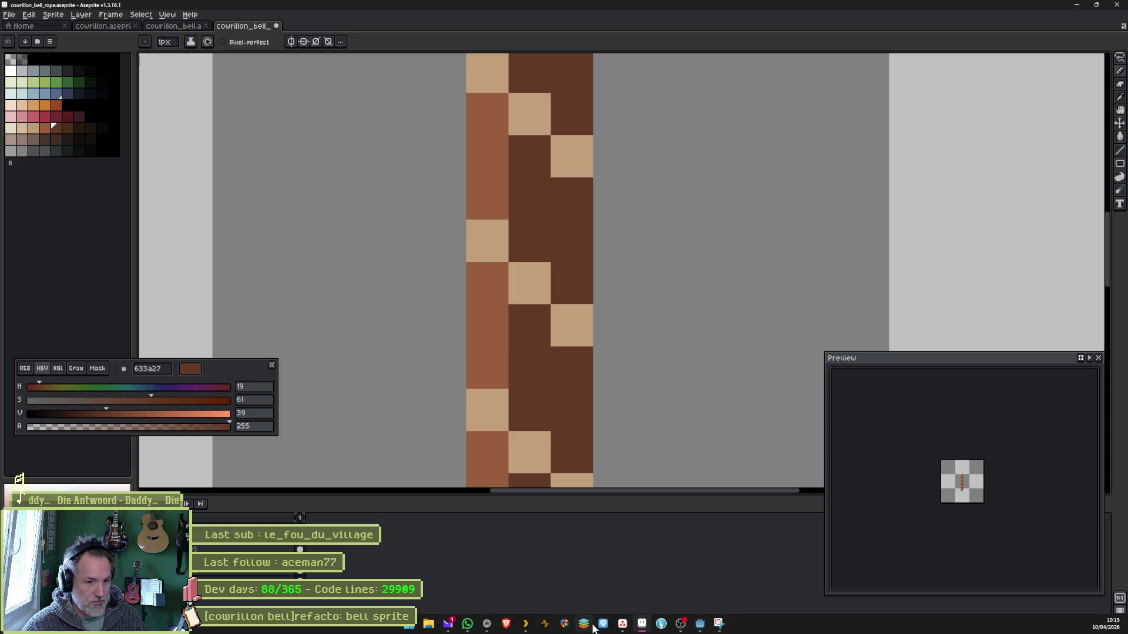
{"action": "left_click", "coordinate": [699, 624]}
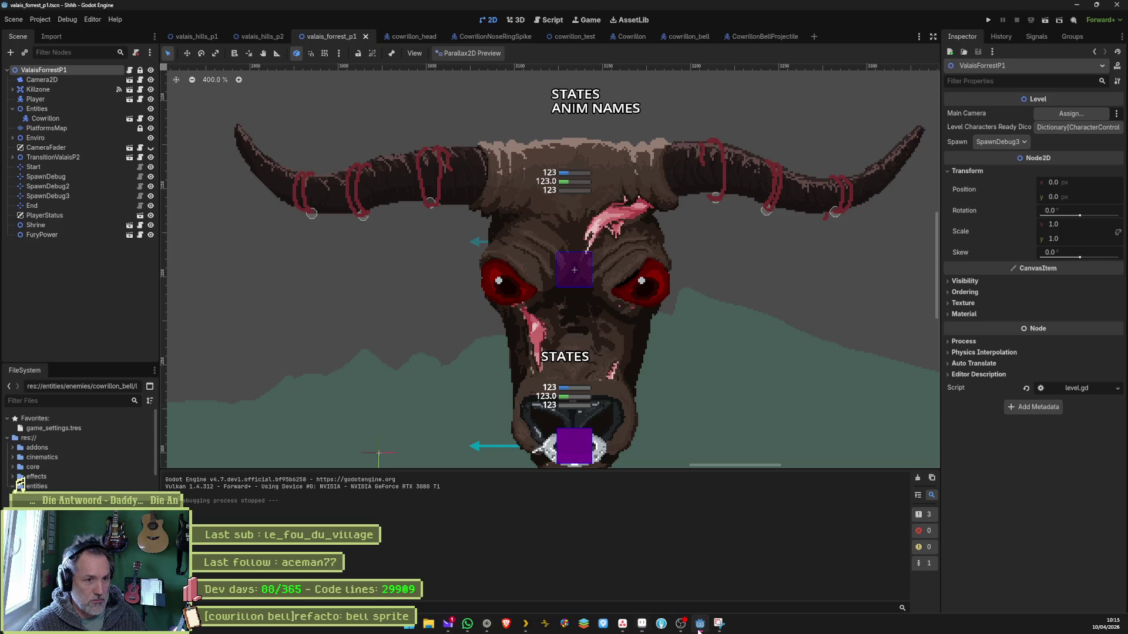
- Snip a capture of the bull boss scene in Godot, dismiss it, and return to Aseprite
{"action": "left_click_drag", "start_coordinate": [731, 410], "coordinate": [711, 391]}
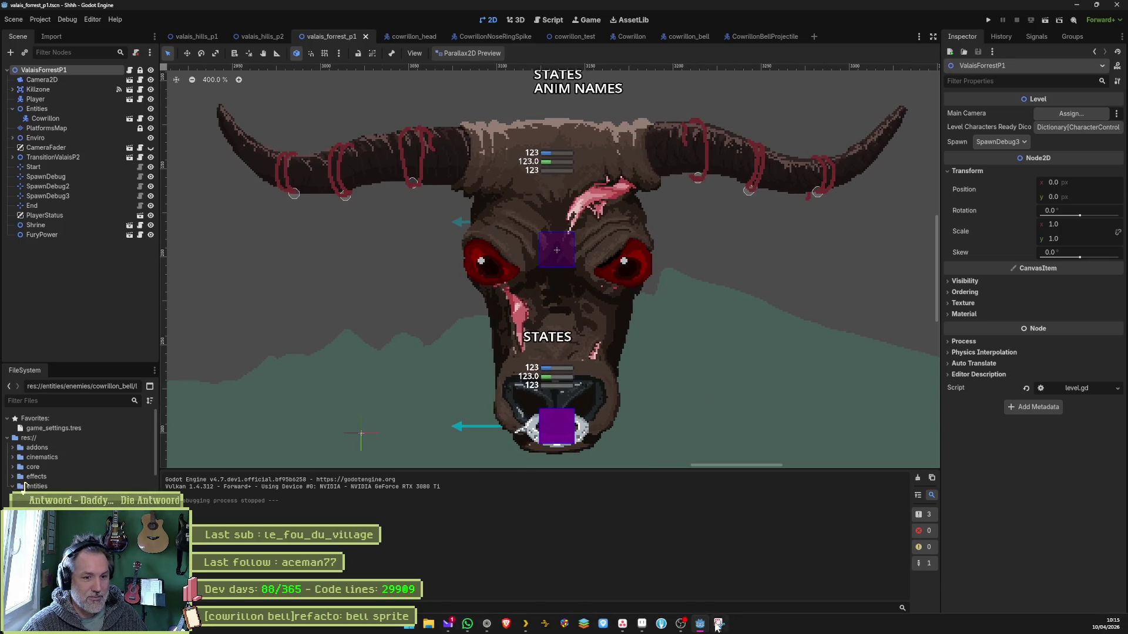
{"action": "left_click", "coordinate": [717, 625]}
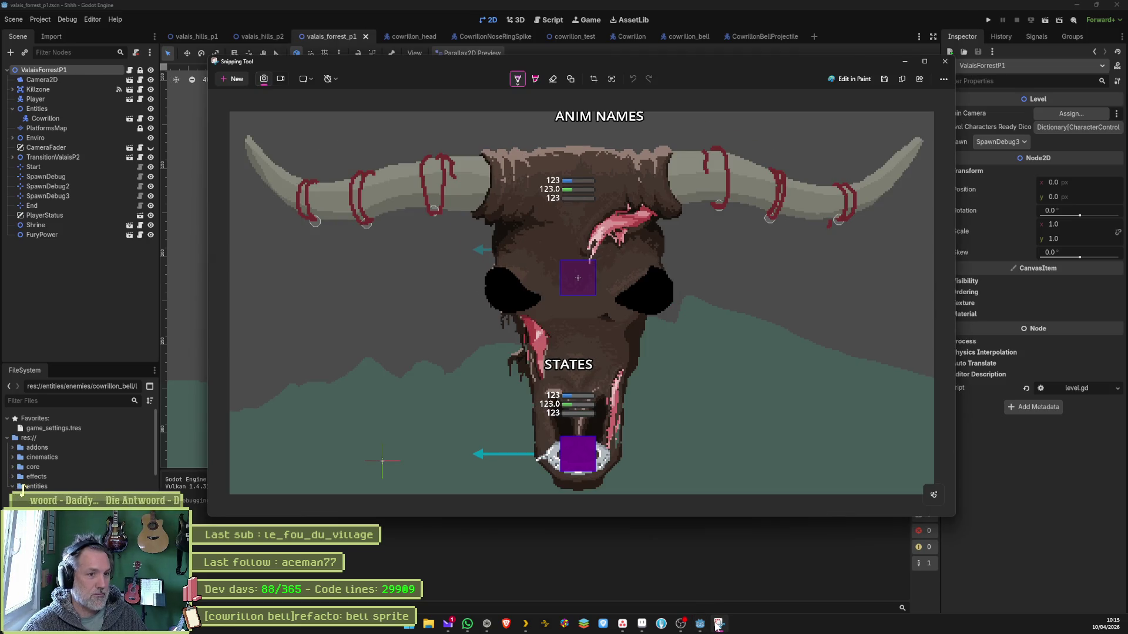
{"action": "left_click", "coordinate": [725, 532]}
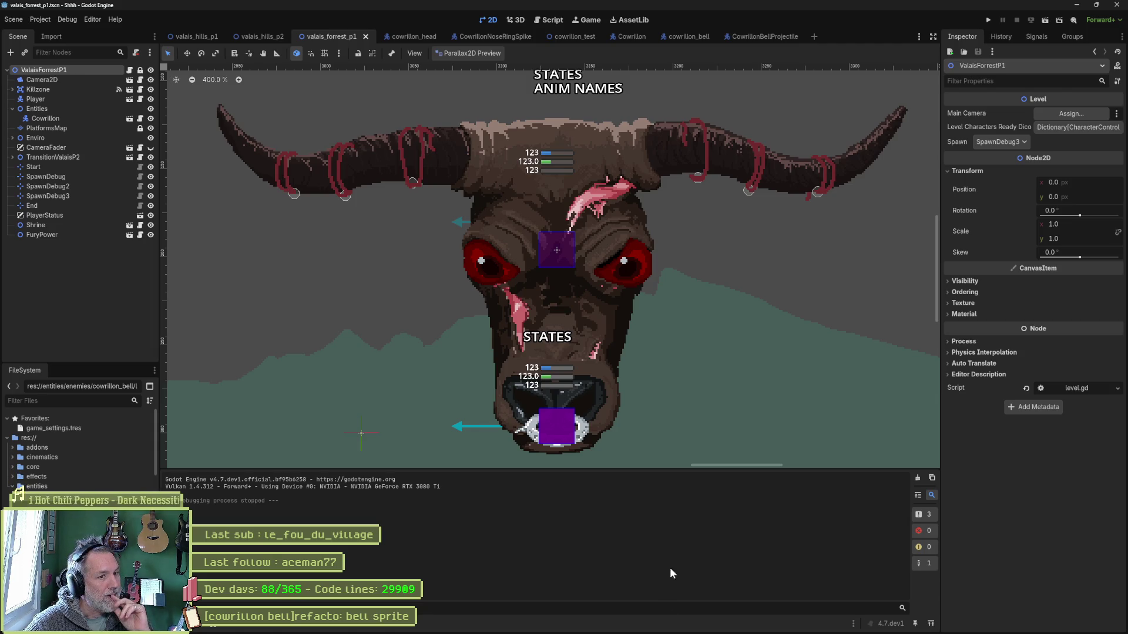
{"action": "left_click", "coordinate": [663, 624]}
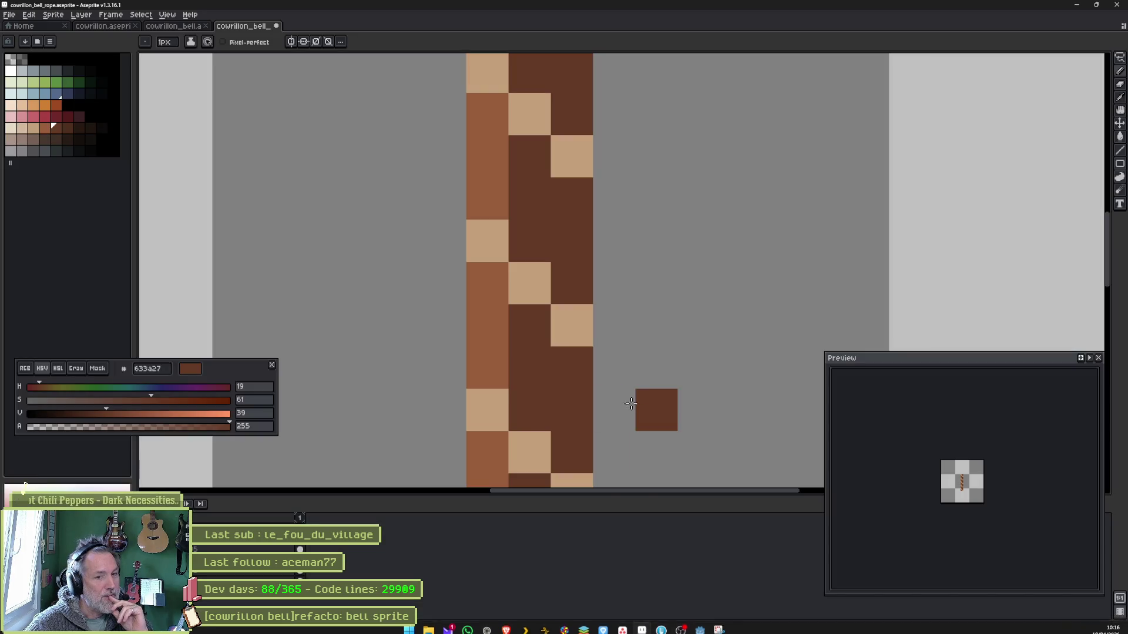
- Switch to courillon.aseprite and hide the dark face and pink flesh layers to reveal the grey skull
{"action": "left_click", "coordinate": [104, 27]}
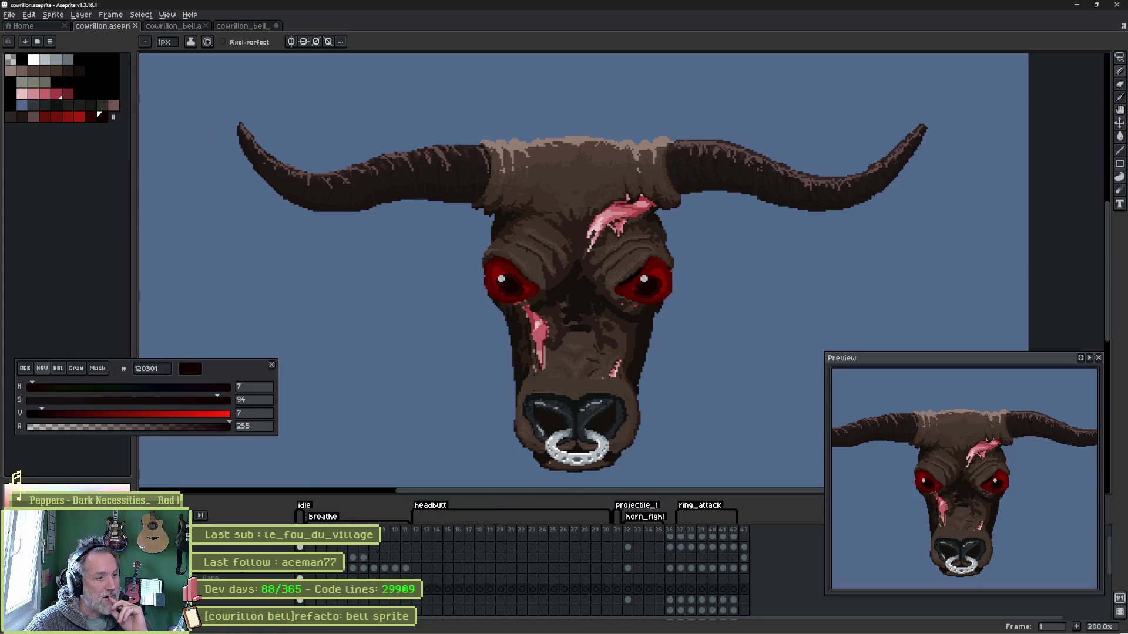
{"action": "left_click", "coordinate": [18, 479]}
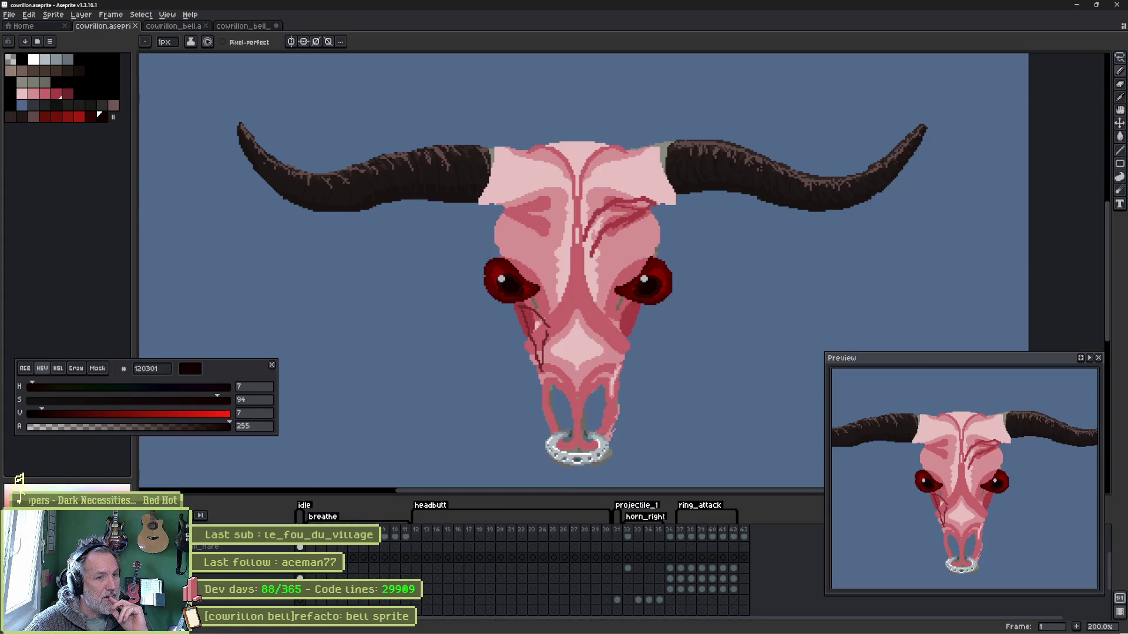
{"action": "left_click", "coordinate": [20, 483]}
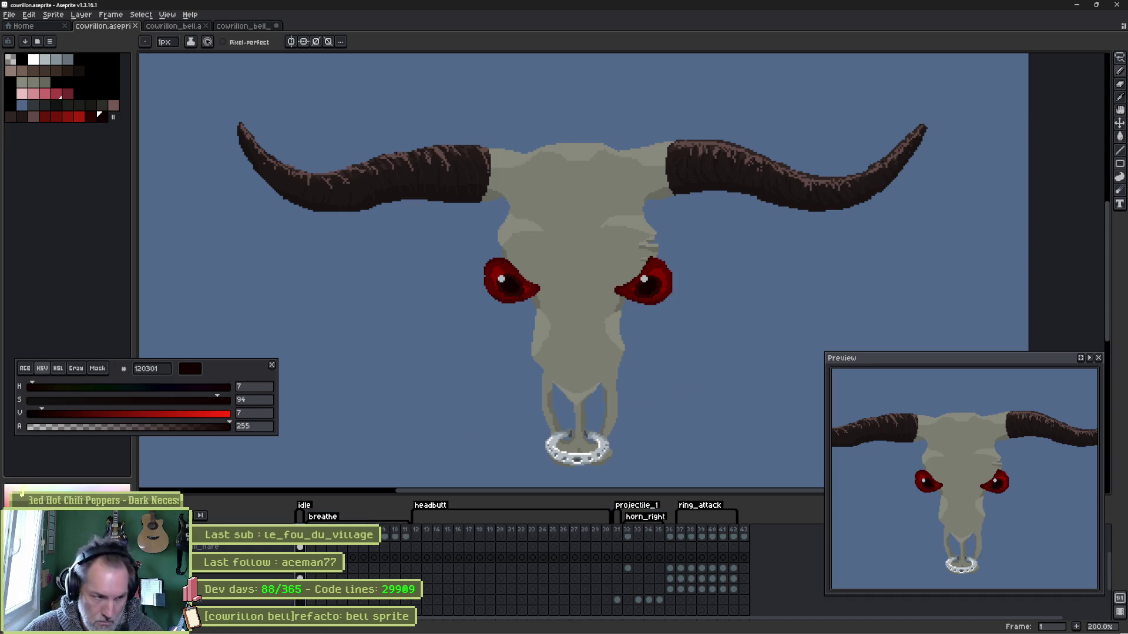
- Add a new frame after the bull head, tag it idle_p2, and turn on onion skinning
{"action": "key", "text": "alt+n"}
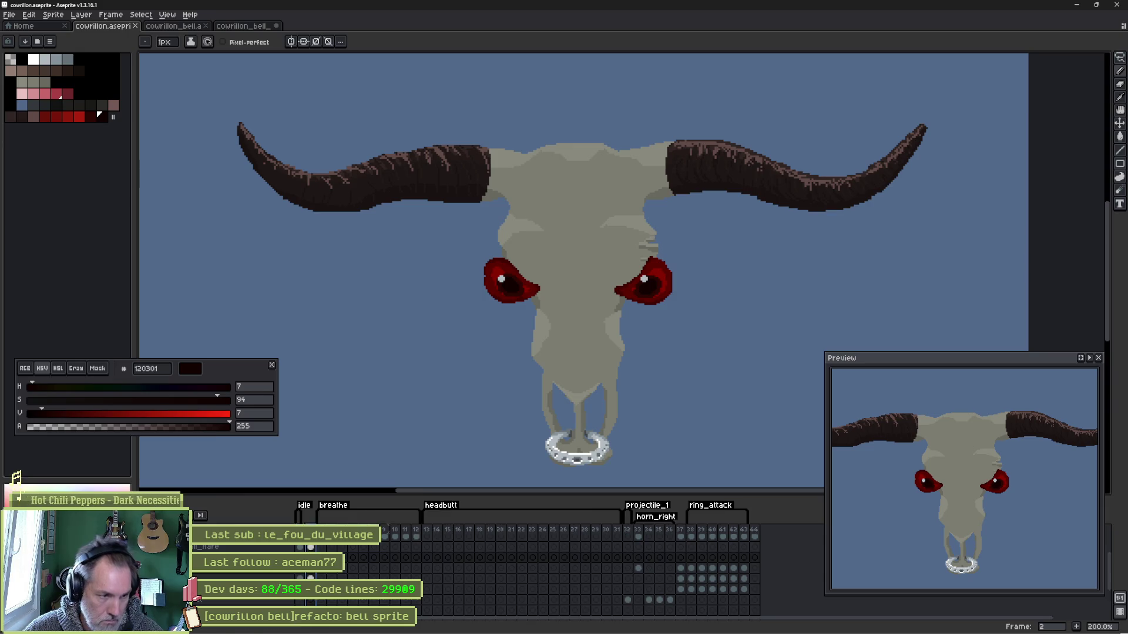
{"action": "right_click", "coordinate": [314, 531]}
{"action": "left_click", "coordinate": [385, 570]}
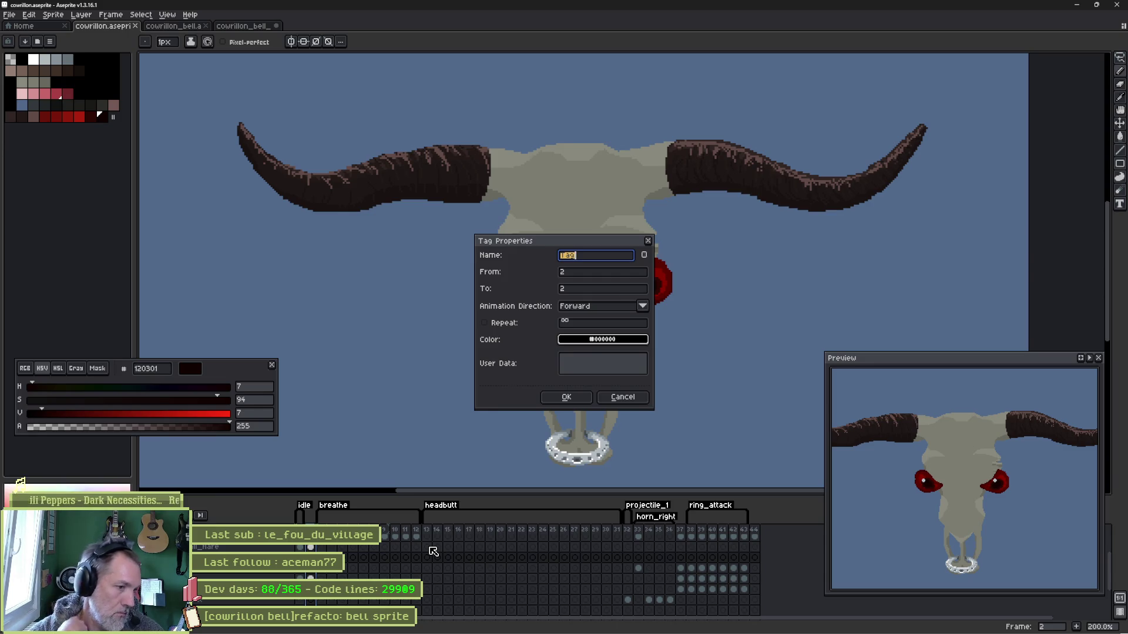
{"action": "type", "text": "idle_p2"}
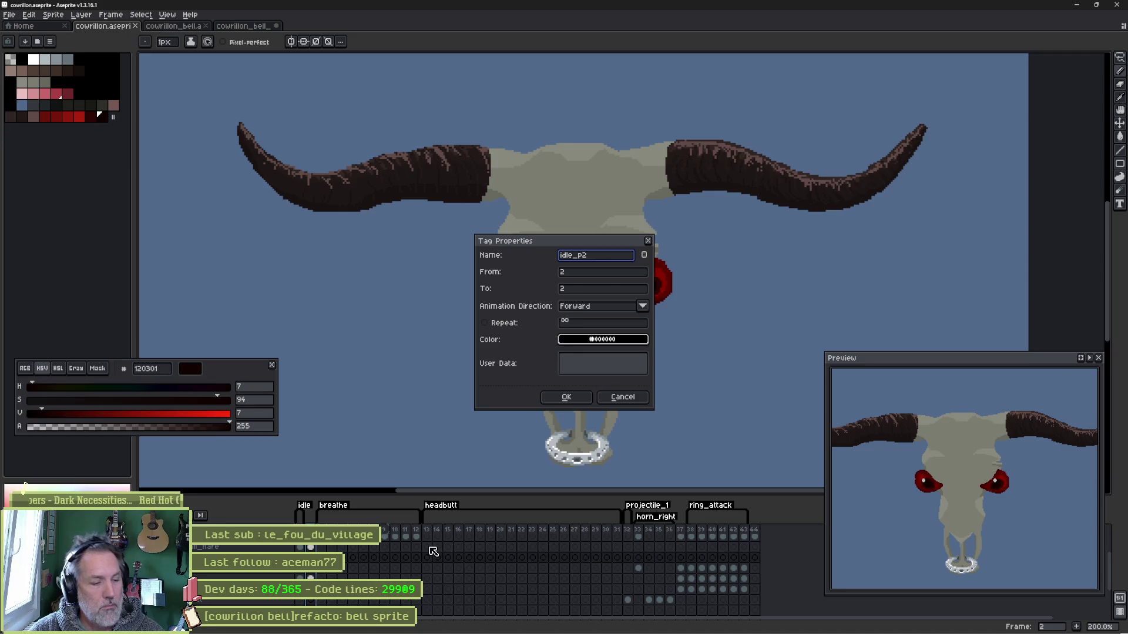
{"action": "key", "text": "Return"}
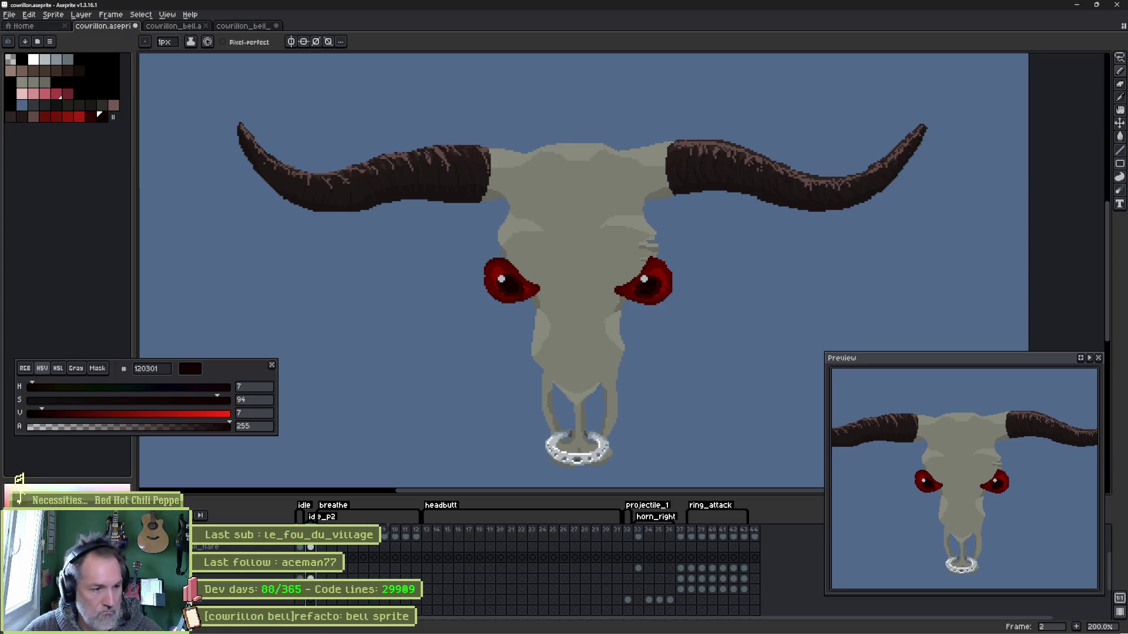
{"action": "key", "text": "Down"}
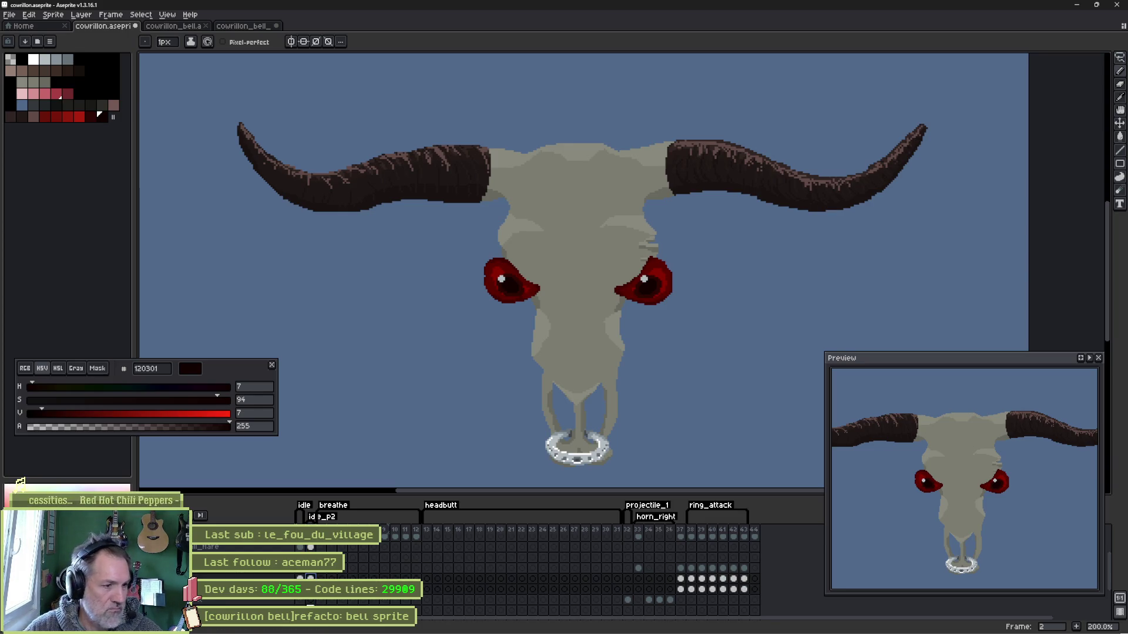
{"action": "key", "text": "F3"}
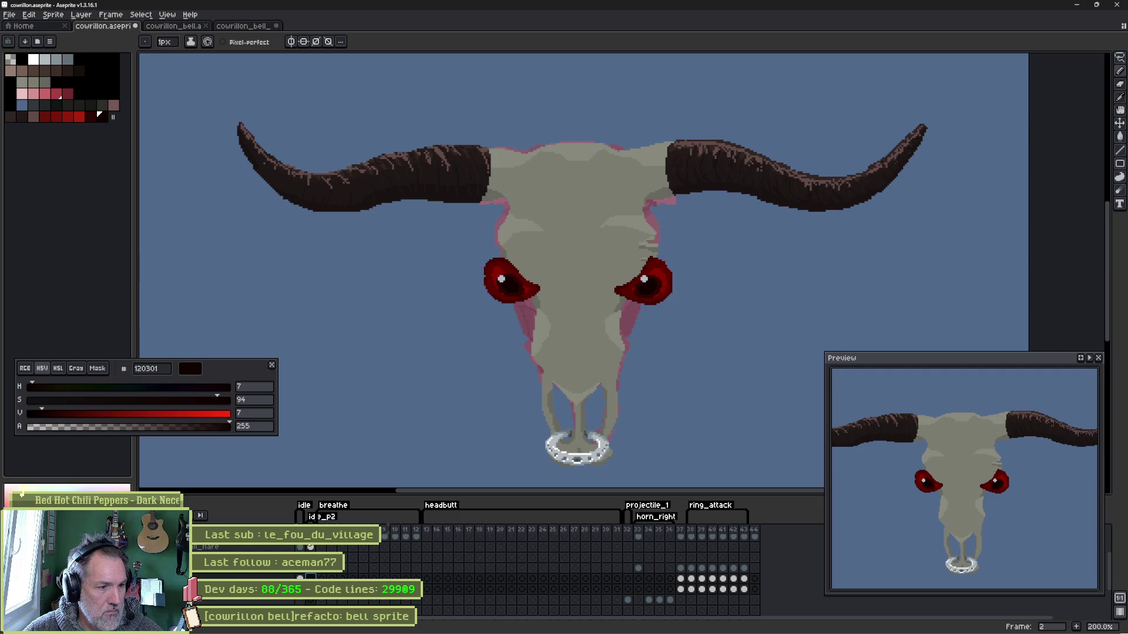
- Flip between the bull head and skull frames, then eyedrop the skull's grey 7c7d72
{"action": "key", "text": "Left"}
{"action": "key", "text": "Right"}
{"action": "key", "text": "Left"}
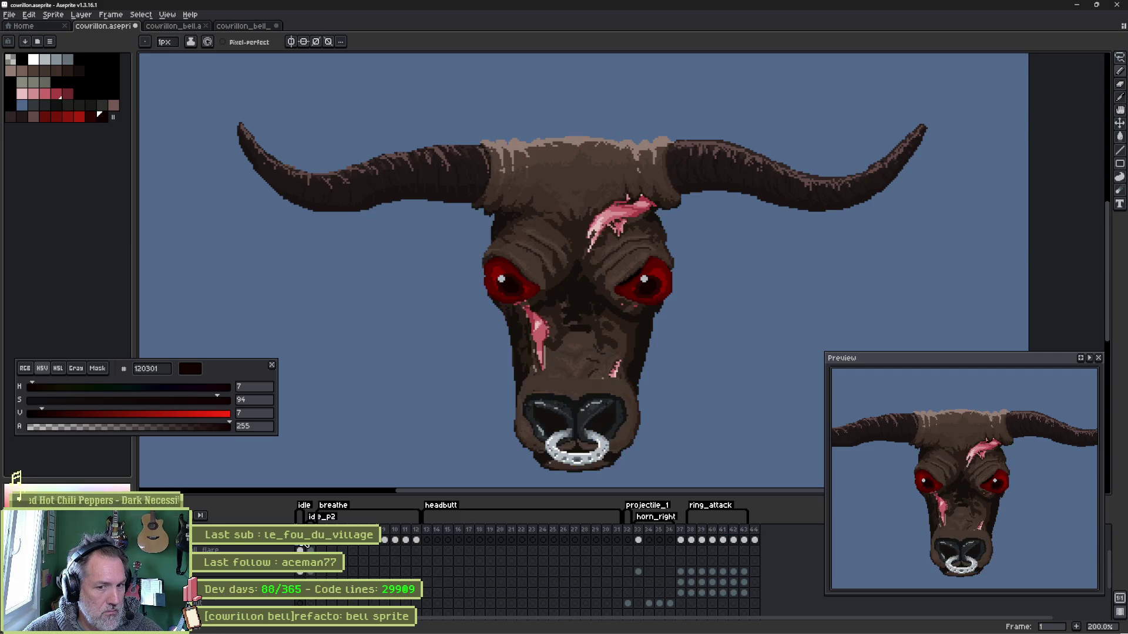
{"action": "key", "text": "Right"}
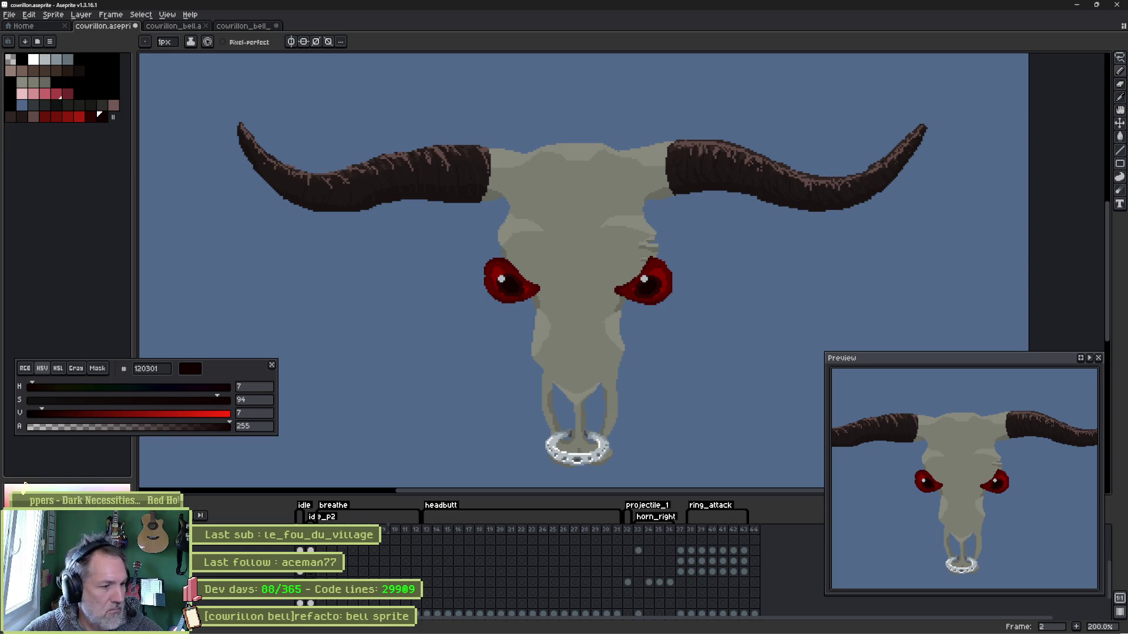
{"action": "scroll", "coordinate": [529, 564], "scroll_direction": "down", "scroll_amount": 2}
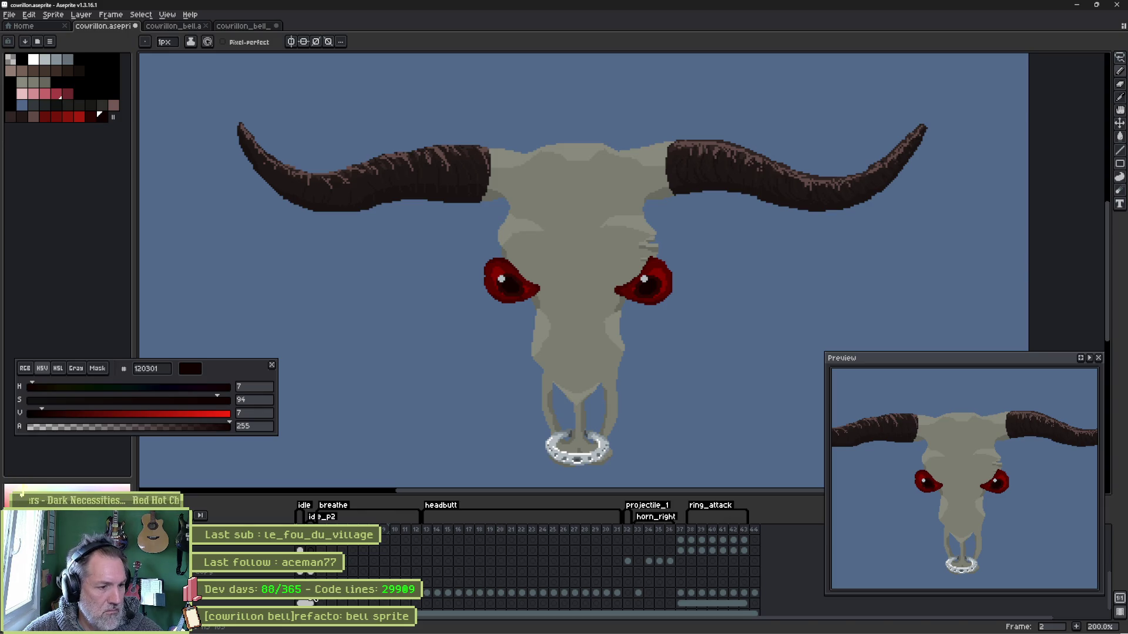
{"action": "left_click", "coordinate": [510, 239], "text": "alt"}
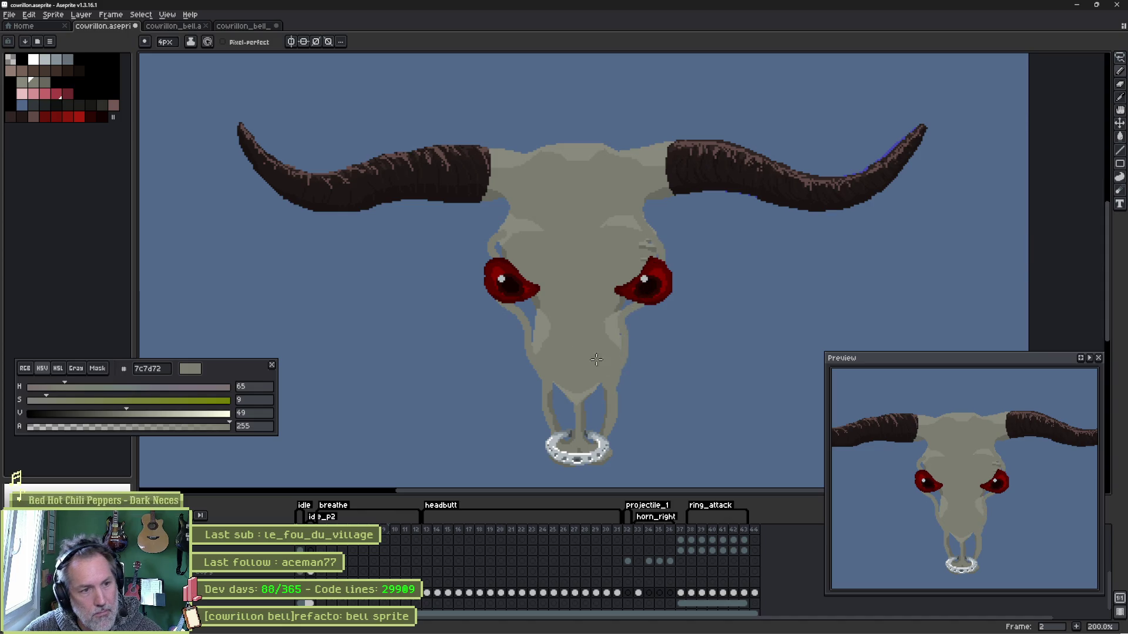
- Try a grey bucket fill on the skull, undo it, and return to the pencil
{"action": "key", "text": "g"}
{"action": "left_click", "coordinate": [530, 310]}
{"action": "key", "text": "ctrl+z"}
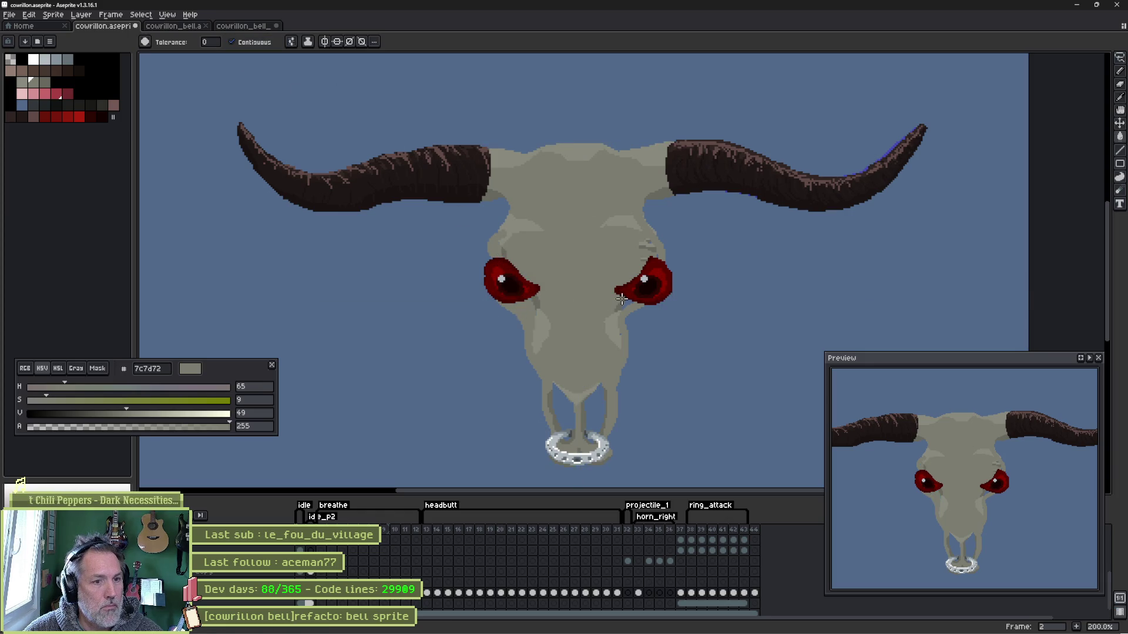
{"action": "key", "text": "b"}
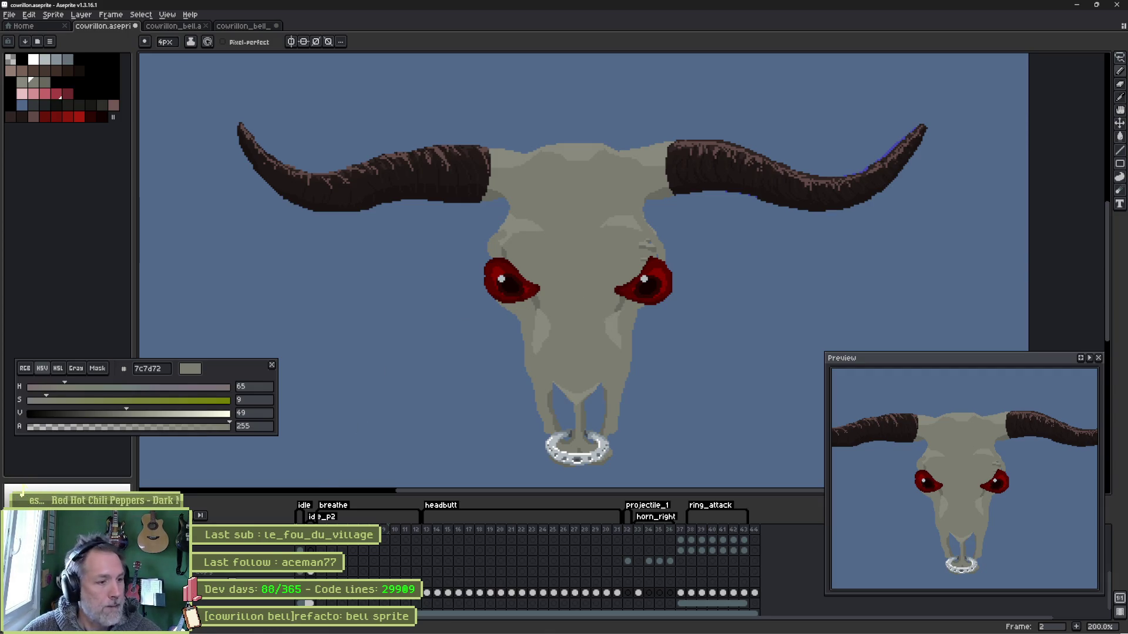
- Add a layer, hide the right horn's blue streak and the skull's red eyes, then go to frame 1
{"action": "key", "text": "shift+n"}
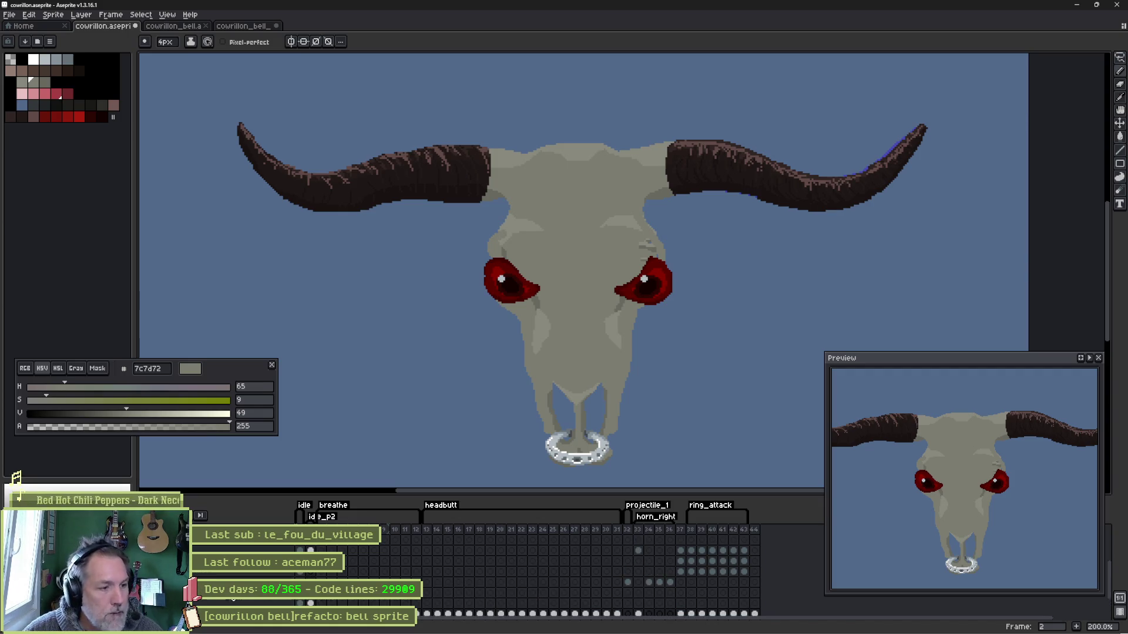
{"action": "scroll", "coordinate": [530, 563], "scroll_direction": "up", "scroll_amount": 2}
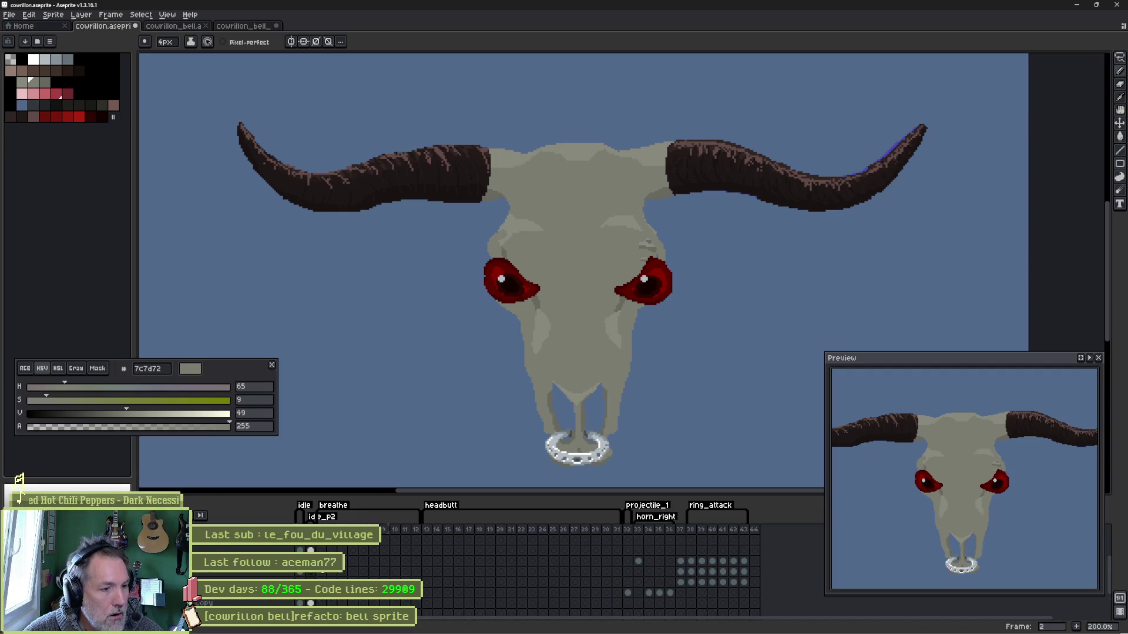
{"action": "scroll", "coordinate": [315, 574], "scroll_direction": "up", "scroll_amount": 1}
{"action": "left_click", "coordinate": [314, 574]}
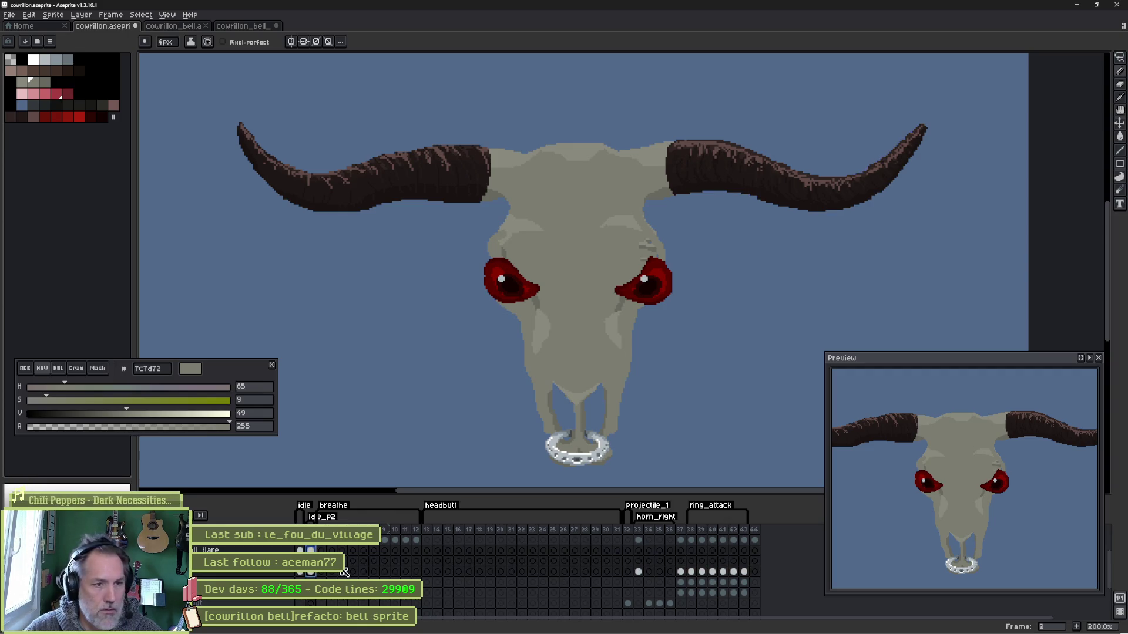
{"action": "key", "text": "Delete"}
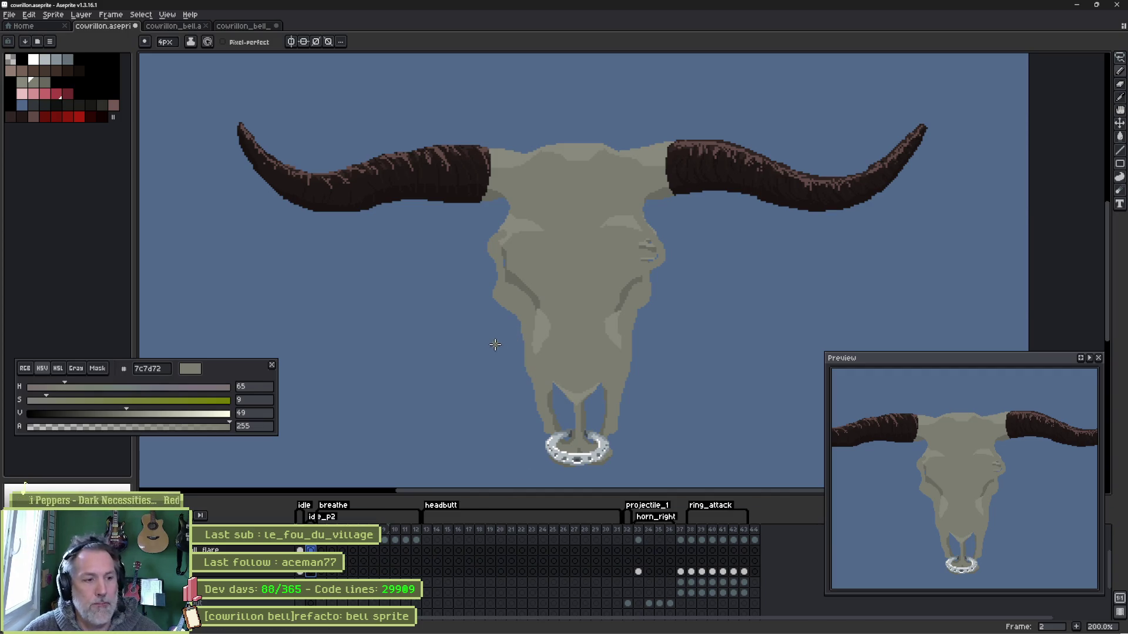
{"action": "key", "text": "Left"}
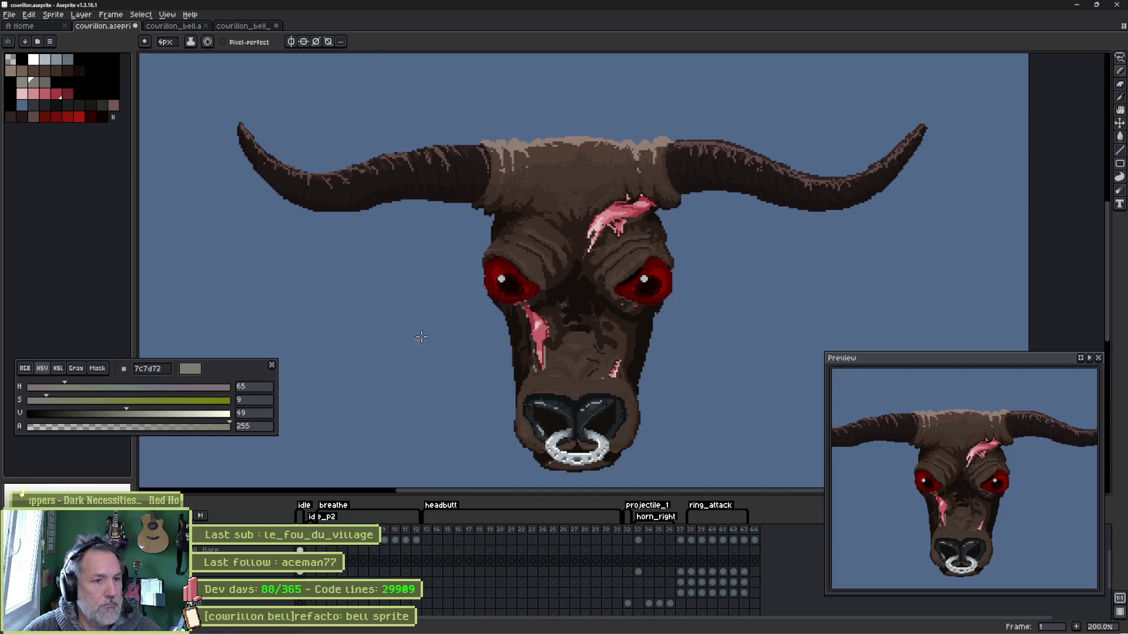
- Eyedrop the bull's blood red 5b0000 and test a red pixel by the skull's left eye socket
{"action": "left_click", "coordinate": [499, 279], "text": "alt"}
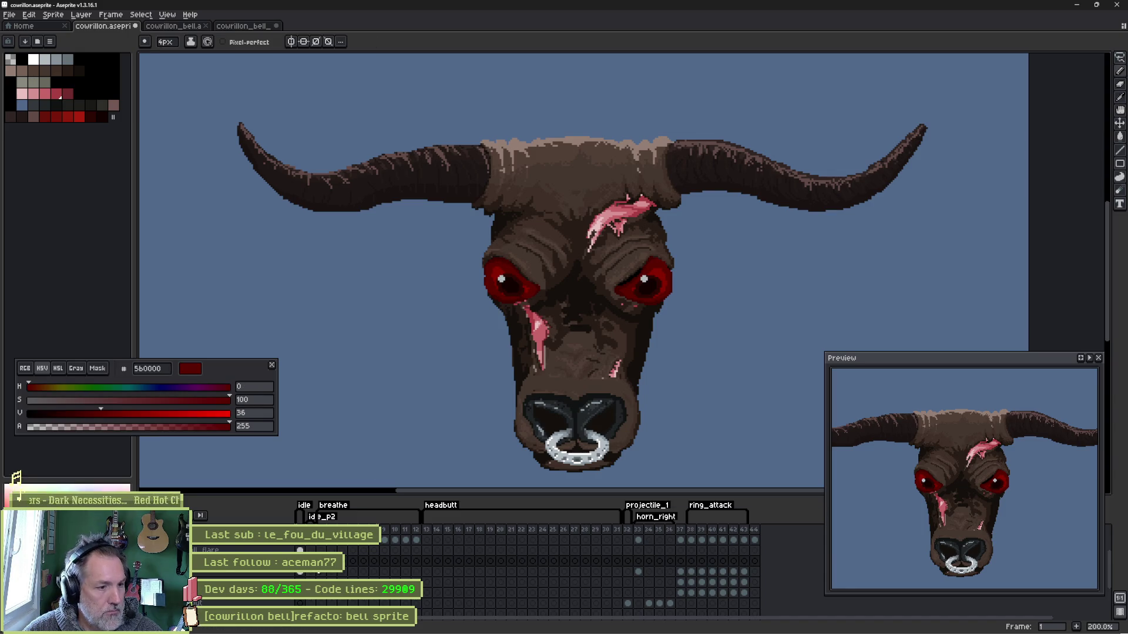
{"action": "key", "text": "Right"}
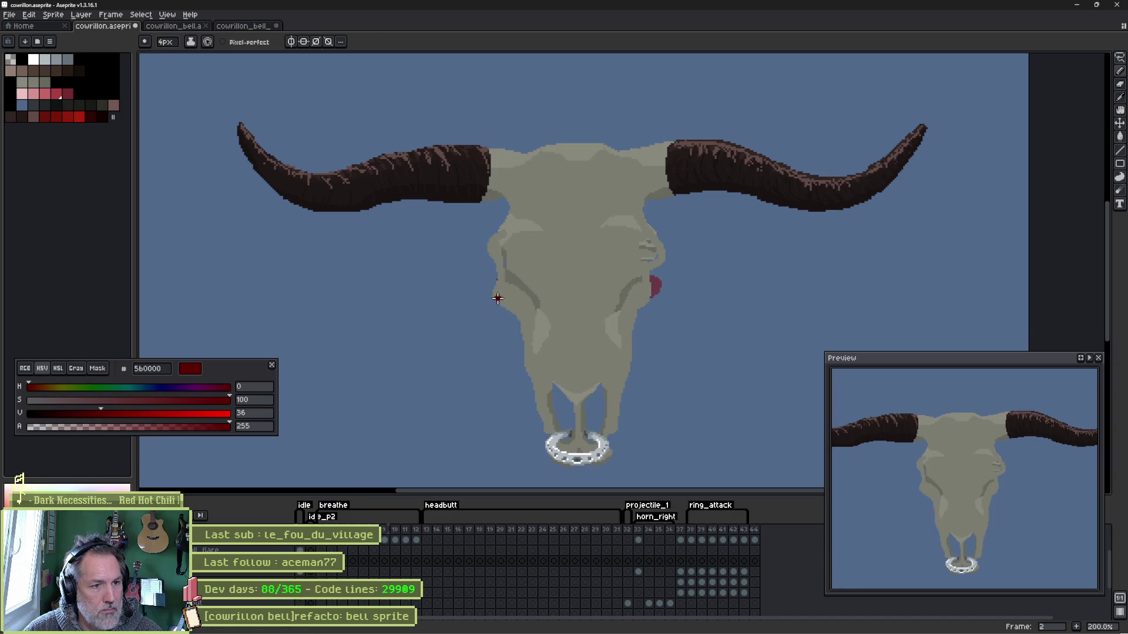
{"action": "left_click", "coordinate": [498, 297]}
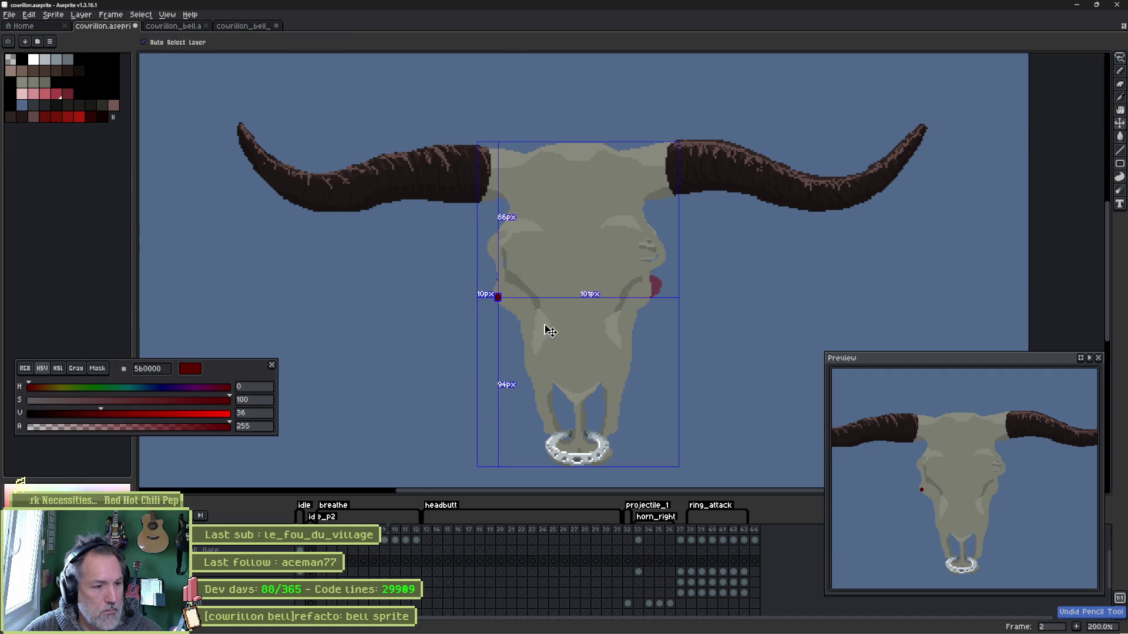
{"action": "key", "text": "ctrl+z"}
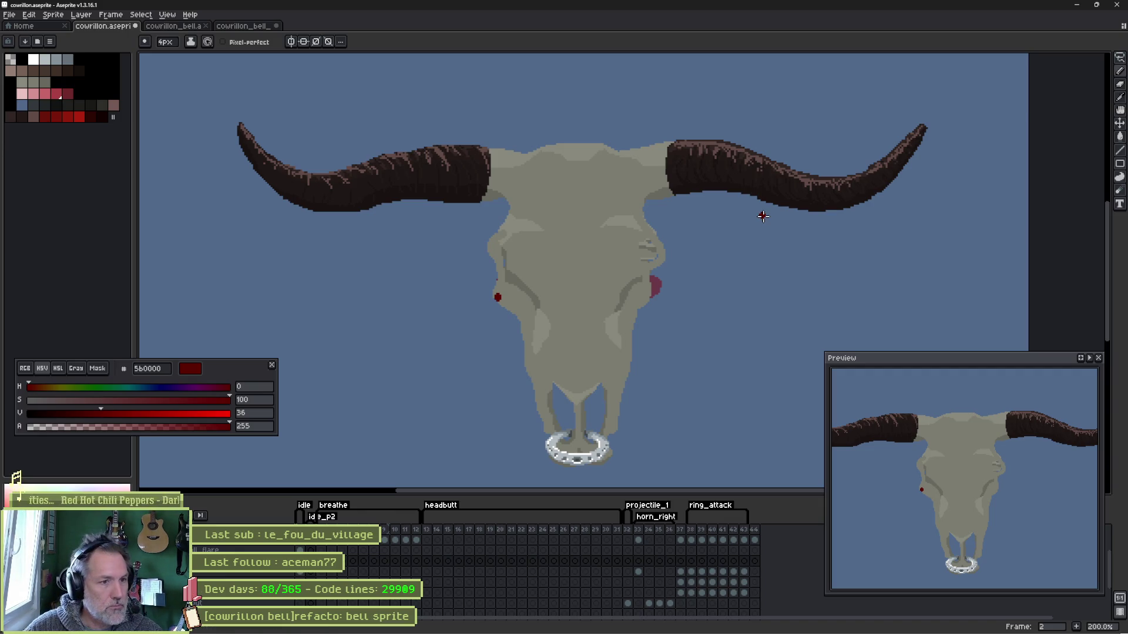
{"action": "scroll", "coordinate": [556, 324], "scroll_direction": "up", "scroll_amount": 4}
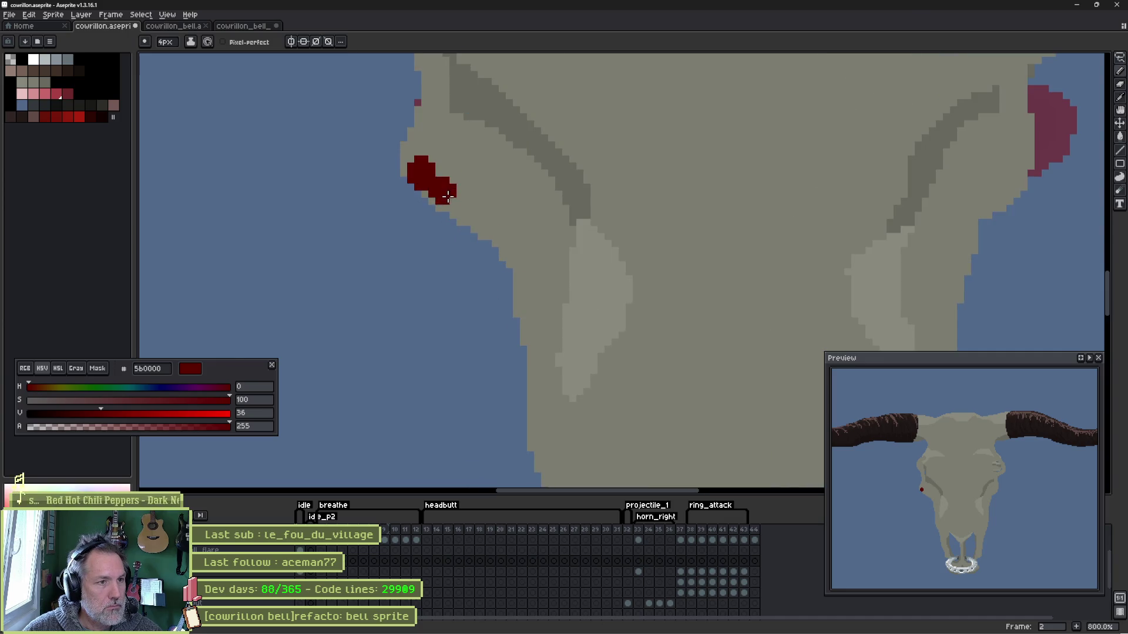
- Zoom to the left eye socket, clear the stray red dots, and rename the layer blood_stain
{"action": "left_click_drag", "start_coordinate": [441, 190], "coordinate": [428, 306]}
{"action": "key", "text": "b"}
{"action": "left_click", "coordinate": [428, 306]}
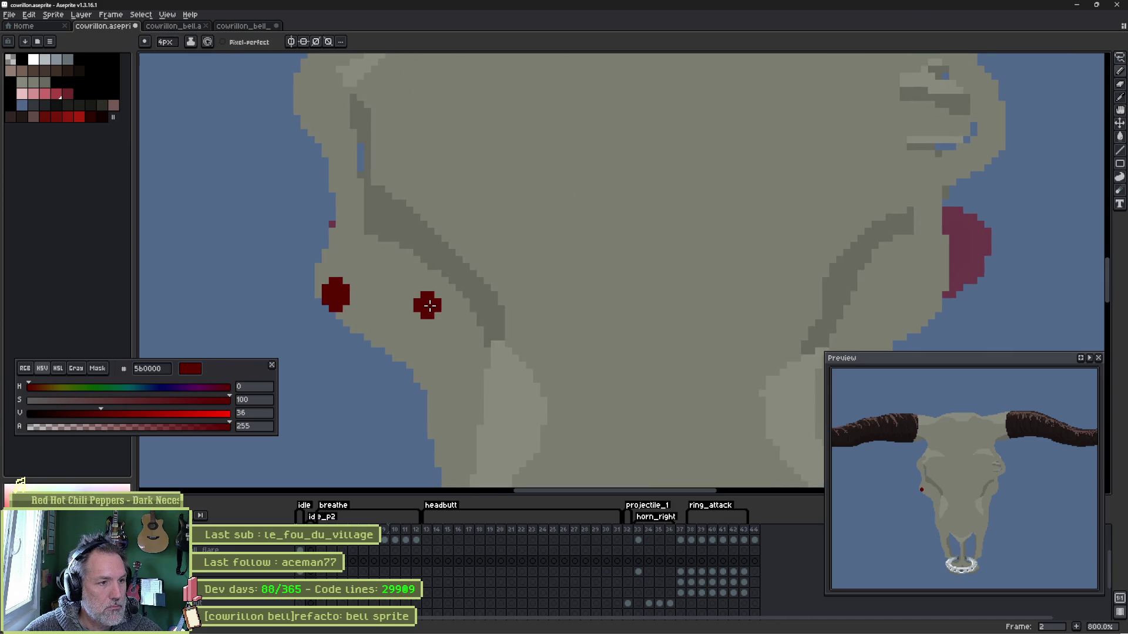
{"action": "key", "text": "ctrl+z"}
{"action": "key", "text": "ctrl+z"}
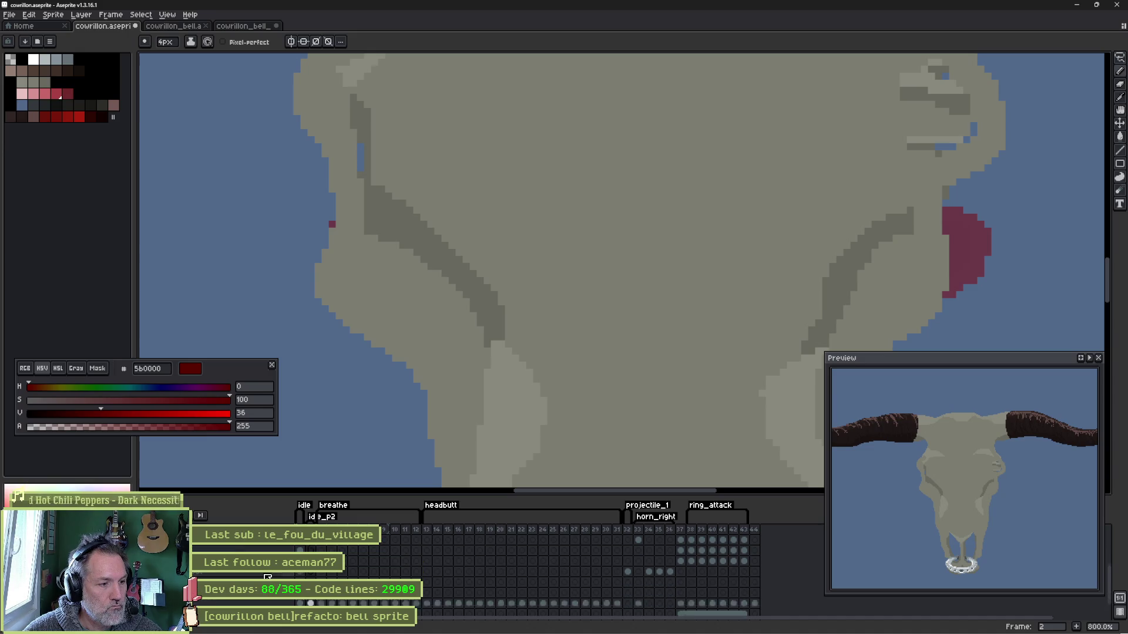
{"action": "scroll", "coordinate": [529, 565], "scroll_direction": "down", "scroll_amount": 3}
{"action": "left_click", "coordinate": [264, 582]}
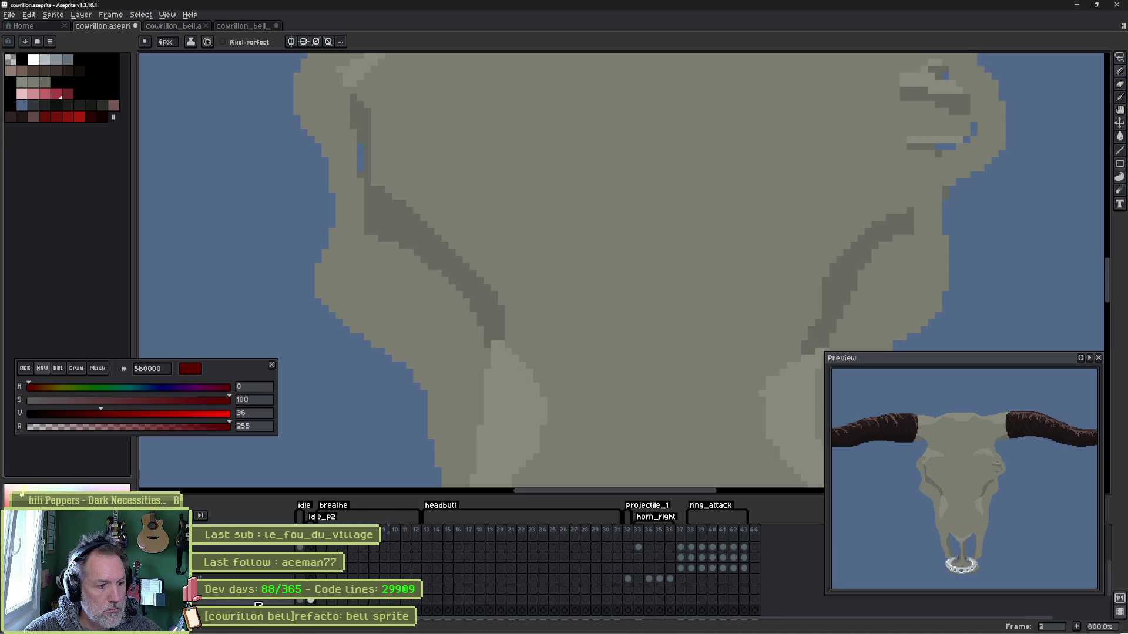
{"action": "key", "text": "shift+p"}
{"action": "type", "text": "blood"}
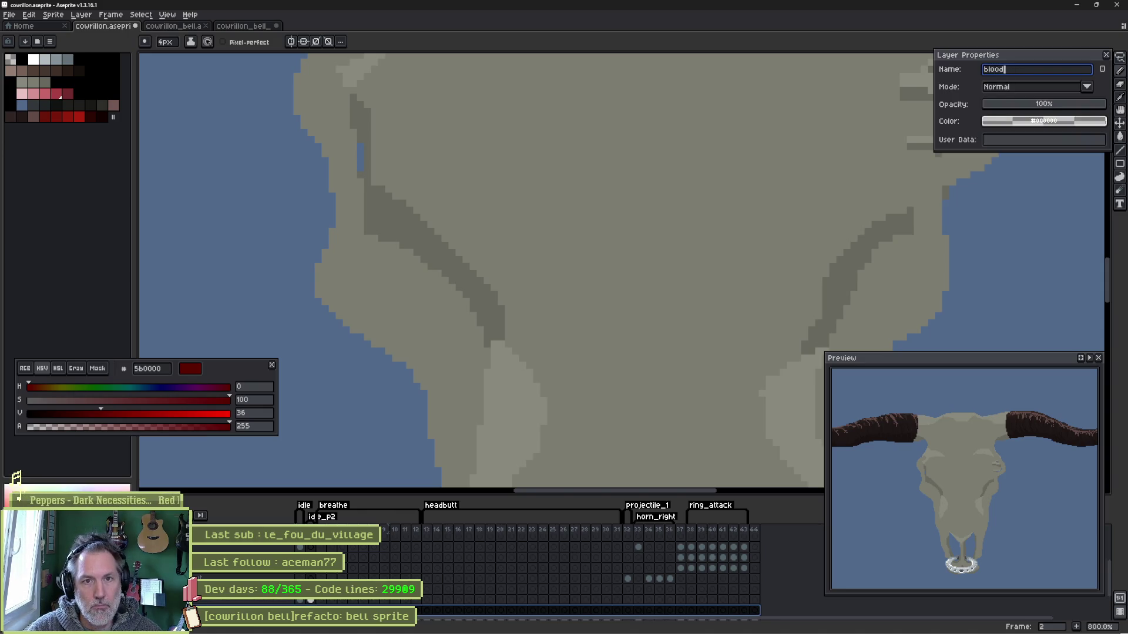
{"action": "type", "text": "_stains"}
{"action": "key", "text": "Return"}
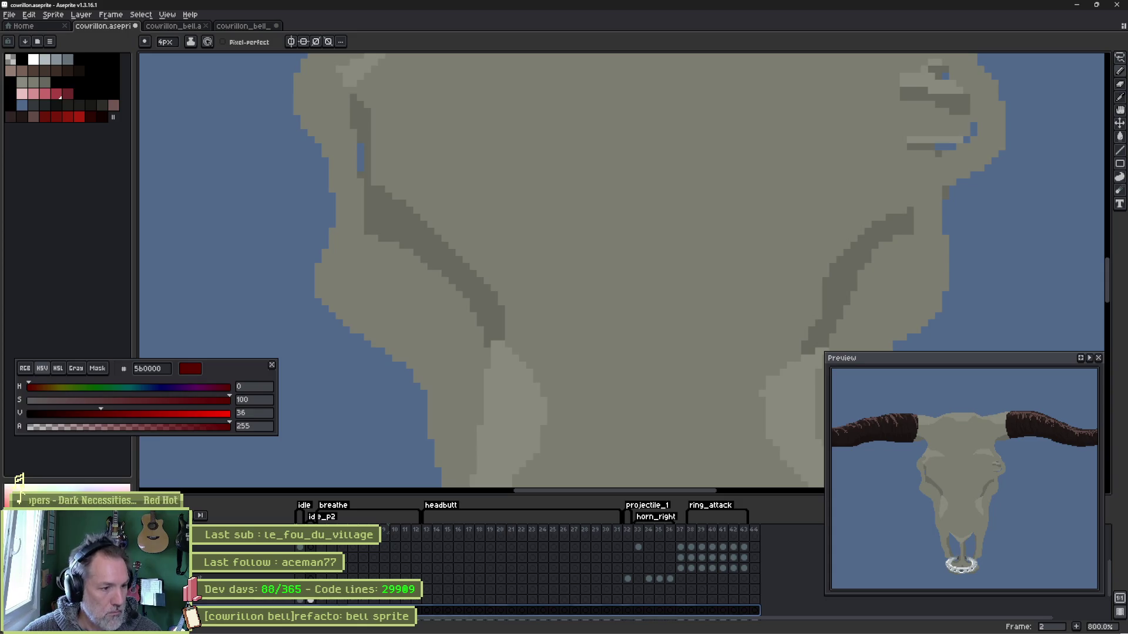
- Paint a dark-red blood blob with dabs and thin 1px drips beside the left eye socket
{"action": "mouse_move", "coordinate": [316, 295]}
{"action": "left_mouse_down"}
{"action": "mouse_move", "coordinate": [450, 373]}
{"action": "mouse_move", "coordinate": [407, 317]}
{"action": "mouse_move", "coordinate": [414, 300]}
{"action": "mouse_move", "coordinate": [465, 330]}
{"action": "mouse_move", "coordinate": [491, 243]}
{"action": "left_mouse_up"}
{"action": "left_click", "coordinate": [484, 376]}
{"action": "mouse_move", "coordinate": [490, 426]}
{"action": "left_mouse_down"}
{"action": "mouse_move", "coordinate": [489, 282]}
{"action": "mouse_move", "coordinate": [441, 332]}
{"action": "mouse_move", "coordinate": [469, 326]}
{"action": "left_mouse_up"}
{"action": "left_click", "coordinate": [446, 285]}
{"action": "key", "text": "minus"}
{"action": "key", "text": "minus"}
{"action": "key", "text": "minus"}
{"action": "left_click_drag", "start_coordinate": [471, 371], "coordinate": [475, 395]}
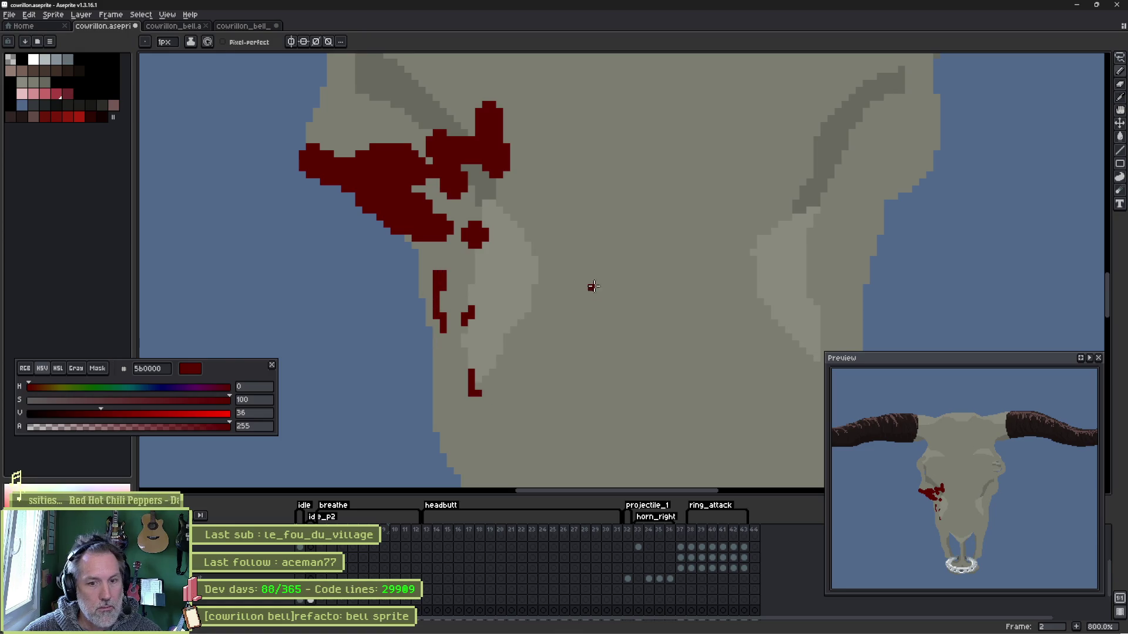
- Paint a matching blood stain with hanging drips and a lower blob by the right eye socket
{"action": "left_click_drag", "start_coordinate": [593, 286], "coordinate": [433, 325]}
{"action": "key", "text": "ctrl"}
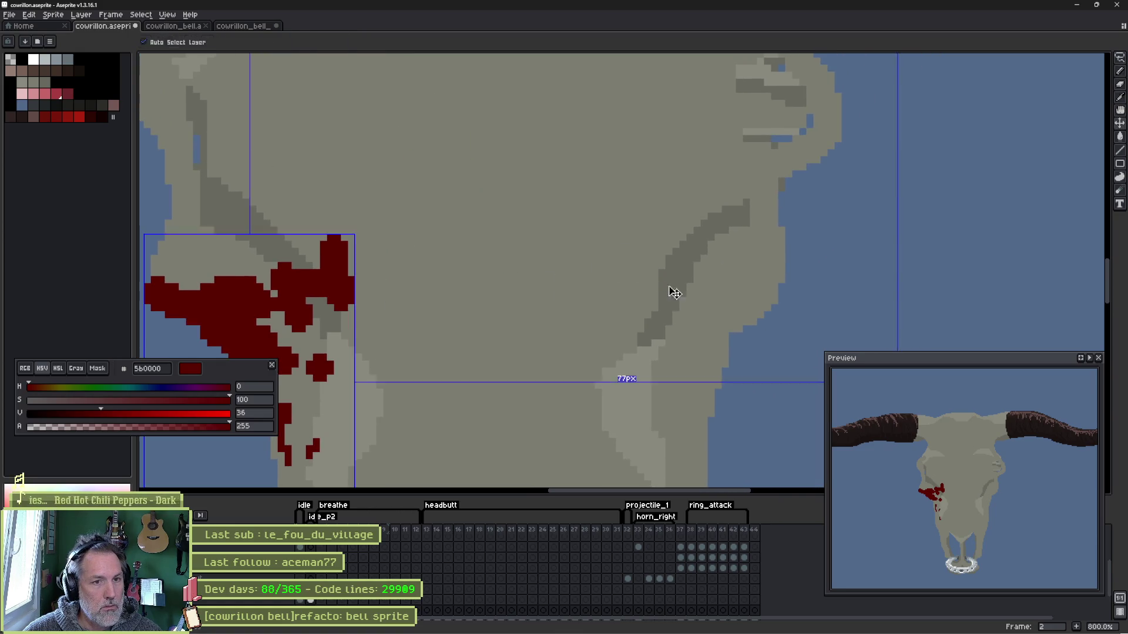
{"action": "mouse_move", "coordinate": [669, 292]}
{"action": "left_mouse_down"}
{"action": "mouse_move", "coordinate": [644, 323]}
{"action": "mouse_move", "coordinate": [617, 328]}
{"action": "left_mouse_up"}
{"action": "left_click_drag", "start_coordinate": [582, 264], "coordinate": [569, 418]}
{"action": "left_click_drag", "start_coordinate": [617, 374], "coordinate": [614, 414]}
{"action": "mouse_move", "coordinate": [648, 340]}
{"action": "left_mouse_down"}
{"action": "mouse_move", "coordinate": [650, 405]}
{"action": "mouse_move", "coordinate": [677, 332]}
{"action": "mouse_move", "coordinate": [657, 379]}
{"action": "left_mouse_up"}
{"action": "left_click_drag", "start_coordinate": [629, 448], "coordinate": [621, 319]}
{"action": "mouse_move", "coordinate": [639, 308]}
{"action": "left_mouse_down"}
{"action": "mouse_move", "coordinate": [630, 348]}
{"action": "mouse_move", "coordinate": [607, 335]}
{"action": "left_mouse_up"}
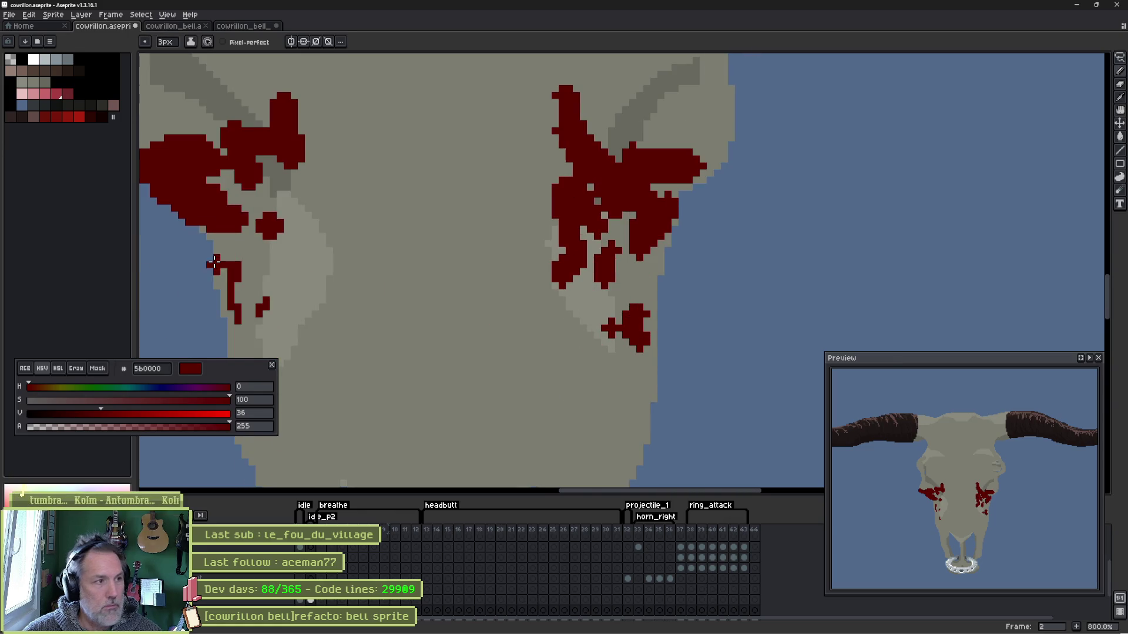
{"action": "key", "text": "alt"}
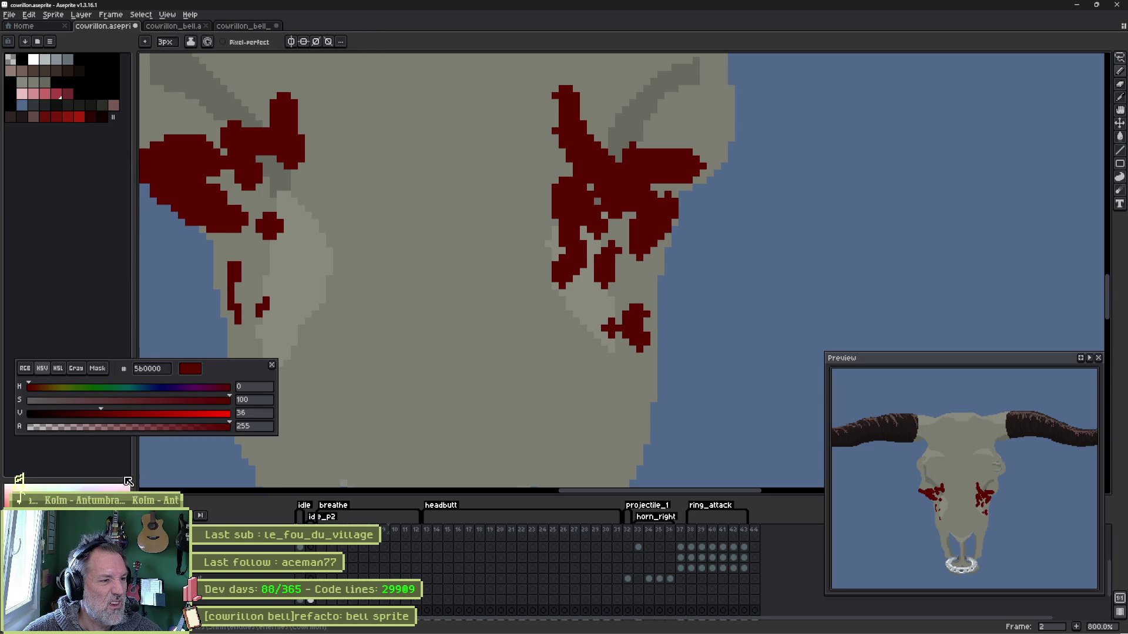
- Bucket-refill the blood splatters with brighter and darker reds, settling on medium red 78160a
{"action": "left_click", "coordinate": [45, 116]}
{"action": "key", "text": "g"}
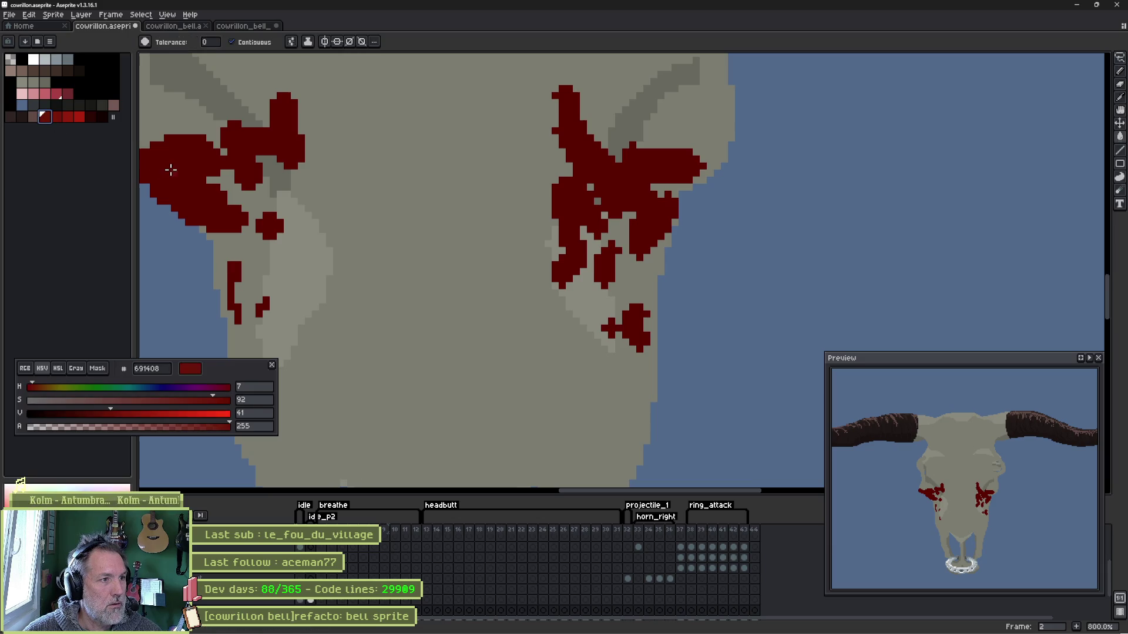
{"action": "left_click", "coordinate": [184, 170]}
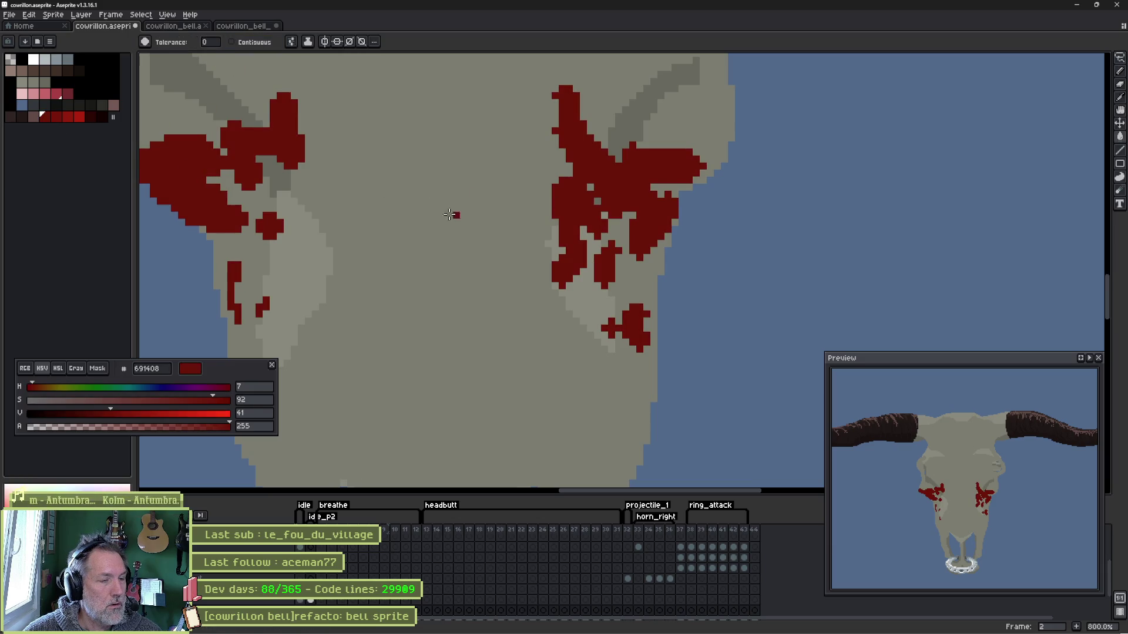
{"action": "left_click", "coordinate": [89, 116]}
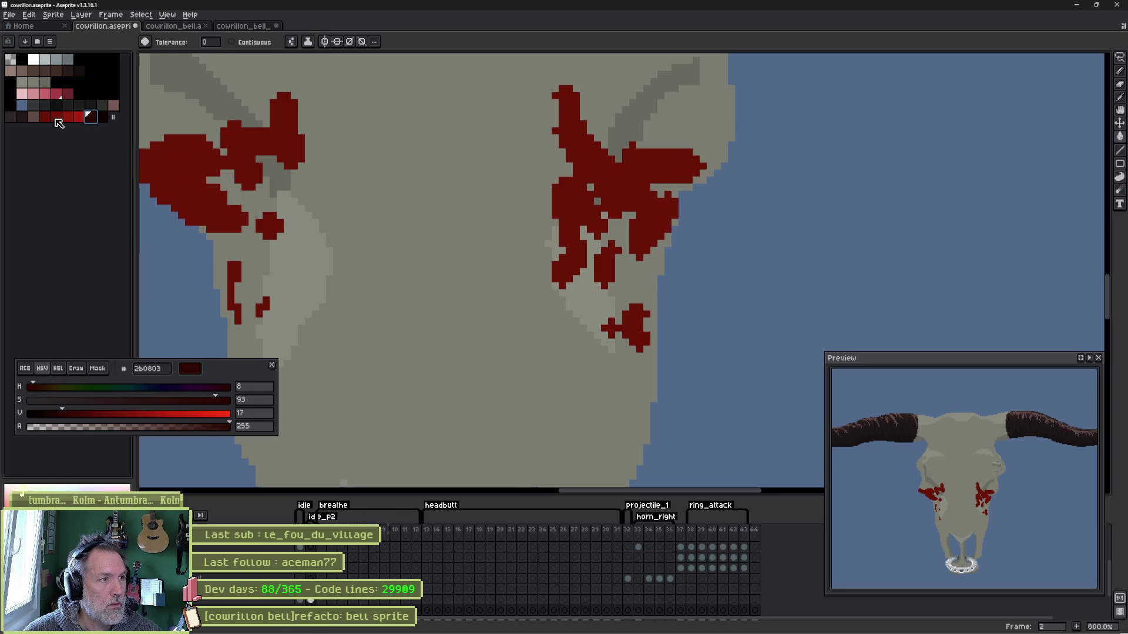
{"action": "left_click", "coordinate": [167, 157]}
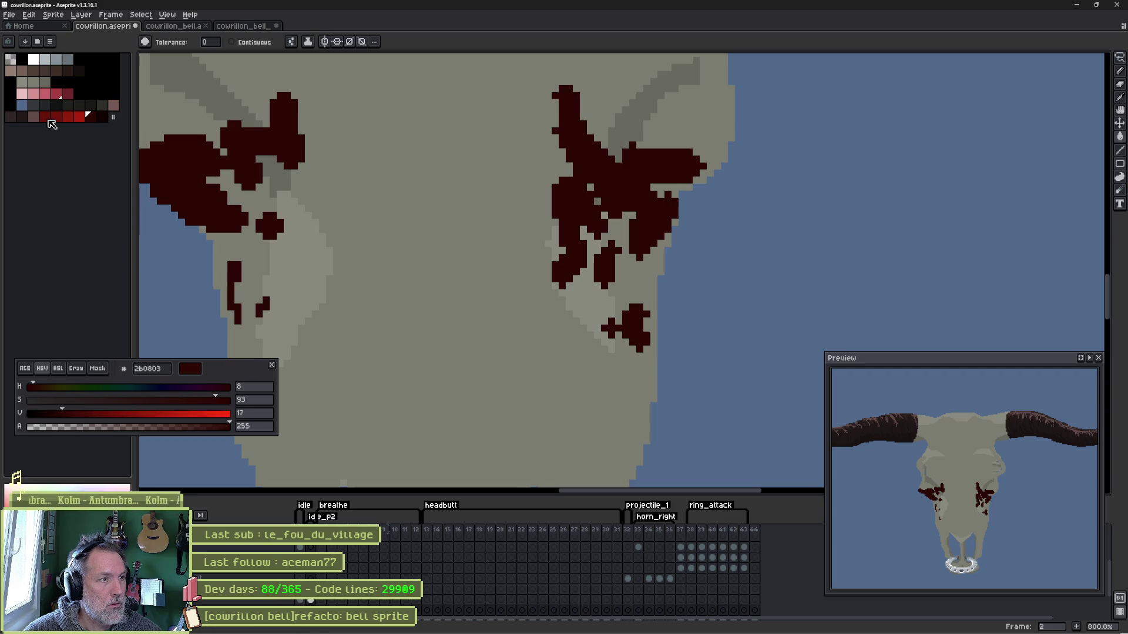
{"action": "left_click", "coordinate": [54, 117]}
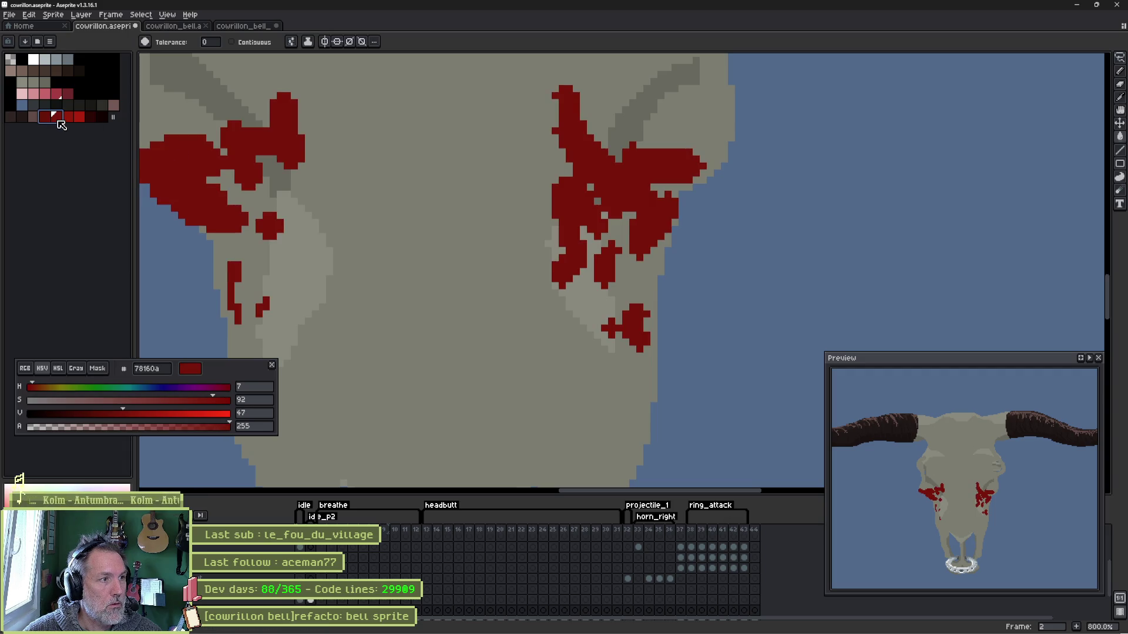
{"action": "key", "text": "b"}
{"action": "scroll", "coordinate": [186, 183], "scroll_direction": "up", "scroll_amount": 1}
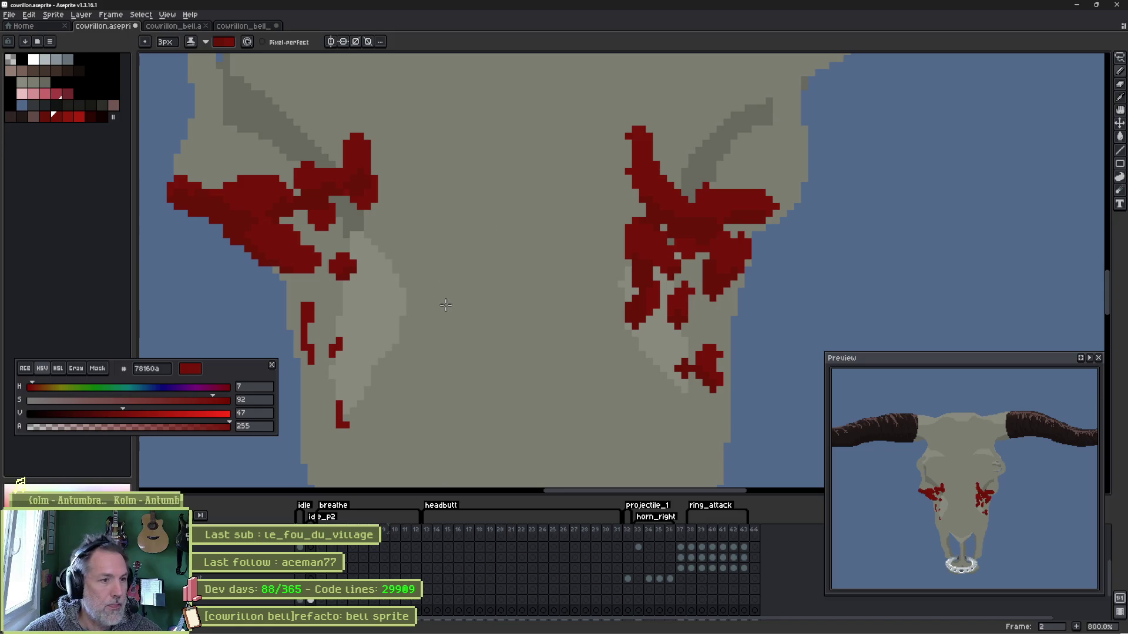
- Draw a thin drip, spreading streaks and blood specks from the right splatter
{"action": "left_click_drag", "start_coordinate": [443, 302], "coordinate": [426, 208]}
{"action": "key", "text": "i"}
{"action": "key", "text": "b"}
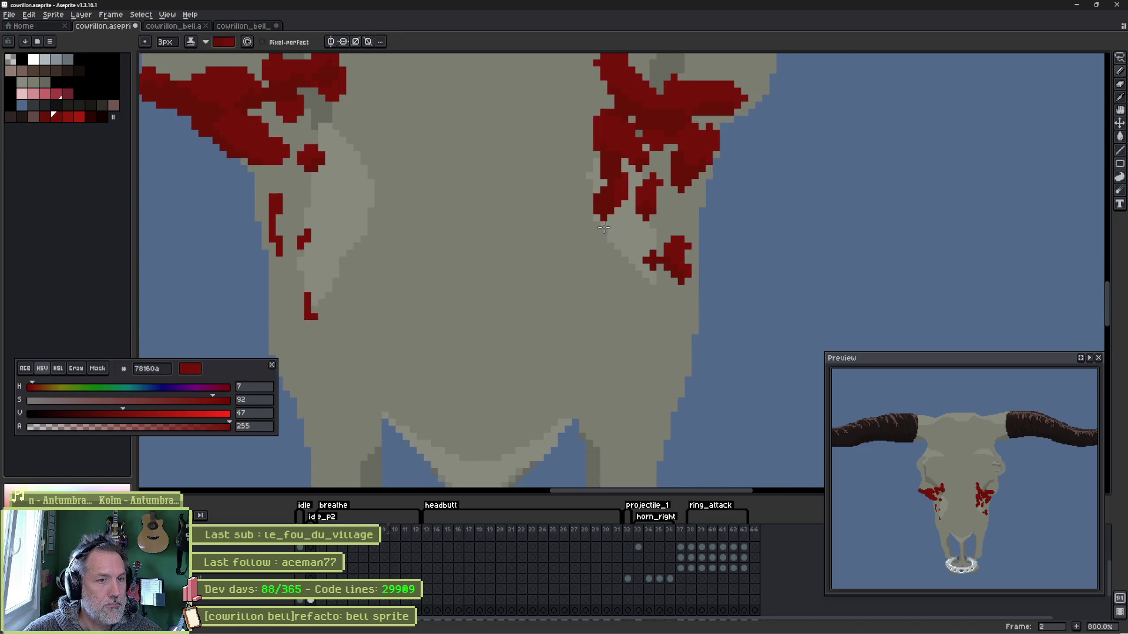
{"action": "mouse_move", "coordinate": [591, 218]}
{"action": "left_mouse_down"}
{"action": "mouse_move", "coordinate": [603, 281]}
{"action": "mouse_move", "coordinate": [674, 333]}
{"action": "mouse_move", "coordinate": [645, 383]}
{"action": "left_mouse_up"}
{"action": "mouse_move", "coordinate": [589, 104]}
{"action": "left_mouse_down"}
{"action": "mouse_move", "coordinate": [558, 118]}
{"action": "mouse_move", "coordinate": [539, 190]}
{"action": "left_mouse_up"}
{"action": "left_click", "coordinate": [574, 189]}
{"action": "left_click", "coordinate": [508, 207]}
- Add small streaks, red marks and a rising streak around the left splatter and upper skull
{"action": "left_click_drag", "start_coordinate": [333, 174], "coordinate": [366, 212]}
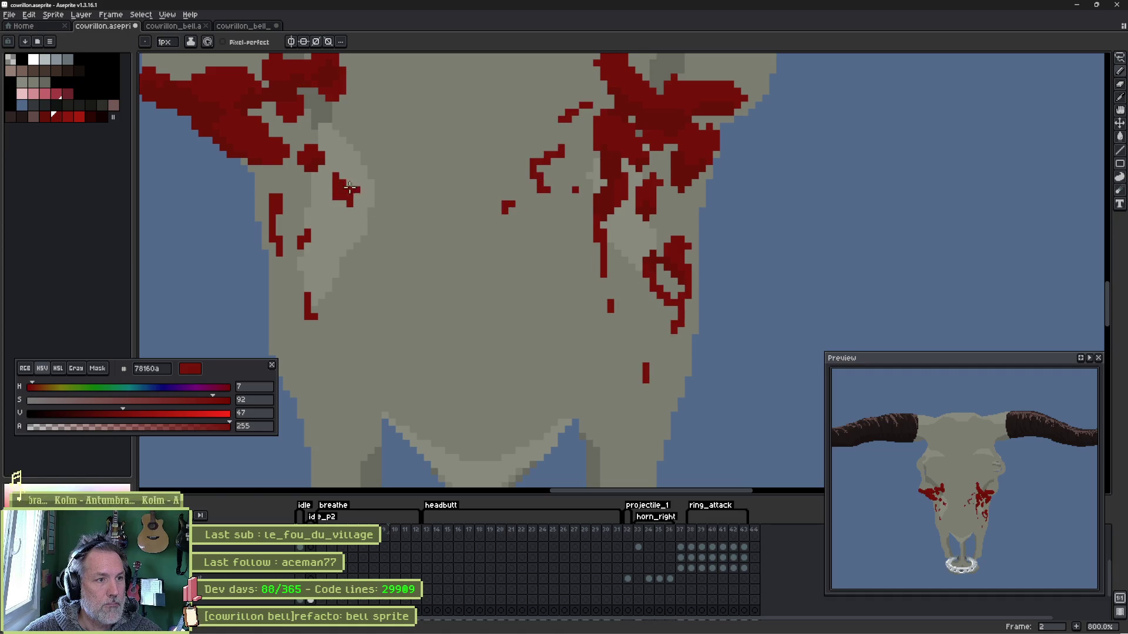
{"action": "left_click_drag", "start_coordinate": [369, 139], "coordinate": [394, 156]}
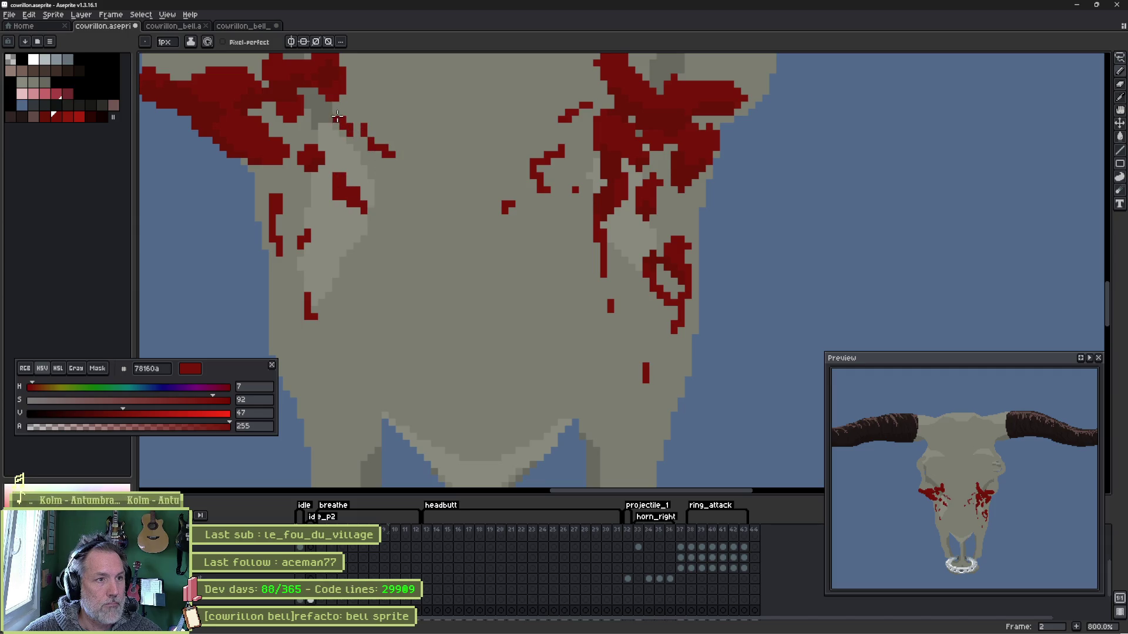
{"action": "scroll", "coordinate": [353, 137], "scroll_direction": "up", "scroll_amount": 5}
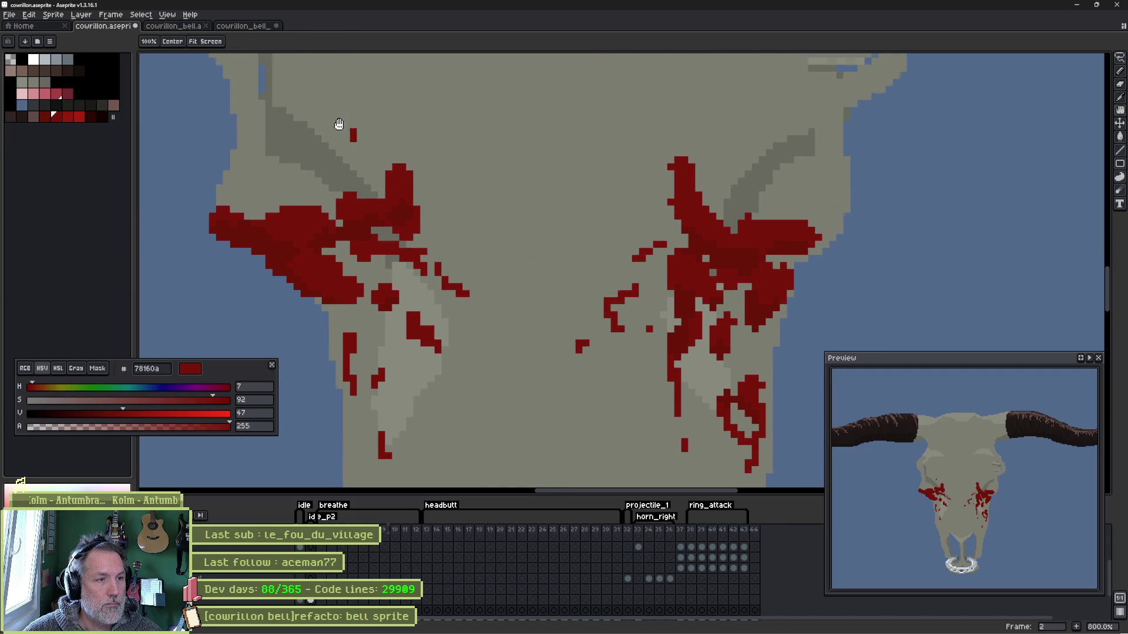
{"action": "left_click_drag", "start_coordinate": [337, 126], "coordinate": [474, 236]}
{"action": "mouse_move", "coordinate": [367, 283]}
{"action": "left_mouse_down"}
{"action": "mouse_move", "coordinate": [401, 309]}
{"action": "mouse_move", "coordinate": [364, 311]}
{"action": "mouse_move", "coordinate": [370, 264]}
{"action": "mouse_move", "coordinate": [383, 328]}
{"action": "mouse_move", "coordinate": [423, 308]}
{"action": "mouse_move", "coordinate": [447, 314]}
{"action": "mouse_move", "coordinate": [392, 269]}
{"action": "mouse_move", "coordinate": [339, 128]}
{"action": "mouse_move", "coordinate": [383, 159]}
{"action": "mouse_move", "coordinate": [428, 150]}
{"action": "mouse_move", "coordinate": [432, 180]}
{"action": "left_mouse_up"}
{"action": "mouse_move", "coordinate": [453, 171]}
{"action": "left_mouse_down"}
{"action": "mouse_move", "coordinate": [454, 203]}
{"action": "mouse_move", "coordinate": [493, 238]}
{"action": "mouse_move", "coordinate": [560, 196]}
{"action": "mouse_move", "coordinate": [507, 225]}
{"action": "mouse_move", "coordinate": [539, 219]}
{"action": "left_mouse_up"}
{"action": "left_click_drag", "start_coordinate": [572, 169], "coordinate": [586, 167]}
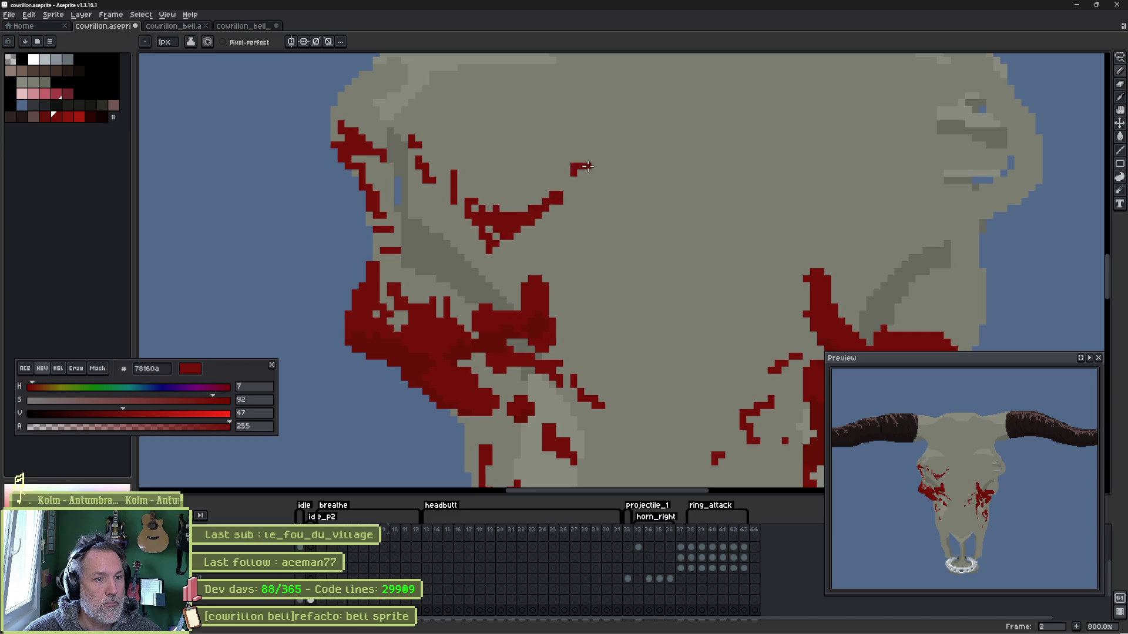
{"action": "mouse_move", "coordinate": [470, 198]}
{"action": "left_mouse_down"}
{"action": "mouse_move", "coordinate": [448, 175]}
{"action": "mouse_move", "coordinate": [498, 139]}
{"action": "left_mouse_up"}
{"action": "left_click_drag", "start_coordinate": [498, 139], "coordinate": [470, 174]}
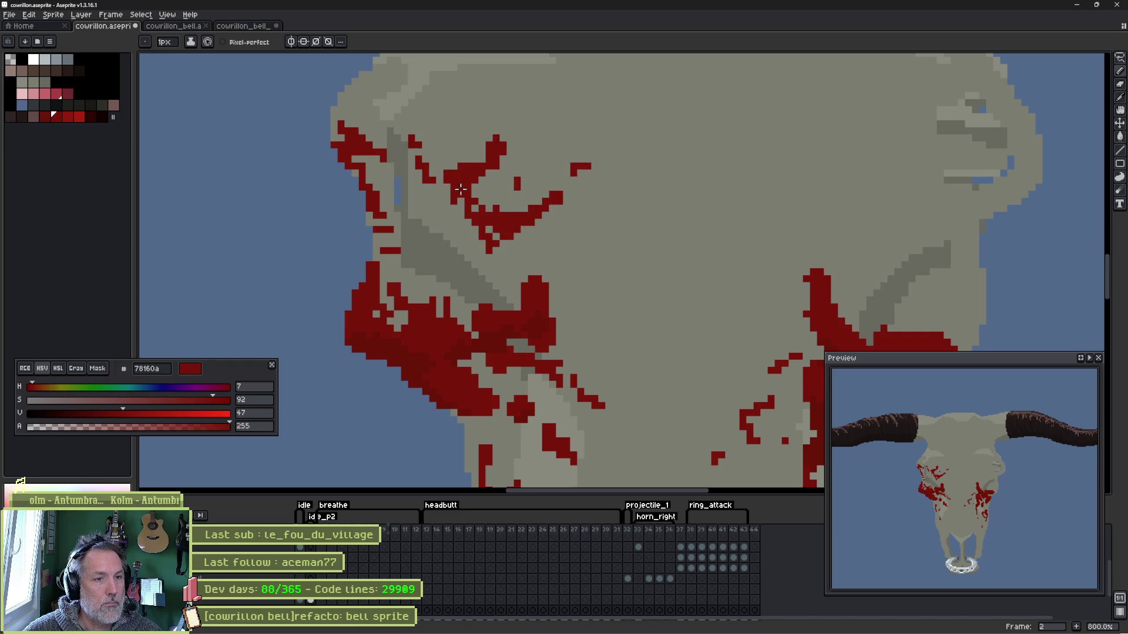
{"action": "scroll", "coordinate": [593, 236], "scroll_direction": "down", "scroll_amount": 2}
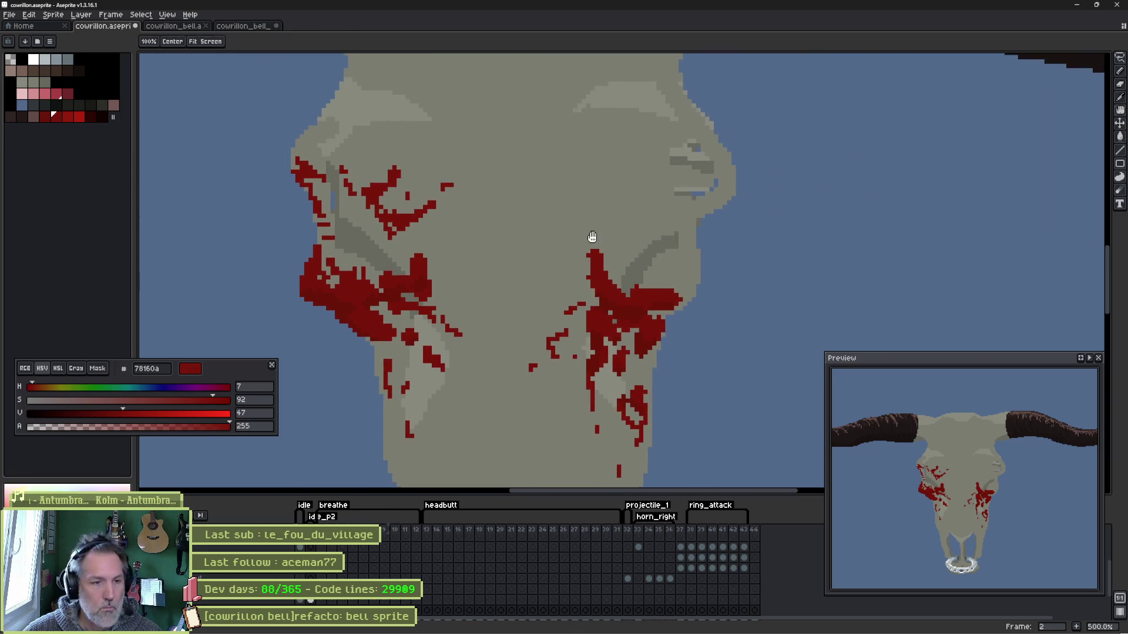
{"action": "scroll", "coordinate": [592, 237], "scroll_direction": "up", "scroll_amount": 1}
{"action": "scroll", "coordinate": [592, 237], "scroll_direction": "up", "scroll_amount": 1}
- Check against frame 1, then add streaks, specks and L-shaped drips near the right splatter
{"action": "left_click_drag", "start_coordinate": [631, 215], "coordinate": [674, 192]}
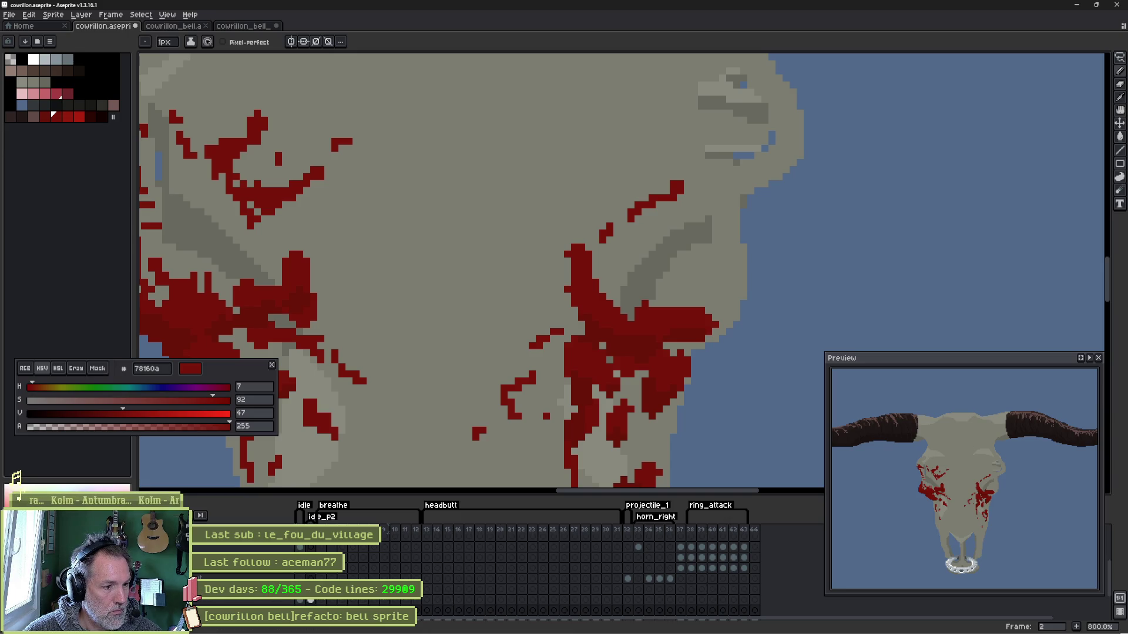
{"action": "key", "text": "Right"}
{"action": "key", "text": "Left"}
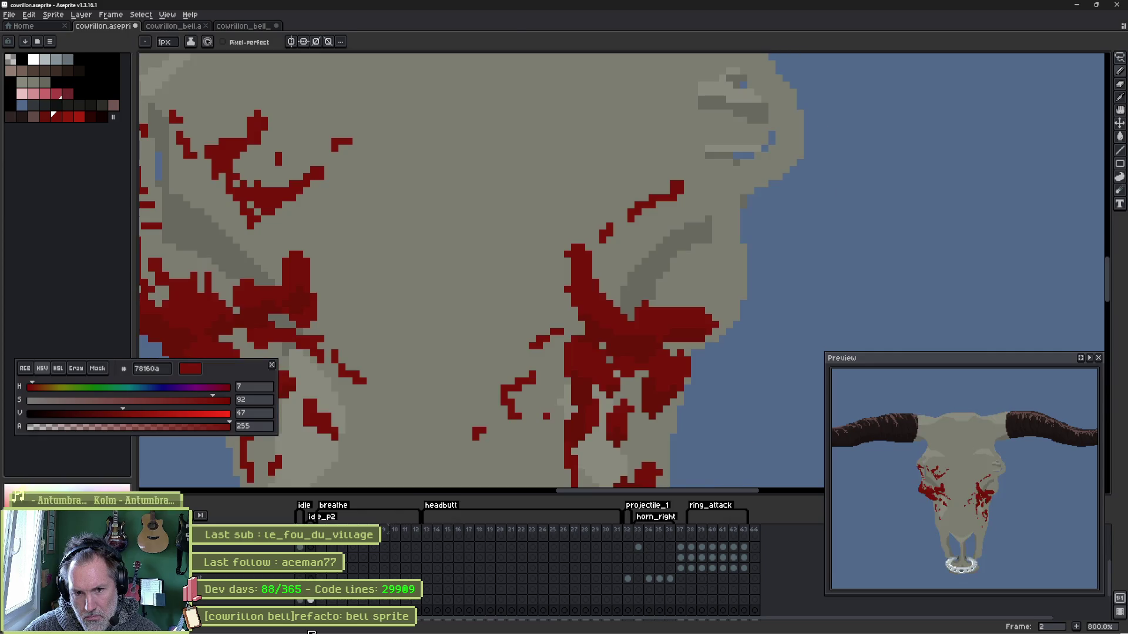
{"action": "key", "text": "space"}
{"action": "left_click_drag", "start_coordinate": [589, 397], "coordinate": [502, 463]}
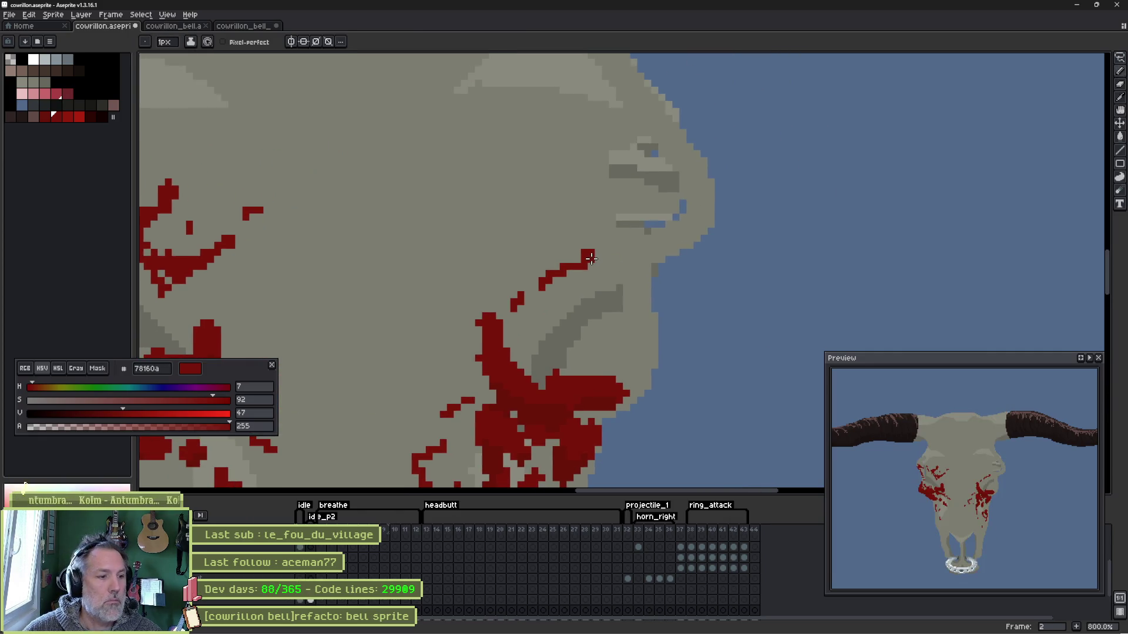
{"action": "mouse_move", "coordinate": [588, 257]}
{"action": "left_mouse_down"}
{"action": "mouse_move", "coordinate": [678, 231]}
{"action": "mouse_move", "coordinate": [632, 255]}
{"action": "mouse_move", "coordinate": [578, 181]}
{"action": "mouse_move", "coordinate": [600, 255]}
{"action": "left_mouse_up"}
{"action": "left_click", "coordinate": [562, 196]}
{"action": "left_click_drag", "start_coordinate": [525, 161], "coordinate": [551, 206]}
{"action": "left_click", "coordinate": [557, 225]}
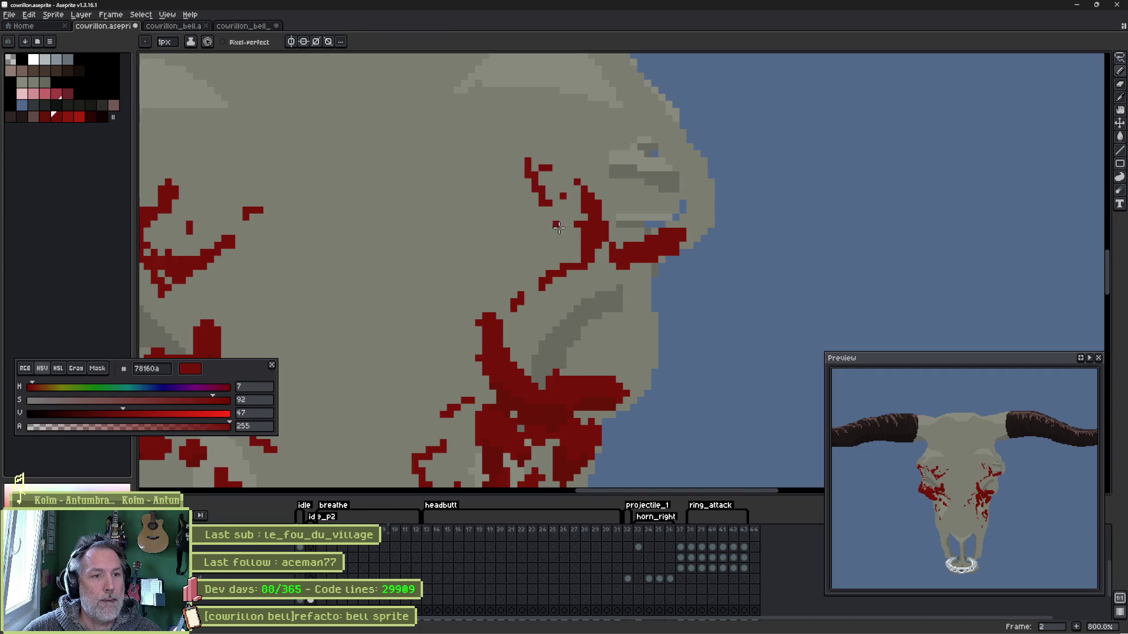
- Scatter blood pixels, link the splatter with a curved streak and draw vertical drips
{"action": "left_click_drag", "start_coordinate": [535, 258], "coordinate": [535, 275]}
{"action": "left_click_drag", "start_coordinate": [530, 290], "coordinate": [506, 304]}
{"action": "left_click", "coordinate": [510, 256]}
{"action": "mouse_move", "coordinate": [504, 275]}
{"action": "left_mouse_down"}
{"action": "mouse_move", "coordinate": [475, 338]}
{"action": "mouse_move", "coordinate": [423, 371]}
{"action": "left_mouse_up"}
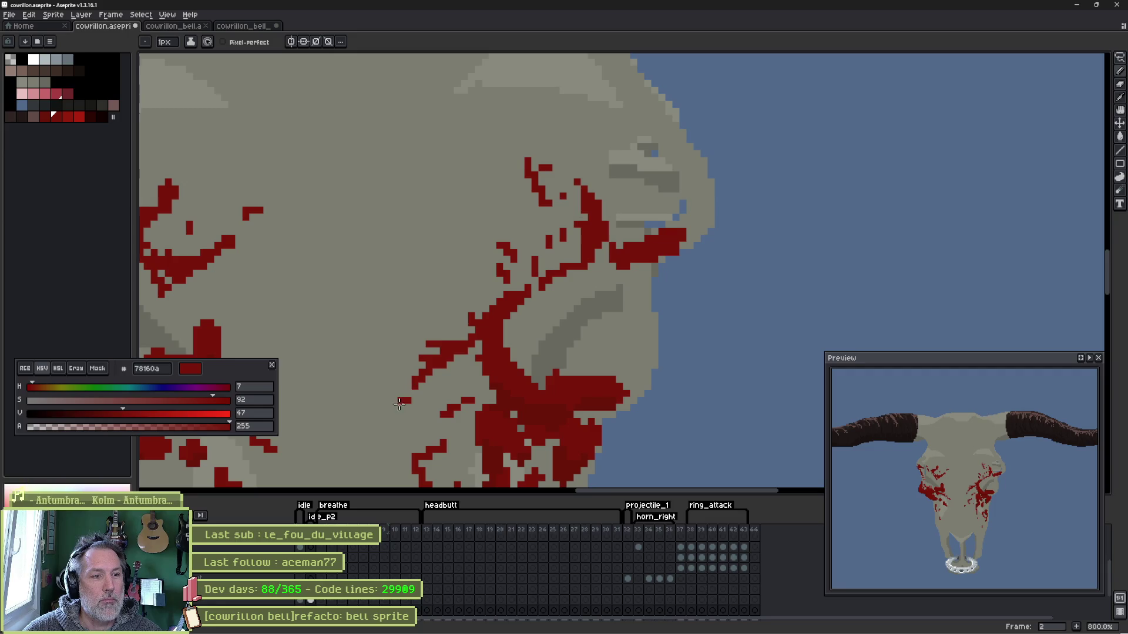
{"action": "left_click_drag", "start_coordinate": [387, 437], "coordinate": [387, 480]}
{"action": "scroll", "coordinate": [427, 256], "scroll_direction": "down", "scroll_amount": 5}
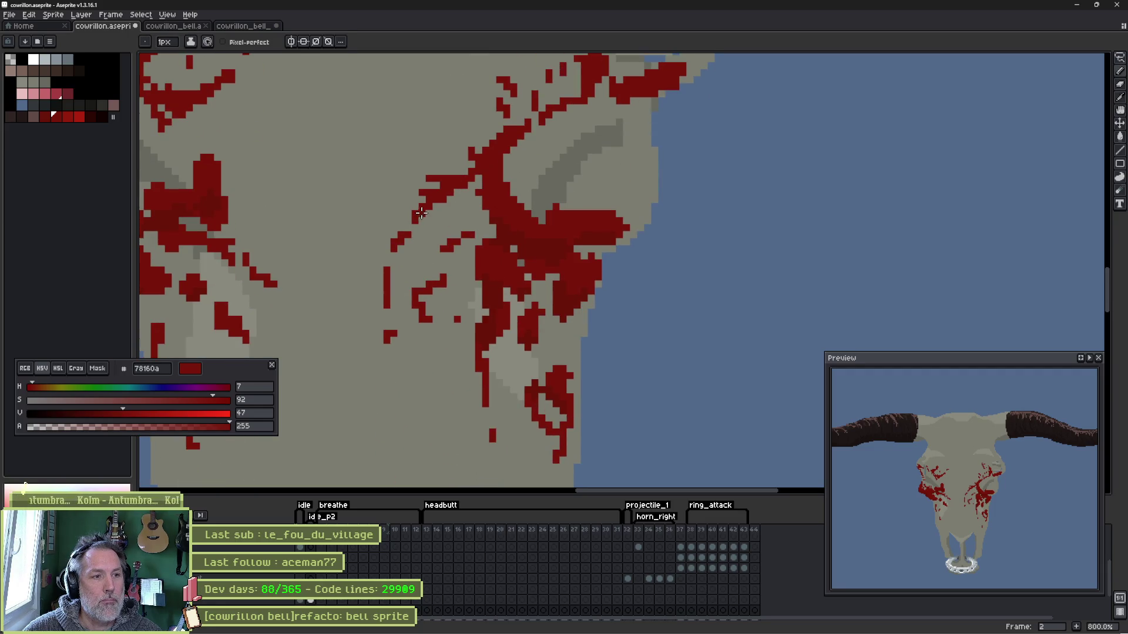
{"action": "left_click_drag", "start_coordinate": [420, 213], "coordinate": [421, 261]}
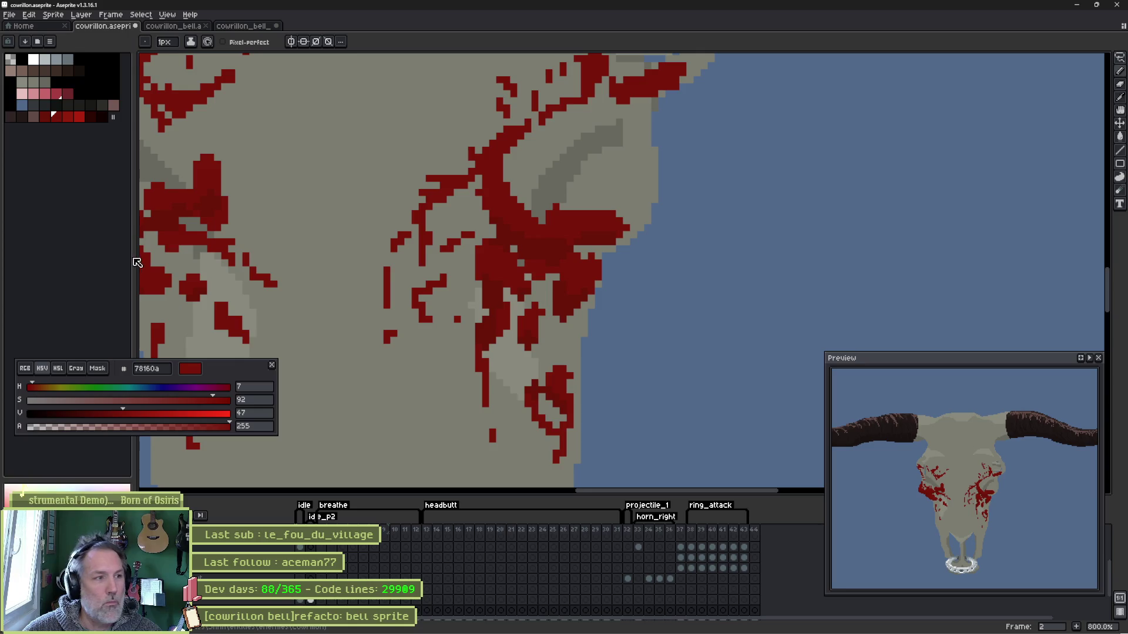
- Pick a darker, stronger red for shading and bring the skull's middle into view
{"action": "left_click", "coordinate": [46, 117]}
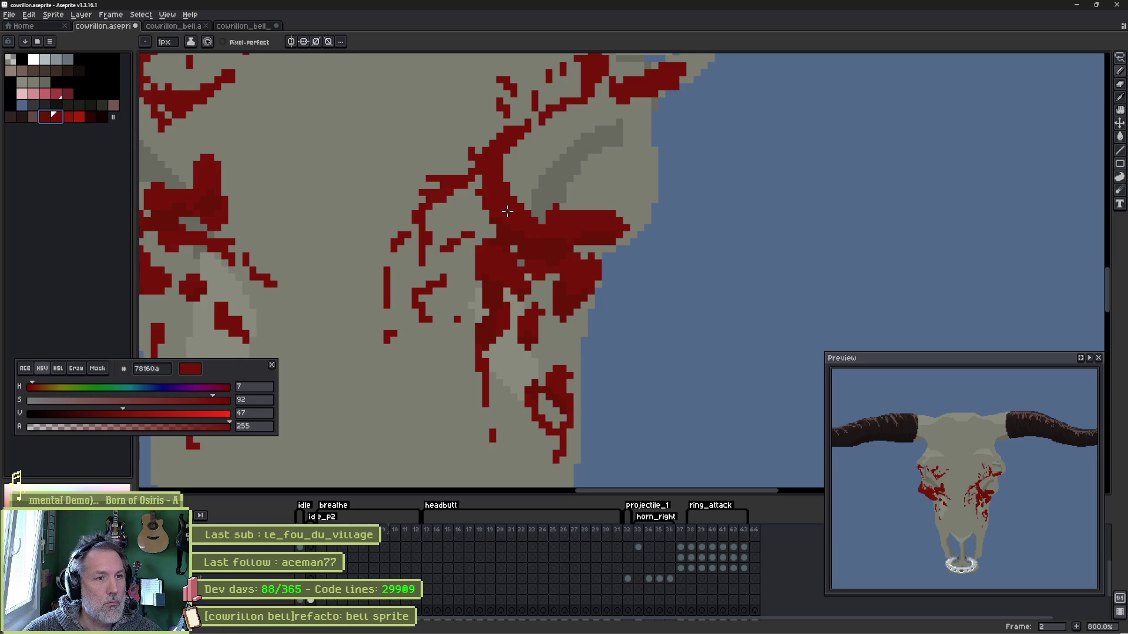
{"action": "key", "text": "b"}
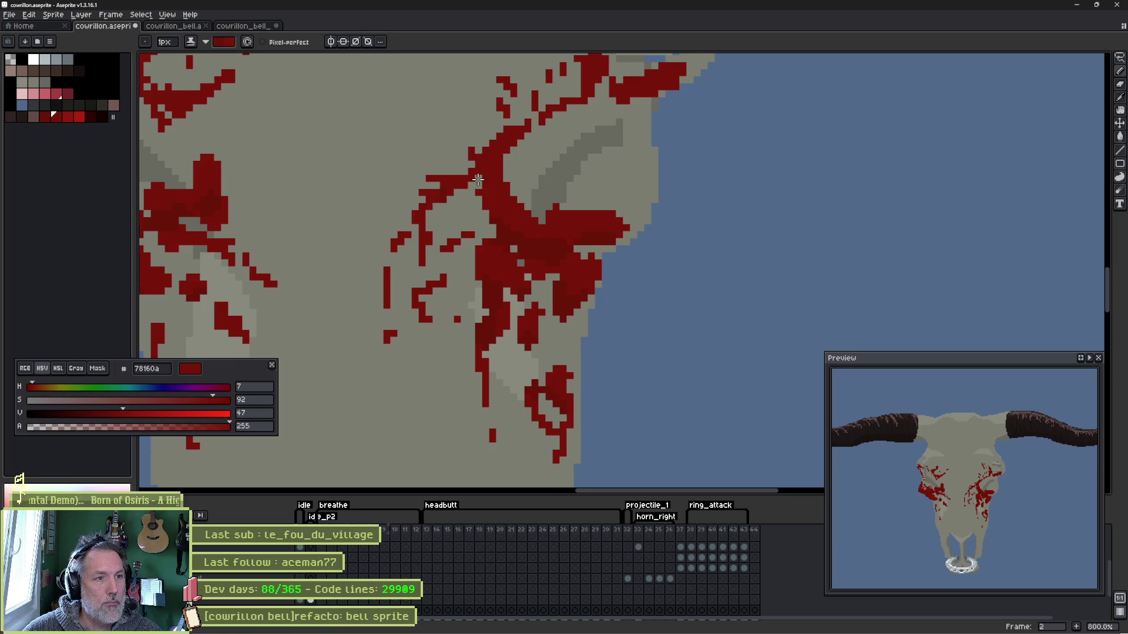
{"action": "mouse_move", "coordinate": [521, 145]}
{"action": "left_mouse_down"}
{"action": "mouse_move", "coordinate": [546, 179]}
{"action": "mouse_move", "coordinate": [625, 182]}
{"action": "left_mouse_up"}
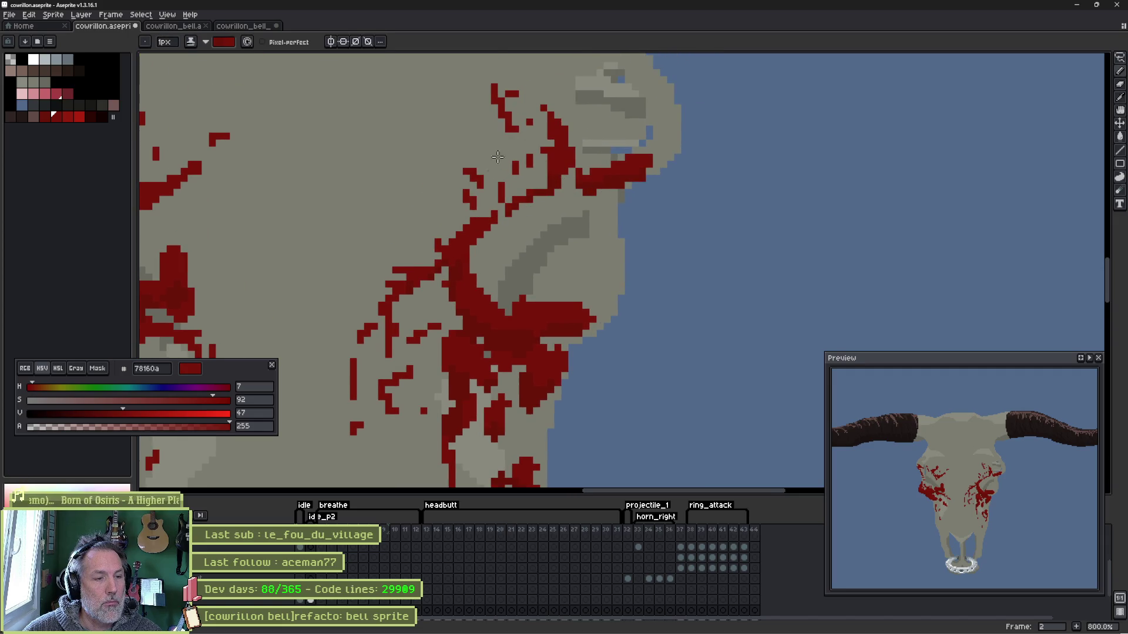
{"action": "left_click_drag", "start_coordinate": [497, 156], "coordinate": [664, 41]}
{"action": "left_click", "coordinate": [67, 118]}
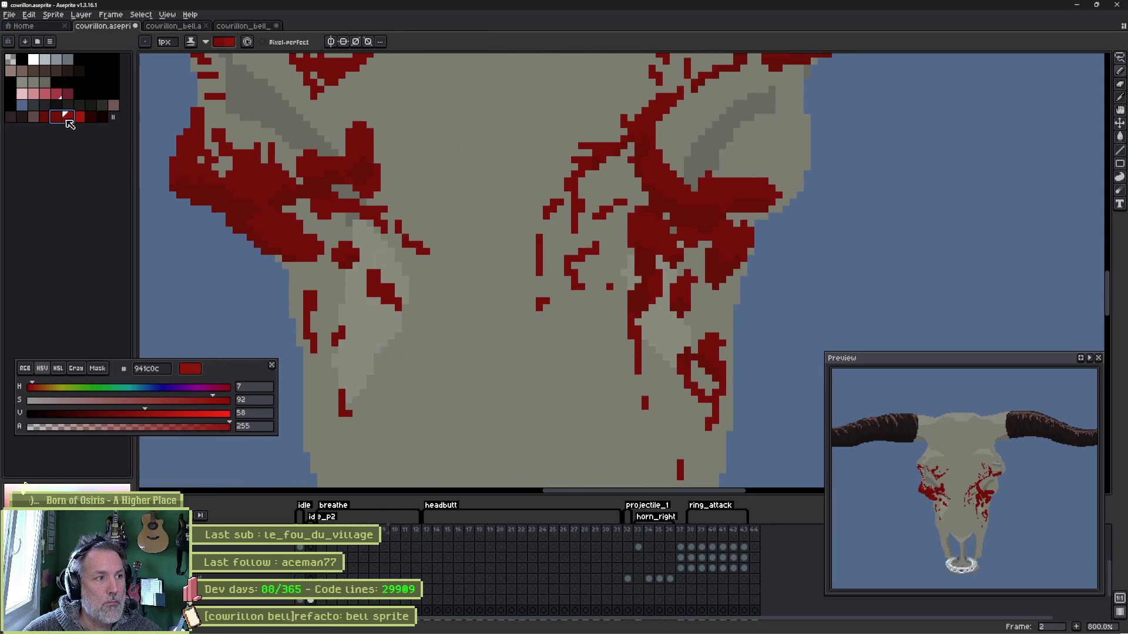
{"action": "left_click", "coordinate": [715, 183], "text": "alt"}
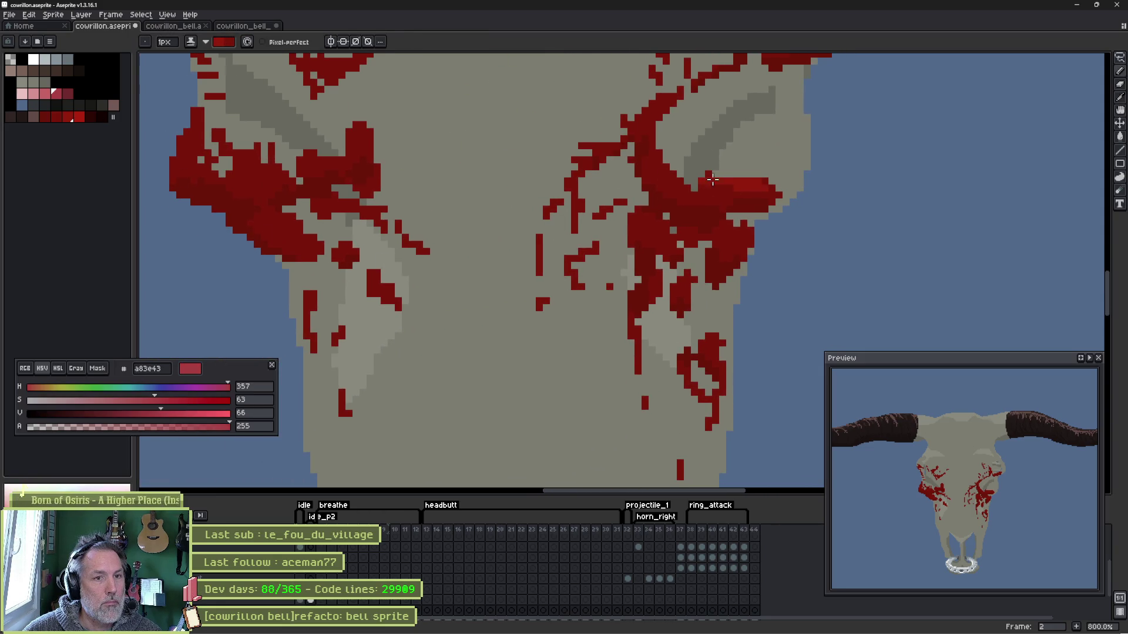
{"action": "scroll", "coordinate": [705, 171], "scroll_direction": "up", "scroll_amount": 2}
{"action": "scroll", "coordinate": [705, 132], "scroll_direction": "up", "scroll_amount": 3}
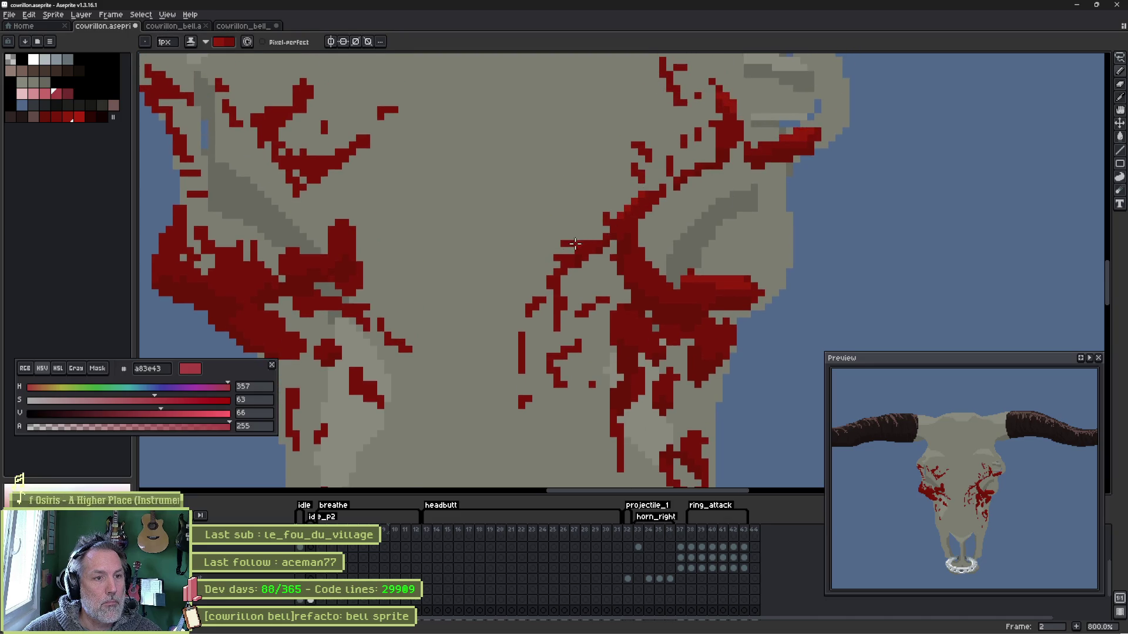
{"action": "scroll", "coordinate": [395, 237], "scroll_direction": "left", "scroll_amount": 5}
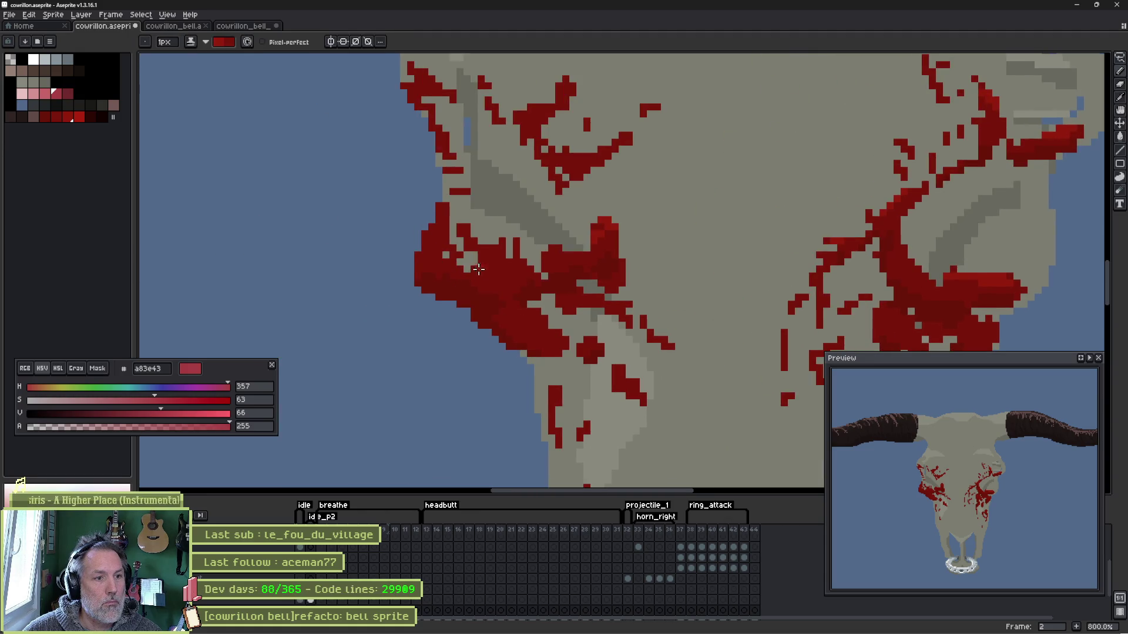
{"action": "mouse_move", "coordinate": [475, 269]}
{"action": "left_mouse_down"}
{"action": "mouse_move", "coordinate": [503, 270]}
{"action": "mouse_move", "coordinate": [441, 267]}
{"action": "left_mouse_up"}
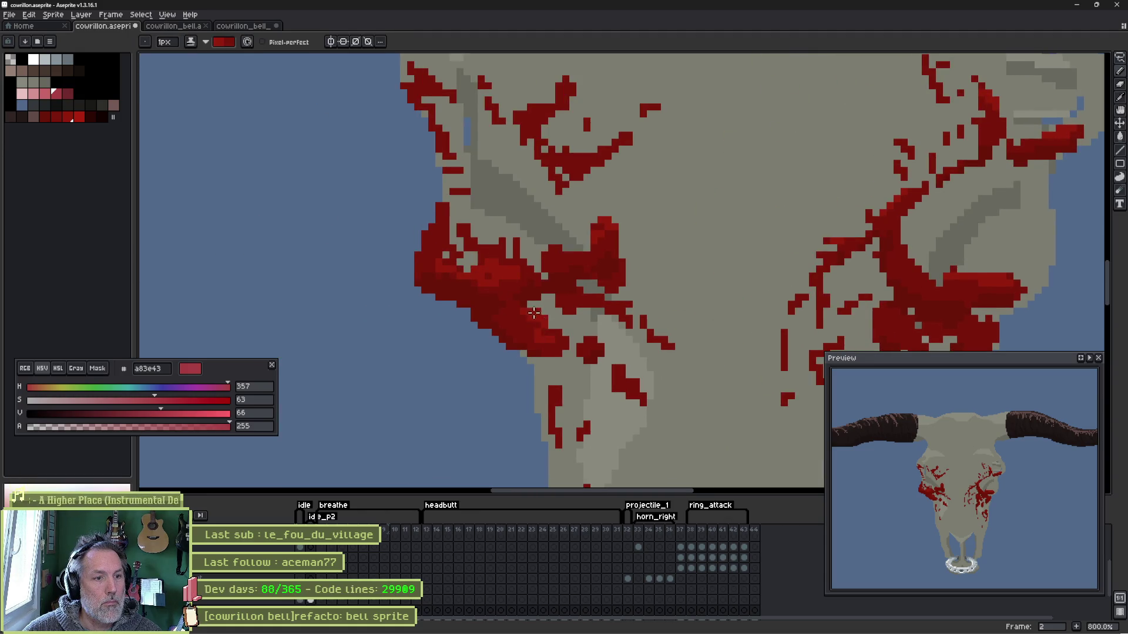
{"action": "scroll", "coordinate": [564, 176], "scroll_direction": "up", "scroll_amount": 2}
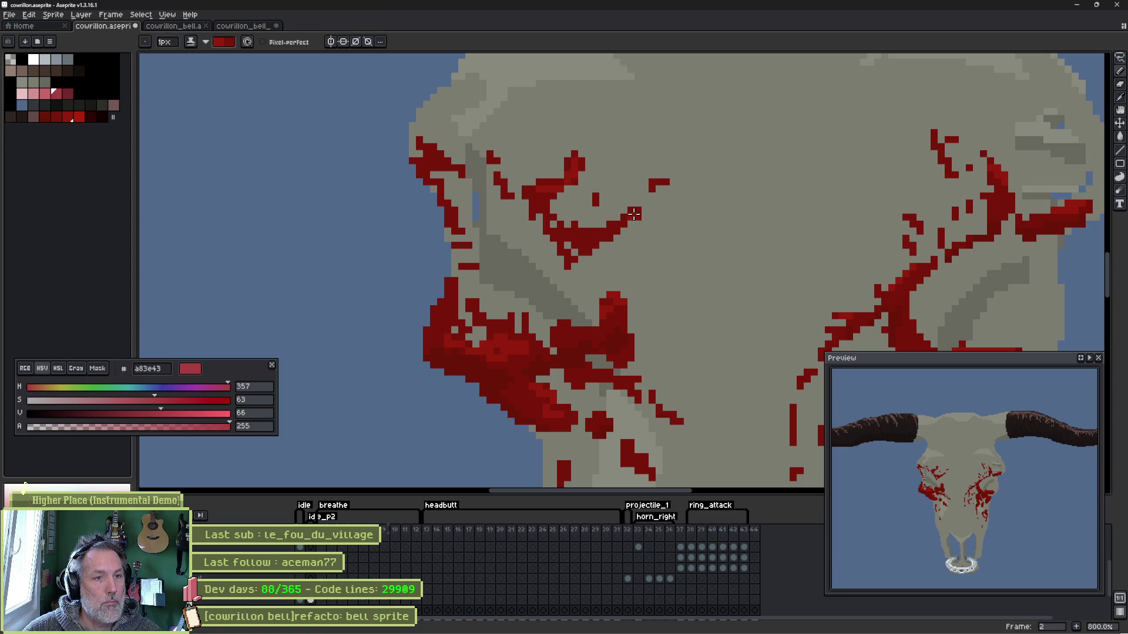
{"action": "scroll", "coordinate": [642, 332], "scroll_direction": "down", "scroll_amount": 1}
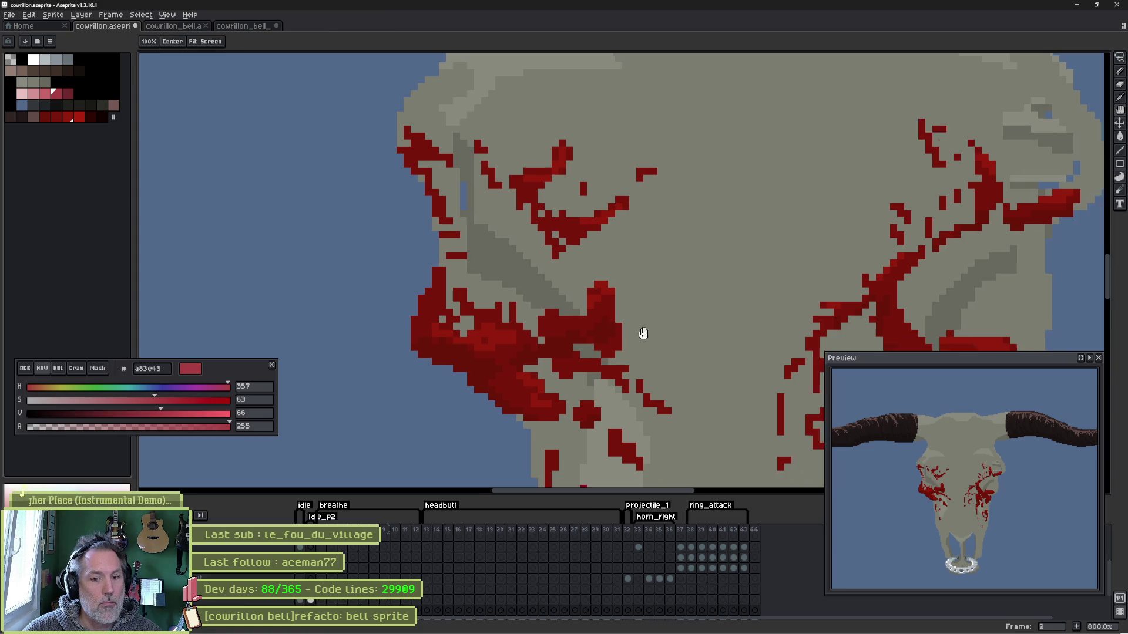
{"action": "scroll", "coordinate": [528, 335], "scroll_direction": "right", "scroll_amount": 1}
{"action": "left_click", "coordinate": [75, 118]}
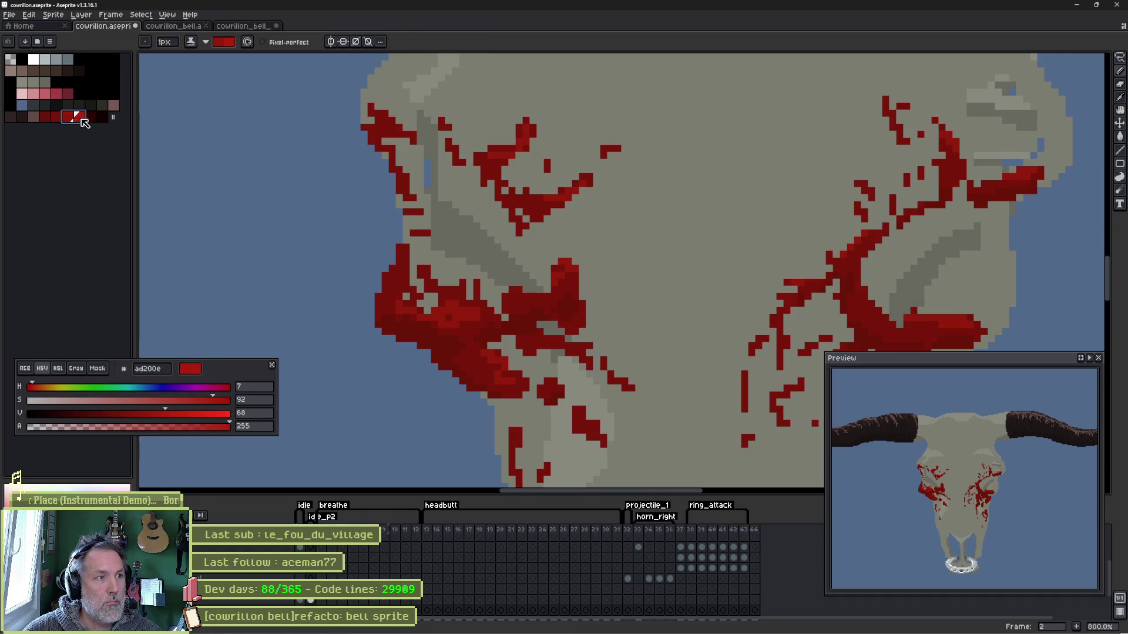
{"action": "key", "text": "bracketright"}
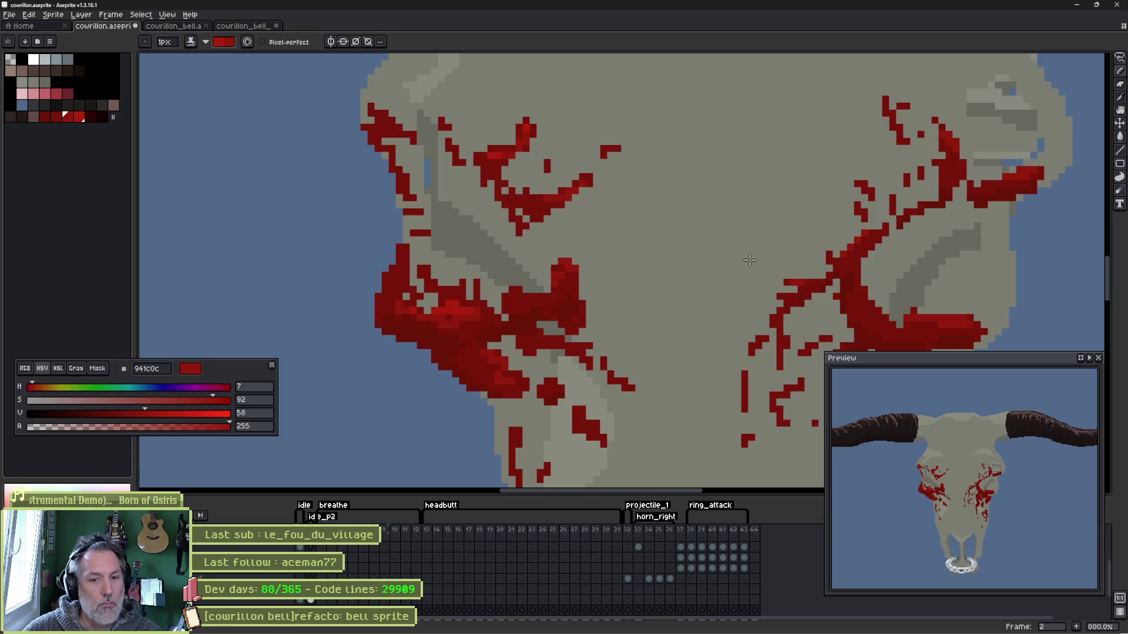
{"action": "scroll", "coordinate": [970, 203], "scroll_direction": "down", "scroll_amount": 2}
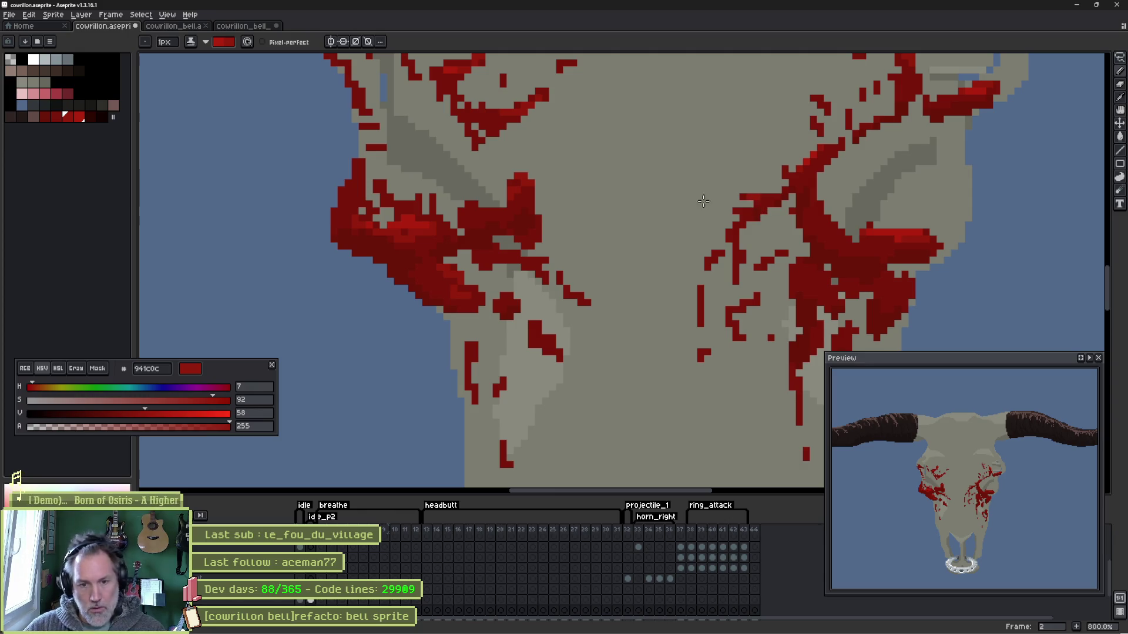
{"action": "scroll", "coordinate": [731, 265], "scroll_direction": "up", "scroll_amount": 3}
{"action": "scroll", "coordinate": [737, 333], "scroll_direction": "up", "scroll_amount": 3}
{"action": "scroll", "coordinate": [659, 280], "scroll_direction": "up", "scroll_amount": 3}
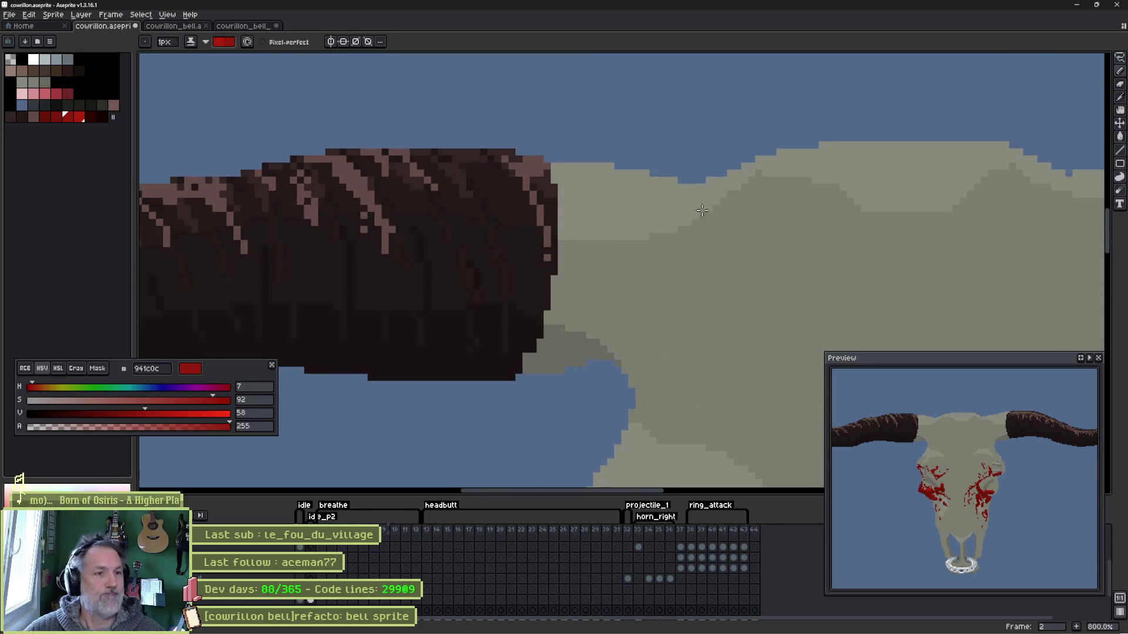
- Sample the dark horn brown, test and undo a horn-tip stroke, and compare with frame 1
{"action": "left_click", "coordinate": [527, 258], "text": "ctrl"}
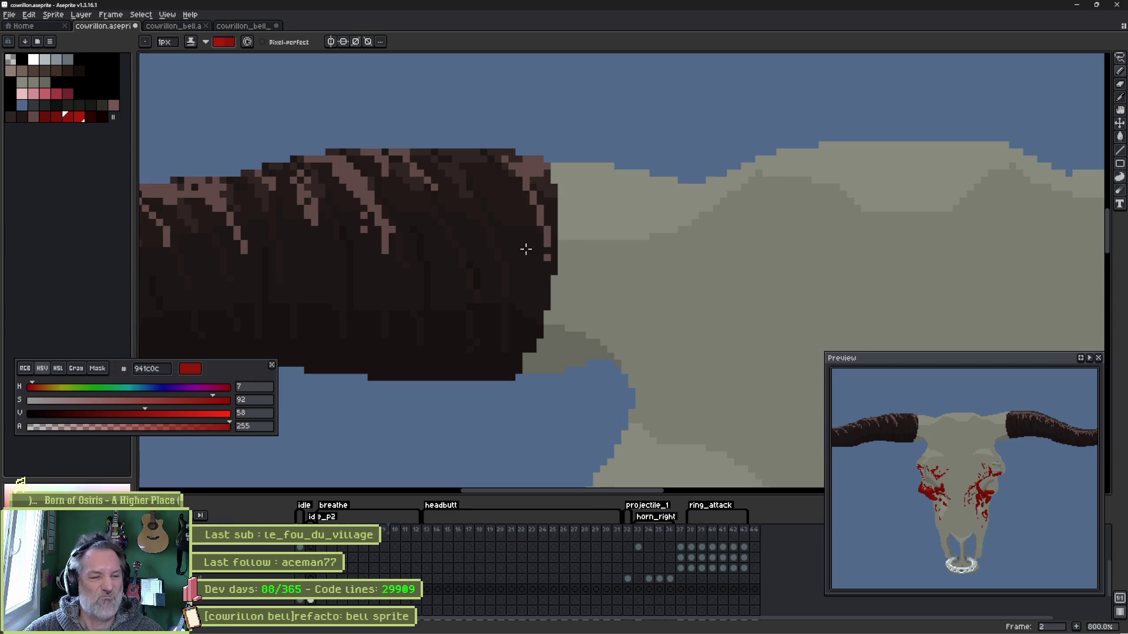
{"action": "left_click", "coordinate": [520, 159], "text": "alt"}
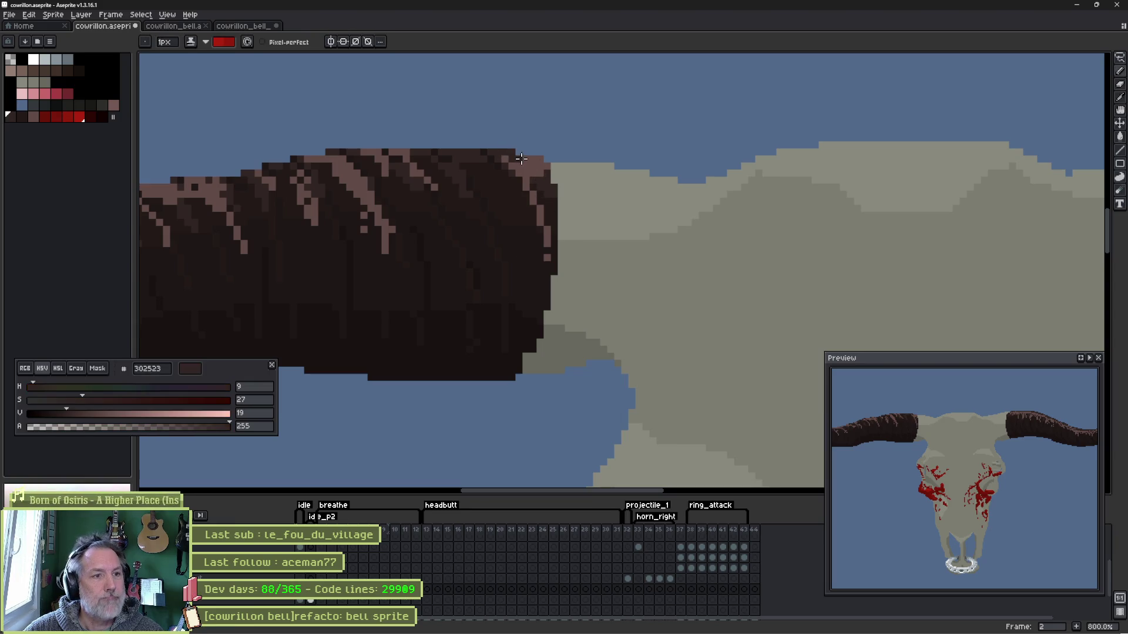
{"action": "key", "text": "e"}
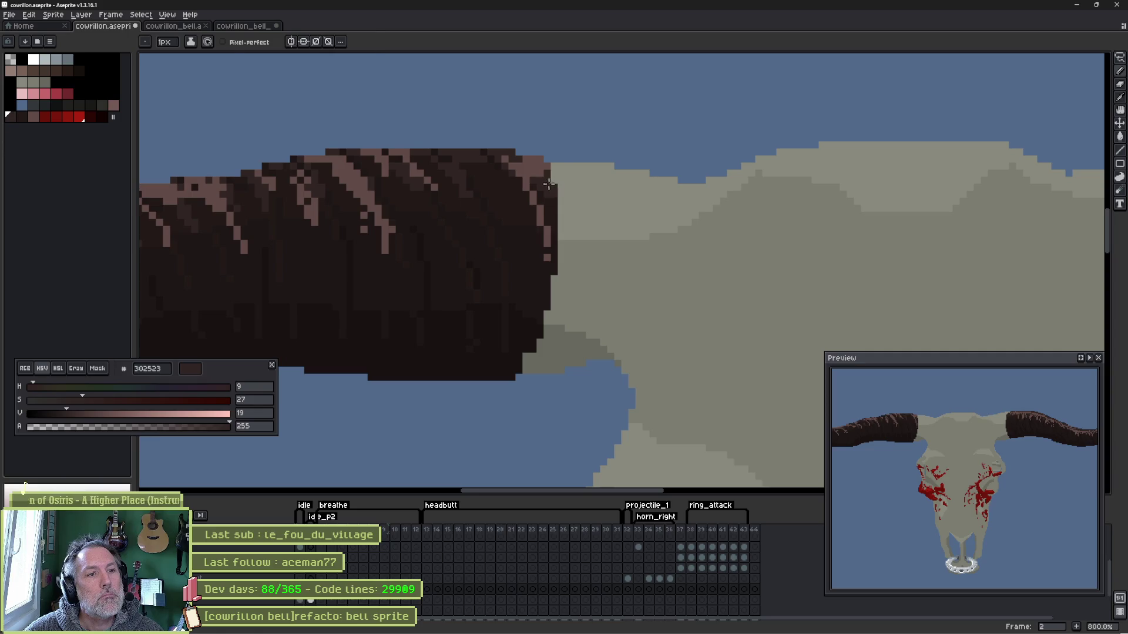
{"action": "left_click_drag", "start_coordinate": [556, 166], "coordinate": [568, 185]}
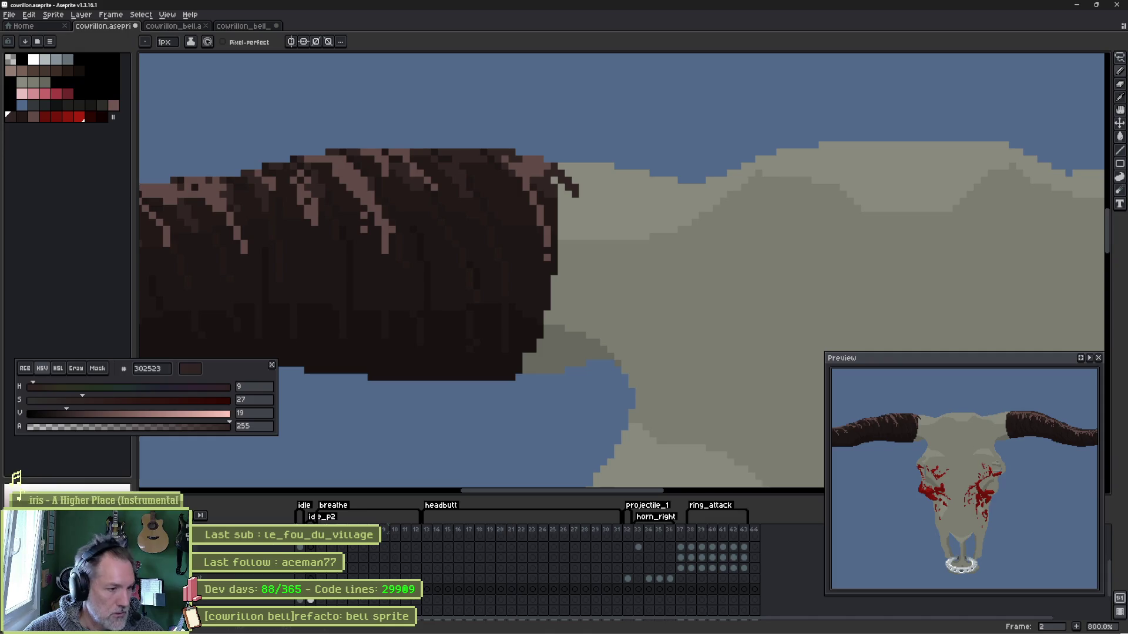
{"action": "key", "text": "v"}
{"action": "key", "text": "ctrl+z"}
{"action": "key", "text": "ctrl+z"}
{"action": "key", "text": "b"}
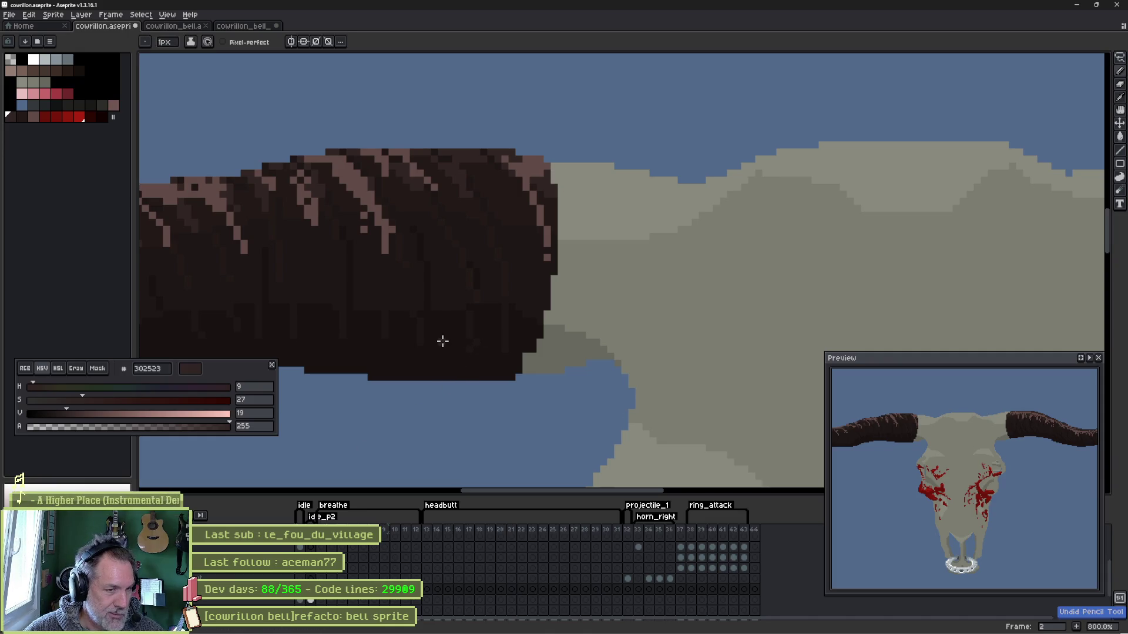
{"action": "key", "text": "Left"}
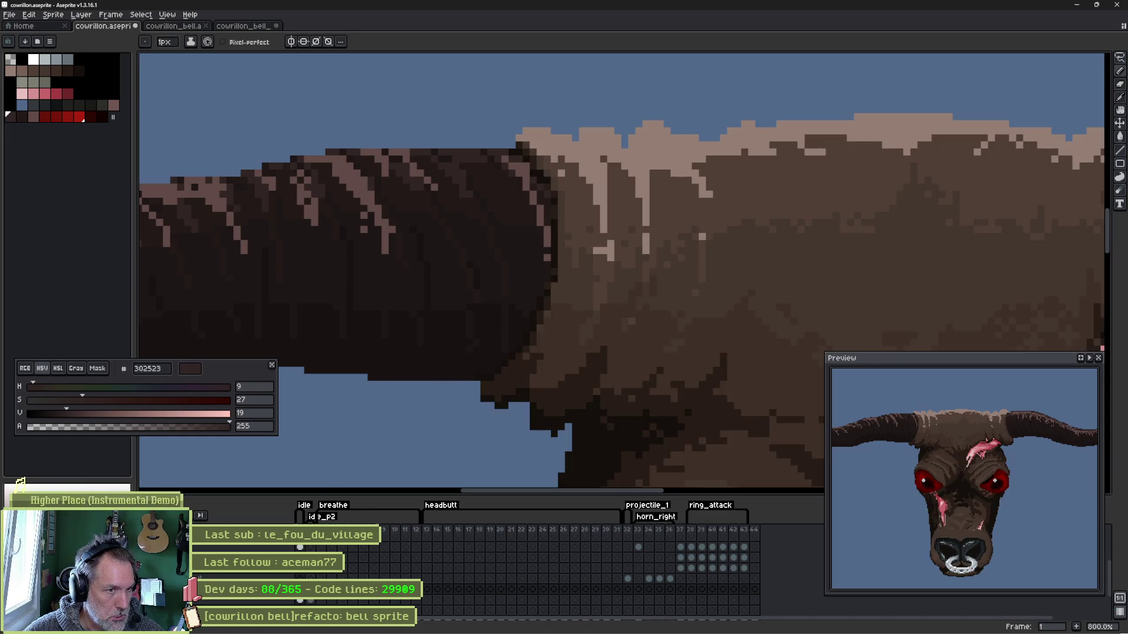
{"action": "key", "text": "Right"}
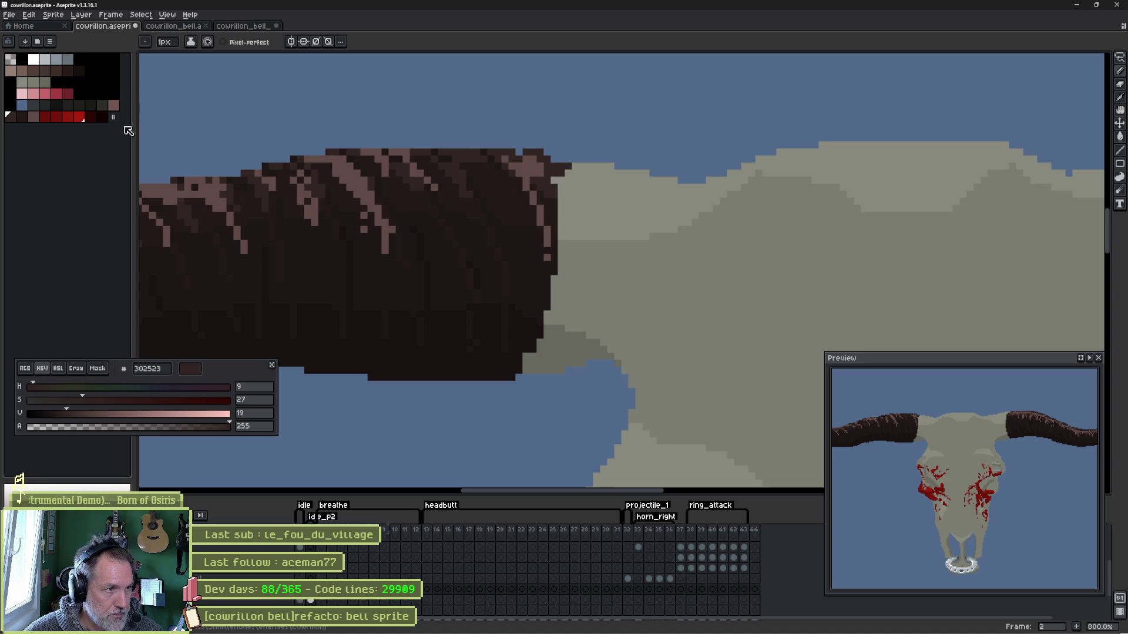
- Roughen the left horn's base edge with light brown pixels, then darken stray light ones
{"action": "left_click", "coordinate": [33, 118]}
{"action": "left_click_drag", "start_coordinate": [548, 165], "coordinate": [559, 240]}
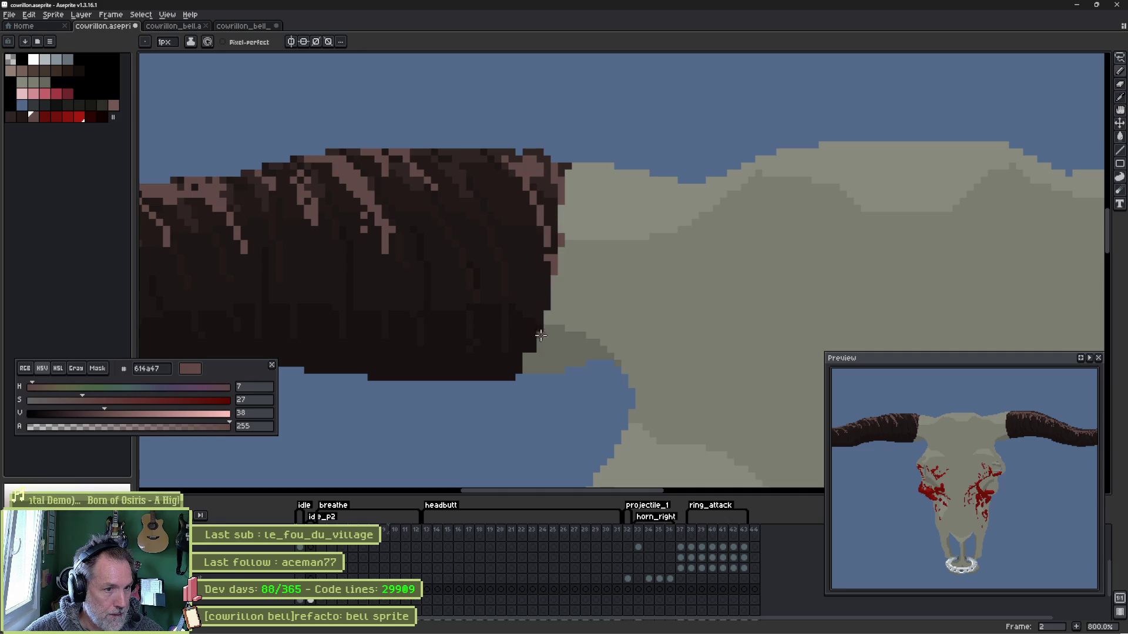
{"action": "left_click_drag", "start_coordinate": [541, 360], "coordinate": [547, 372]}
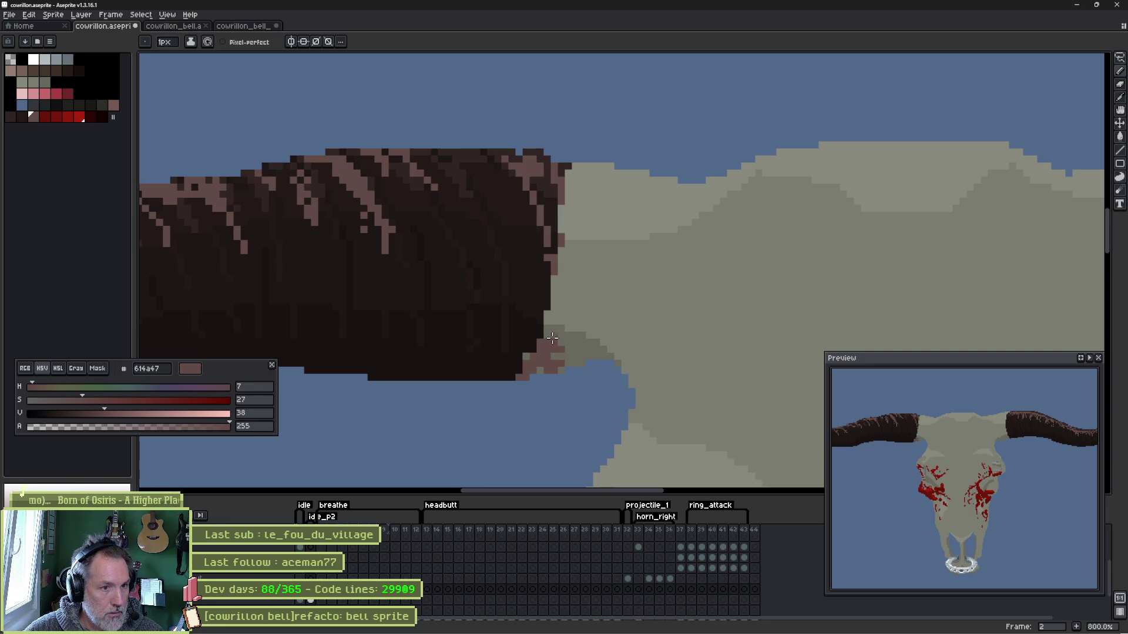
{"action": "left_click_drag", "start_coordinate": [552, 337], "coordinate": [552, 311]}
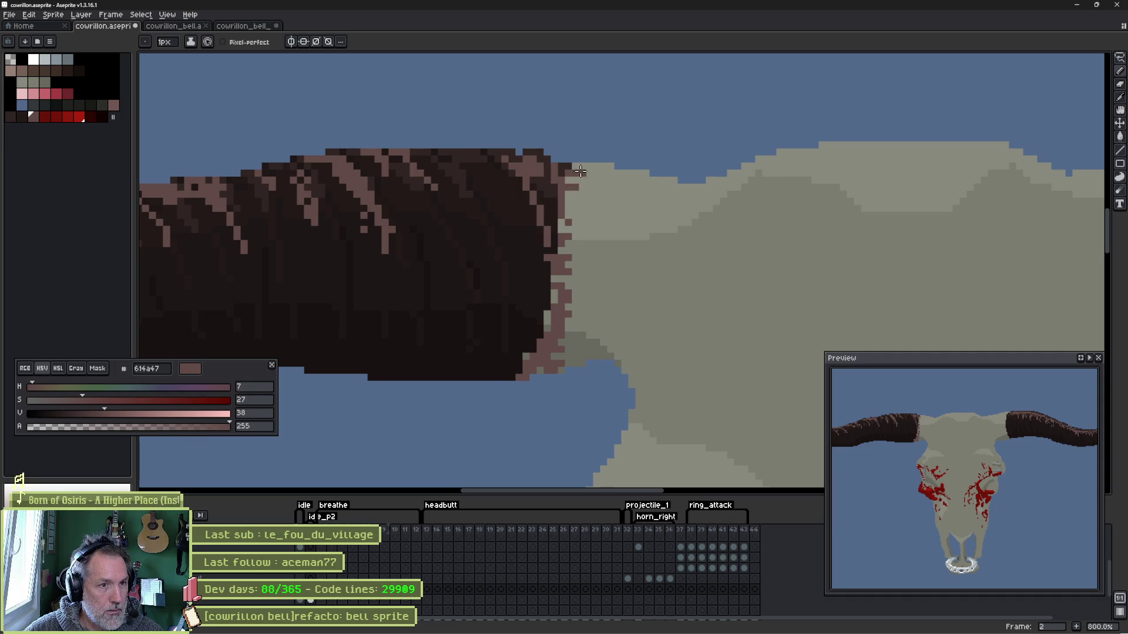
{"action": "left_click", "coordinate": [568, 213], "text": "alt"}
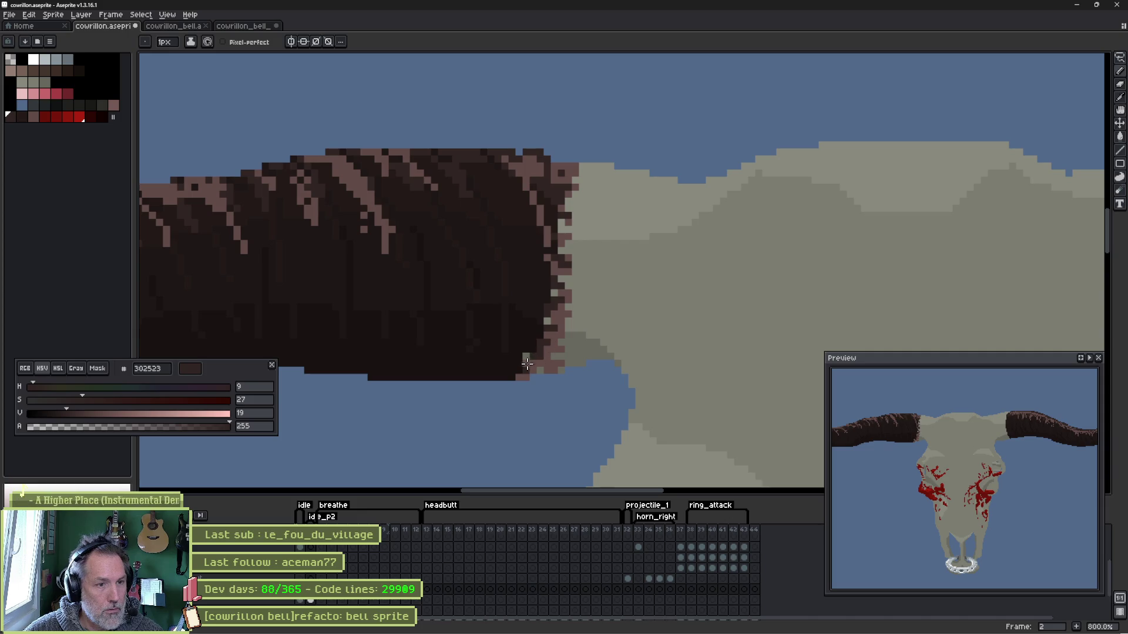
{"action": "left_click_drag", "start_coordinate": [534, 355], "coordinate": [541, 334]}
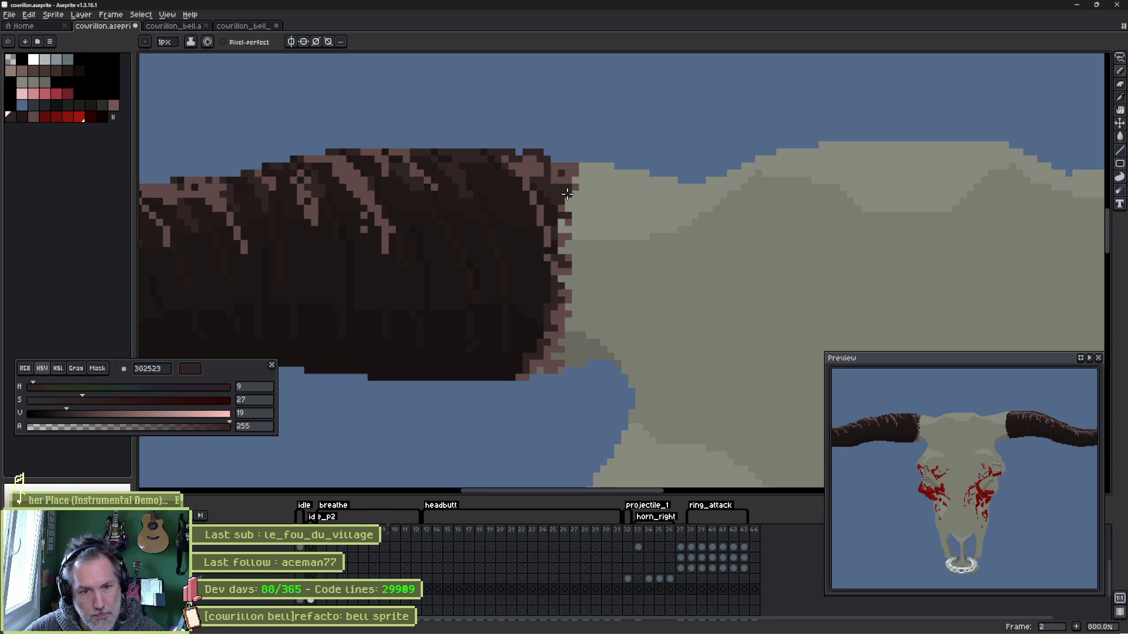
{"action": "scroll", "coordinate": [574, 193], "scroll_direction": "down", "scroll_amount": 1}
{"action": "scroll", "coordinate": [581, 220], "scroll_direction": "down", "scroll_amount": 2}
{"action": "scroll", "coordinate": [609, 274], "scroll_direction": "up", "scroll_amount": 2}
{"action": "scroll", "coordinate": [608, 275], "scroll_direction": "up", "scroll_amount": 1}
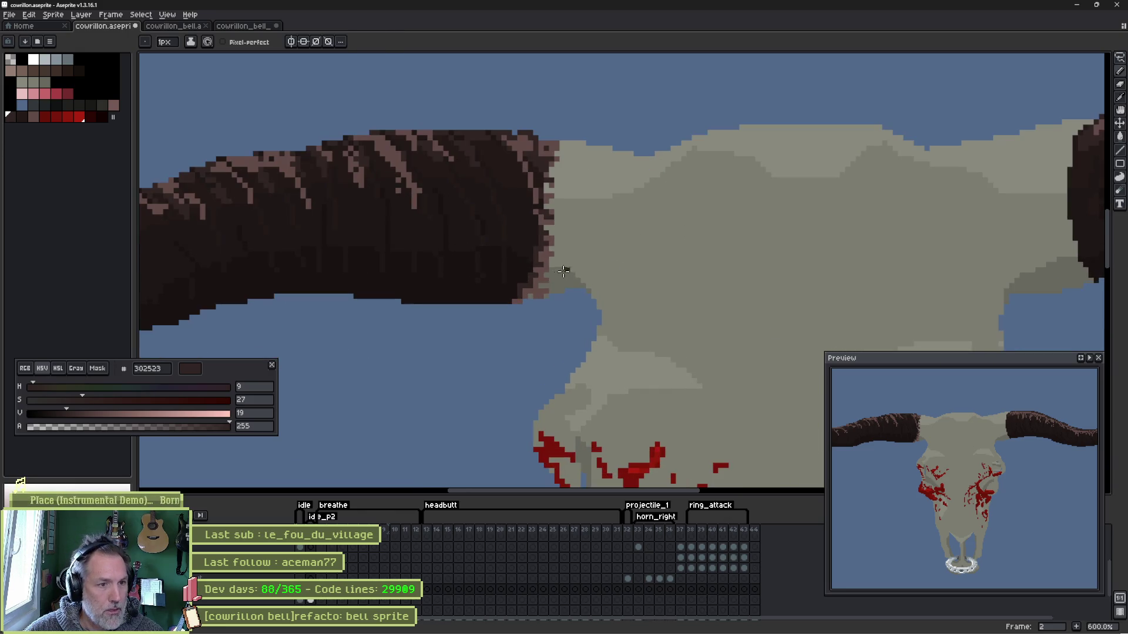
- Trace the horn and skull top edges with test strokes, then undo them
{"action": "left_click", "coordinate": [568, 267], "text": "ctrl"}
{"action": "left_click_drag", "start_coordinate": [561, 305], "coordinate": [533, 298]}
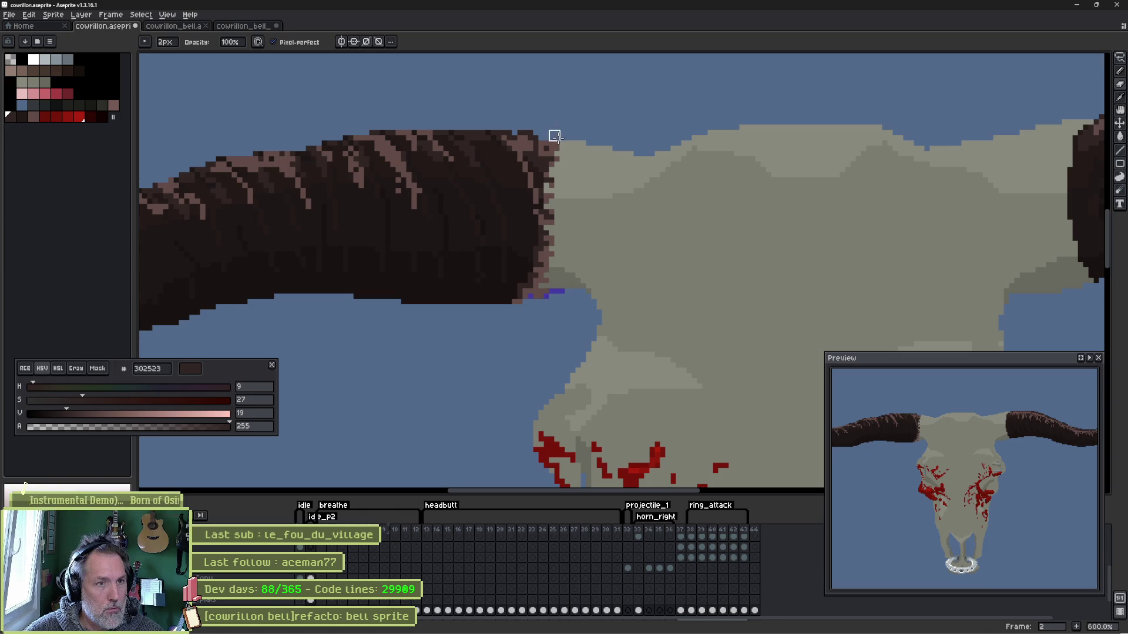
{"action": "left_click_drag", "start_coordinate": [560, 142], "coordinate": [609, 144]}
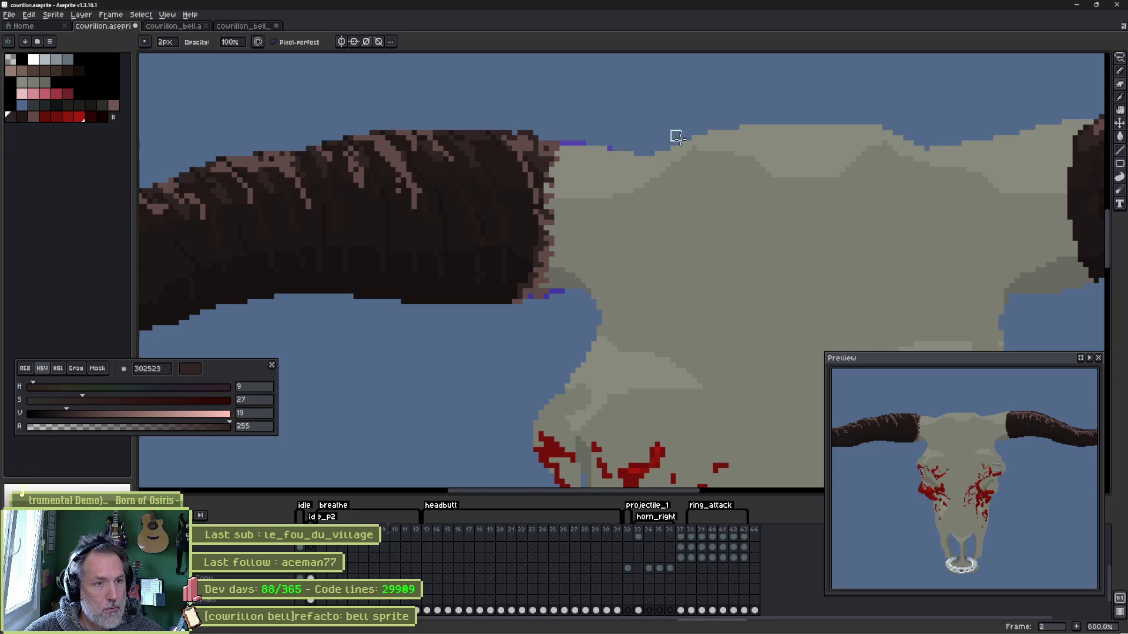
{"action": "left_click_drag", "start_coordinate": [675, 133], "coordinate": [504, 178]}
{"action": "left_click_drag", "start_coordinate": [740, 162], "coordinate": [680, 168]}
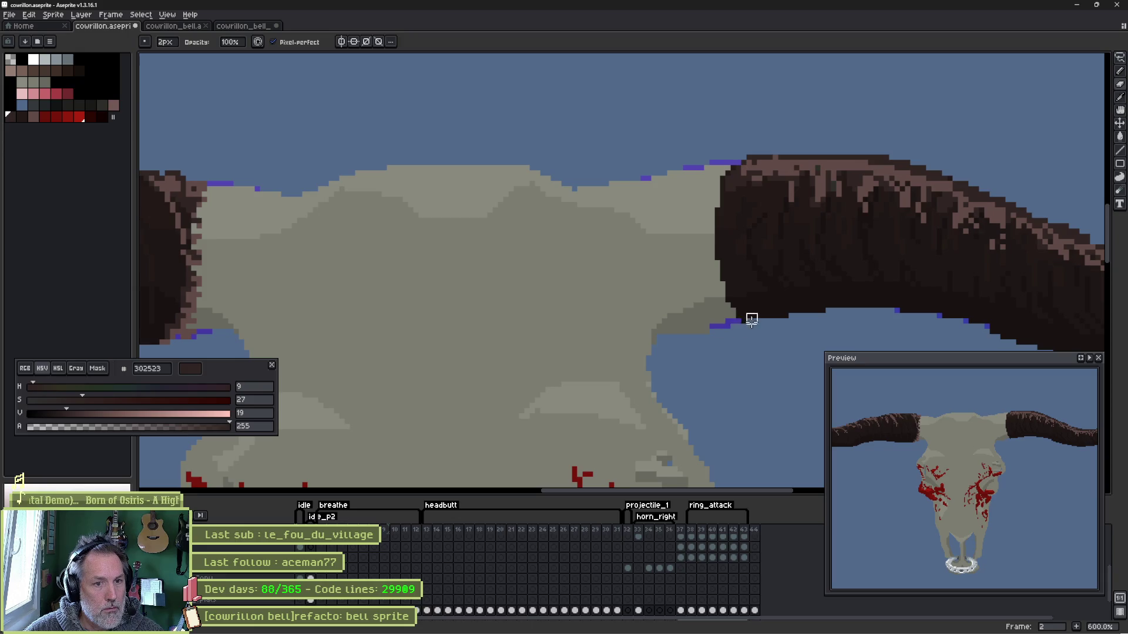
{"action": "mouse_move", "coordinate": [748, 318]}
{"action": "left_mouse_down"}
{"action": "mouse_move", "coordinate": [667, 340]}
{"action": "mouse_move", "coordinate": [757, 324]}
{"action": "left_mouse_up"}
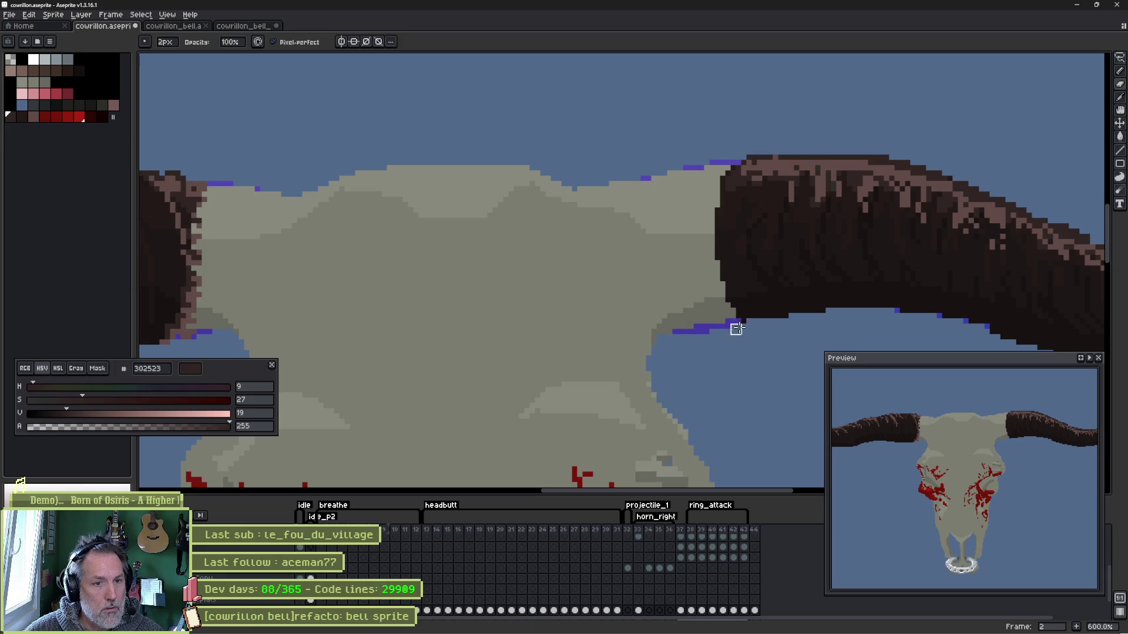
{"action": "key", "text": "e"}
{"action": "key", "text": "ctrl+z"}
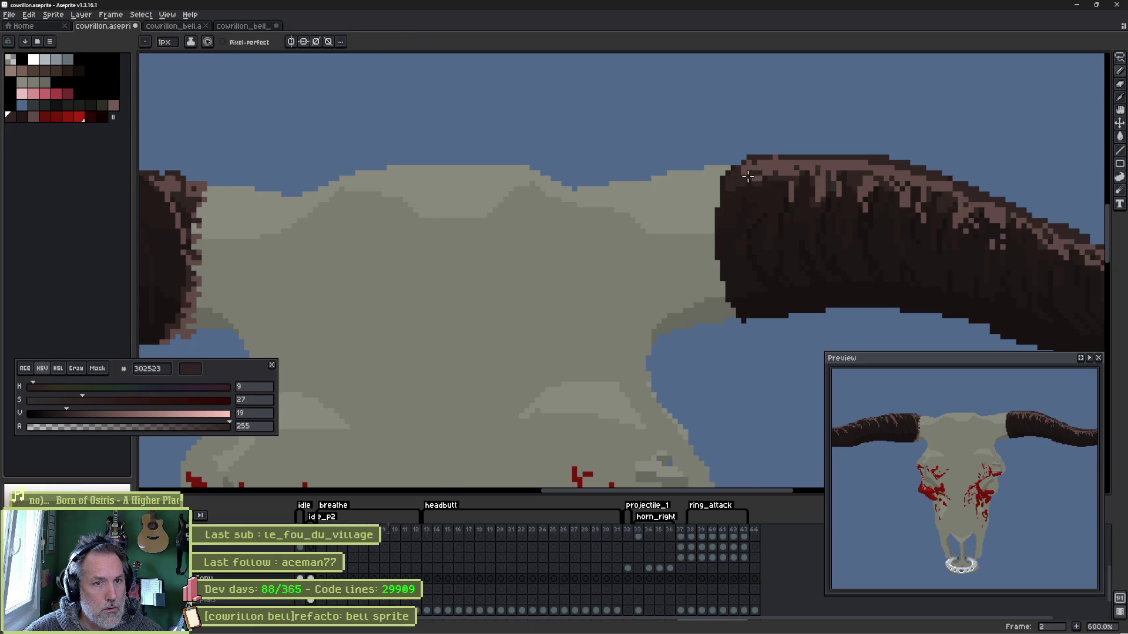
{"action": "key", "text": "alt"}
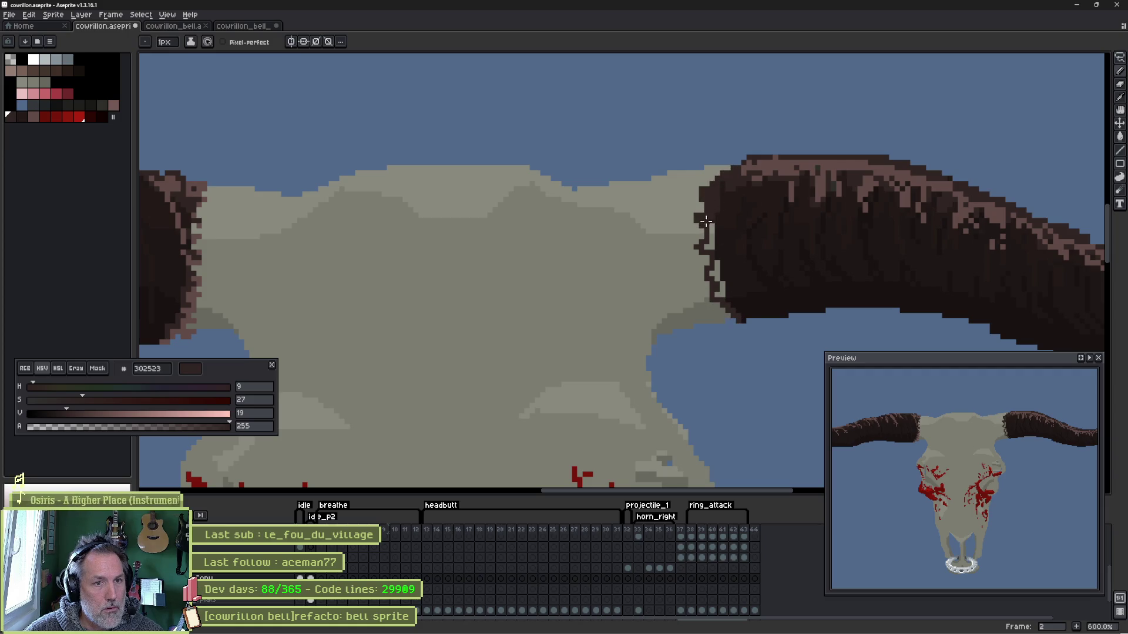
- Sample the darkest horn colour and roughen the right horn's base edge with dark pixels
{"action": "left_click_drag", "start_coordinate": [705, 220], "coordinate": [713, 258]}
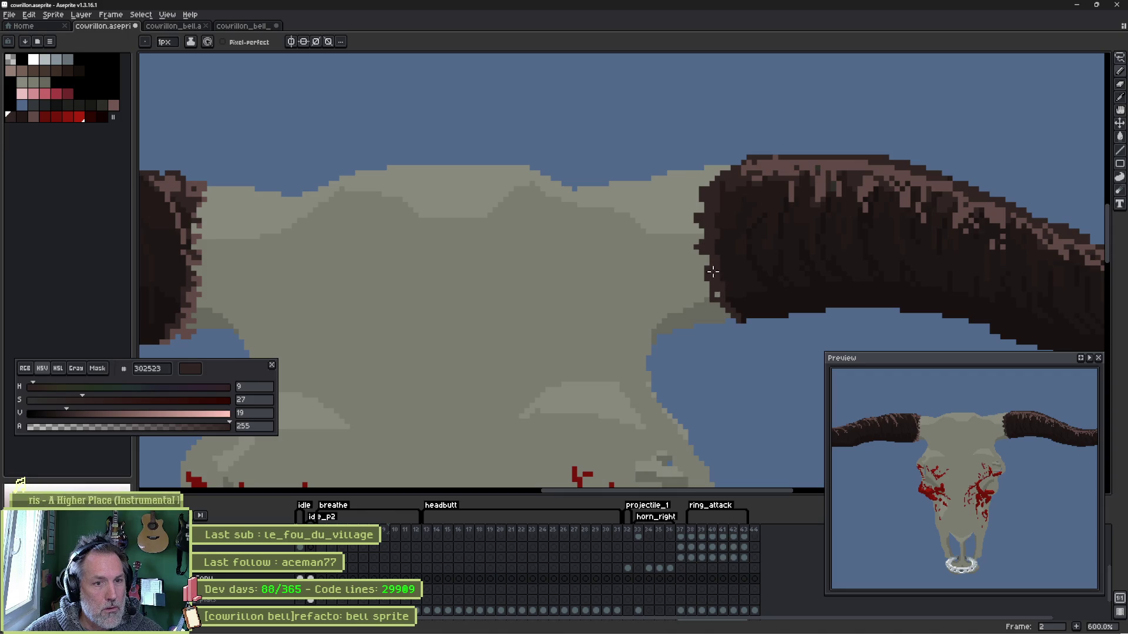
{"action": "scroll", "coordinate": [721, 273], "scroll_direction": "up", "scroll_amount": 4}
{"action": "left_click", "coordinate": [629, 235], "text": "alt"}
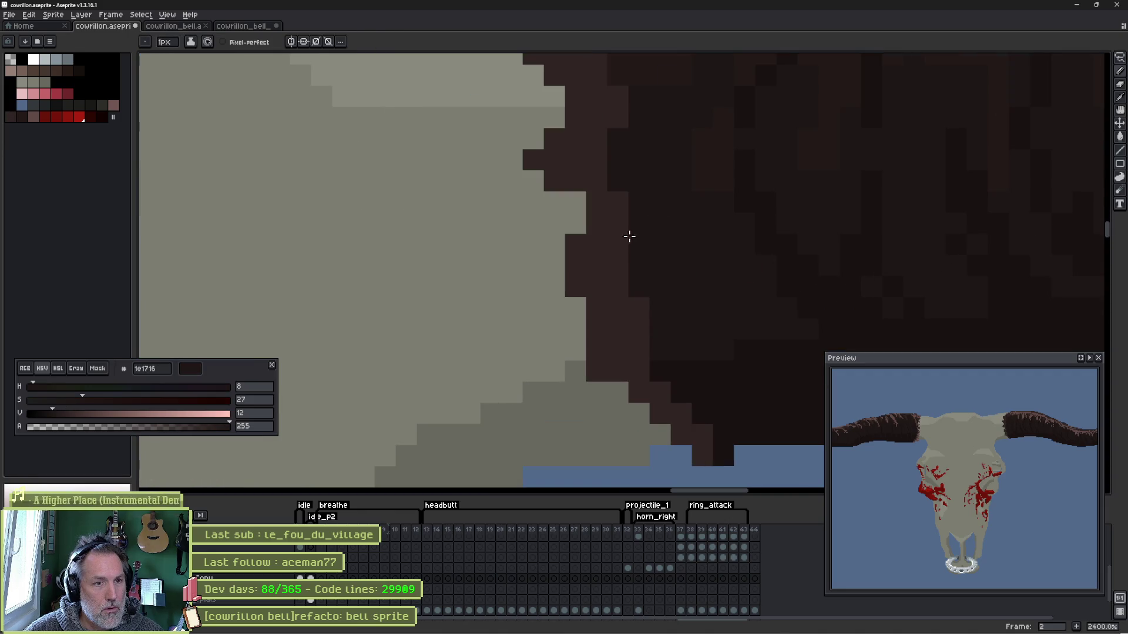
{"action": "left_click_drag", "start_coordinate": [617, 289], "coordinate": [593, 295]}
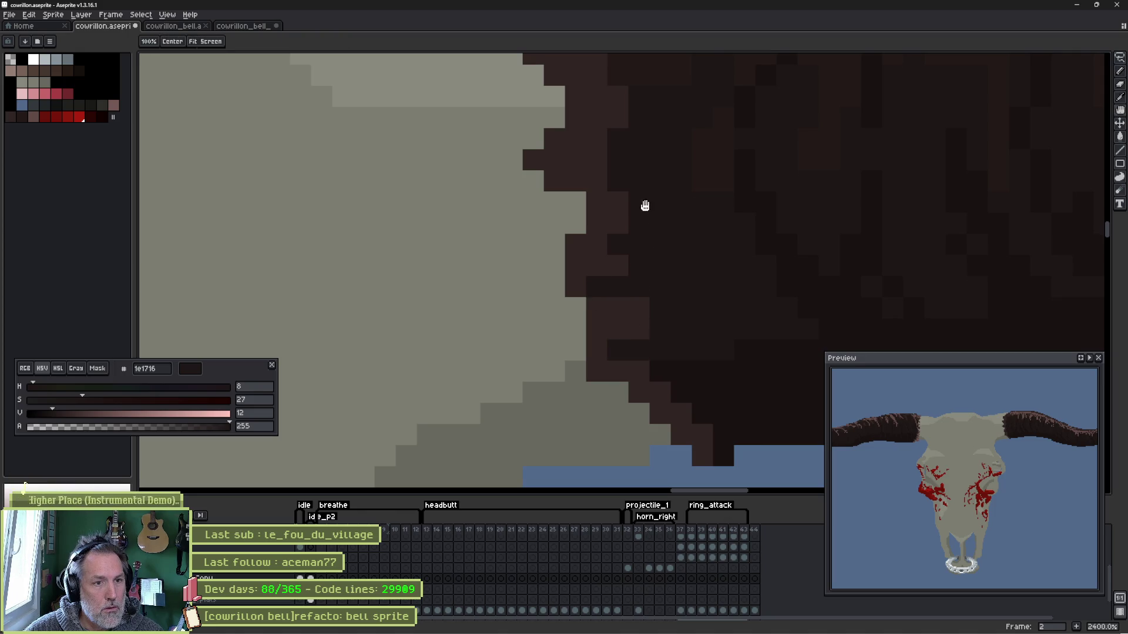
{"action": "left_click_drag", "start_coordinate": [644, 206], "coordinate": [641, 346]}
{"action": "mouse_move", "coordinate": [623, 230]}
{"action": "left_mouse_down"}
{"action": "mouse_move", "coordinate": [649, 252]}
{"action": "mouse_move", "coordinate": [577, 267]}
{"action": "left_mouse_up"}
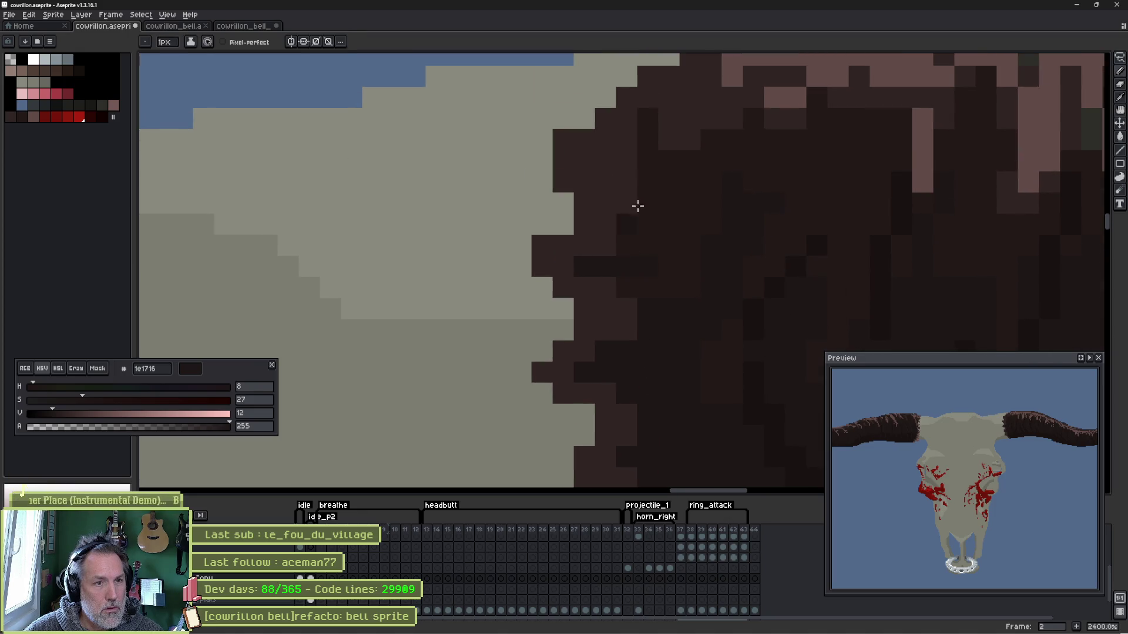
{"action": "left_click_drag", "start_coordinate": [637, 161], "coordinate": [589, 171]}
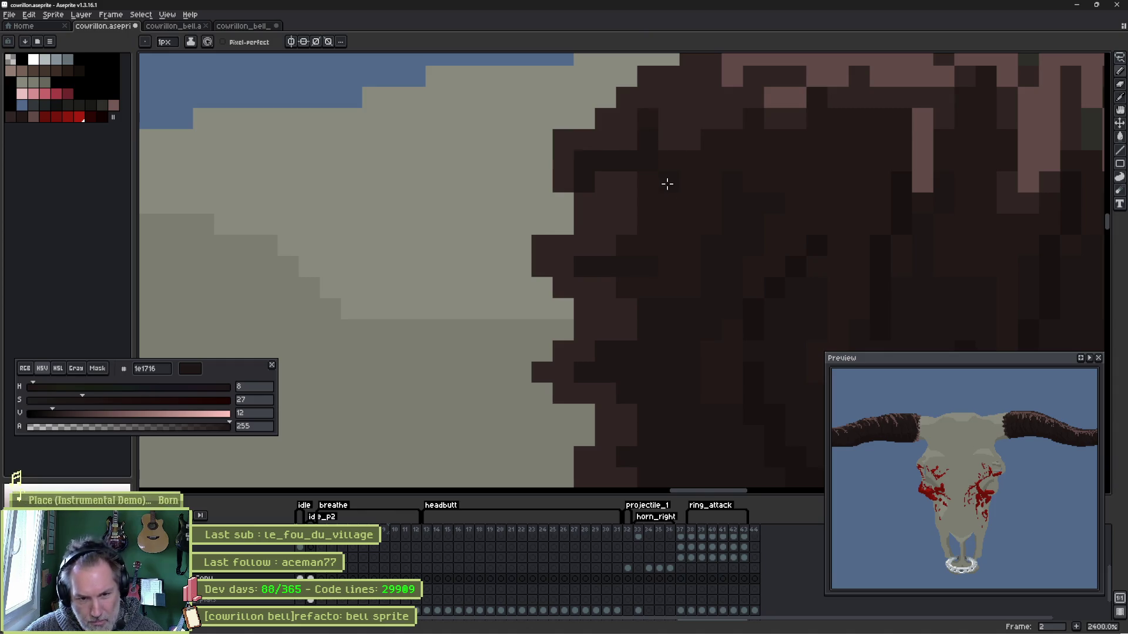
- Paint dark pixels down the fur edge beside the horn, covering a stray pink pixel
{"action": "mouse_move", "coordinate": [669, 188]}
{"action": "left_mouse_down"}
{"action": "mouse_move", "coordinate": [684, 211]}
{"action": "mouse_move", "coordinate": [424, 166]}
{"action": "mouse_move", "coordinate": [834, 290]}
{"action": "left_mouse_up"}
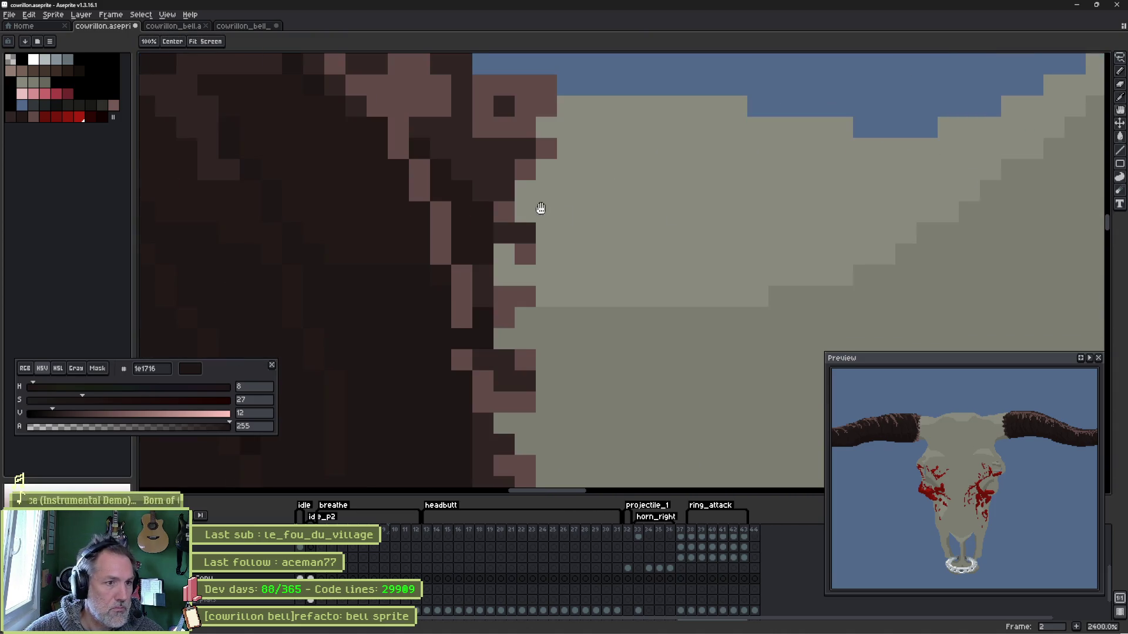
{"action": "left_click_drag", "start_coordinate": [537, 210], "coordinate": [634, 279]}
{"action": "mouse_move", "coordinate": [528, 193]}
{"action": "left_mouse_down"}
{"action": "mouse_move", "coordinate": [549, 340]}
{"action": "mouse_move", "coordinate": [544, 138]}
{"action": "mouse_move", "coordinate": [567, 202]}
{"action": "mouse_move", "coordinate": [632, 212]}
{"action": "mouse_move", "coordinate": [569, 220]}
{"action": "mouse_move", "coordinate": [595, 308]}
{"action": "mouse_move", "coordinate": [535, 373]}
{"action": "mouse_move", "coordinate": [549, 202]}
{"action": "mouse_move", "coordinate": [535, 241]}
{"action": "left_mouse_up"}
{"action": "key", "text": "alt"}
{"action": "left_click", "coordinate": [536, 225], "text": "alt"}
{"action": "mouse_move", "coordinate": [536, 191]}
{"action": "left_mouse_down"}
{"action": "mouse_move", "coordinate": [573, 265]}
{"action": "mouse_move", "coordinate": [614, 273]}
{"action": "mouse_move", "coordinate": [540, 335]}
{"action": "left_mouse_up"}
{"action": "left_click", "coordinate": [574, 265], "text": "alt"}
{"action": "scroll", "coordinate": [539, 336], "scroll_direction": "down", "scroll_amount": 2}
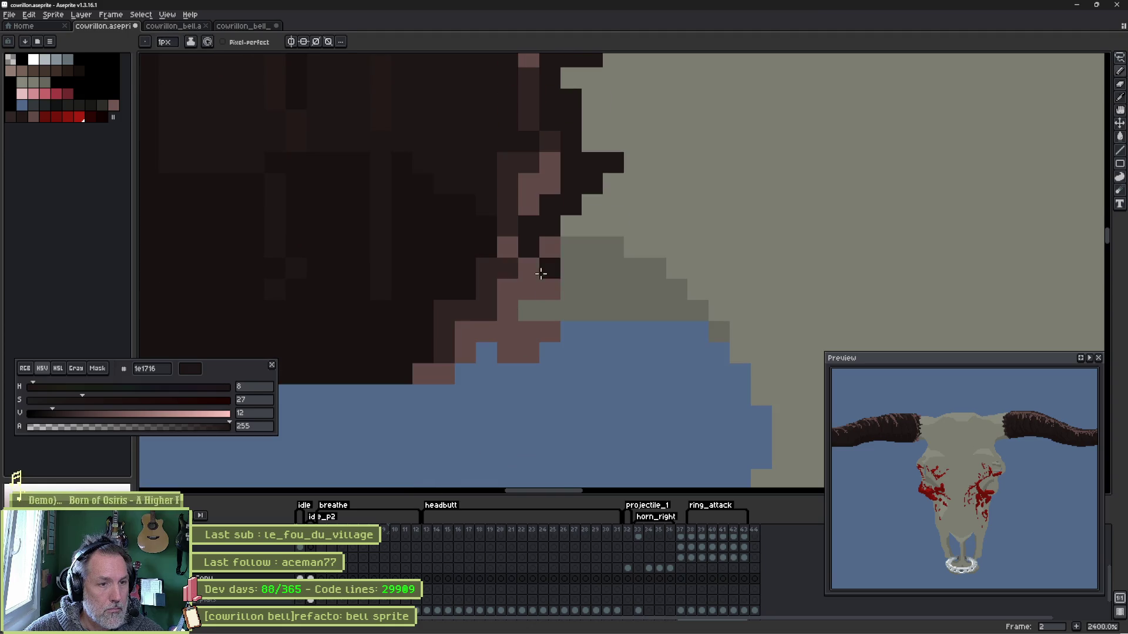
{"action": "mouse_move", "coordinate": [541, 264]}
{"action": "left_mouse_down"}
{"action": "mouse_move", "coordinate": [612, 294]}
{"action": "mouse_move", "coordinate": [446, 378]}
{"action": "mouse_move", "coordinate": [532, 297]}
{"action": "mouse_move", "coordinate": [516, 285]}
{"action": "mouse_move", "coordinate": [416, 376]}
{"action": "left_mouse_up"}
{"action": "left_click", "coordinate": [528, 354]}
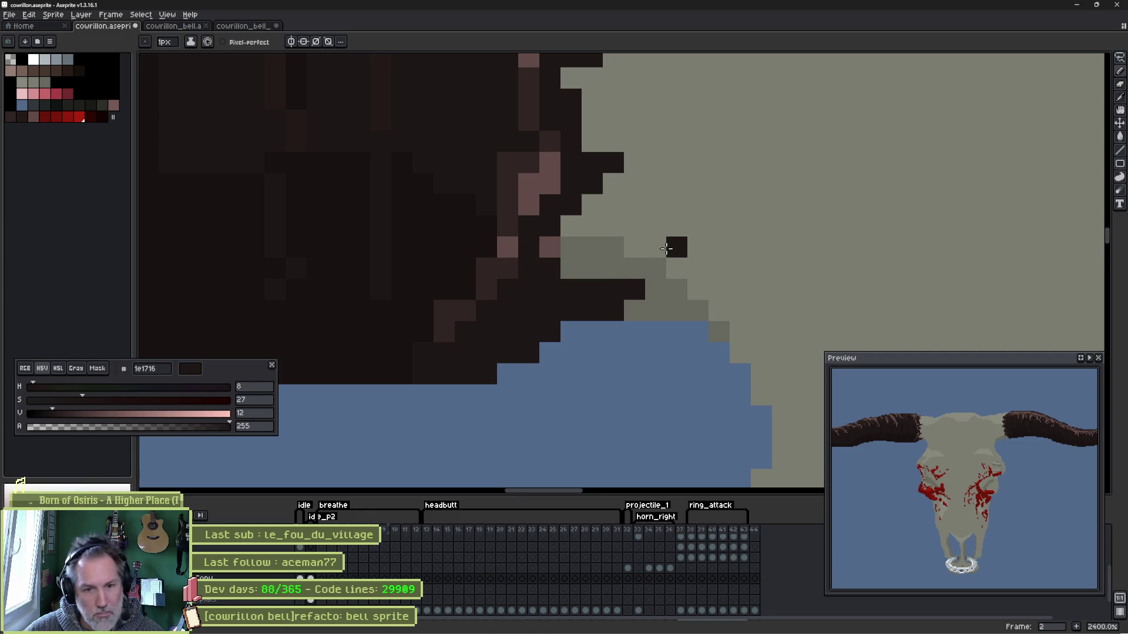
{"action": "scroll", "coordinate": [673, 246], "scroll_direction": "down", "scroll_amount": 3}
{"action": "scroll", "coordinate": [673, 246], "scroll_direction": "down", "scroll_amount": 2}
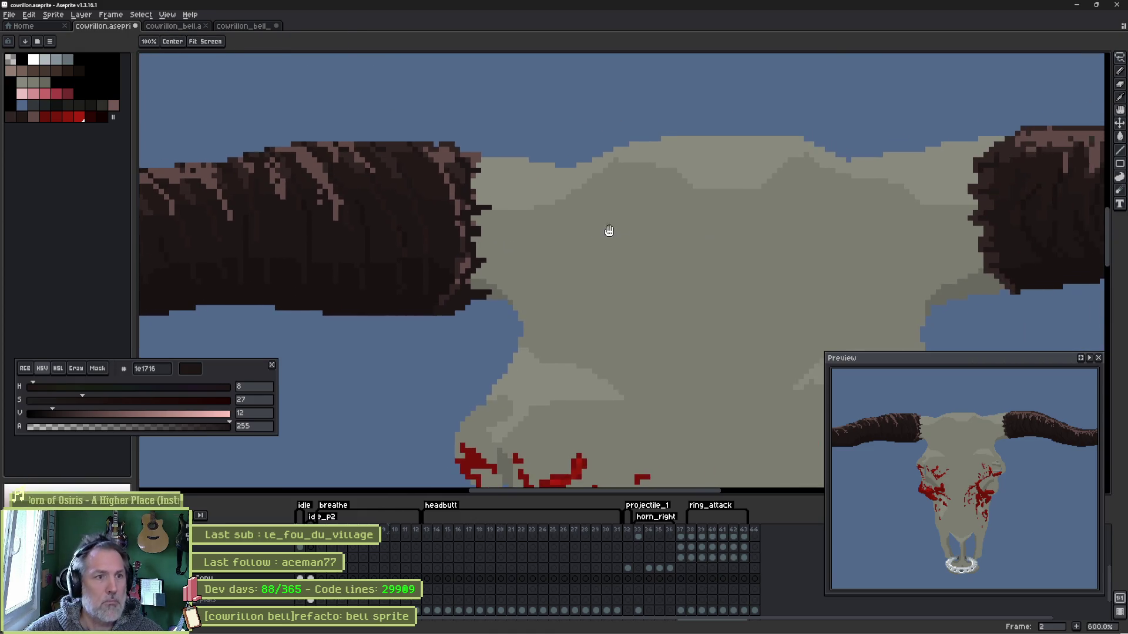
{"action": "scroll", "coordinate": [1010, 202], "scroll_direction": "up", "scroll_amount": 1}
{"action": "scroll", "coordinate": [1009, 203], "scroll_direction": "up", "scroll_amount": 2}
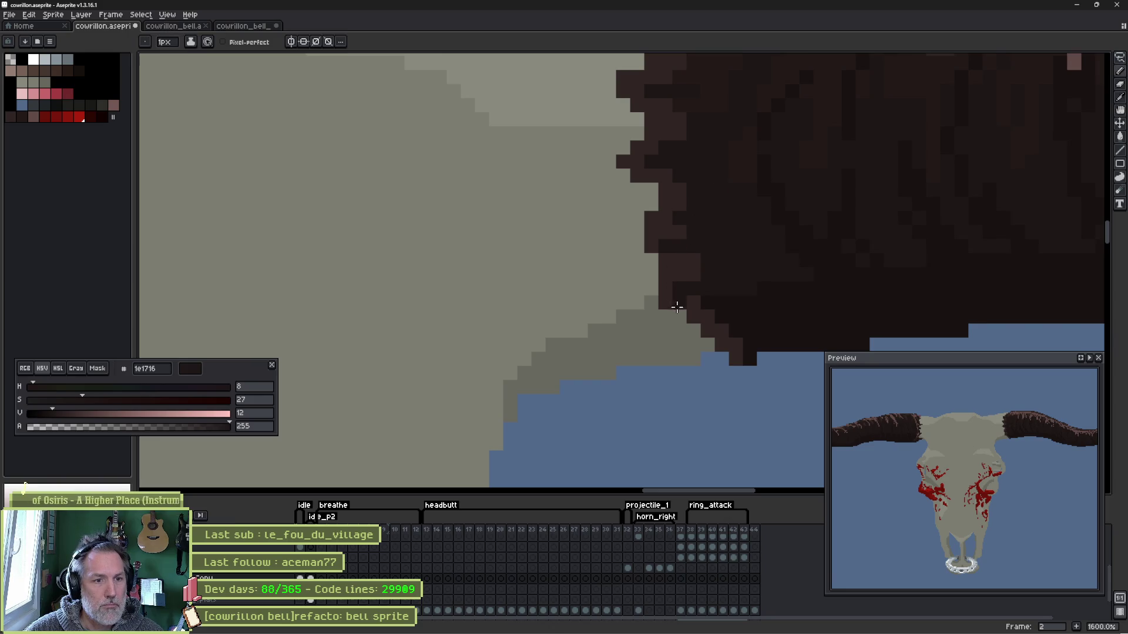
- Extend the dark ragged pixels along the horn base and its upper edge
{"action": "mouse_move", "coordinate": [679, 304]}
{"action": "left_mouse_down"}
{"action": "mouse_move", "coordinate": [617, 303]}
{"action": "mouse_move", "coordinate": [659, 311]}
{"action": "left_mouse_up"}
{"action": "left_click_drag", "start_coordinate": [663, 261], "coordinate": [589, 246]}
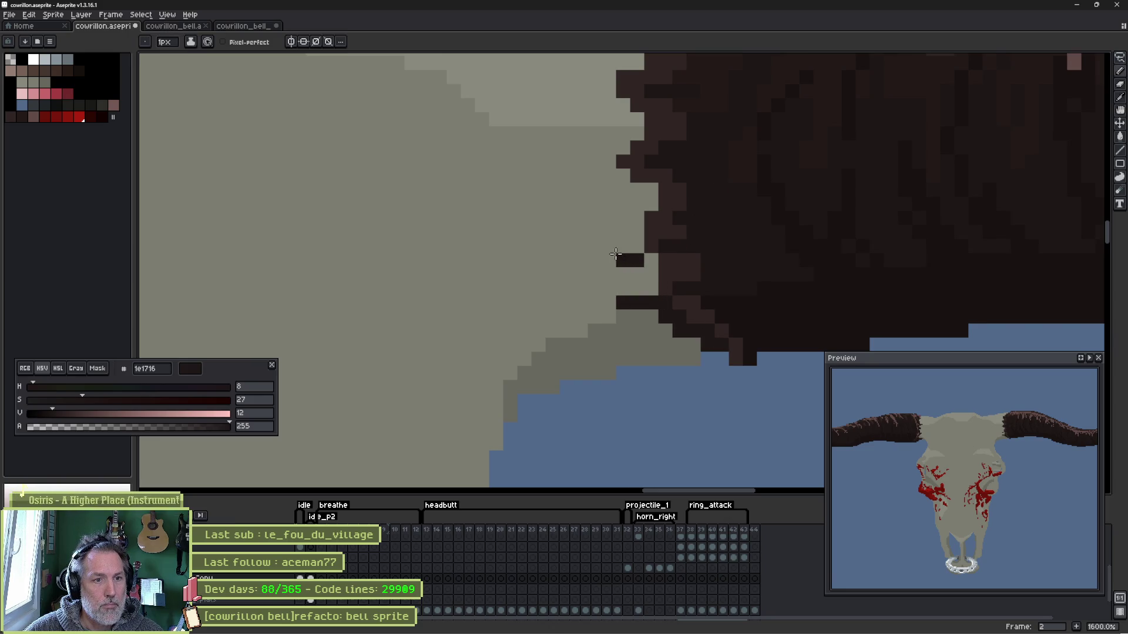
{"action": "key", "text": "space"}
{"action": "mouse_move", "coordinate": [624, 181]}
{"action": "left_mouse_down"}
{"action": "mouse_move", "coordinate": [660, 245]}
{"action": "mouse_move", "coordinate": [705, 246]}
{"action": "mouse_move", "coordinate": [692, 209]}
{"action": "mouse_move", "coordinate": [757, 224]}
{"action": "mouse_move", "coordinate": [788, 189]}
{"action": "mouse_move", "coordinate": [750, 167]}
{"action": "mouse_move", "coordinate": [824, 89]}
{"action": "mouse_move", "coordinate": [702, 181]}
{"action": "left_mouse_up"}
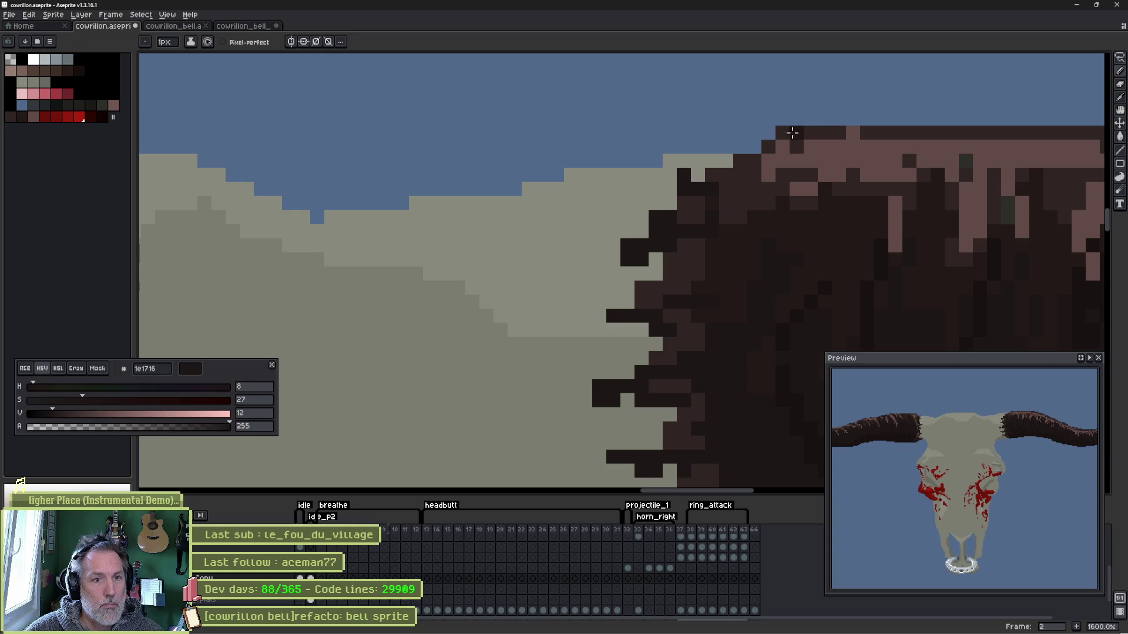
{"action": "mouse_move", "coordinate": [787, 131]}
{"action": "left_mouse_down"}
{"action": "mouse_move", "coordinate": [679, 159]}
{"action": "mouse_move", "coordinate": [640, 183]}
{"action": "left_mouse_up"}
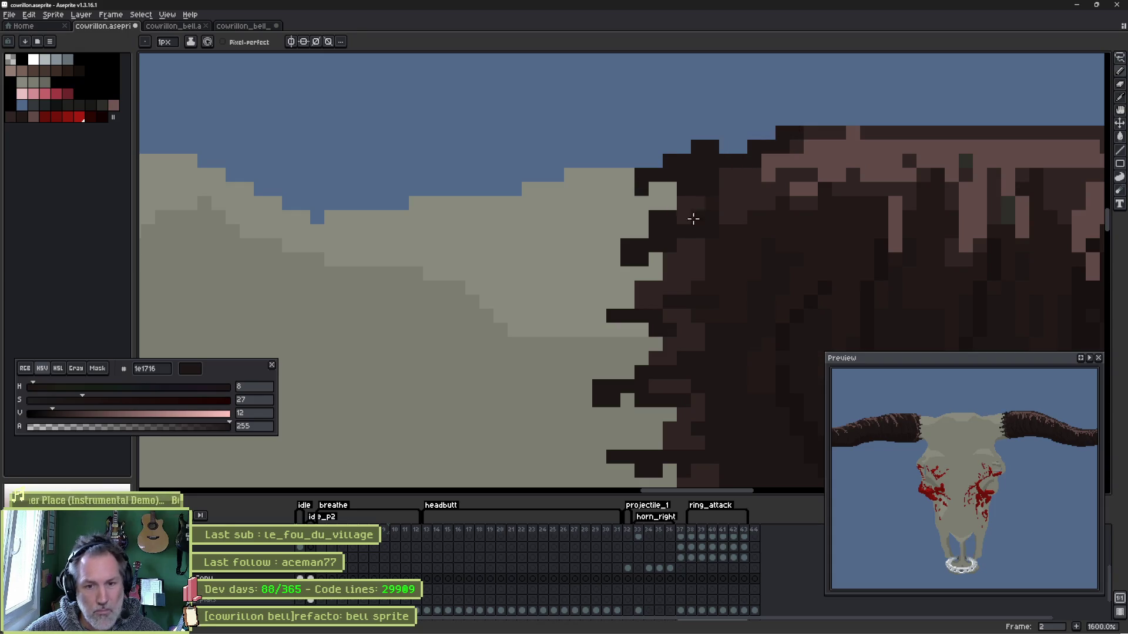
{"action": "scroll", "coordinate": [517, 264], "scroll_direction": "down", "scroll_amount": 7}
{"action": "scroll", "coordinate": [512, 277], "scroll_direction": "down", "scroll_amount": 3}
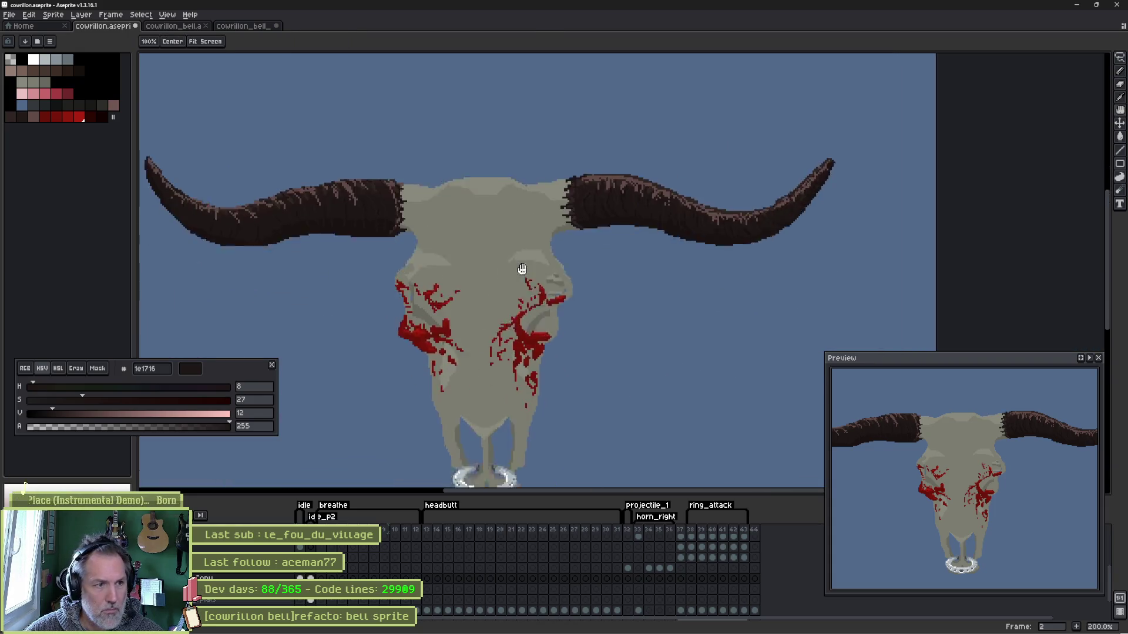
{"action": "scroll", "coordinate": [591, 244], "scroll_direction": "left", "scroll_amount": 3}
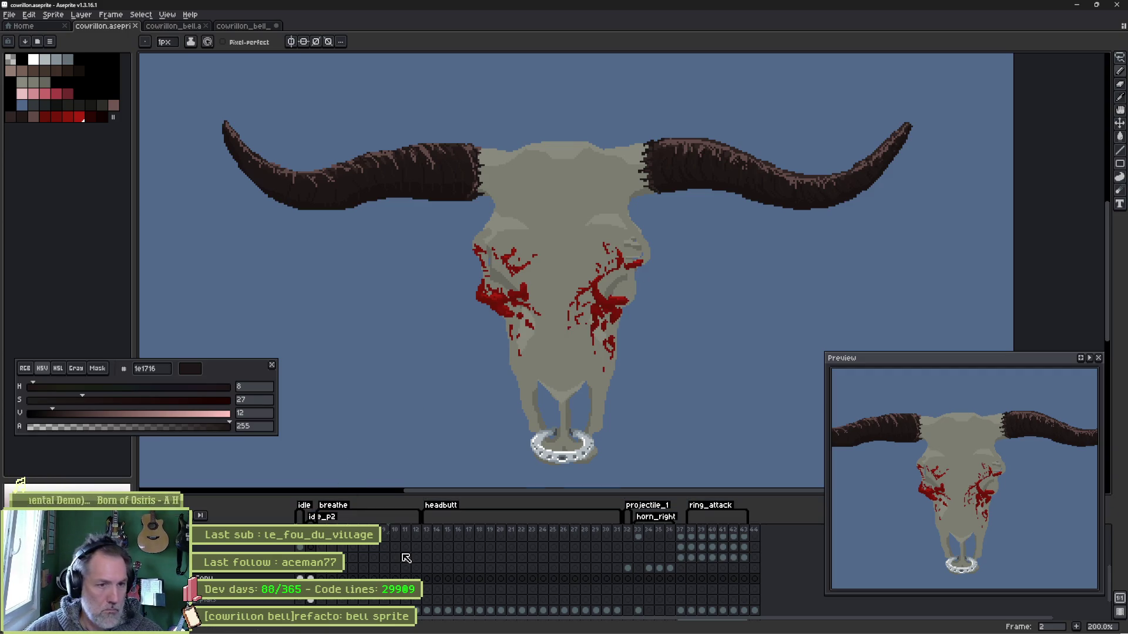
- Flip between frame 1 (bull head) and frame 2 (skull) several times, settling on the bull-head frame
{"action": "key", "text": "Left"}
{"action": "key", "text": "Right"}
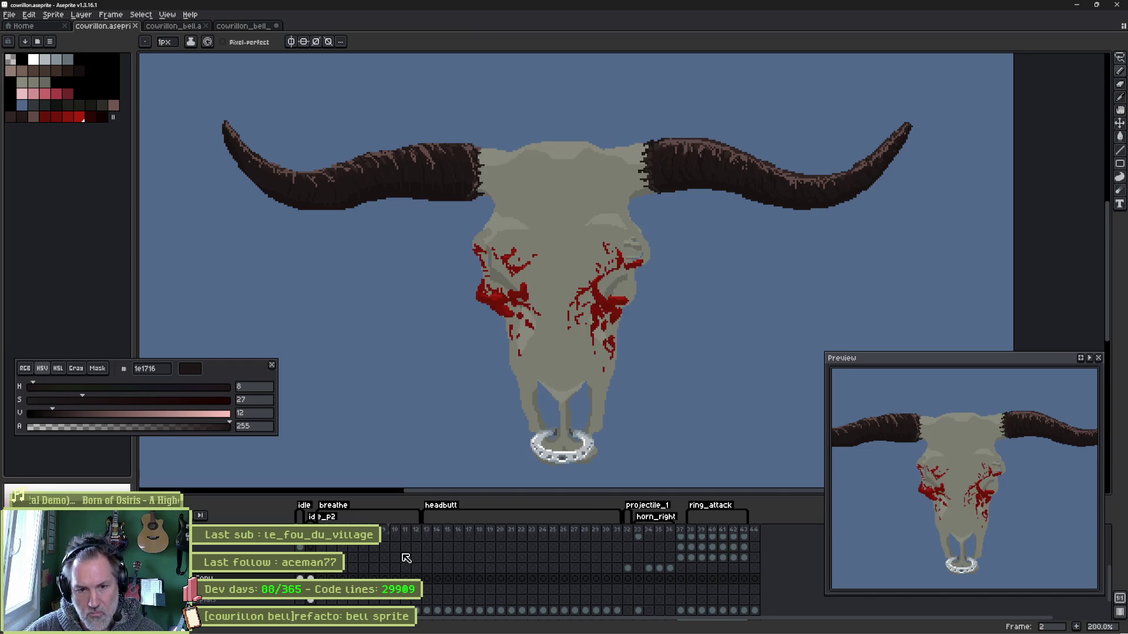
{"action": "key", "text": "Left"}
{"action": "key", "text": "Right"}
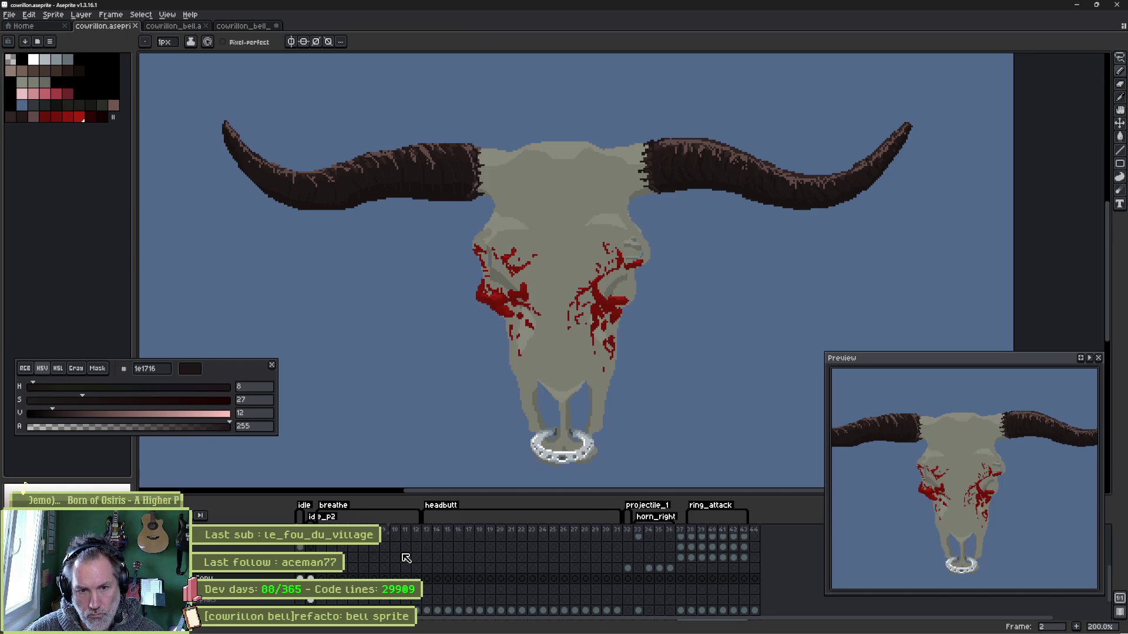
{"action": "key", "text": "Left"}
{"action": "key", "text": "Right"}
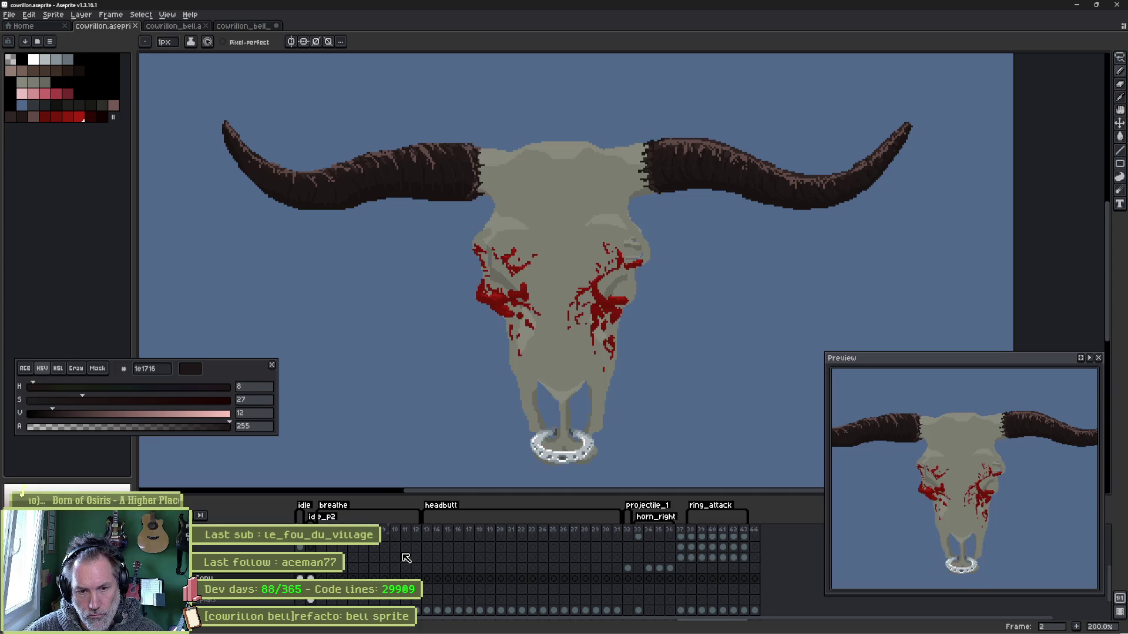
{"action": "key", "text": "Left"}
{"action": "key", "text": "Right"}
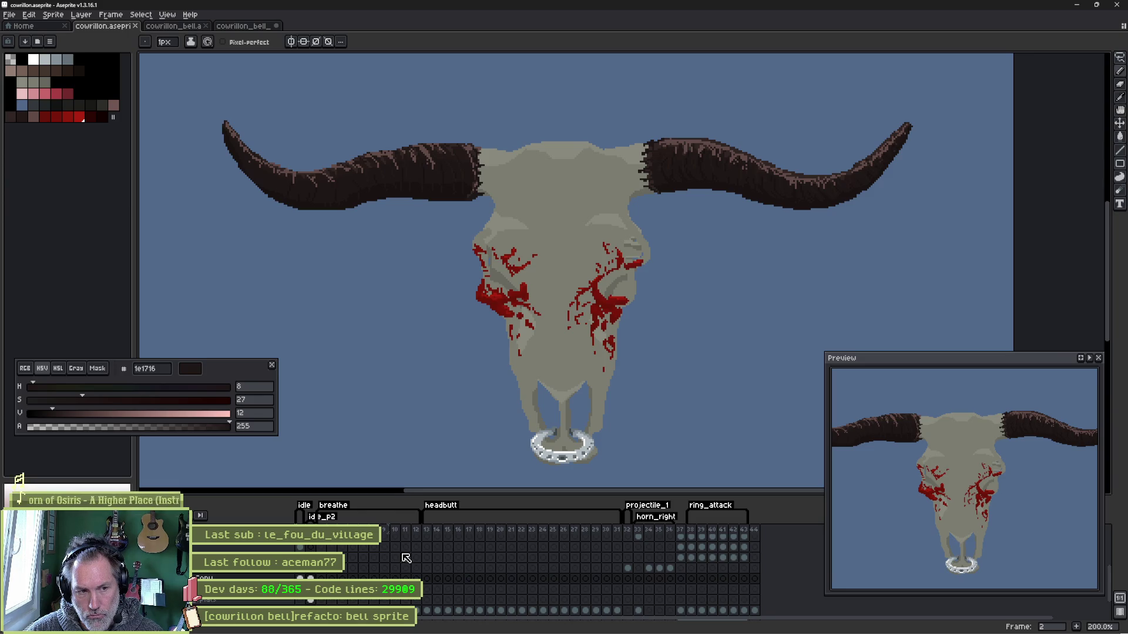
{"action": "key", "text": "Left"}
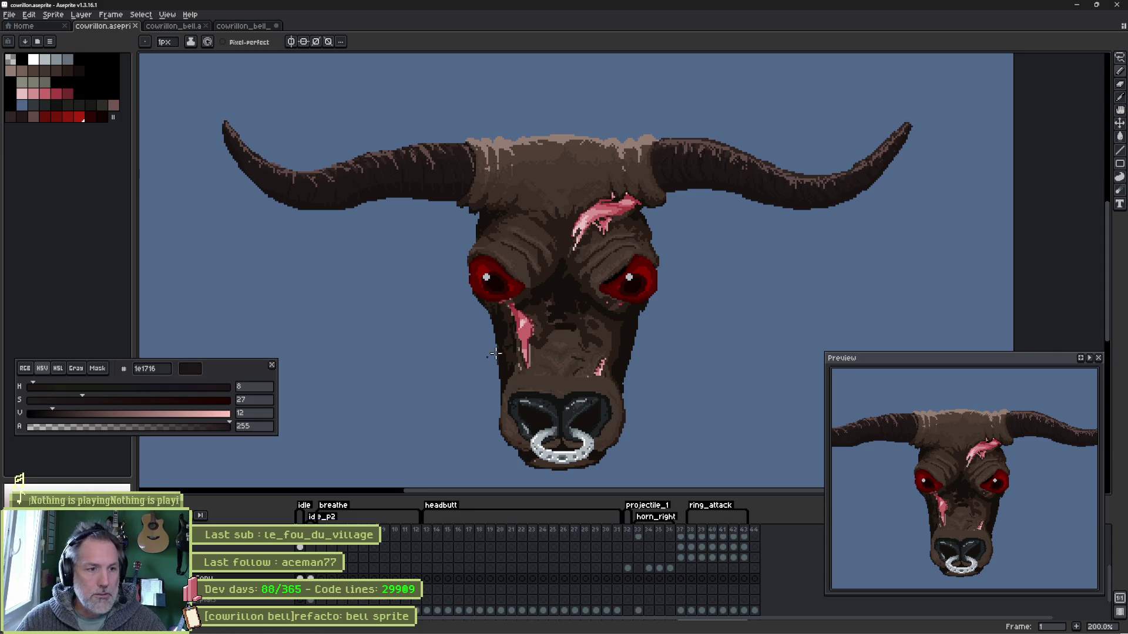
{"action": "scroll", "coordinate": [569, 295], "scroll_direction": "up", "scroll_amount": 5}
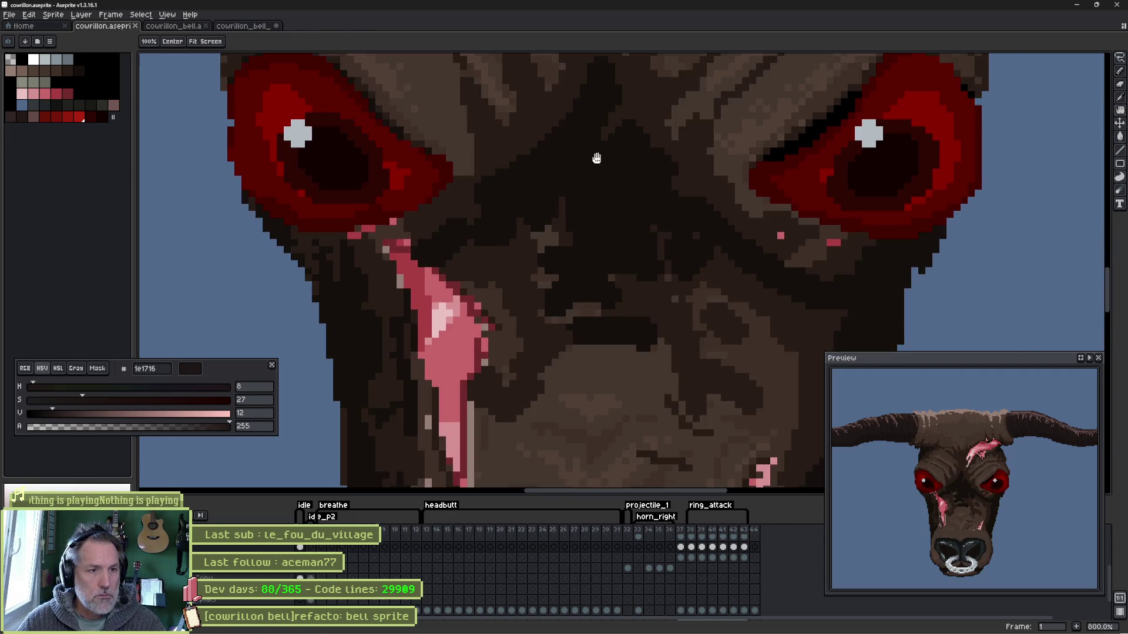
- Paint dark Pencil pixels along the crease from the nose bridge between the eyes up into the forehead
{"action": "left_click_drag", "start_coordinate": [597, 158], "coordinate": [534, 353]}
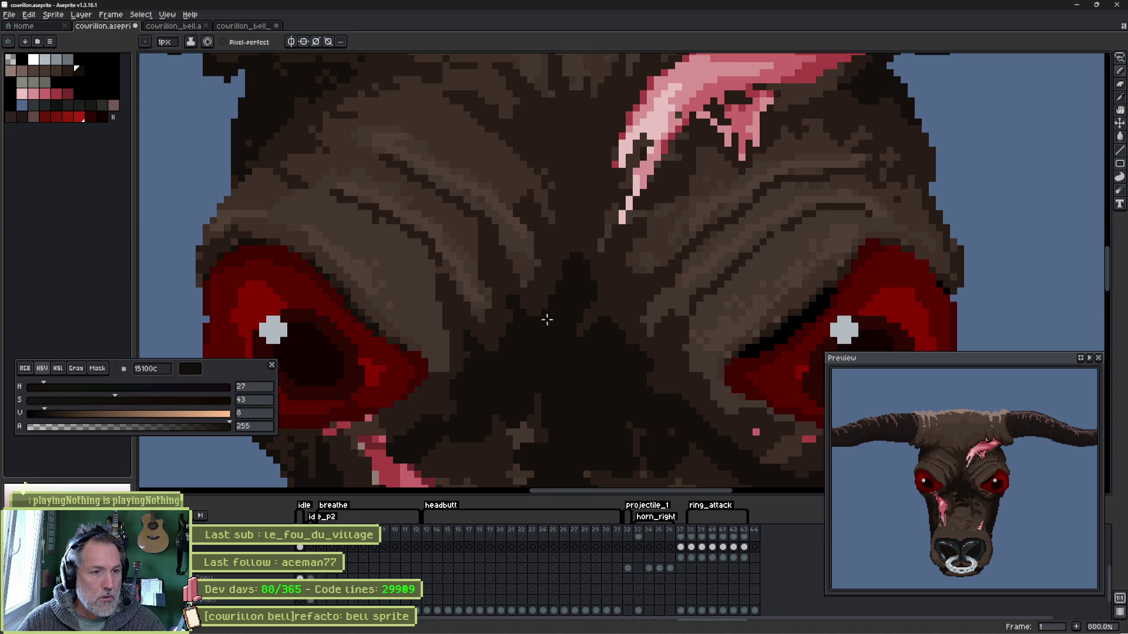
{"action": "left_click_drag", "start_coordinate": [578, 258], "coordinate": [574, 115]}
{"action": "left_click_drag", "start_coordinate": [584, 182], "coordinate": [590, 189]}
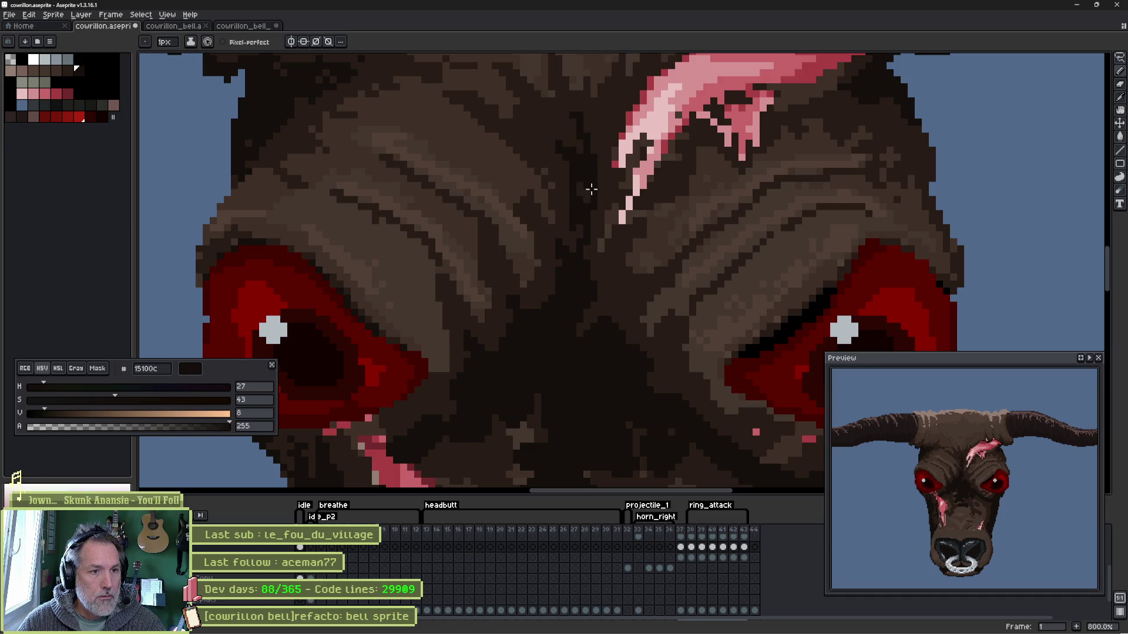
{"action": "left_click_drag", "start_coordinate": [597, 287], "coordinate": [614, 306]}
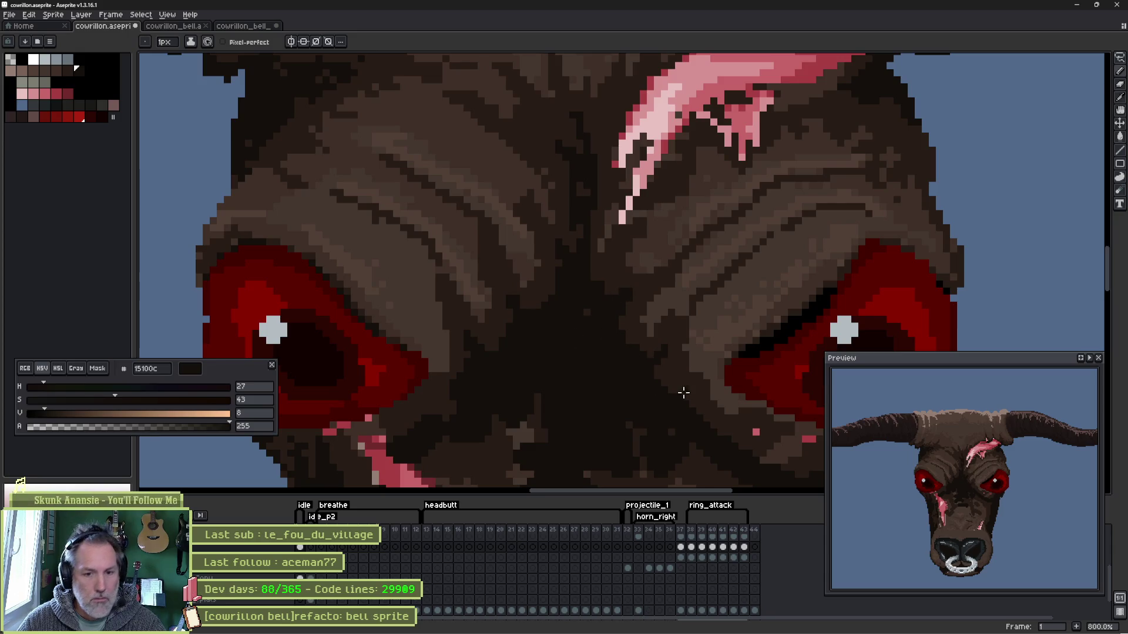
{"action": "left_click_drag", "start_coordinate": [528, 216], "coordinate": [591, 385]}
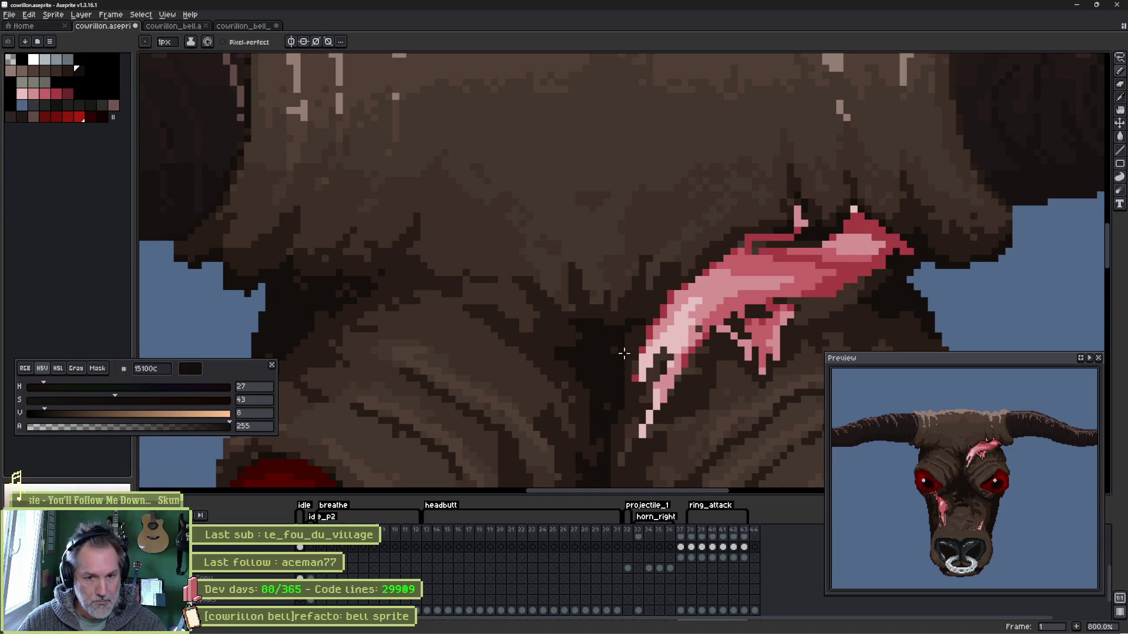
{"action": "scroll", "coordinate": [622, 353], "scroll_direction": "down", "scroll_amount": 4}
{"action": "scroll", "coordinate": [652, 327], "scroll_direction": "down", "scroll_amount": 3}
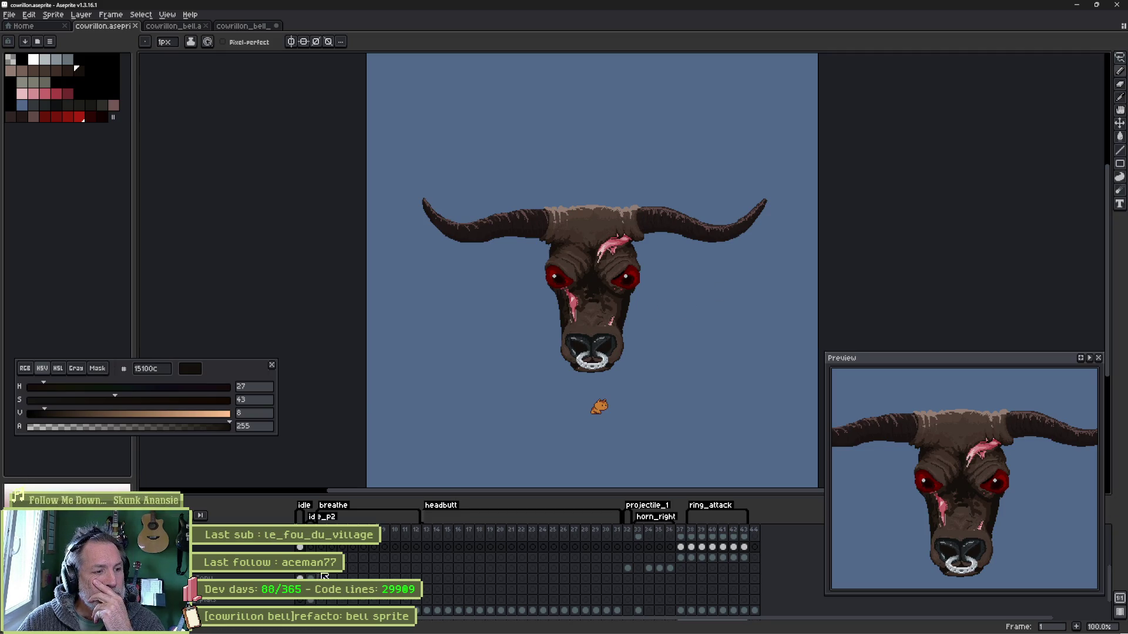
{"action": "key", "text": "Right"}
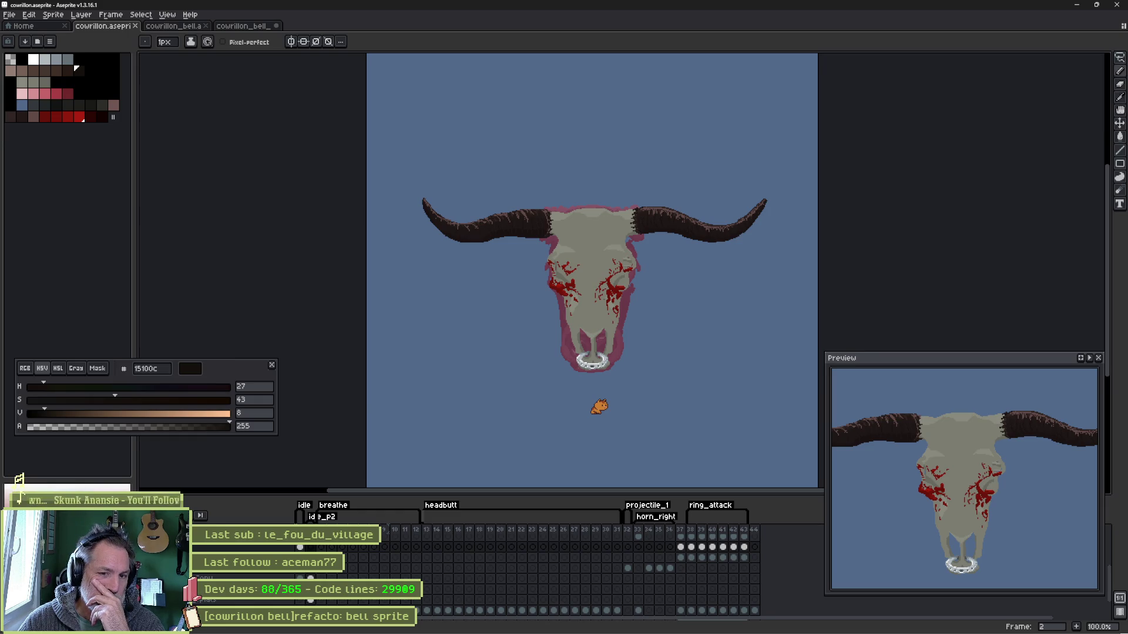
{"action": "key", "text": "Right"}
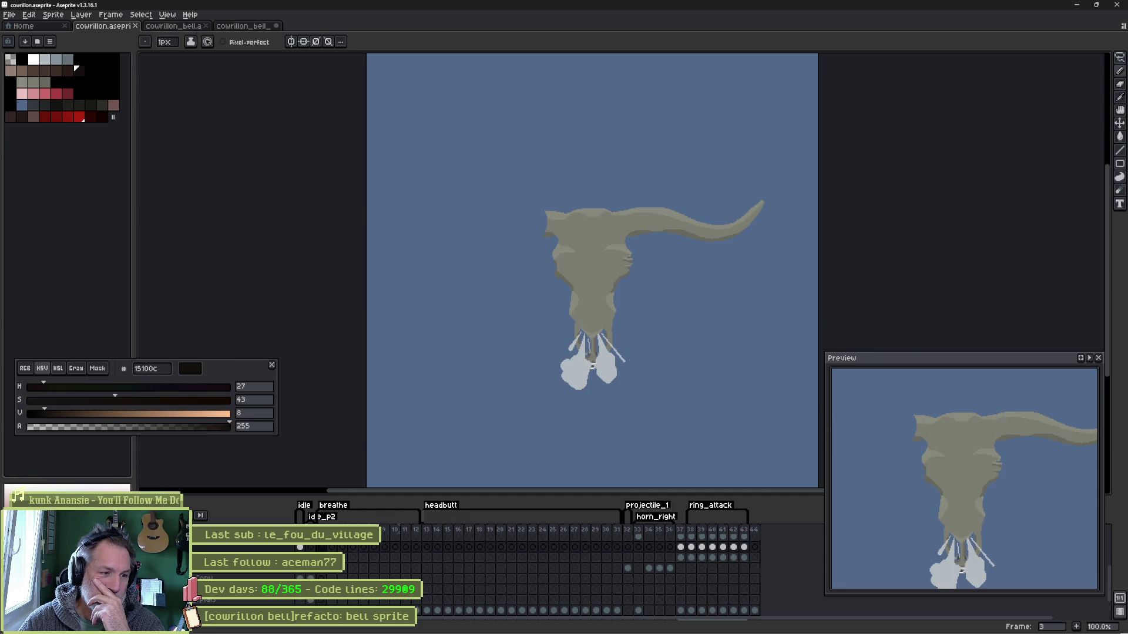
{"action": "key", "text": "Right"}
{"action": "key", "text": "Right"}
{"action": "key", "text": "Right"}
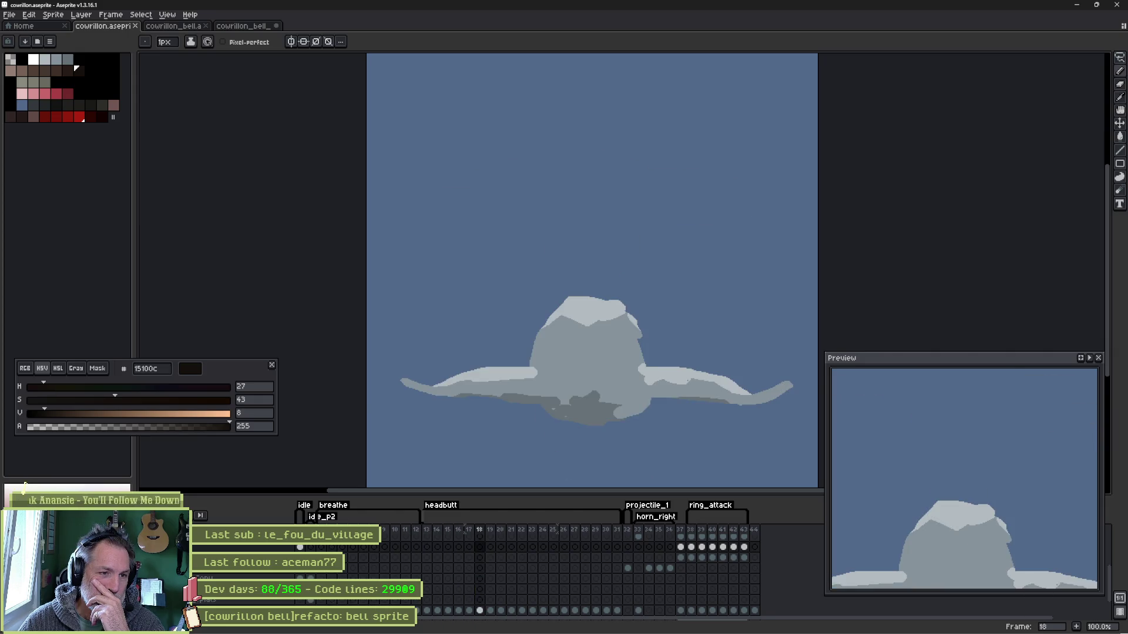
{"action": "key", "text": "Left"}
{"action": "key", "text": "Left"}
{"action": "key", "text": "Left"}
{"action": "key", "text": "Left"}
{"action": "key", "text": "Left"}
{"action": "key", "text": "Left"}
{"action": "key", "text": "Left"}
{"action": "key", "text": "Left"}
{"action": "key", "text": "Left"}
{"action": "key", "text": "Left"}
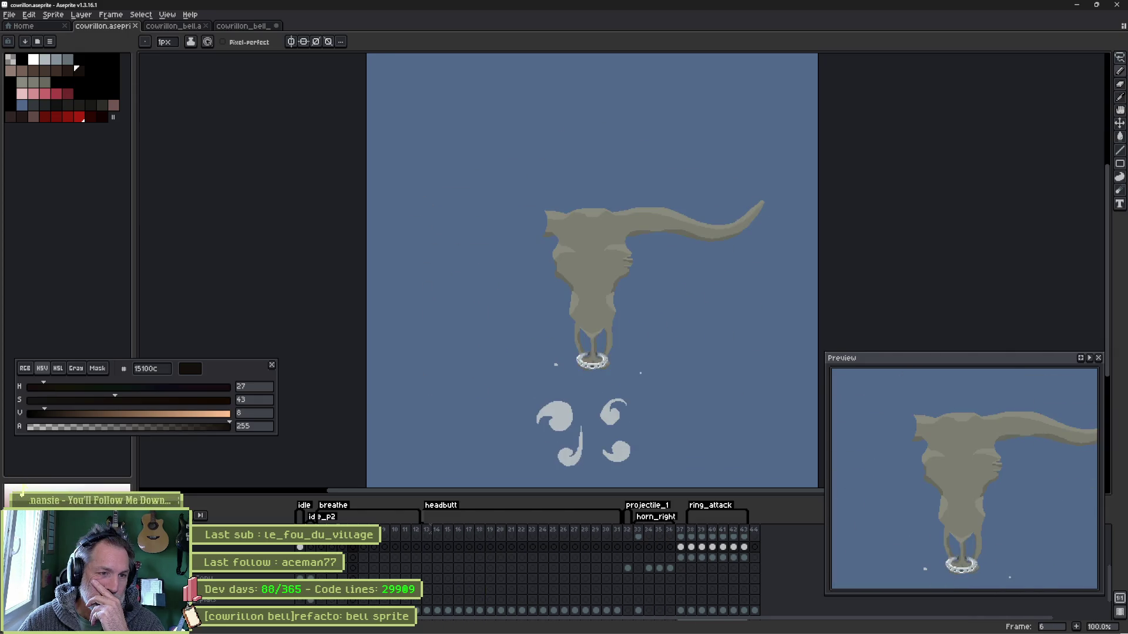
{"action": "key", "text": "Left"}
{"action": "key", "text": "Left"}
{"action": "key", "text": "Left"}
{"action": "key", "text": "Left"}
{"action": "key", "text": "Left"}
{"action": "key", "text": "Left"}
{"action": "key", "text": "Left"}
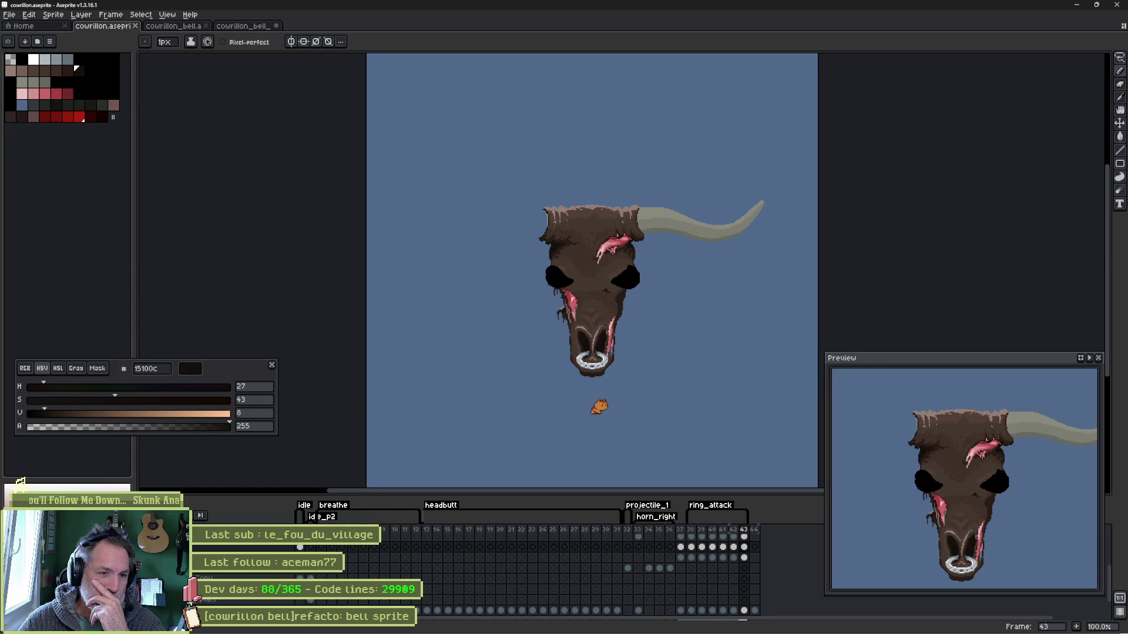
{"action": "key", "text": "Left"}
{"action": "key", "text": "Left"}
{"action": "key", "text": "Left"}
{"action": "key", "text": "Left"}
{"action": "key", "text": "Left"}
{"action": "key", "text": "Left"}
{"action": "key", "text": "Left"}
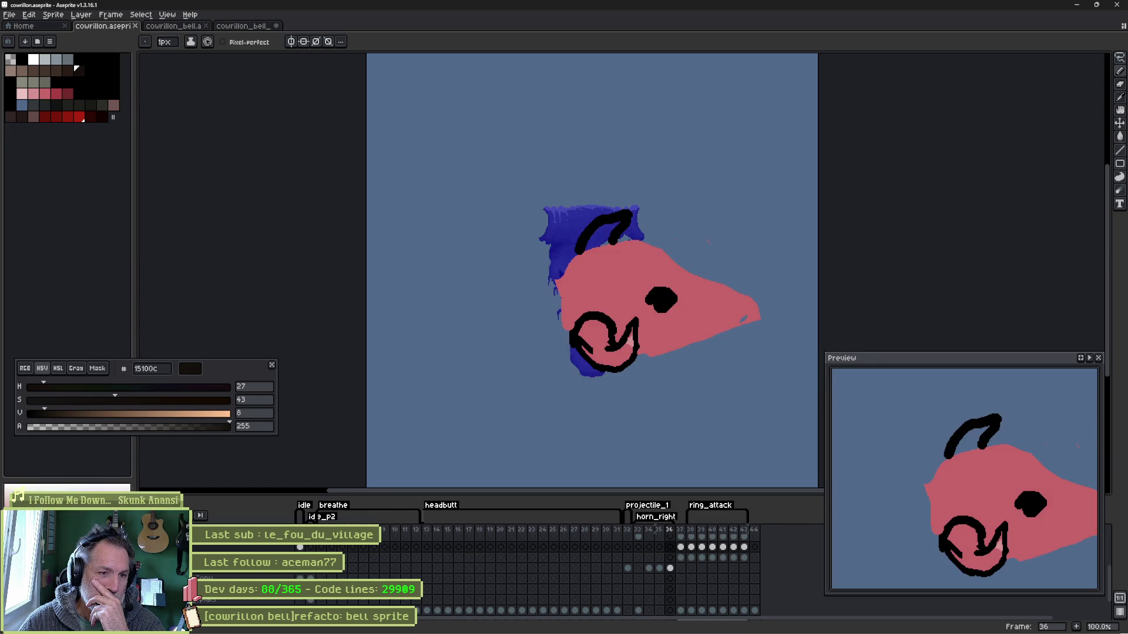
{"action": "key", "text": "Left"}
{"action": "key", "text": "Left"}
{"action": "key", "text": "Left"}
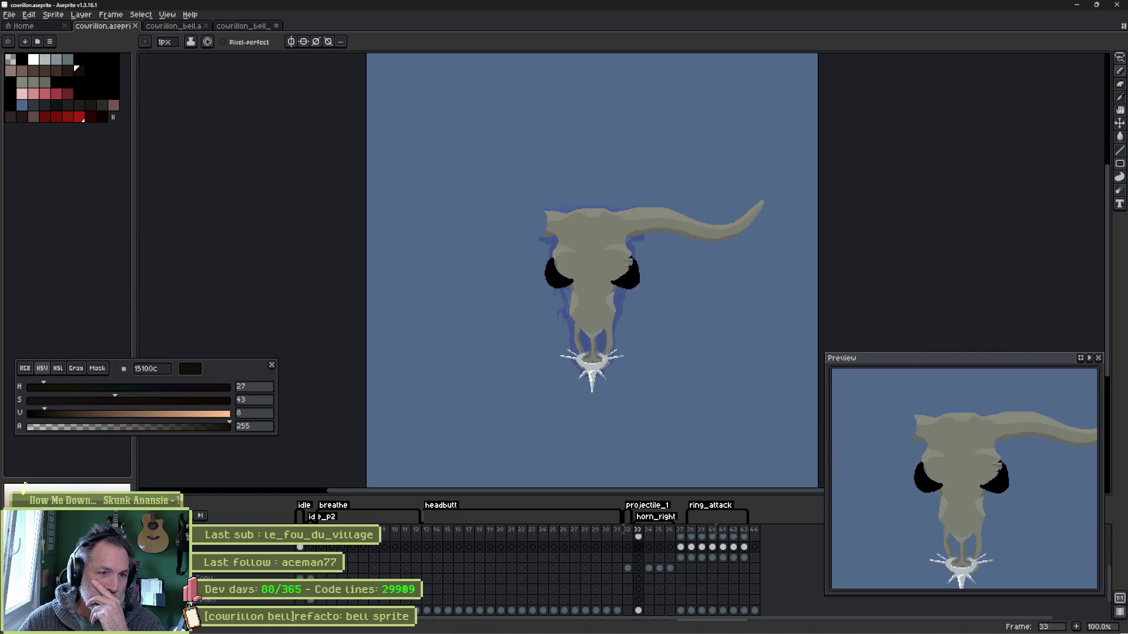
{"action": "key", "text": "Left"}
{"action": "key", "text": "Left"}
{"action": "key", "text": "Left"}
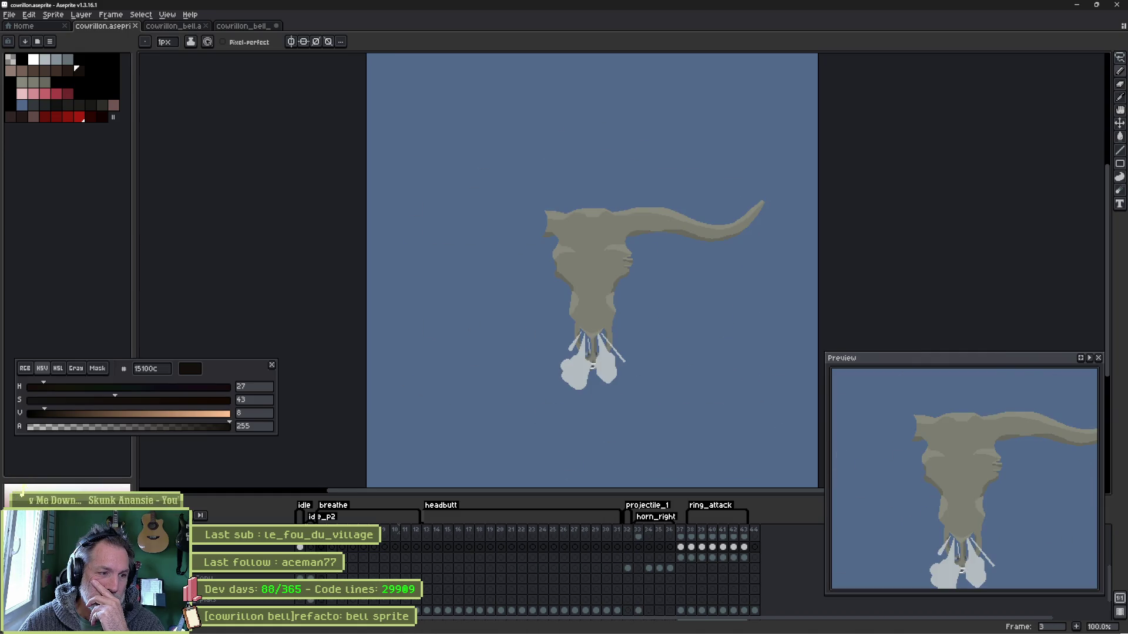
{"action": "key", "text": "Left"}
{"action": "key", "text": "Right"}
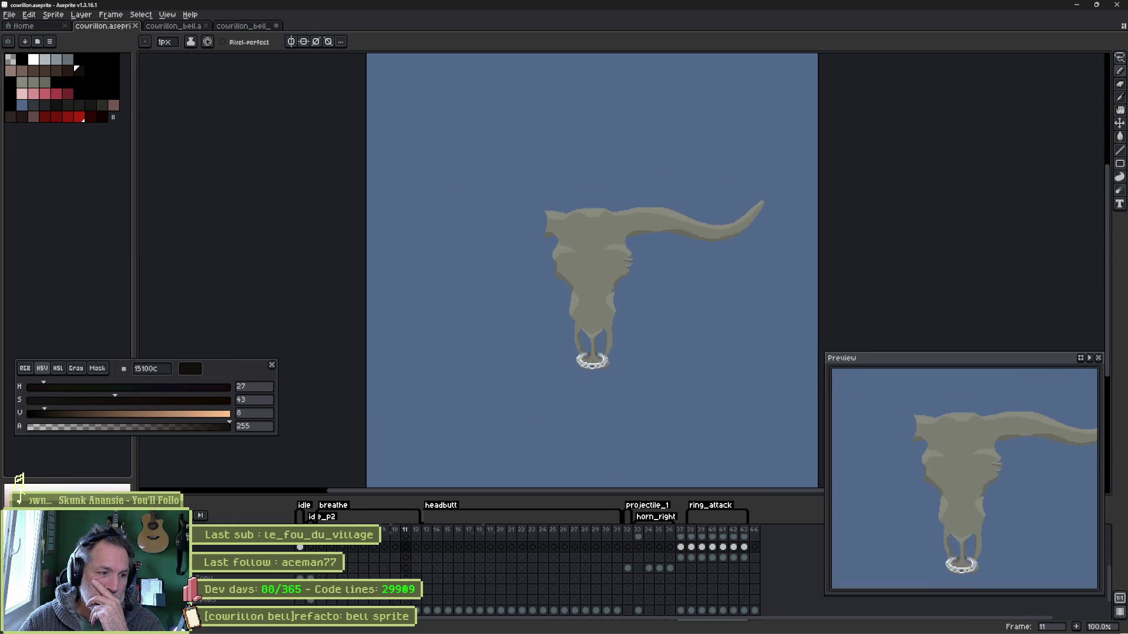
{"action": "key", "text": "Return"}
{"action": "key", "text": "Right"}
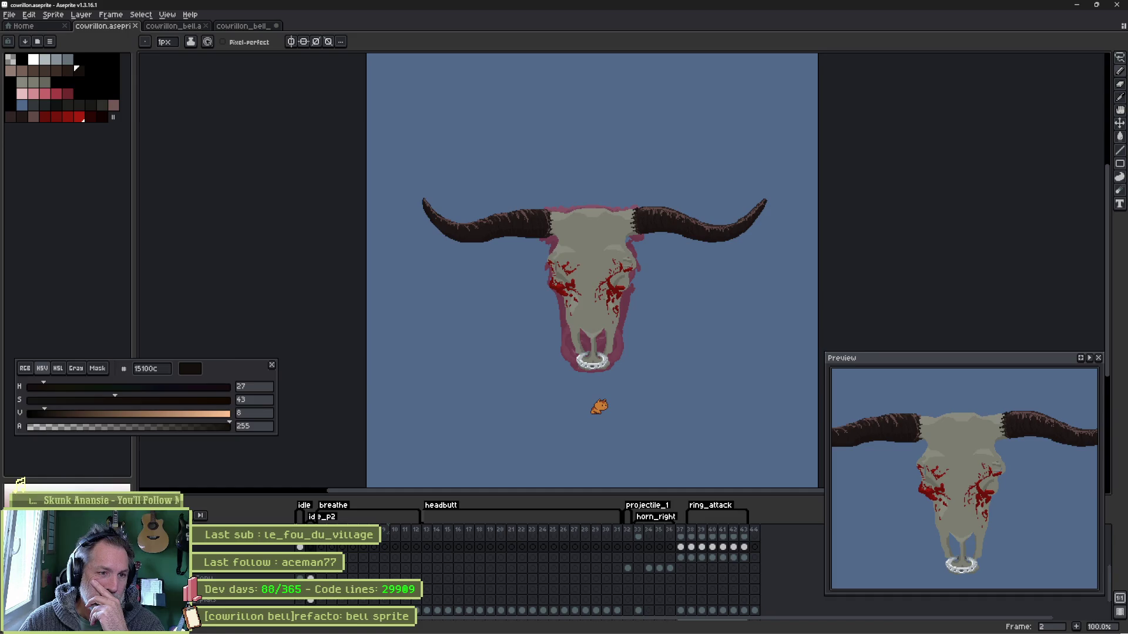
{"action": "key", "text": "Left"}
{"action": "key", "text": "Right"}
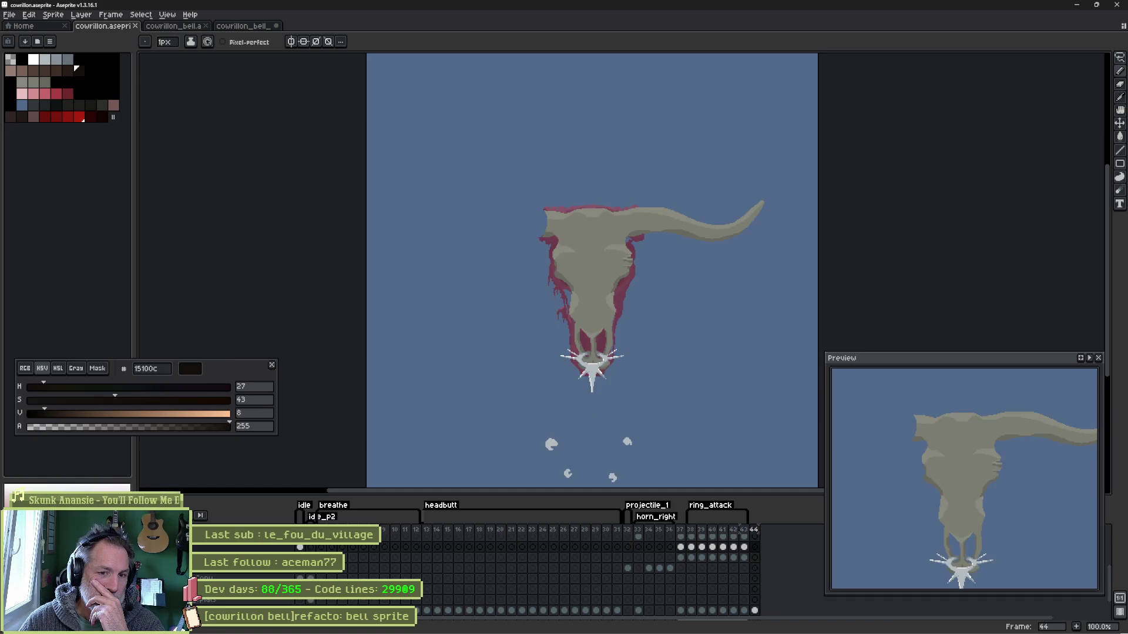
{"action": "key", "text": "Left"}
{"action": "key", "text": "Right"}
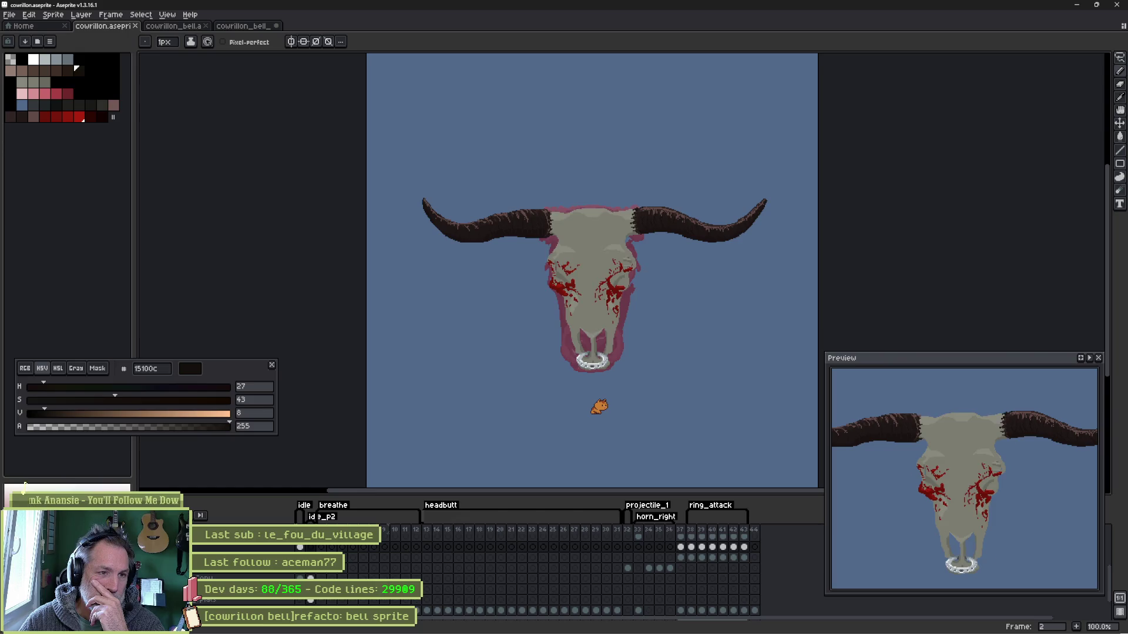
{"action": "key", "text": "Left"}
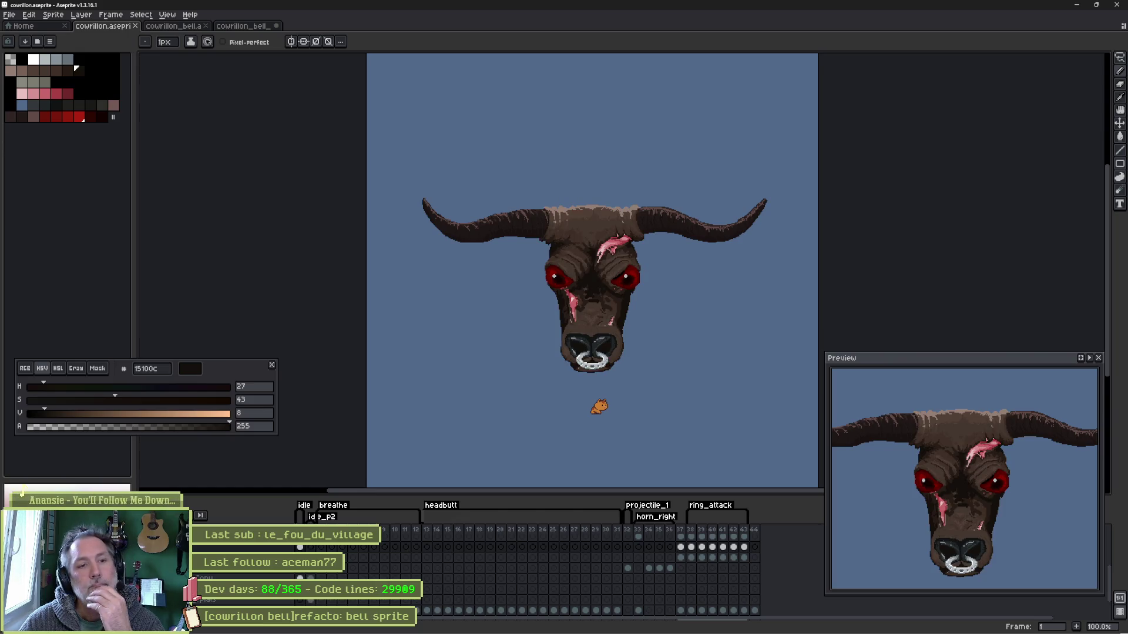
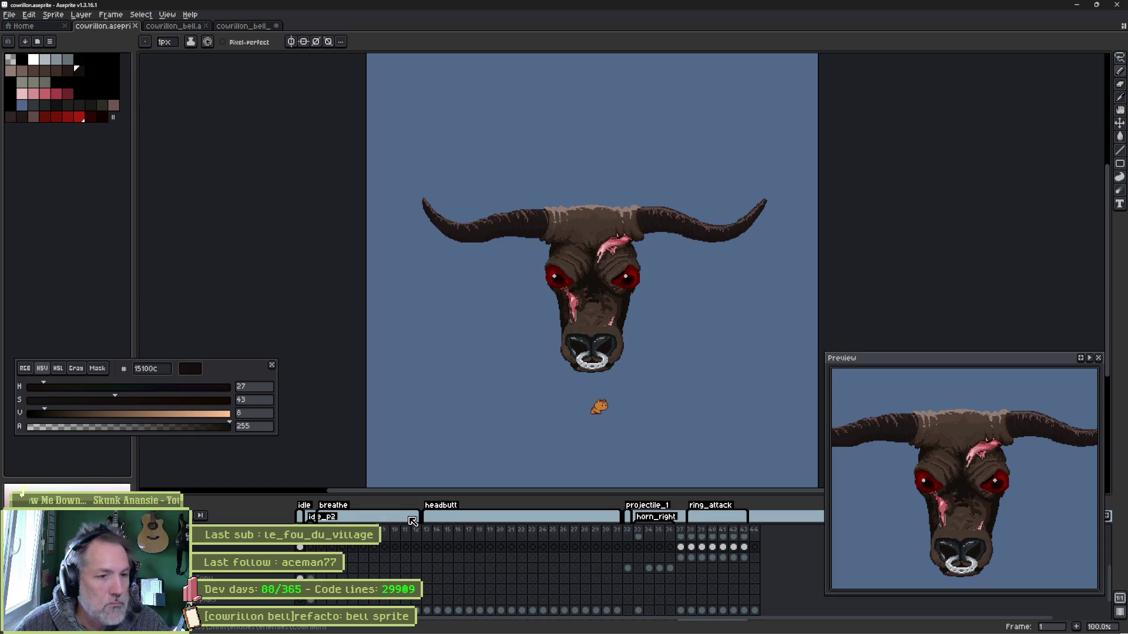
- Flip to the skull frame for comparison, then return to the bull head frame
{"action": "key", "text": "Right"}
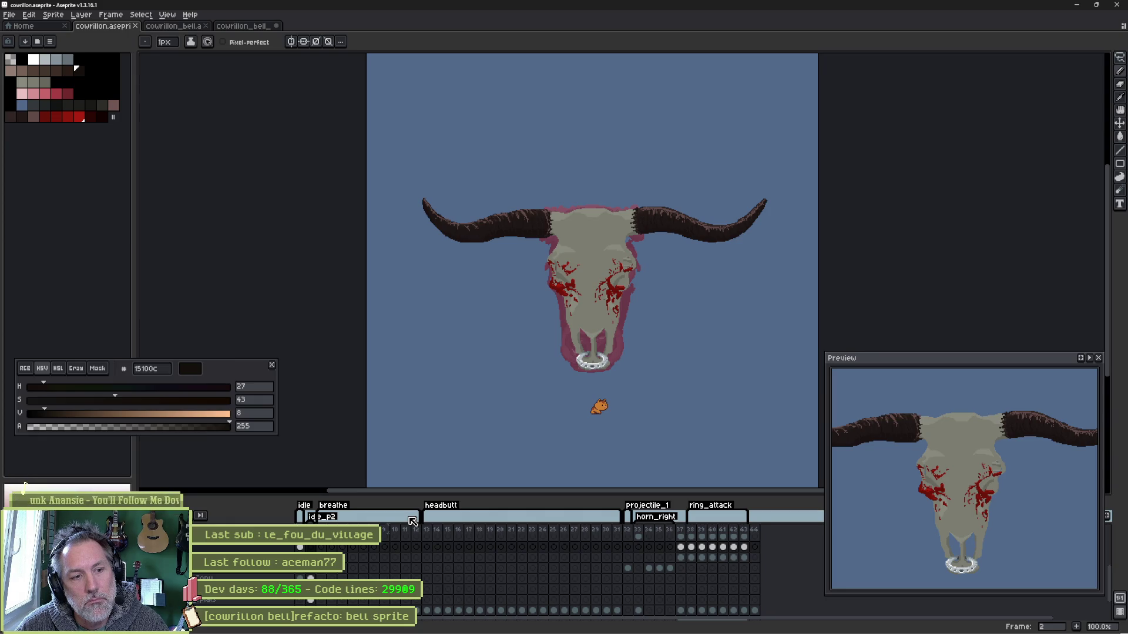
{"action": "key", "text": "Left"}
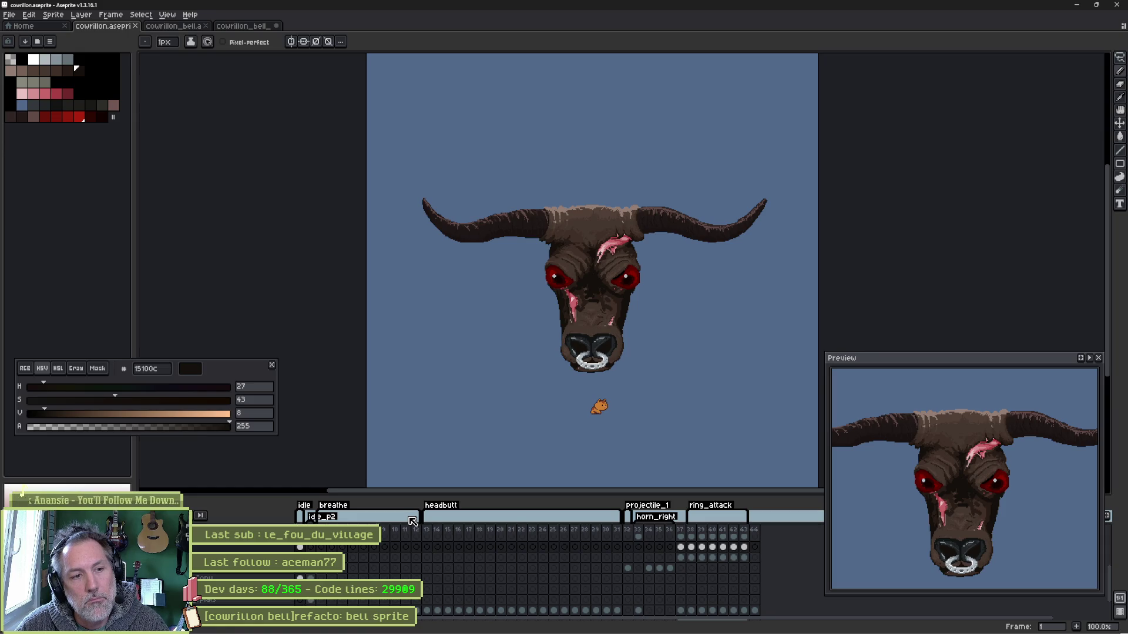
{"action": "scroll", "coordinate": [625, 370], "scroll_direction": "up", "scroll_amount": 2}
{"action": "scroll", "coordinate": [538, 298], "scroll_direction": "up", "scroll_amount": 2}
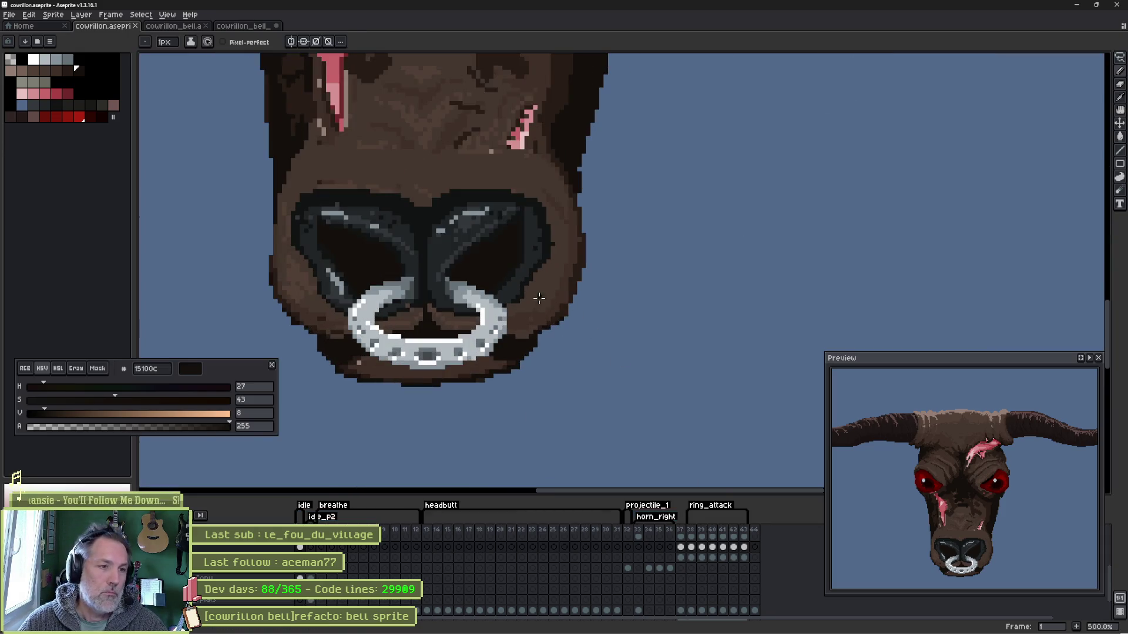
- Paint over the nostril highlights with dark colour using an enlarged brush
{"action": "left_click_drag", "start_coordinate": [538, 299], "coordinate": [568, 287]}
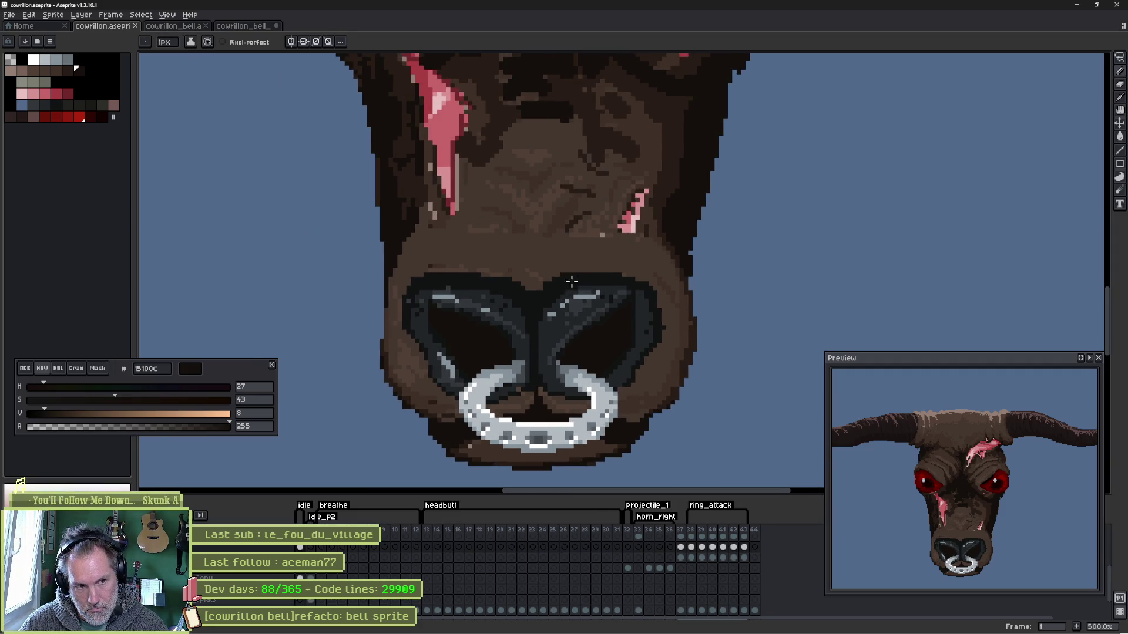
{"action": "key", "text": "plus"}
{"action": "key", "text": "plus"}
{"action": "key", "text": "plus"}
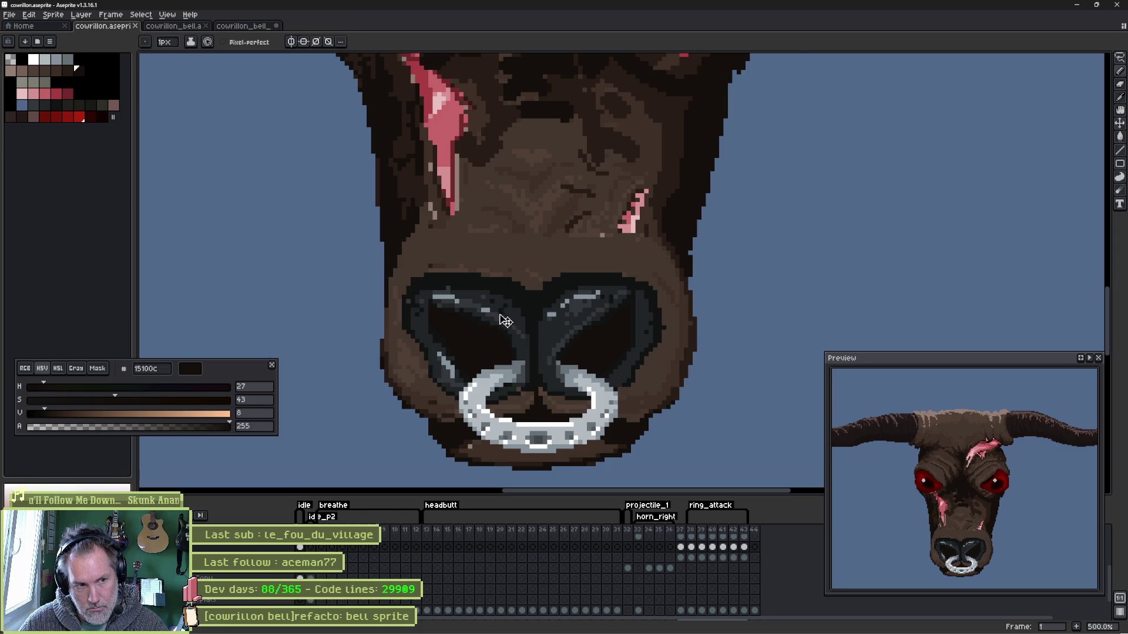
{"action": "mouse_move", "coordinate": [502, 339]}
{"action": "left_mouse_down"}
{"action": "mouse_move", "coordinate": [448, 244]}
{"action": "mouse_move", "coordinate": [556, 317]}
{"action": "mouse_move", "coordinate": [617, 297]}
{"action": "mouse_move", "coordinate": [628, 370]}
{"action": "left_mouse_up"}
- Cover both nostril rims with brown picked from the fur
{"action": "left_click", "coordinate": [670, 304], "text": "alt"}
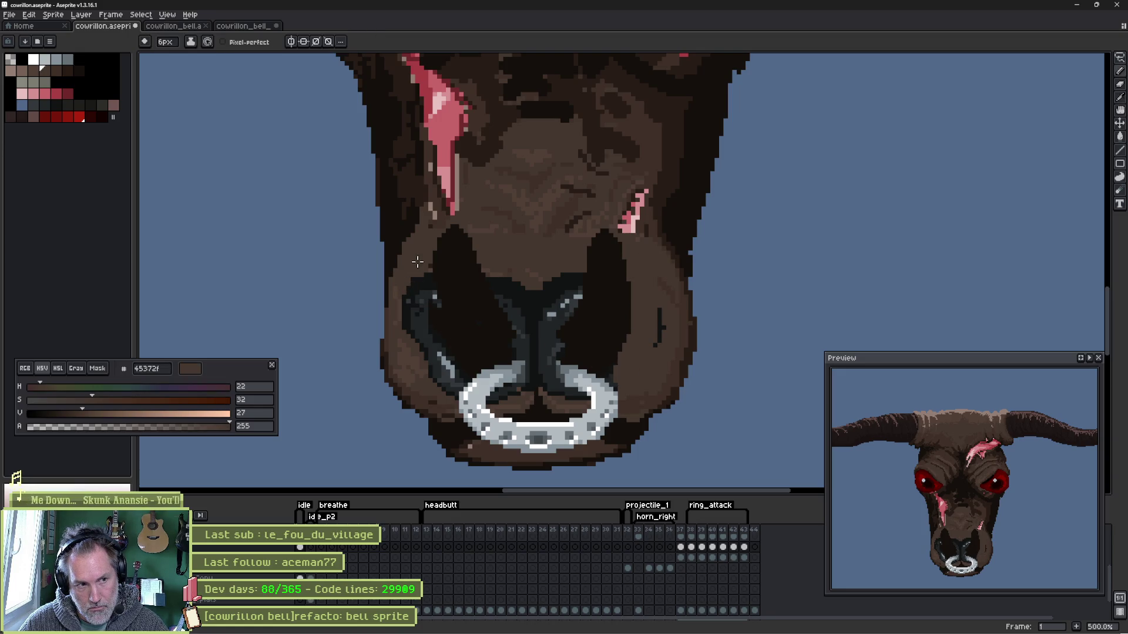
{"action": "left_click_drag", "start_coordinate": [417, 262], "coordinate": [475, 385]}
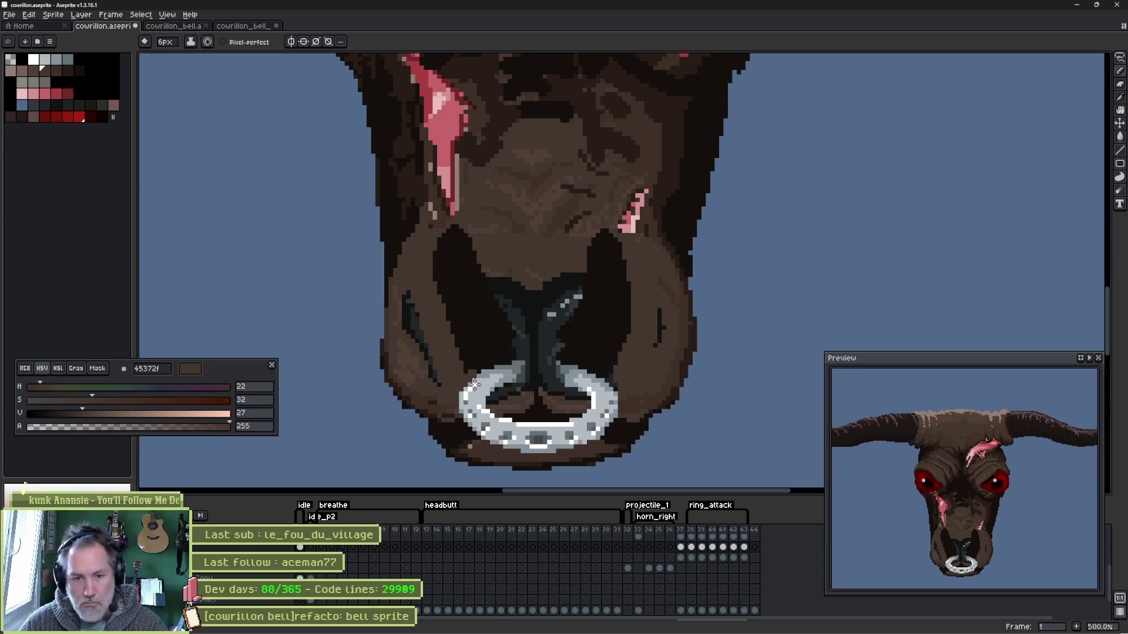
- Play the animation to check the nose, then pick the dark grey nostril colour
{"action": "key", "text": "ctrl"}
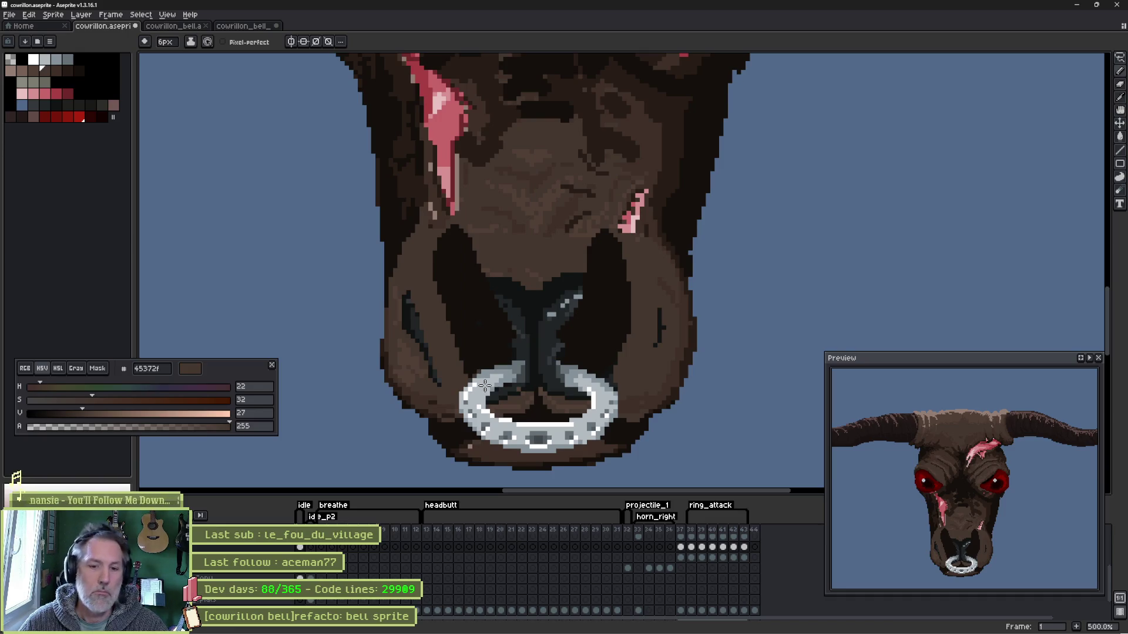
{"action": "key", "text": "Right"}
{"action": "key", "text": "Left"}
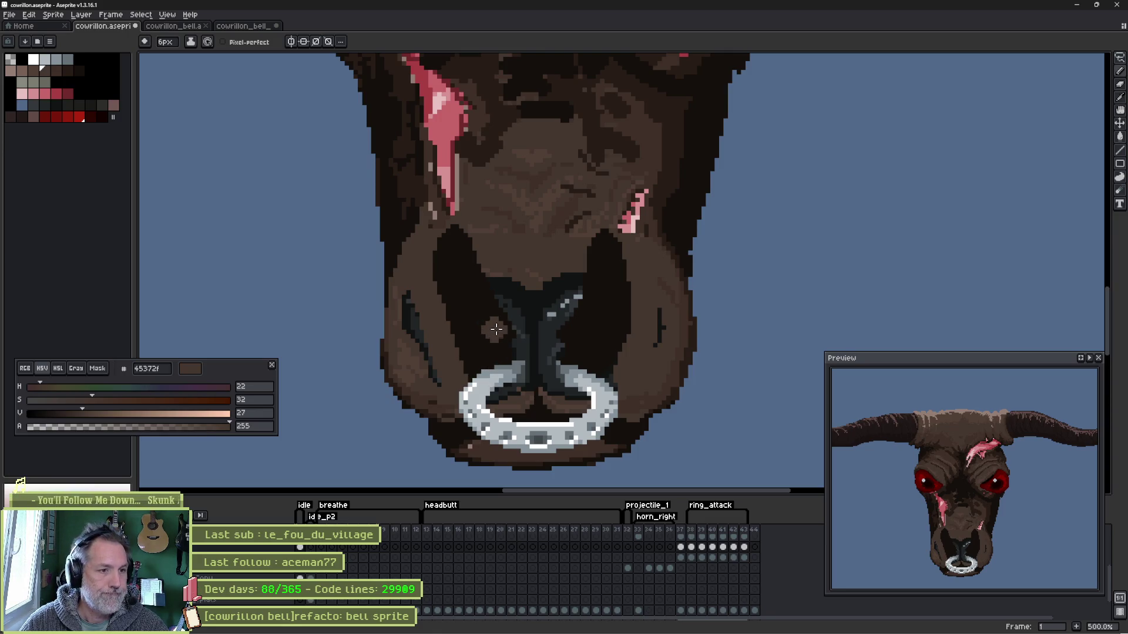
{"action": "scroll", "coordinate": [495, 328], "scroll_direction": "up", "scroll_amount": 2}
{"action": "left_click", "coordinate": [505, 305], "text": "alt"}
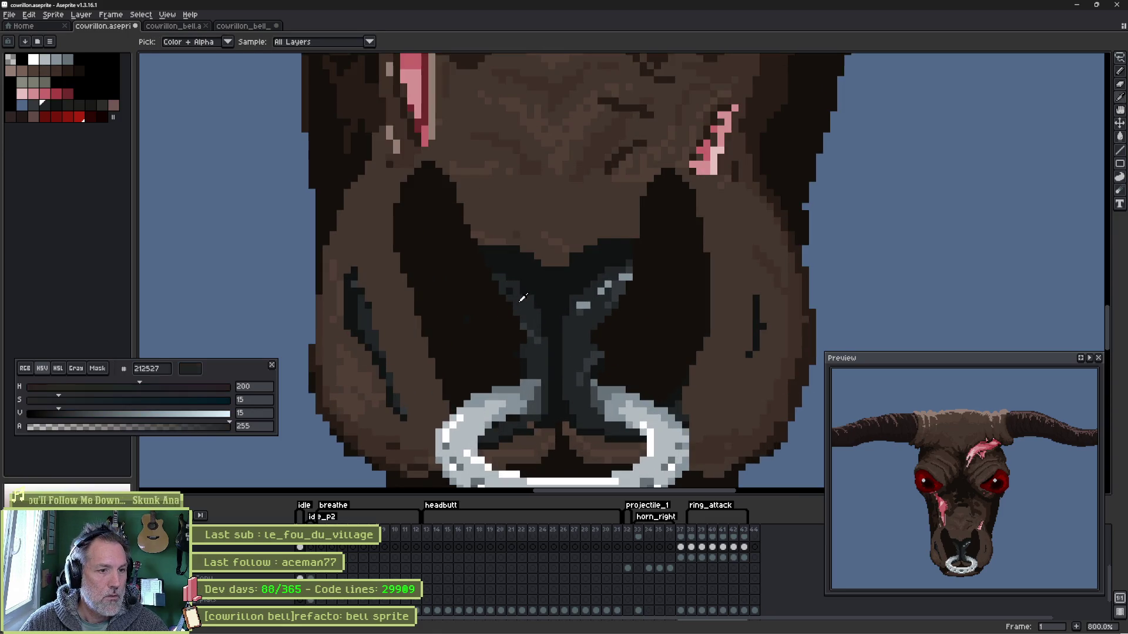
- Draw a fine dark grey rim over the left nostril and fix stray edge pixels in brown
{"action": "key", "text": "minus"}
{"action": "key", "text": "minus"}
{"action": "key", "text": "minus"}
{"action": "key", "text": "minus"}
{"action": "mouse_move", "coordinate": [502, 276]}
{"action": "left_mouse_down"}
{"action": "mouse_move", "coordinate": [453, 178]}
{"action": "mouse_move", "coordinate": [414, 159]}
{"action": "mouse_move", "coordinate": [393, 226]}
{"action": "mouse_move", "coordinate": [436, 387]}
{"action": "mouse_move", "coordinate": [418, 379]}
{"action": "mouse_move", "coordinate": [428, 403]}
{"action": "left_mouse_up"}
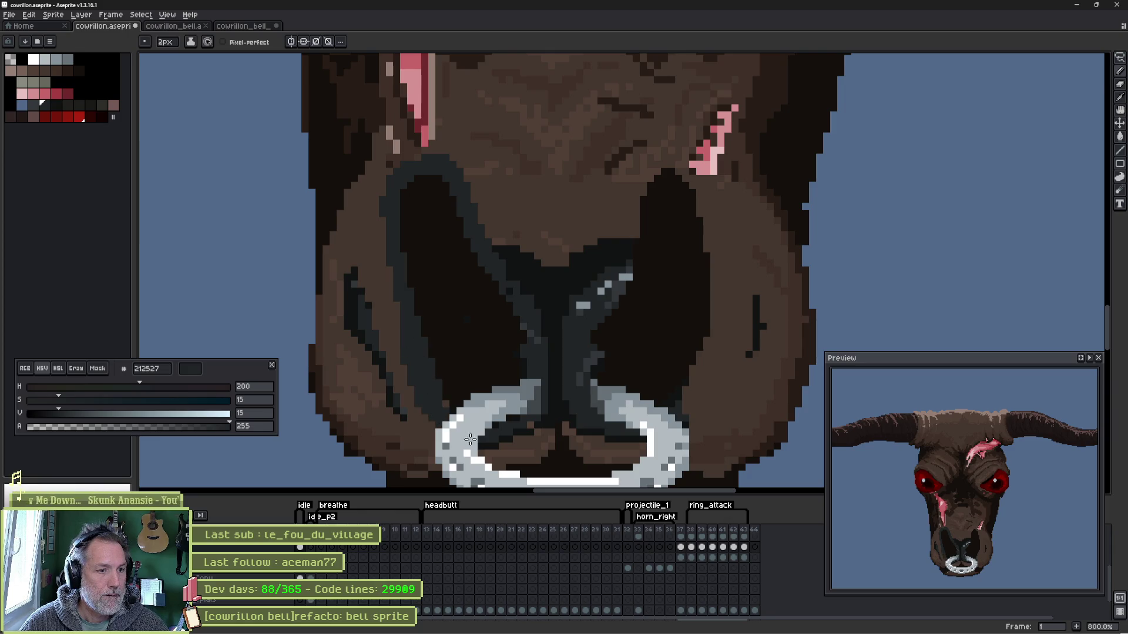
{"action": "left_click", "coordinate": [379, 291], "text": "alt"}
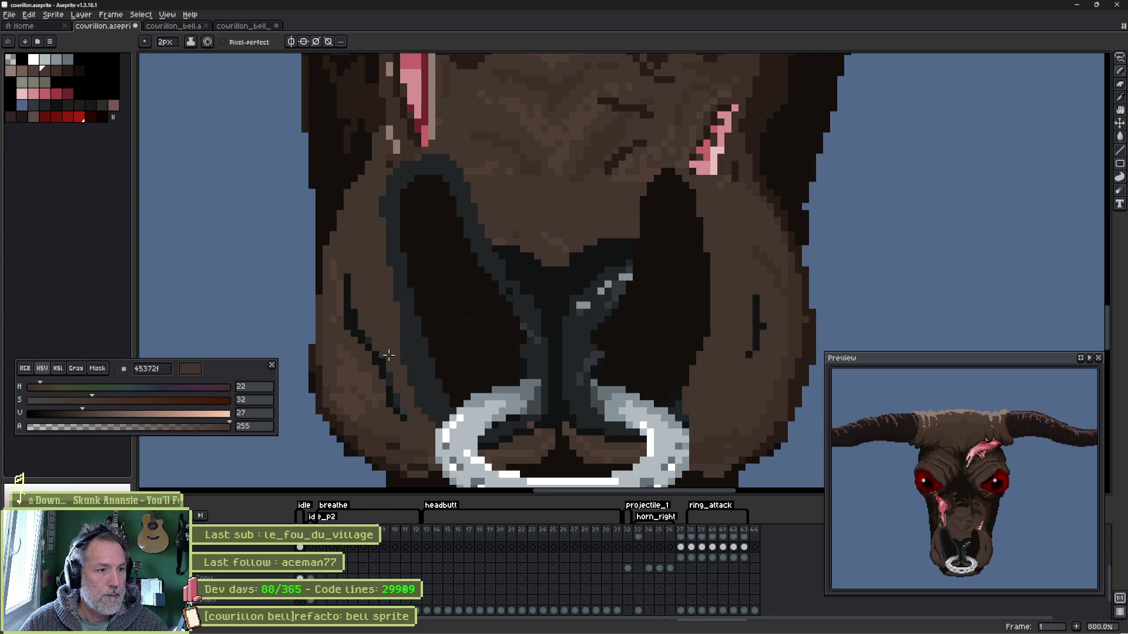
{"action": "left_click_drag", "start_coordinate": [352, 269], "coordinate": [385, 378]}
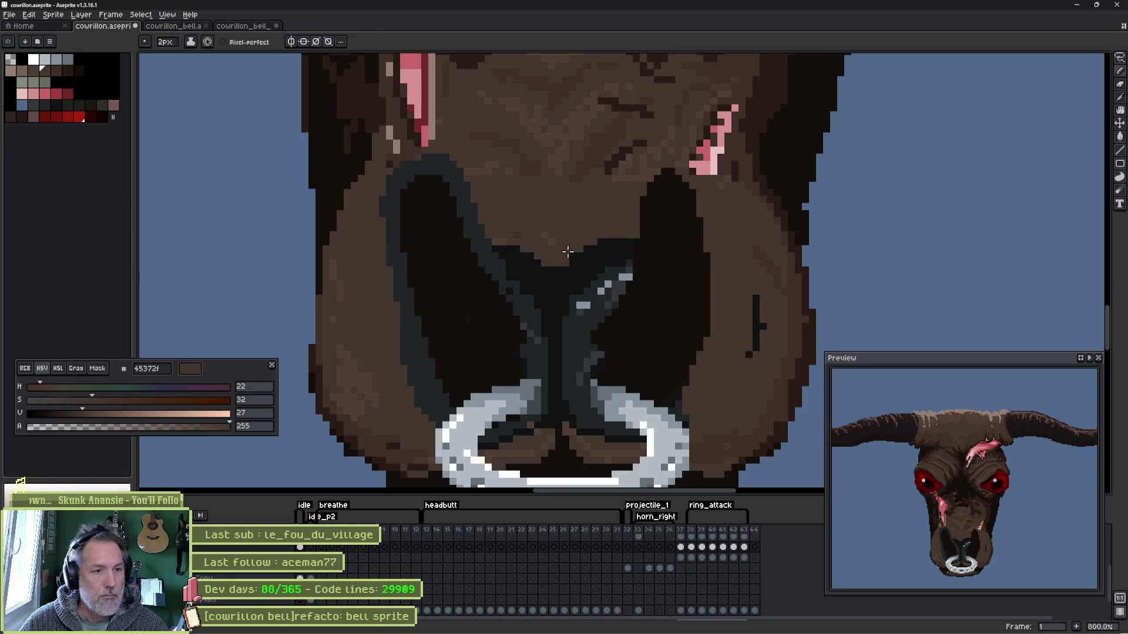
- Outline both nostrils with near-black single-pixel rims along their sides and tops
{"action": "left_click", "coordinate": [563, 274], "text": "alt"}
{"action": "key", "text": "minus"}
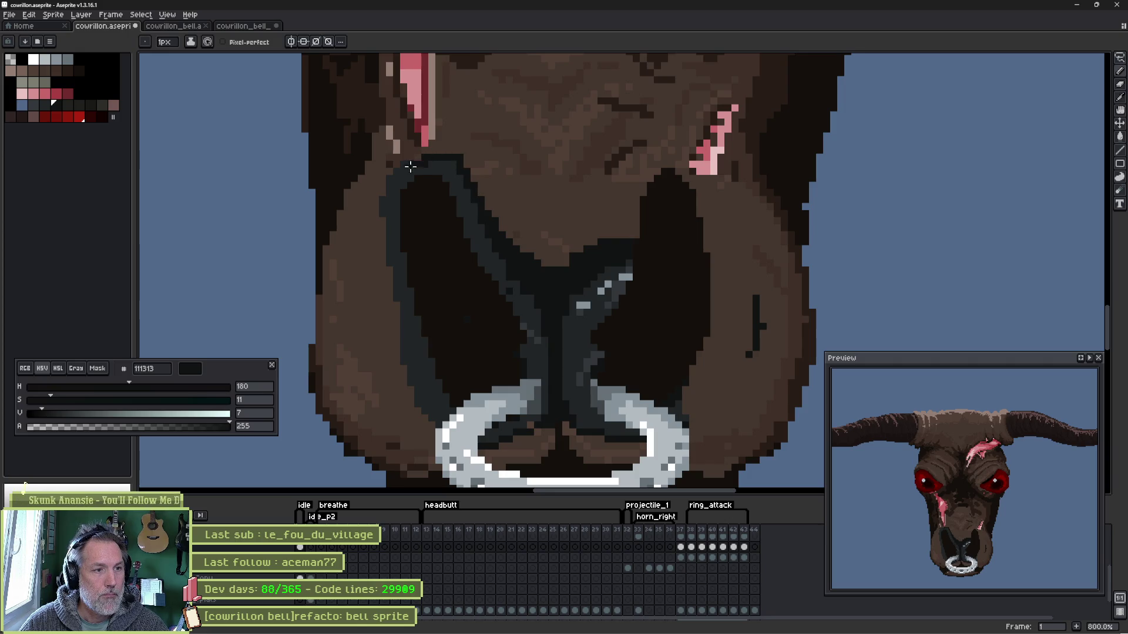
{"action": "left_click_drag", "start_coordinate": [409, 166], "coordinate": [465, 441]}
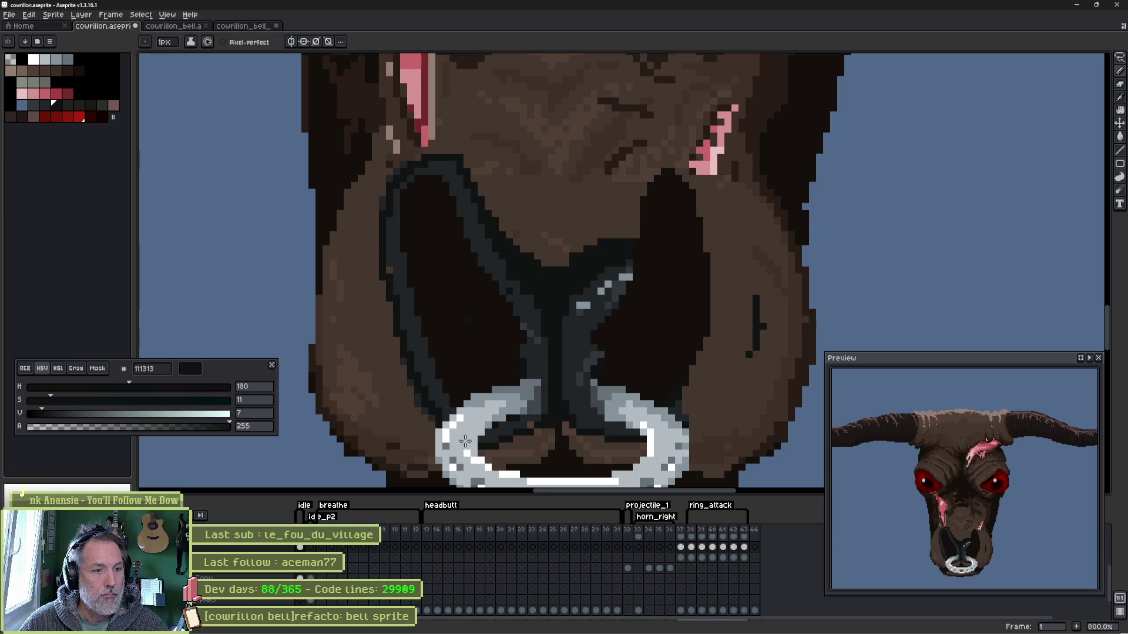
{"action": "mouse_move", "coordinate": [598, 252]}
{"action": "left_mouse_down"}
{"action": "mouse_move", "coordinate": [711, 237]}
{"action": "mouse_move", "coordinate": [683, 432]}
{"action": "mouse_move", "coordinate": [705, 356]}
{"action": "mouse_move", "coordinate": [683, 383]}
{"action": "left_mouse_up"}
{"action": "left_click", "coordinate": [683, 414], "text": "alt"}
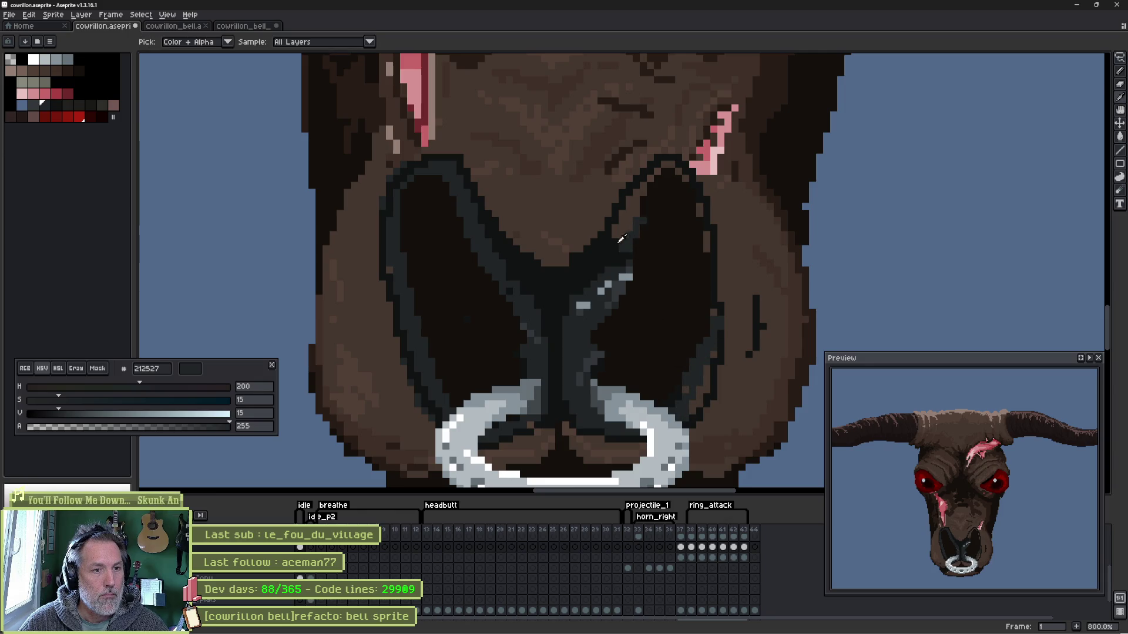
{"action": "left_click", "coordinate": [627, 216], "text": "alt"}
{"action": "left_click_drag", "start_coordinate": [643, 180], "coordinate": [631, 209]}
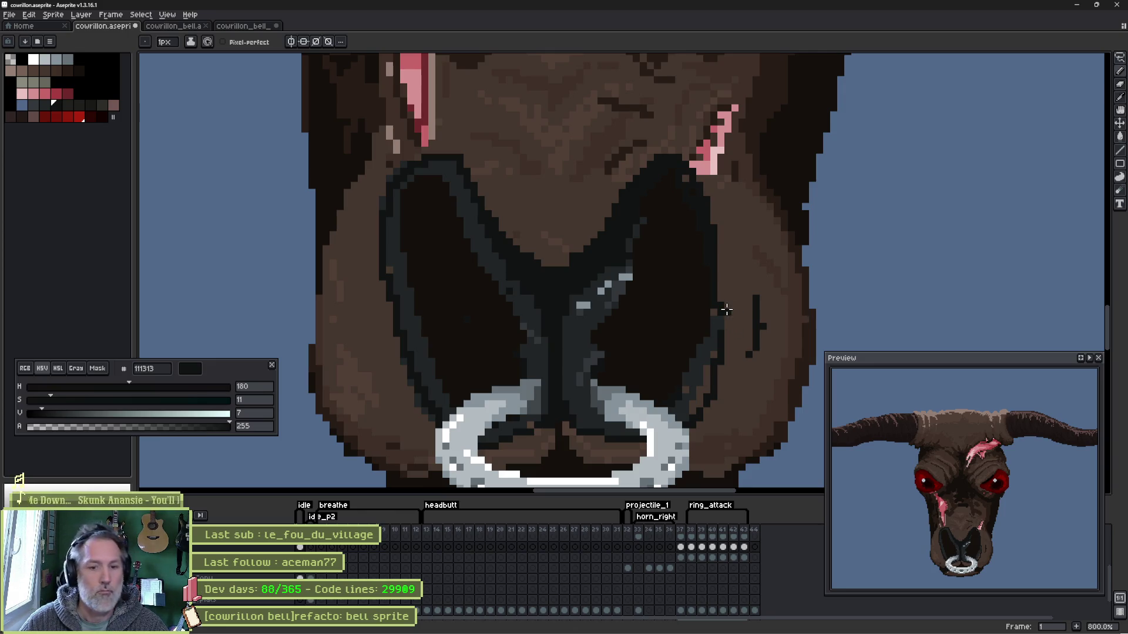
- Sample the darkest nostril, near-black outline and blue-grey rim colours to compare them
{"action": "left_click", "coordinate": [416, 242], "text": "alt"}
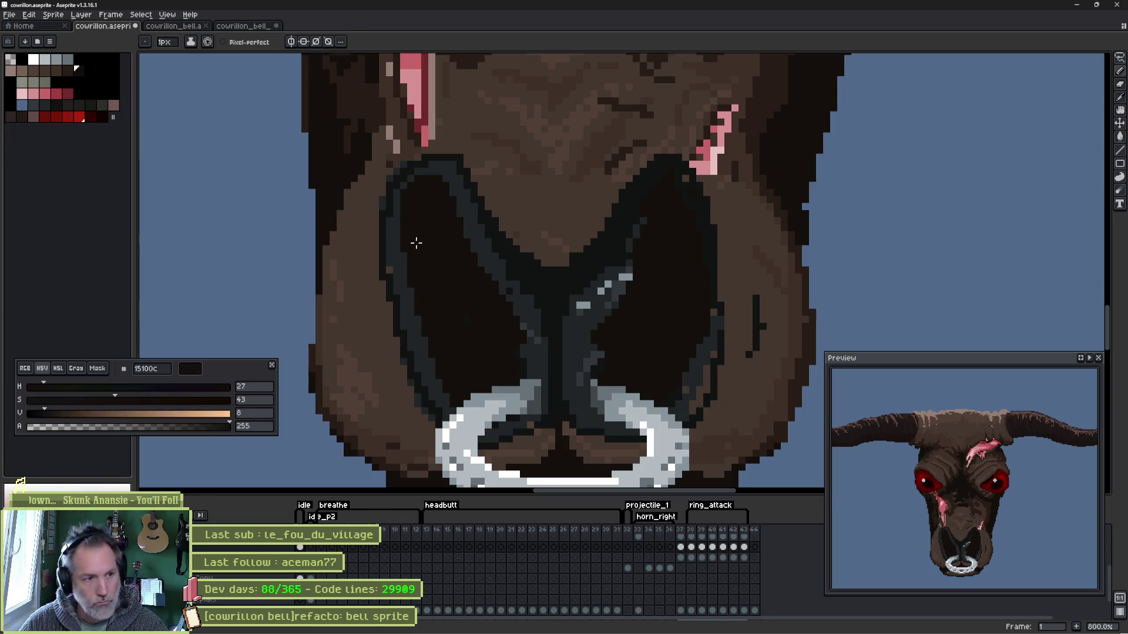
{"action": "left_click", "coordinate": [390, 252], "text": "alt"}
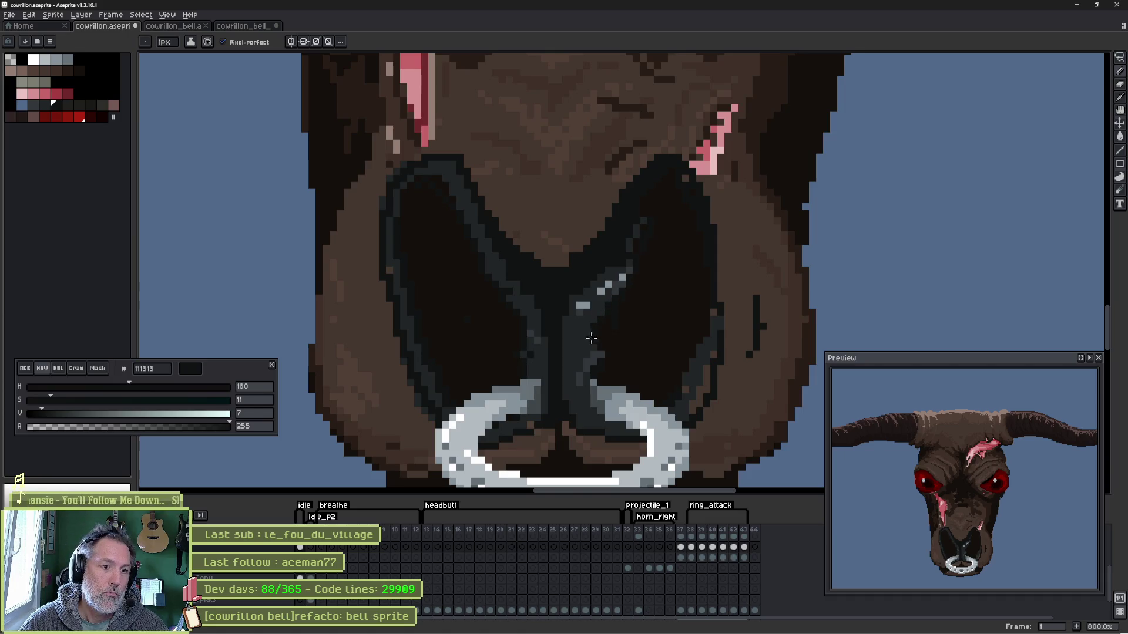
{"action": "left_click", "coordinate": [656, 289], "text": "alt"}
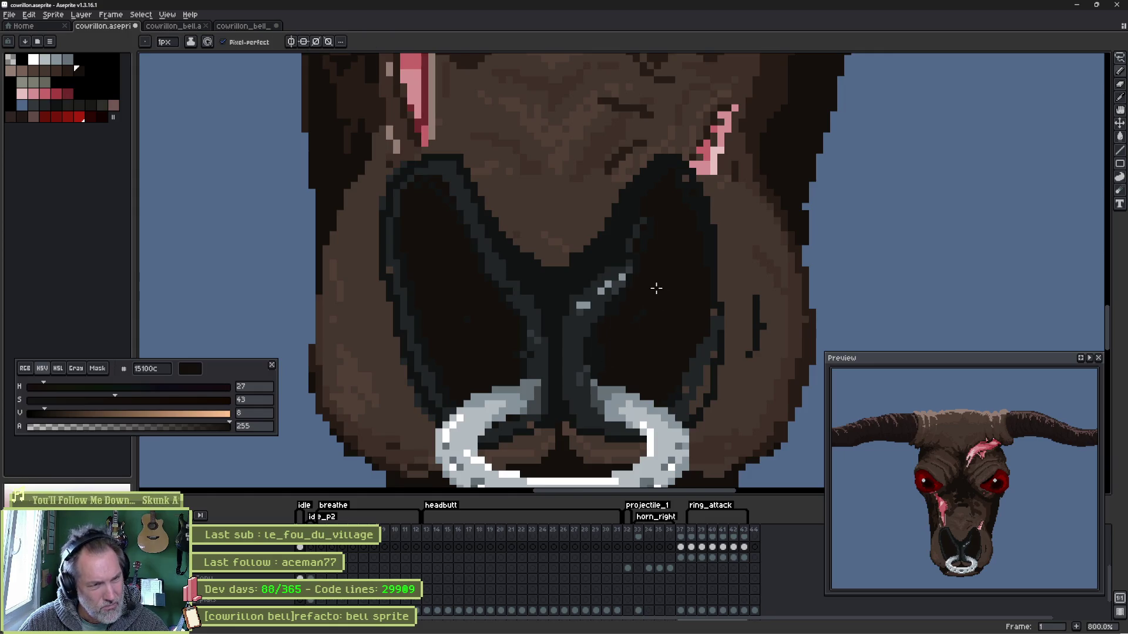
{"action": "left_click", "coordinate": [620, 266], "text": "alt"}
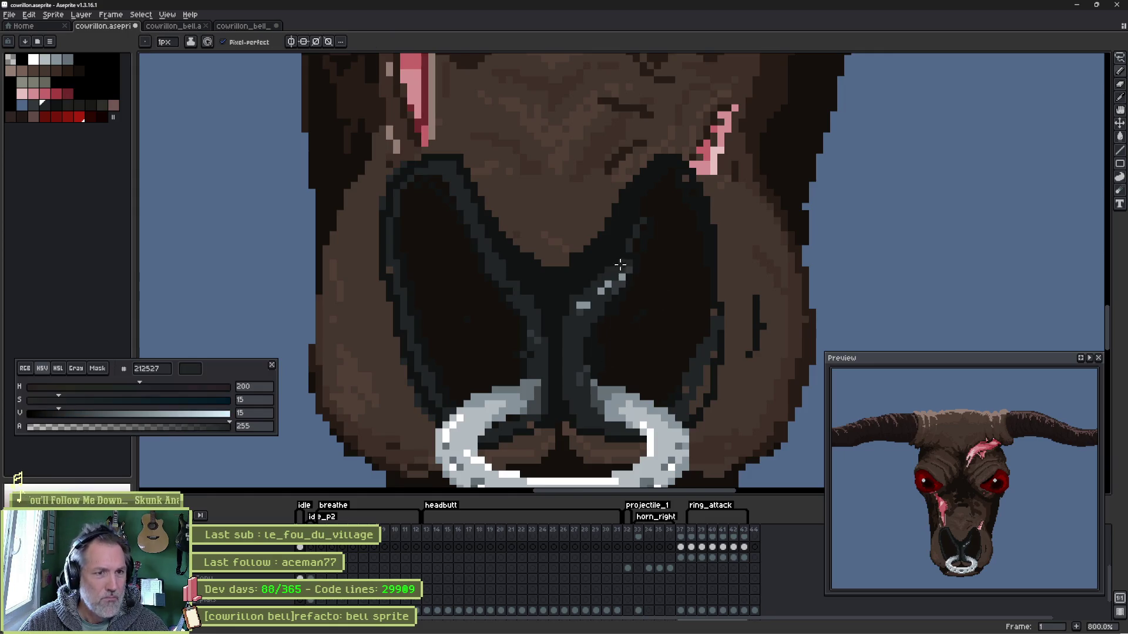
{"action": "left_click", "coordinate": [648, 203], "text": "alt"}
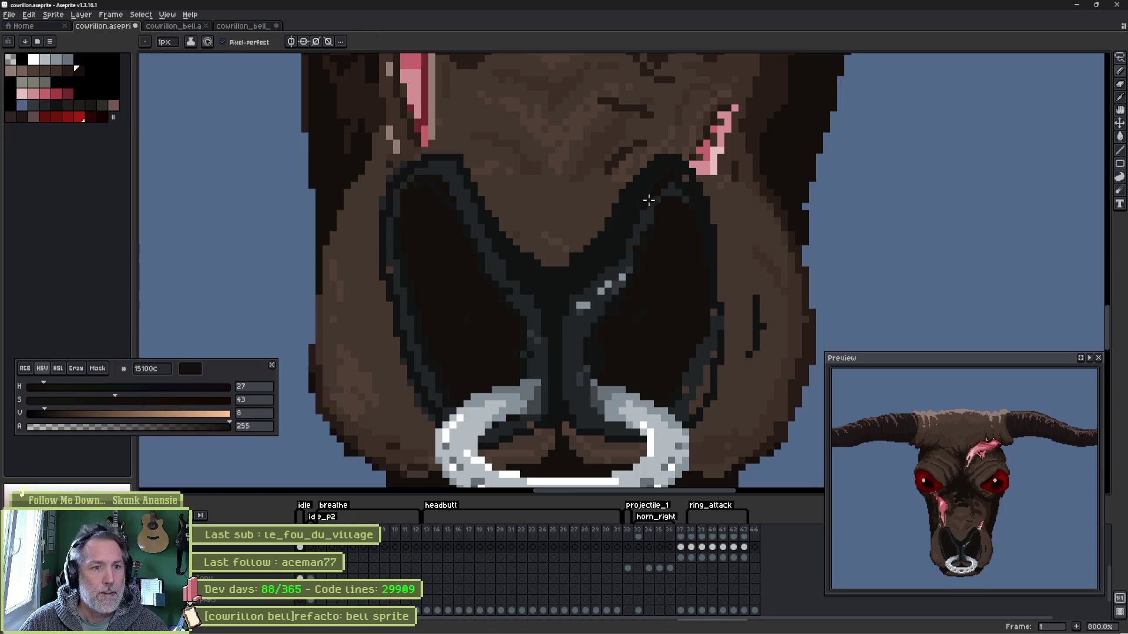
{"action": "left_click", "coordinate": [663, 186], "text": "alt"}
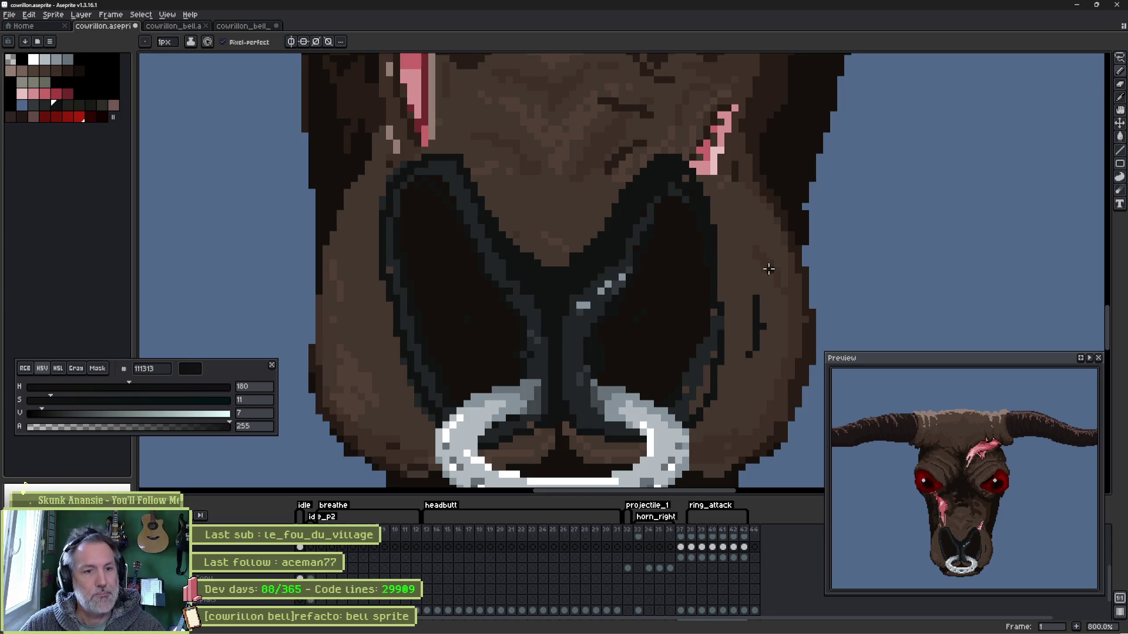
- Shade the right cheek edge darker with the darkest brown picked from the face
{"action": "left_click", "coordinate": [747, 280], "text": "alt"}
{"action": "left_click", "coordinate": [785, 294], "text": "alt"}
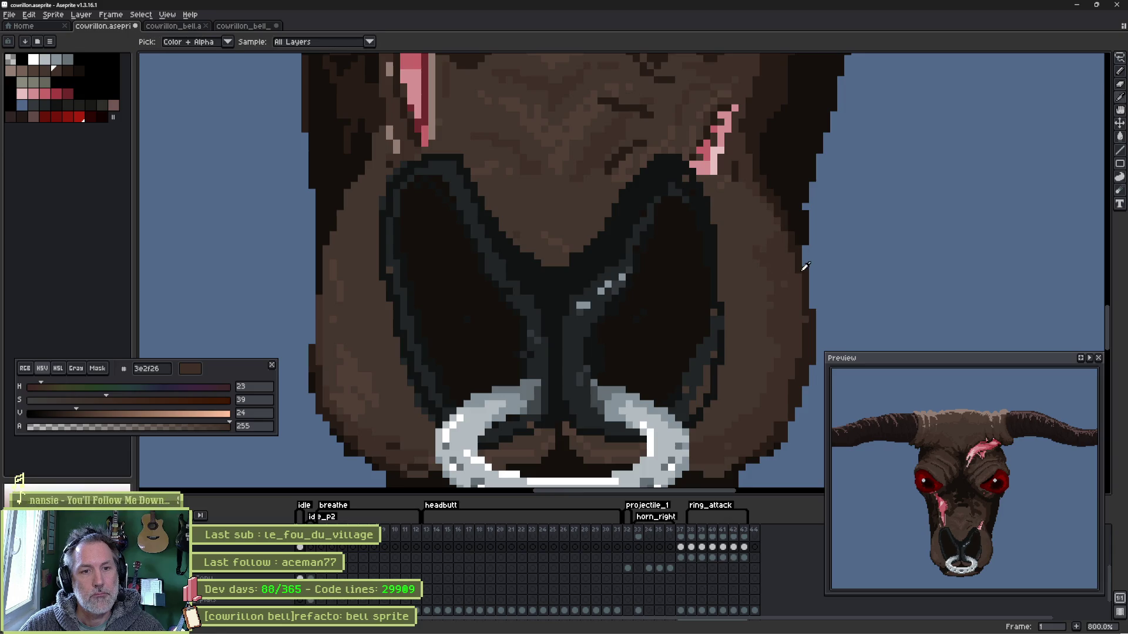
{"action": "left_click", "coordinate": [783, 243], "text": "alt"}
{"action": "mouse_move", "coordinate": [786, 406]}
{"action": "left_mouse_down"}
{"action": "mouse_move", "coordinate": [748, 455]}
{"action": "mouse_move", "coordinate": [755, 418]}
{"action": "left_mouse_up"}
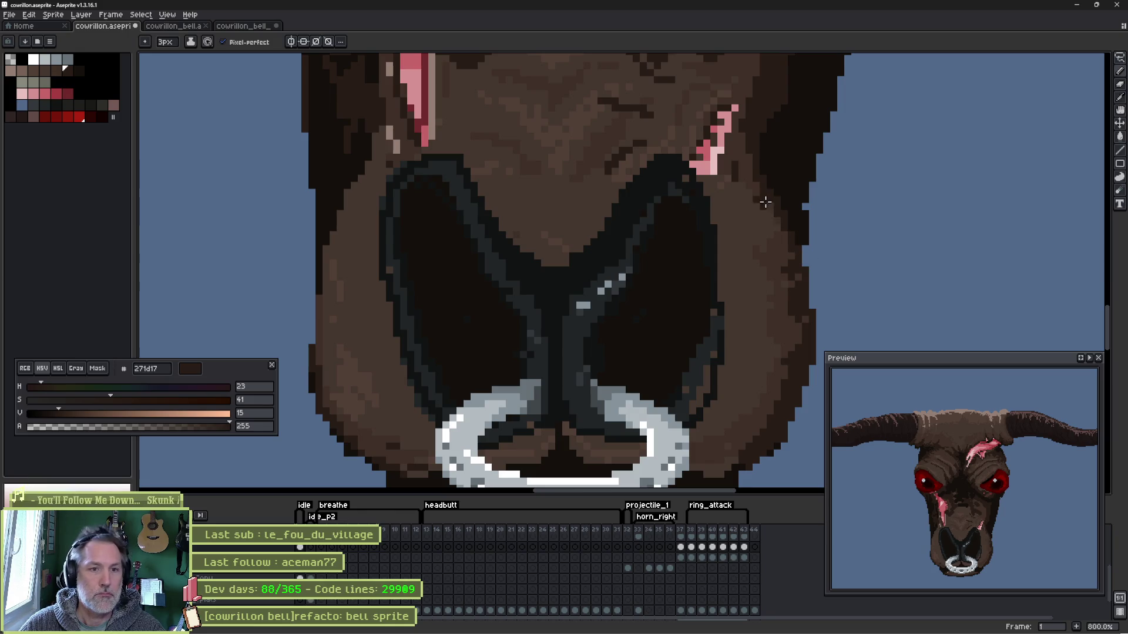
{"action": "mouse_move", "coordinate": [772, 255]}
{"action": "left_mouse_down"}
{"action": "mouse_move", "coordinate": [785, 347]}
{"action": "mouse_move", "coordinate": [749, 432]}
{"action": "left_mouse_up"}
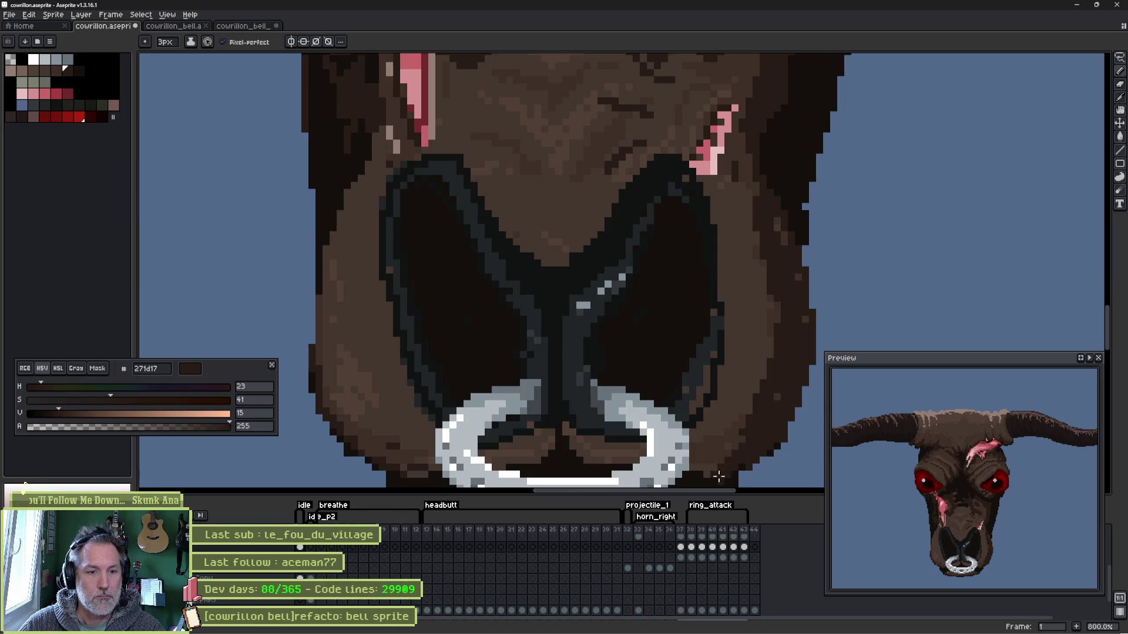
{"action": "left_click", "coordinate": [712, 454], "text": "alt"}
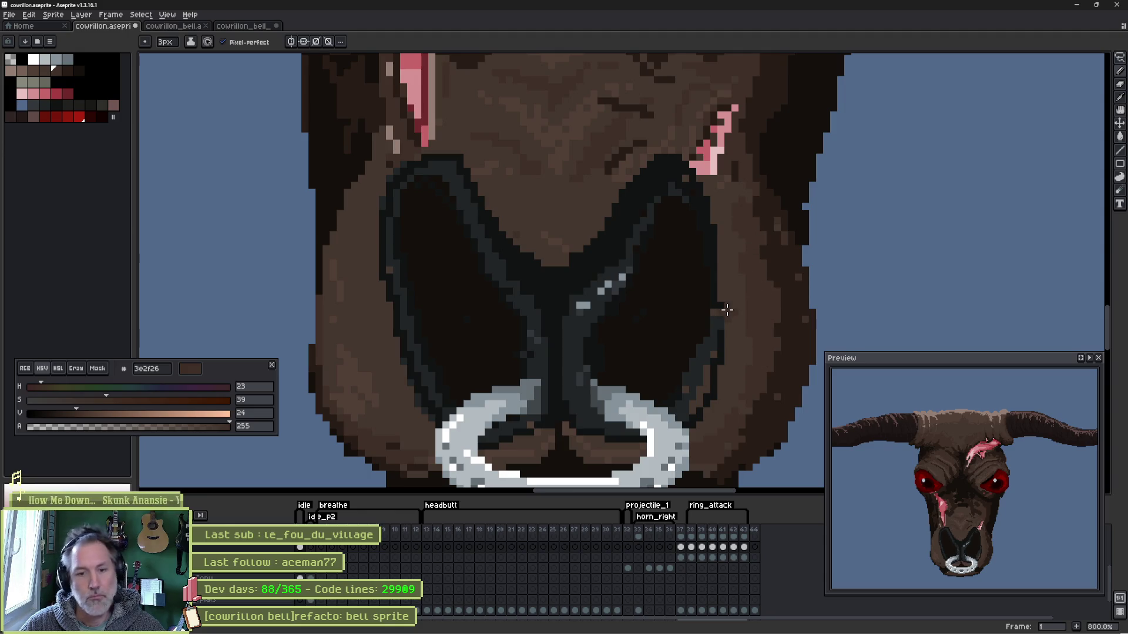
{"action": "scroll", "coordinate": [653, 291], "scroll_direction": "left", "scroll_amount": 3}
{"action": "key", "text": "alt"}
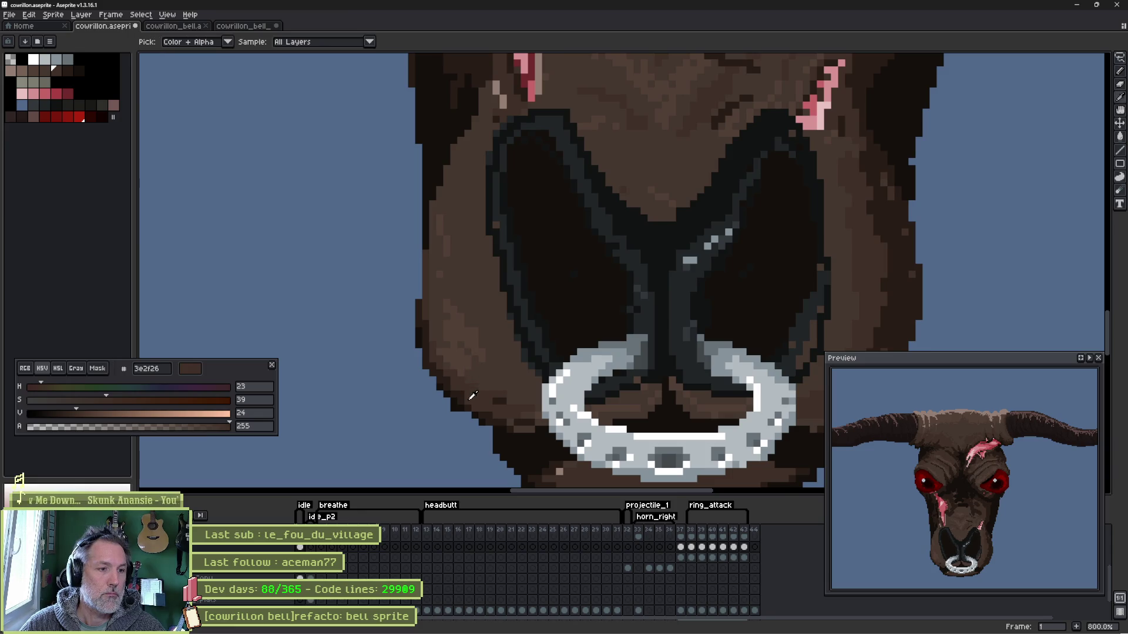
- Darken the outline along the face's left edge with the darkest brown
{"action": "left_click", "coordinate": [440, 294], "text": "alt"}
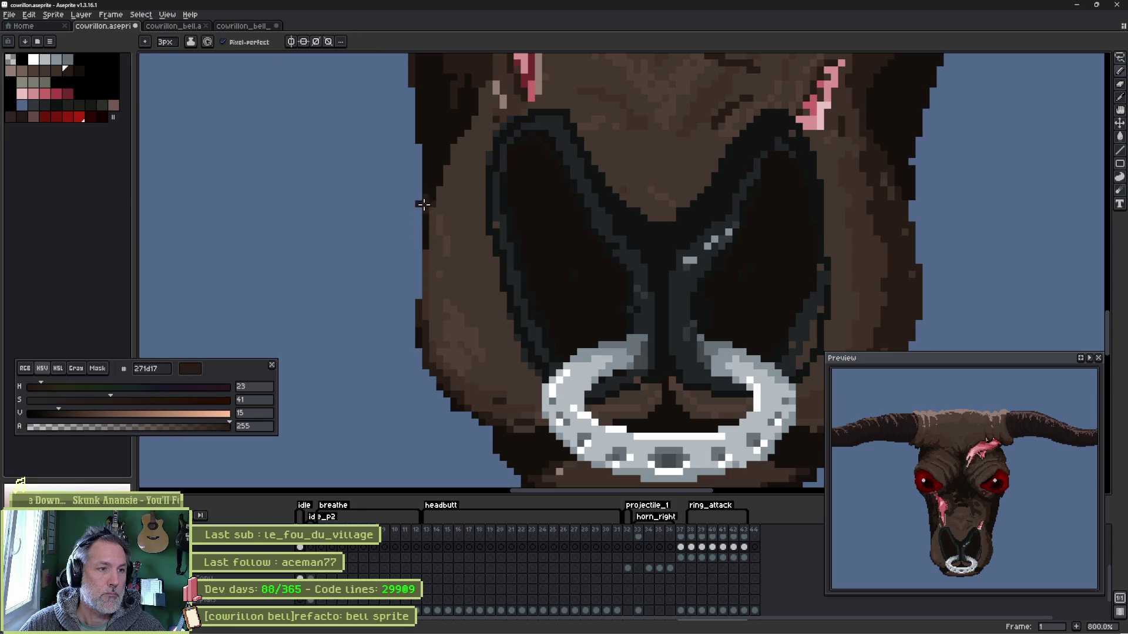
{"action": "left_click", "coordinate": [426, 209], "text": "alt"}
{"action": "left_click_drag", "start_coordinate": [426, 209], "coordinate": [485, 413]}
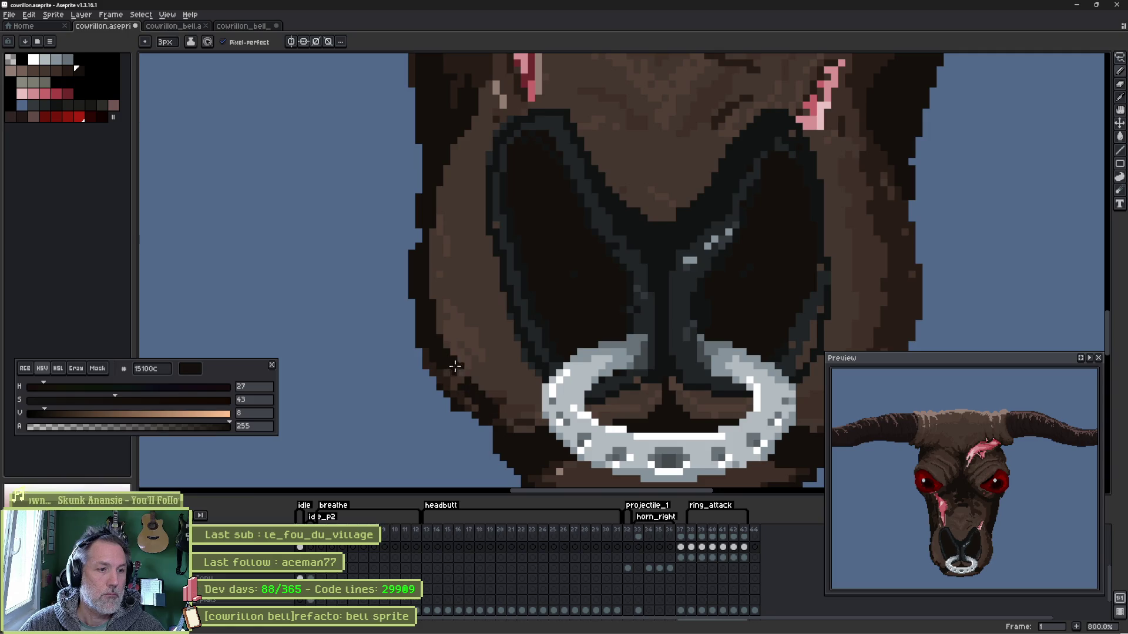
- Touch up the left cheek with mid brown and sample the snout's brown as drawing colour
{"action": "left_click", "coordinate": [468, 348], "text": "alt"}
{"action": "left_click", "coordinate": [496, 396], "text": "alt"}
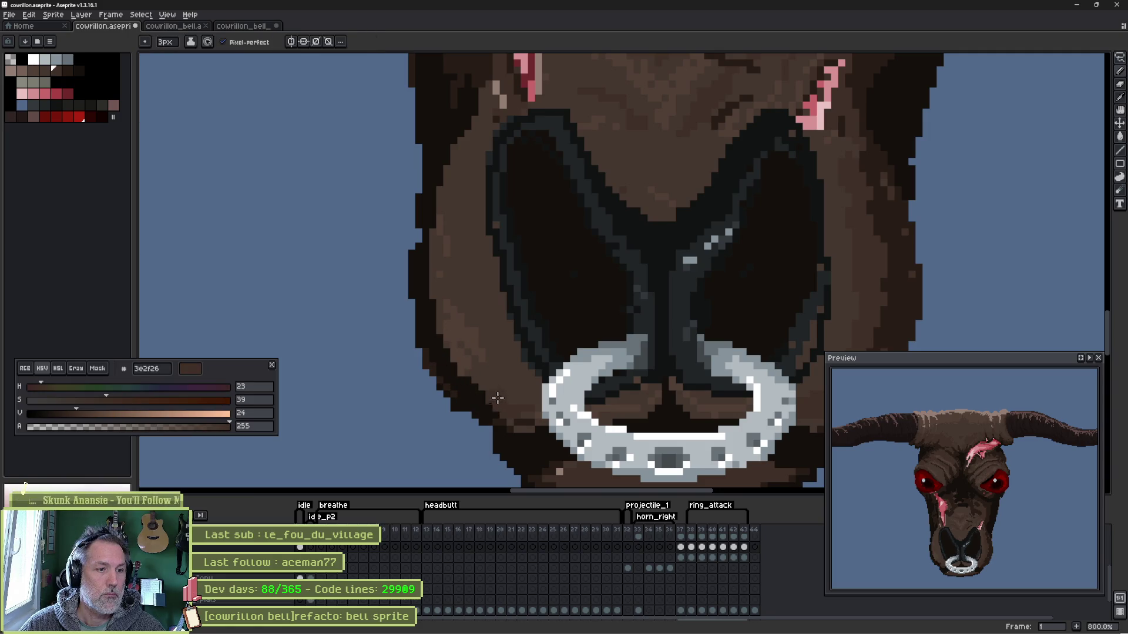
{"action": "left_click_drag", "start_coordinate": [480, 385], "coordinate": [439, 296]}
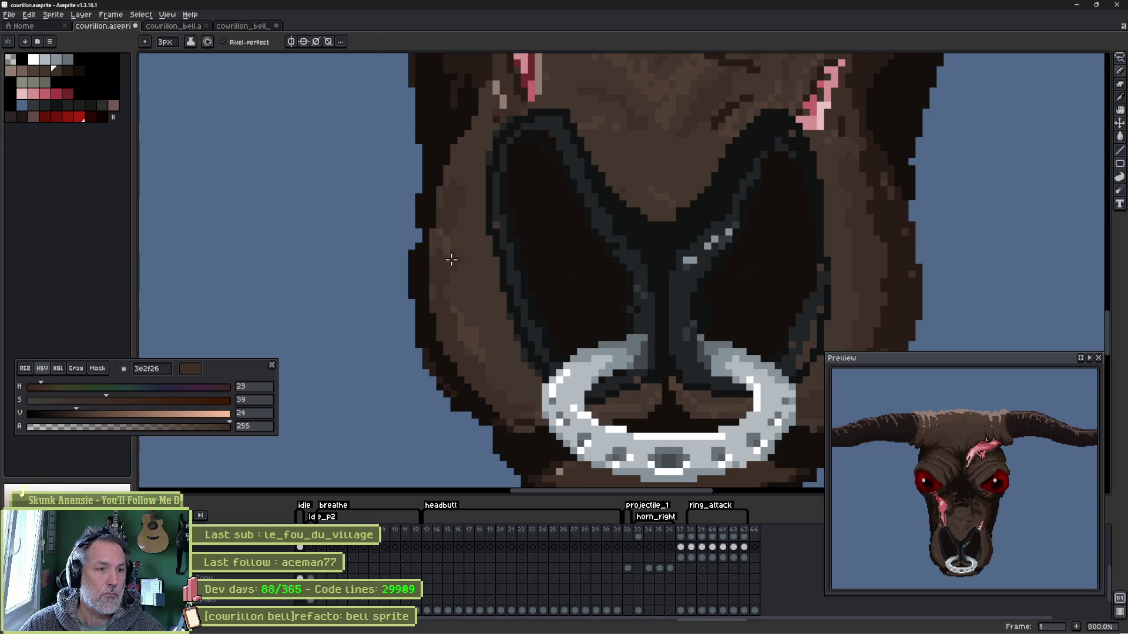
{"action": "left_click", "coordinate": [442, 230], "text": "alt"}
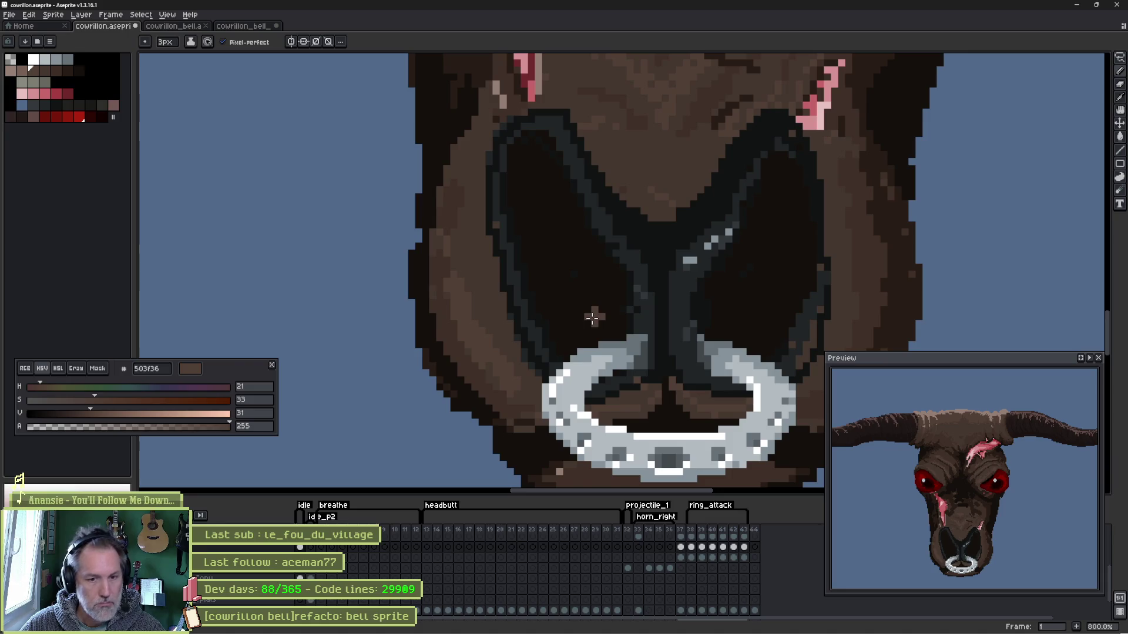
{"action": "scroll", "coordinate": [586, 310], "scroll_direction": "down", "scroll_amount": 3}
{"action": "scroll", "coordinate": [672, 320], "scroll_direction": "up", "scroll_amount": 1}
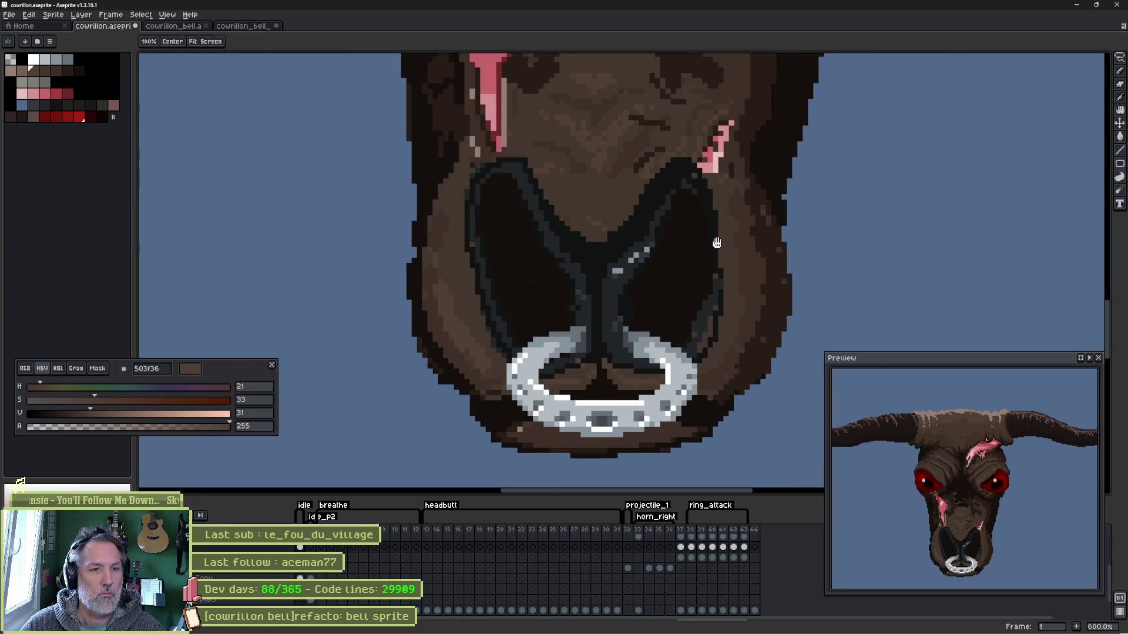
{"action": "scroll", "coordinate": [678, 313], "scroll_direction": "up", "scroll_amount": 2}
{"action": "scroll", "coordinate": [688, 306], "scroll_direction": "up", "scroll_amount": 3}
- Darken stray brown pixels along the nostril V edges and tip with a 1px brush
{"action": "left_click", "coordinate": [652, 300], "text": "alt"}
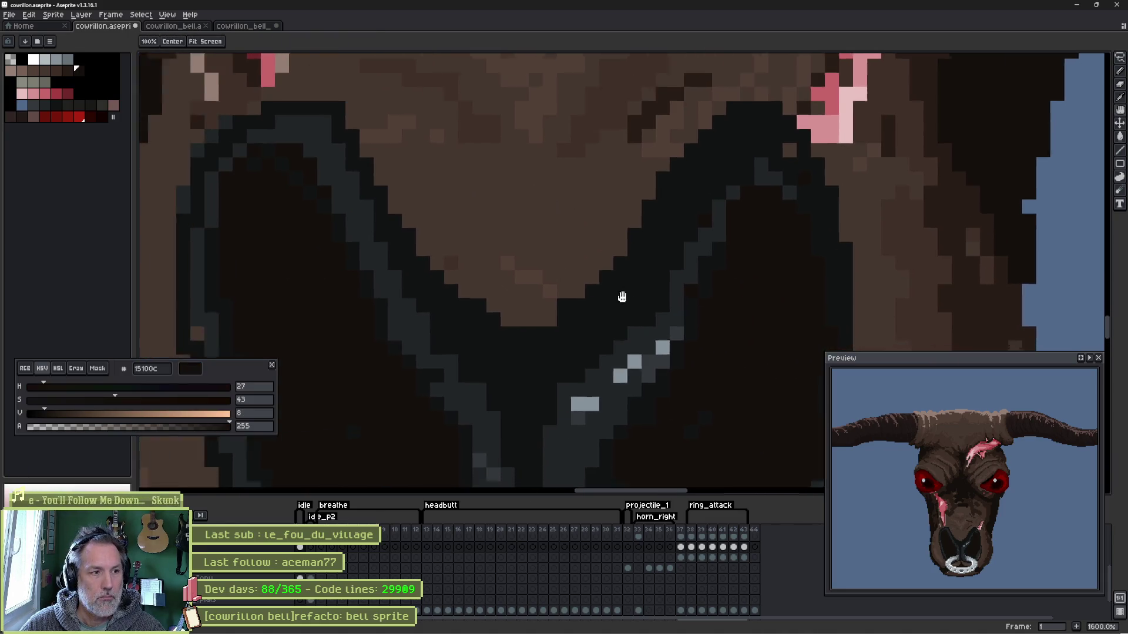
{"action": "scroll", "coordinate": [431, 258], "scroll_direction": "left", "scroll_amount": 5}
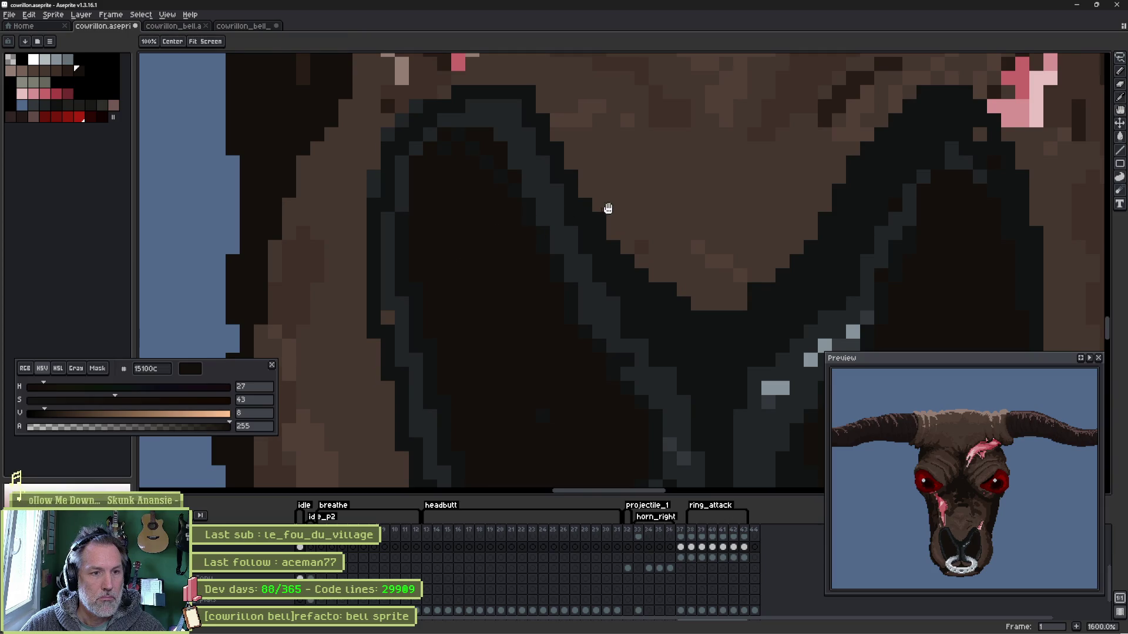
{"action": "mouse_move", "coordinate": [604, 209]}
{"action": "left_mouse_down"}
{"action": "mouse_move", "coordinate": [448, 209]}
{"action": "mouse_move", "coordinate": [574, 318]}
{"action": "left_mouse_up"}
{"action": "left_click", "coordinate": [441, 250], "text": "alt"}
{"action": "key", "text": "minus"}
{"action": "key", "text": "minus"}
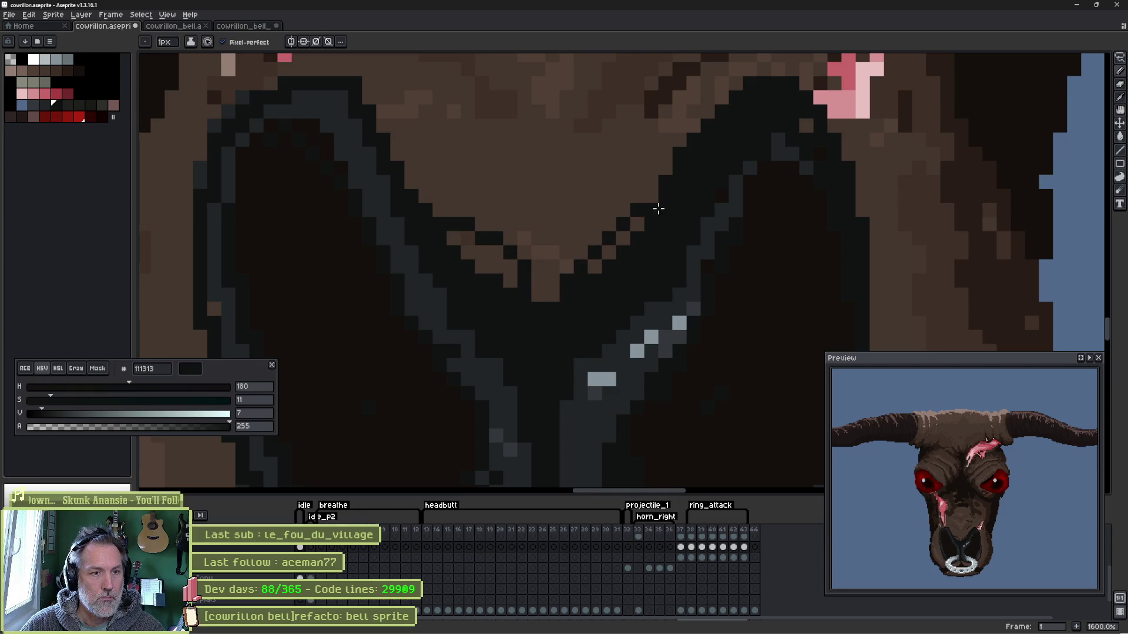
{"action": "mouse_move", "coordinate": [585, 279]}
{"action": "left_mouse_down"}
{"action": "mouse_move", "coordinate": [594, 233]}
{"action": "mouse_move", "coordinate": [640, 208]}
{"action": "left_mouse_up"}
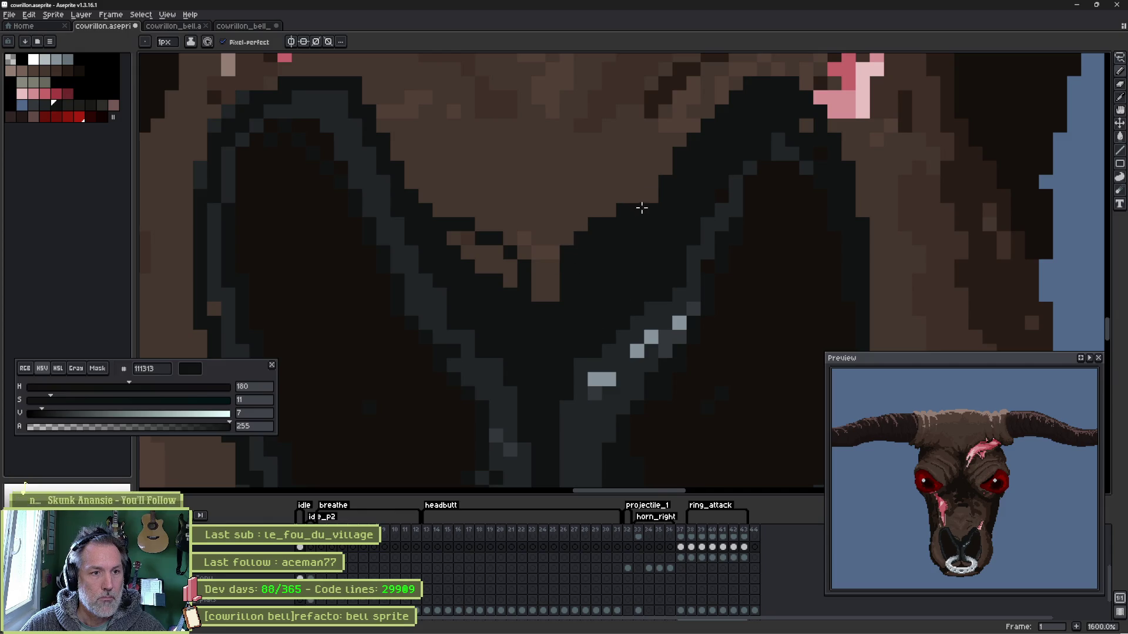
{"action": "mouse_move", "coordinate": [528, 268]}
{"action": "left_mouse_down"}
{"action": "mouse_move", "coordinate": [468, 238]}
{"action": "mouse_move", "coordinate": [493, 277]}
{"action": "mouse_move", "coordinate": [510, 268]}
{"action": "left_mouse_up"}
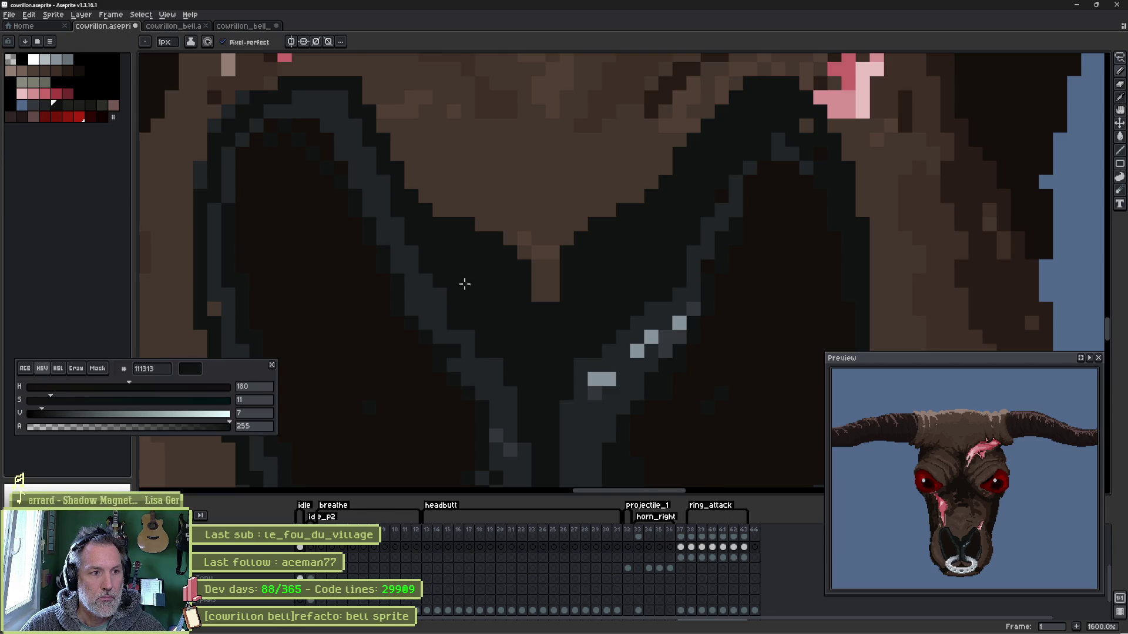
{"action": "mouse_move", "coordinate": [439, 210]}
{"action": "left_mouse_down"}
{"action": "mouse_move", "coordinate": [402, 164]}
{"action": "mouse_move", "coordinate": [479, 232]}
{"action": "mouse_move", "coordinate": [388, 147]}
{"action": "left_mouse_up"}
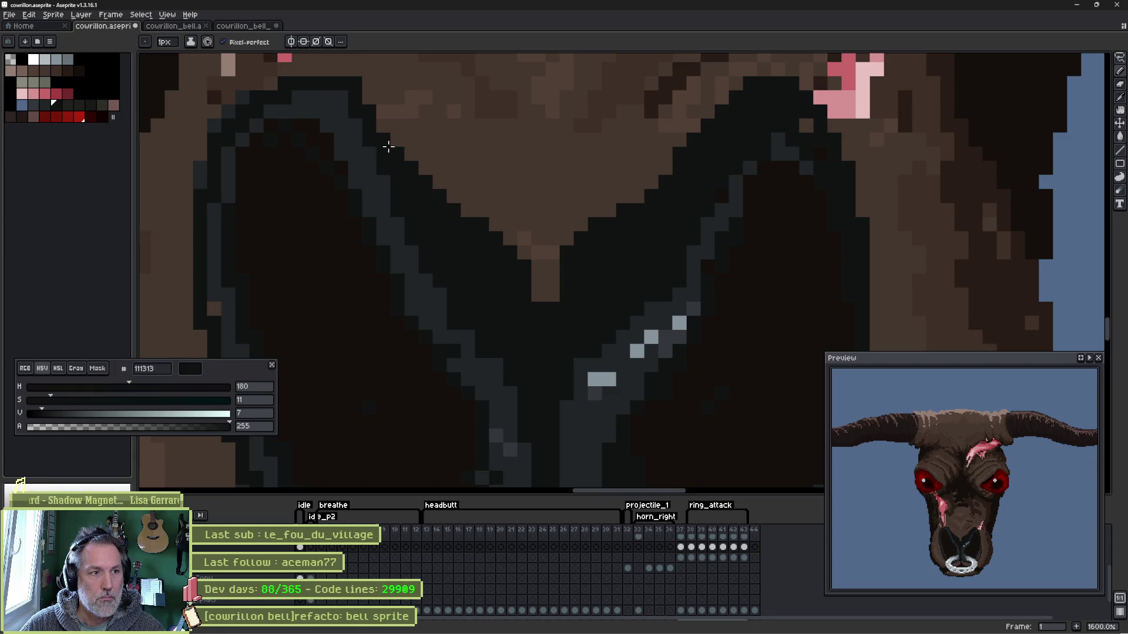
{"action": "left_click", "coordinate": [539, 295]}
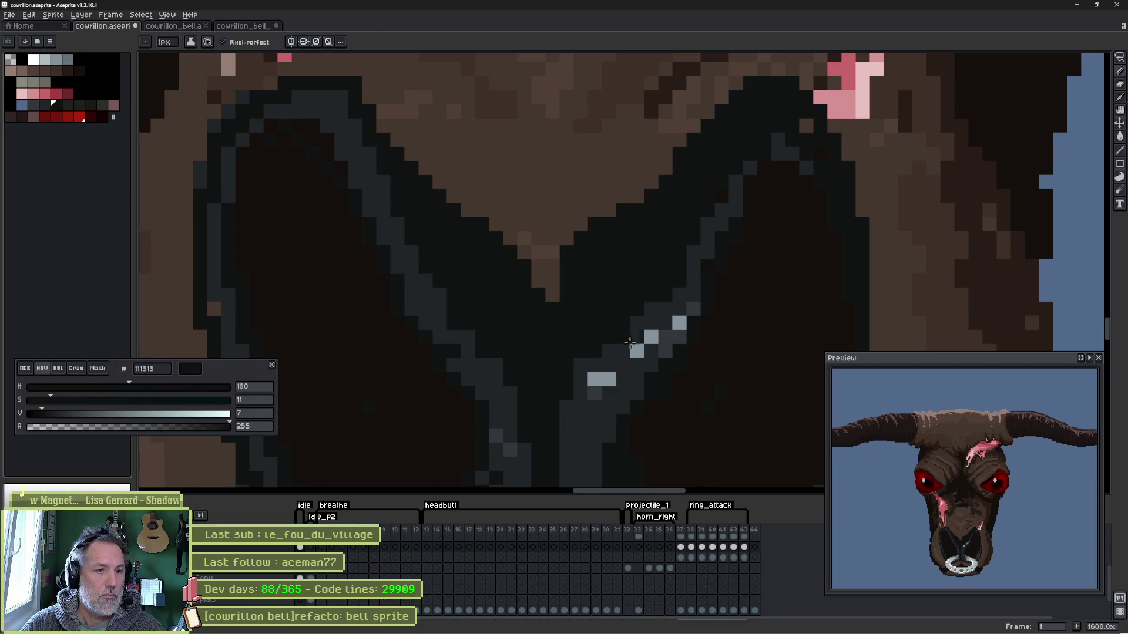
- Draw a light-grey highlight streak in the right nostril and cover stray highlight pixels with dark grey
{"action": "left_click", "coordinate": [630, 346], "text": "alt"}
{"action": "left_click_drag", "start_coordinate": [597, 316], "coordinate": [678, 238]}
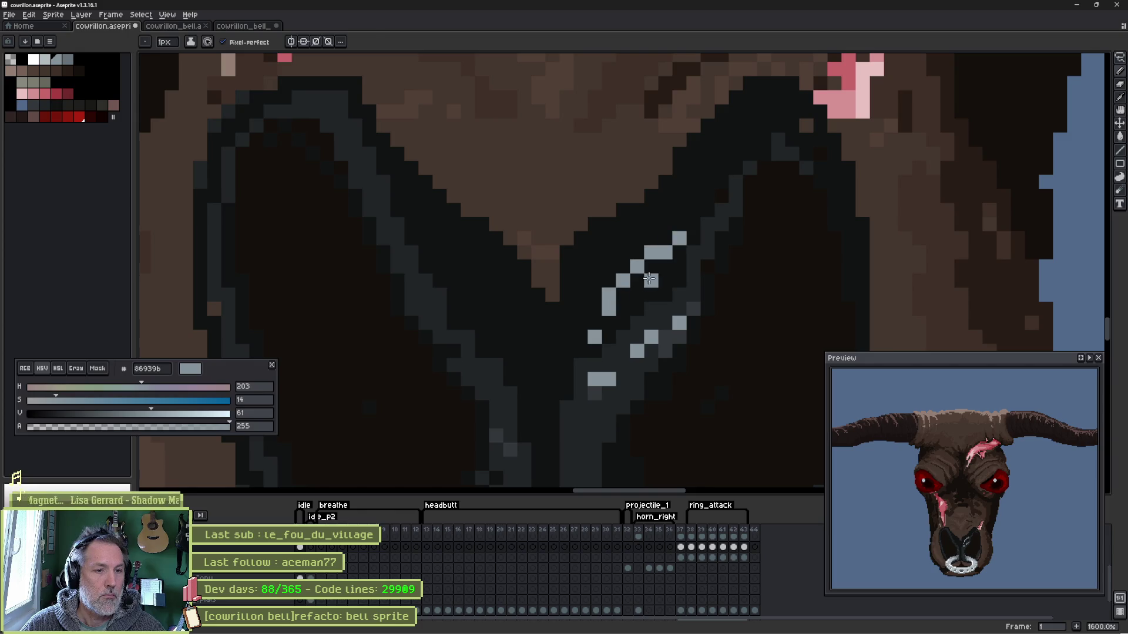
{"action": "left_click", "coordinate": [657, 289], "text": "alt"}
{"action": "left_click", "coordinate": [602, 379]}
{"action": "left_click", "coordinate": [637, 351]}
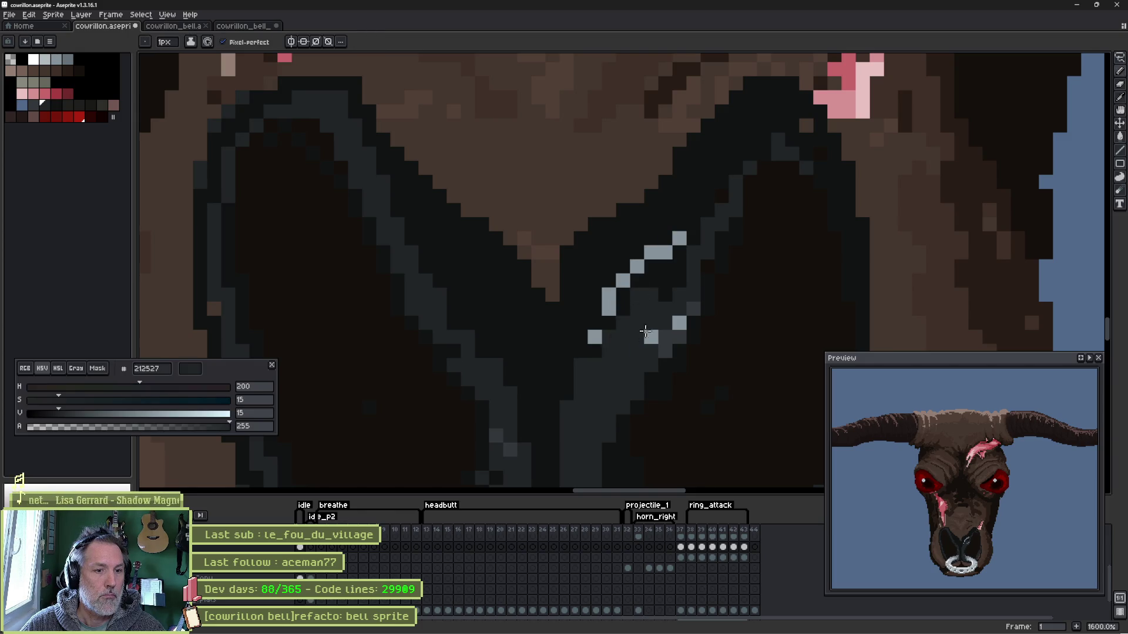
{"action": "left_click", "coordinate": [678, 323]}
- Shade dark grey around the highlight streak and extend the band downward
{"action": "left_click_drag", "start_coordinate": [651, 294], "coordinate": [667, 270]}
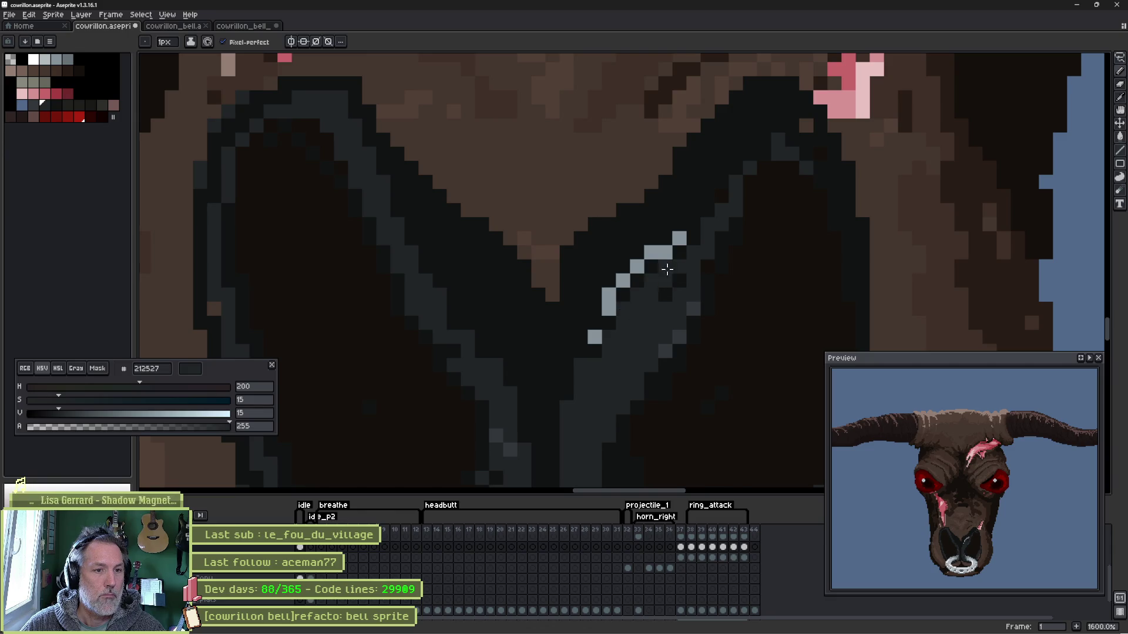
{"action": "left_click_drag", "start_coordinate": [595, 309], "coordinate": [608, 280]}
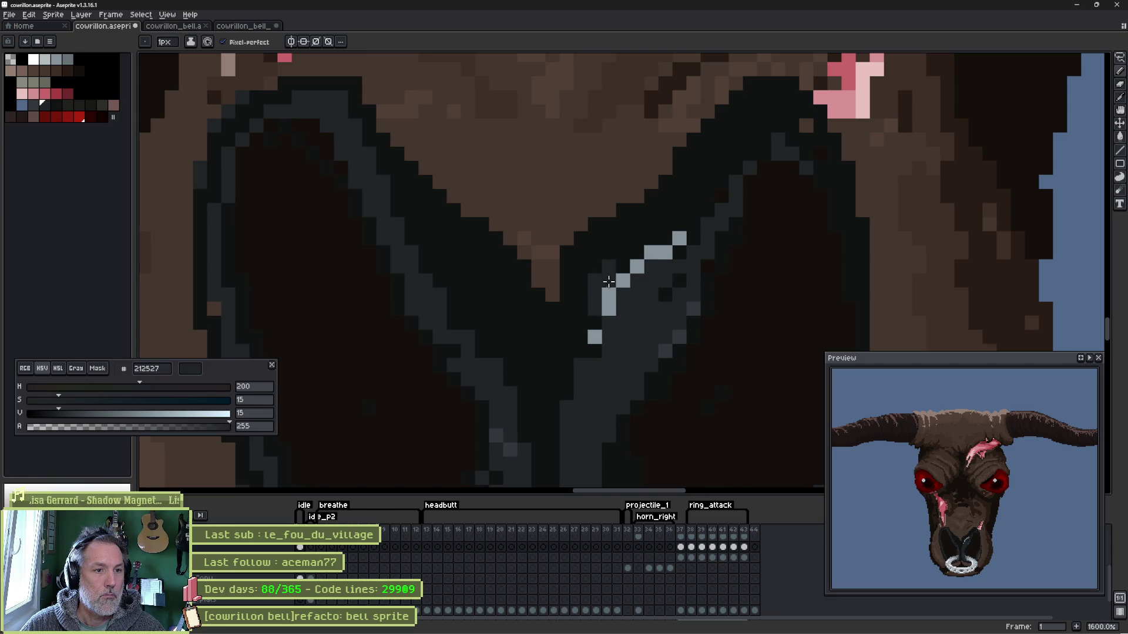
{"action": "left_click_drag", "start_coordinate": [672, 227], "coordinate": [673, 209]}
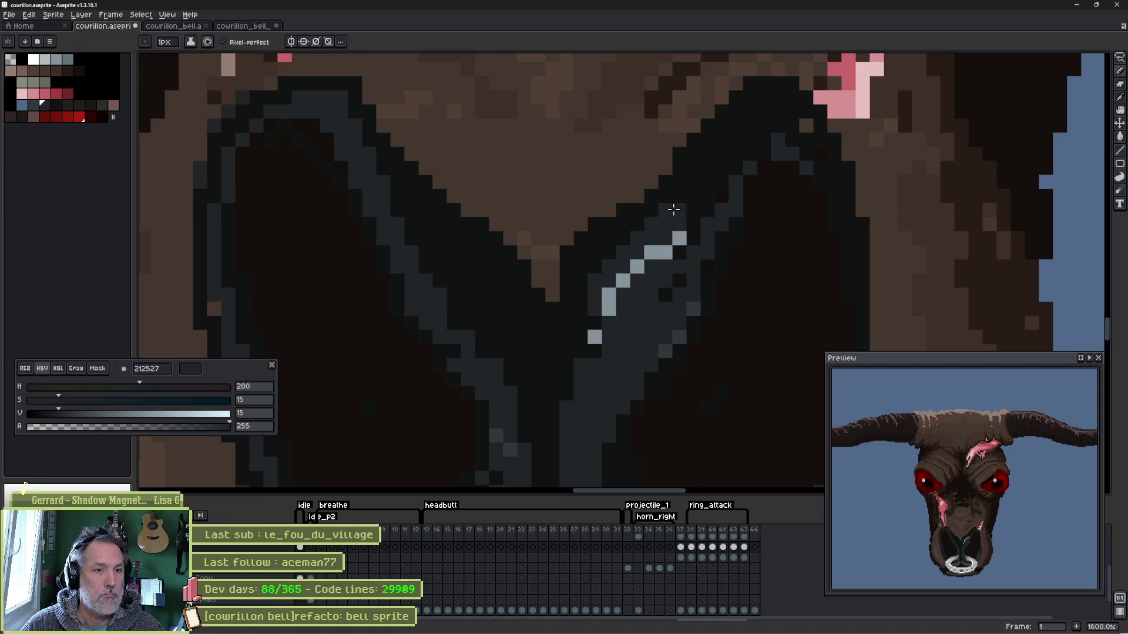
{"action": "left_click_drag", "start_coordinate": [603, 263], "coordinate": [578, 305]}
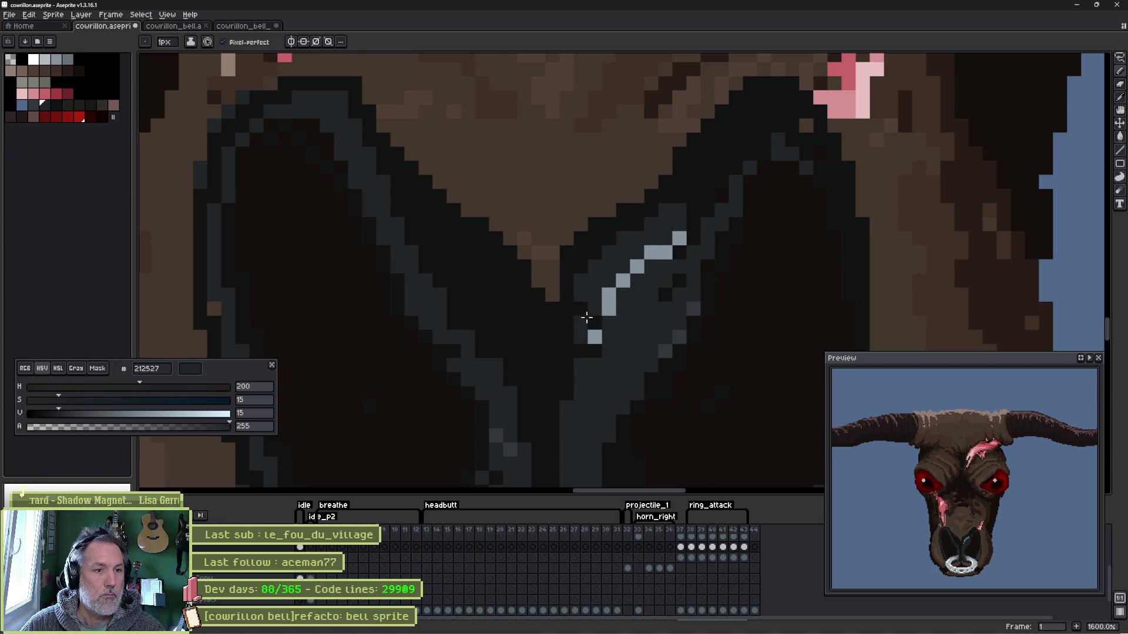
{"action": "mouse_move", "coordinate": [568, 401]}
{"action": "left_mouse_down"}
{"action": "mouse_move", "coordinate": [566, 319]}
{"action": "mouse_move", "coordinate": [568, 385]}
{"action": "mouse_move", "coordinate": [453, 290]}
{"action": "mouse_move", "coordinate": [476, 293]}
{"action": "mouse_move", "coordinate": [521, 372]}
{"action": "left_mouse_up"}
{"action": "left_click_drag", "start_coordinate": [529, 436], "coordinate": [538, 422]}
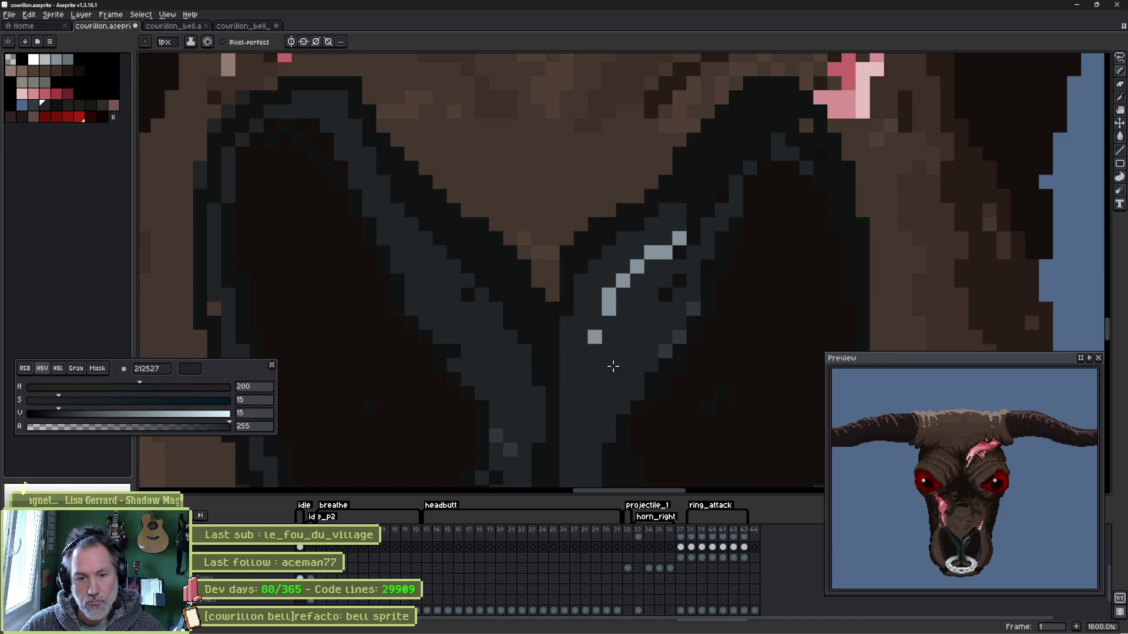
{"action": "scroll", "coordinate": [621, 347], "scroll_direction": "down", "scroll_amount": 3}
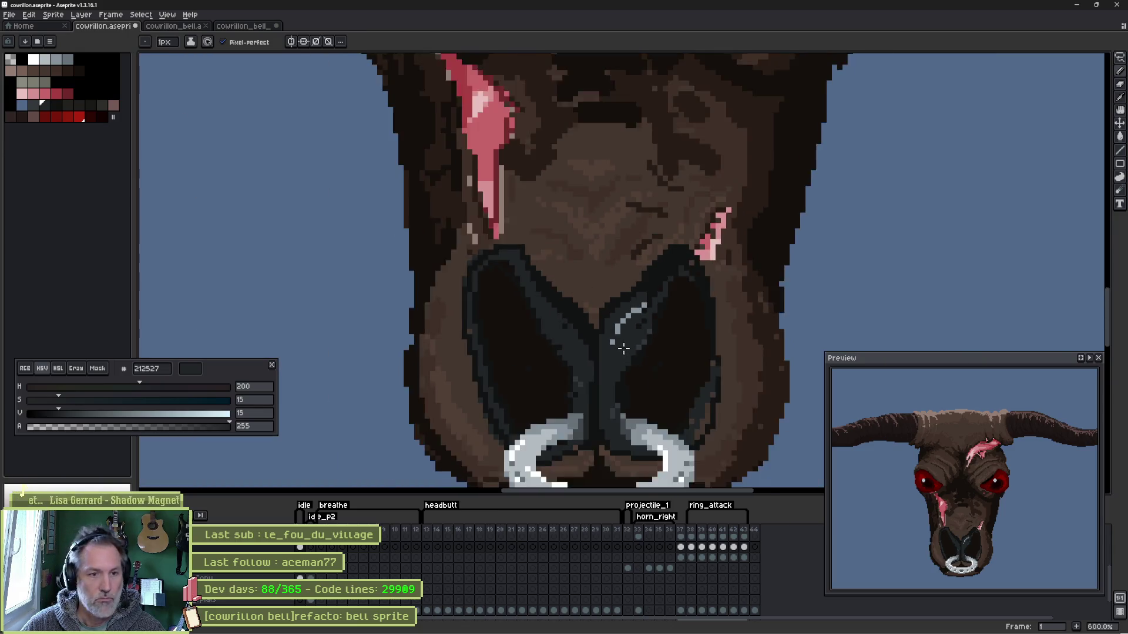
{"action": "scroll", "coordinate": [670, 370], "scroll_direction": "down", "scroll_amount": 1}
{"action": "scroll", "coordinate": [679, 373], "scroll_direction": "up", "scroll_amount": 2}
{"action": "scroll", "coordinate": [700, 365], "scroll_direction": "up", "scroll_amount": 2}
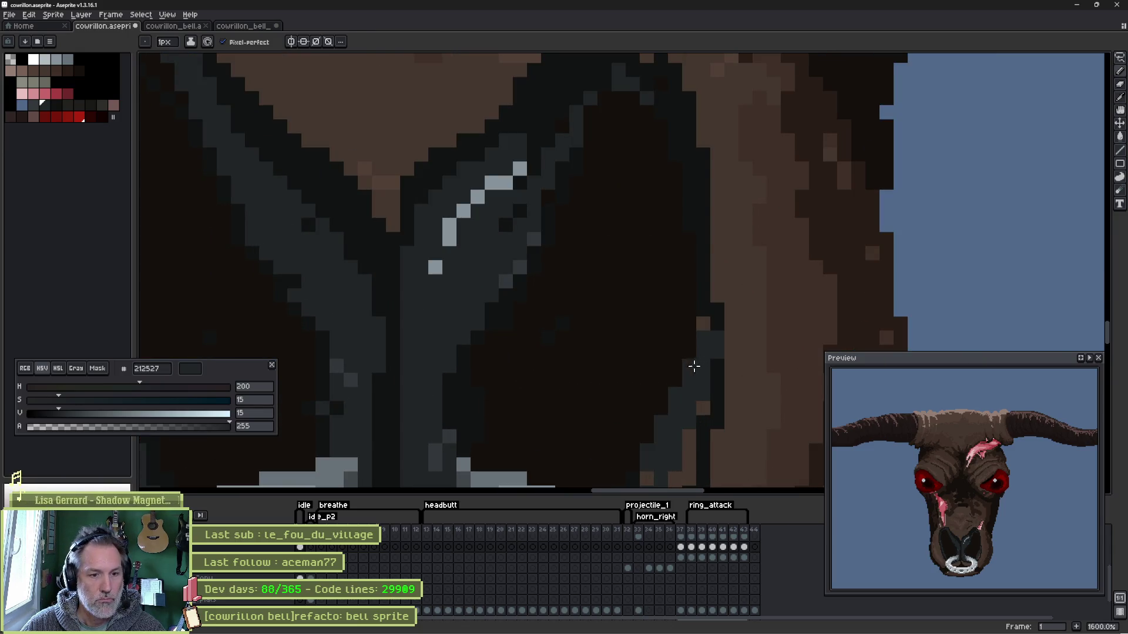
- Repaint the right nostril's outer outline in brown skin tone and darken its diagonal edge
{"action": "left_click_drag", "start_coordinate": [693, 372], "coordinate": [631, 266]}
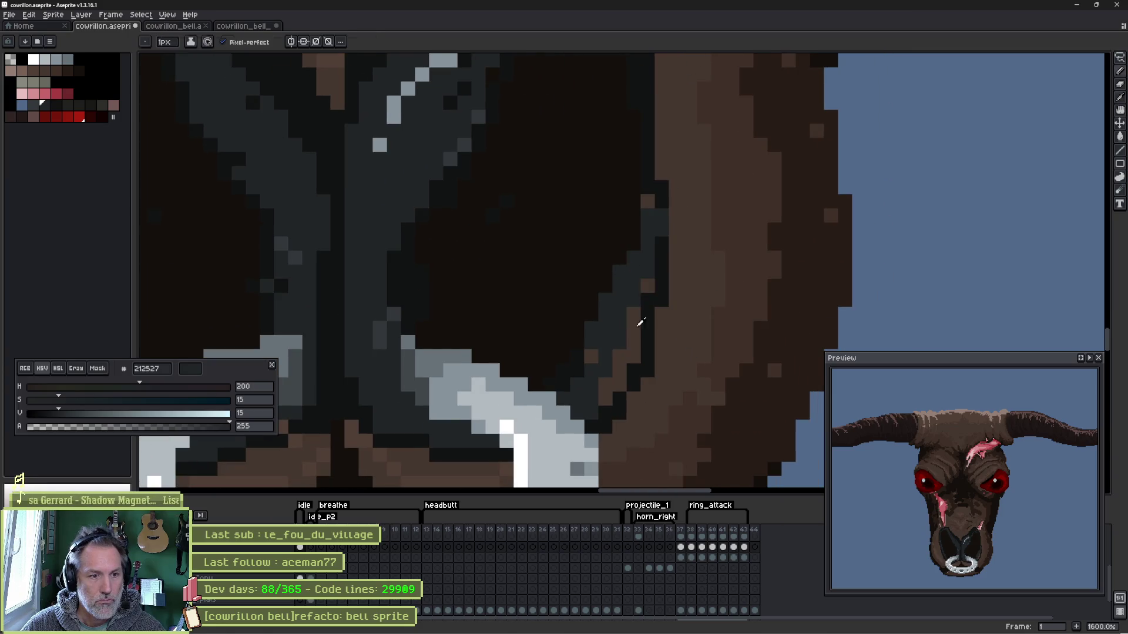
{"action": "left_click", "coordinate": [641, 323], "text": "alt"}
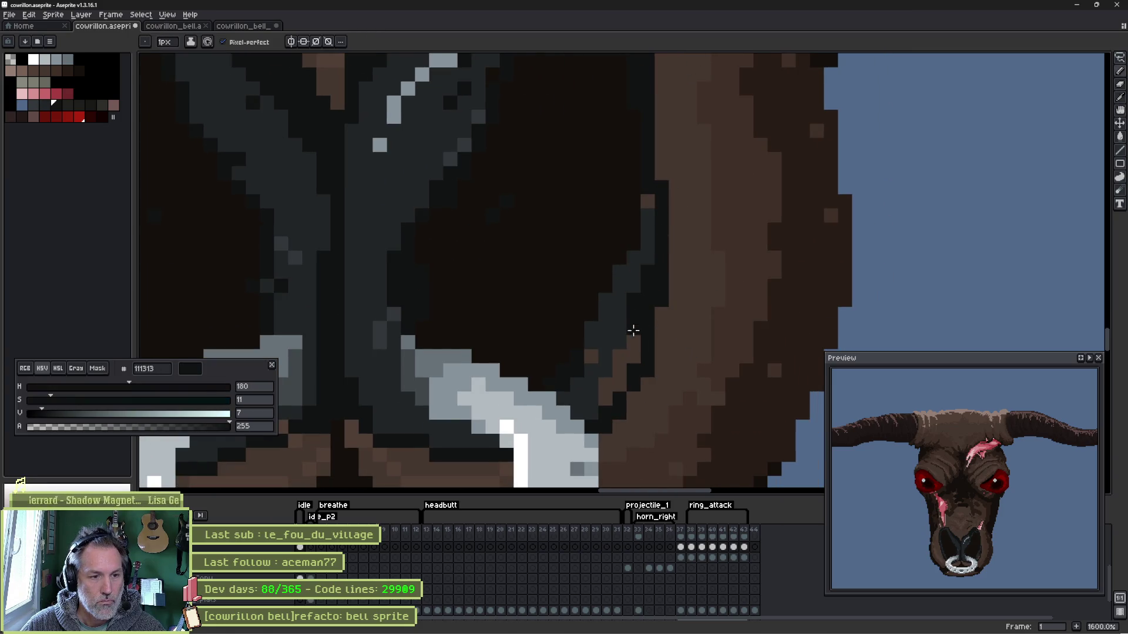
{"action": "left_click", "coordinate": [632, 370], "text": "alt"}
{"action": "left_click_drag", "start_coordinate": [663, 264], "coordinate": [622, 414]}
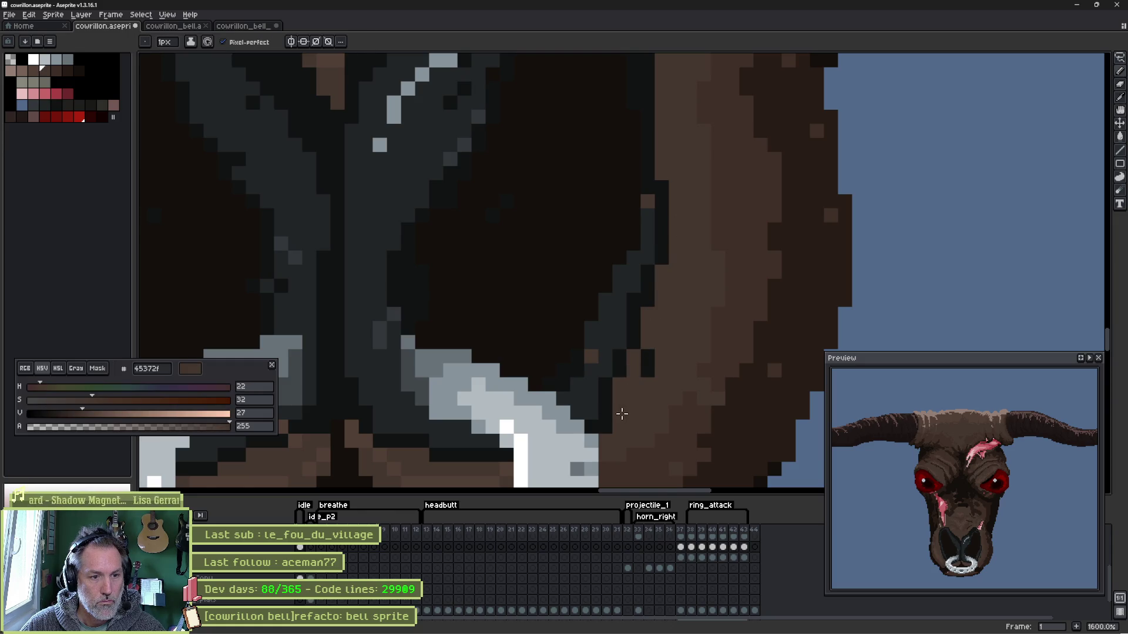
{"action": "left_click", "coordinate": [596, 360], "text": "alt"}
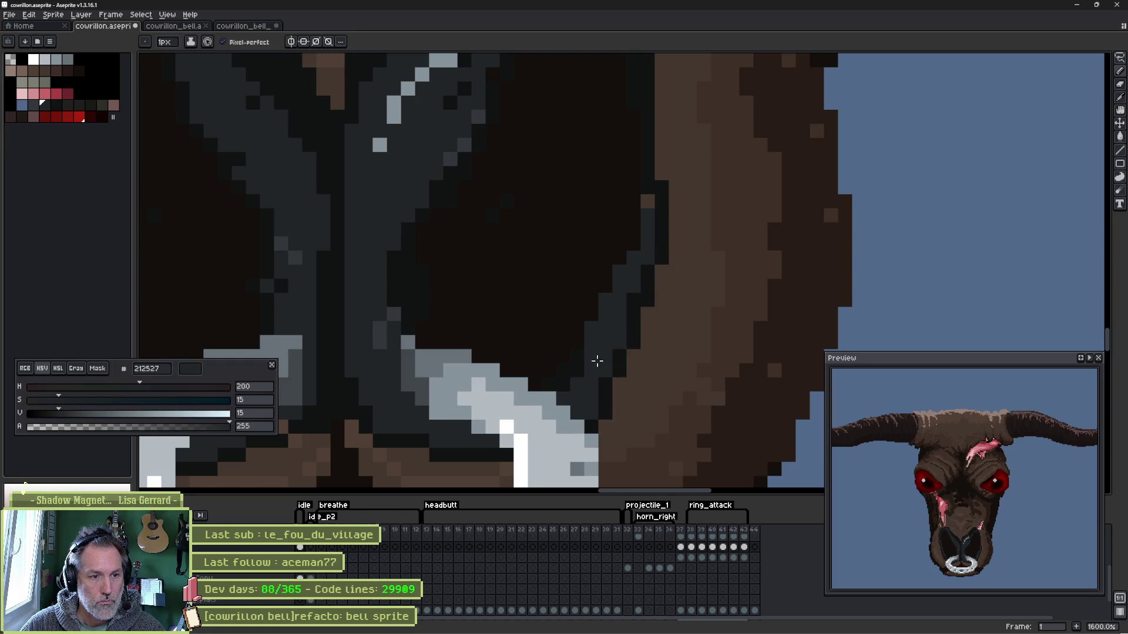
{"action": "left_click", "coordinate": [593, 356], "text": "alt"}
{"action": "left_click_drag", "start_coordinate": [592, 354], "coordinate": [617, 276]}
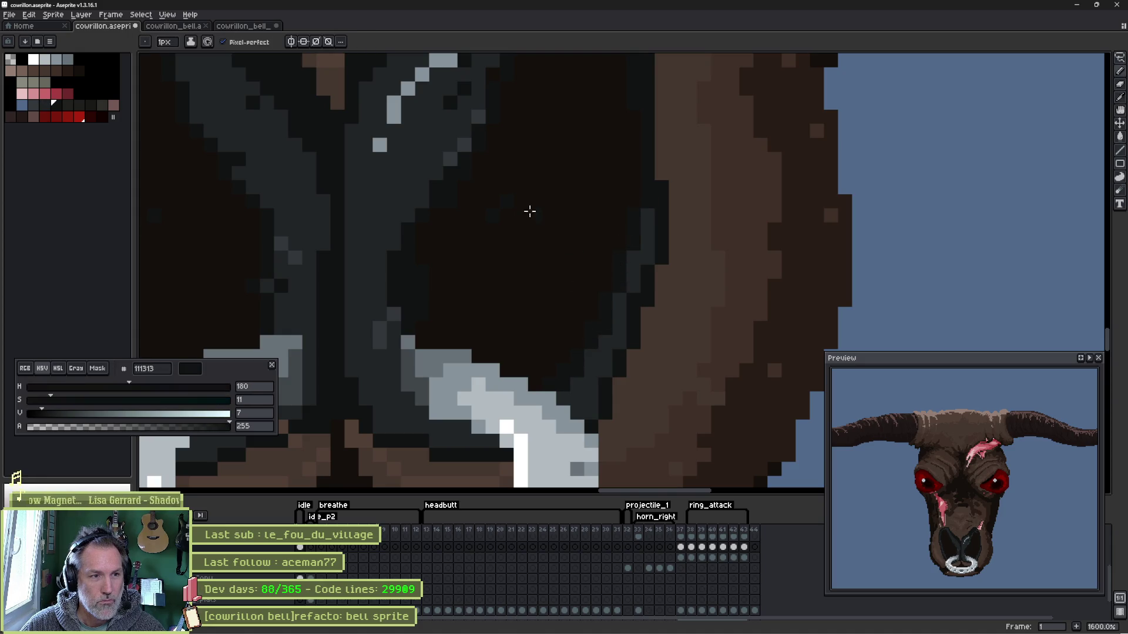
- Draw a dark line inside the nostril using the darkest outline colour
{"action": "left_click", "coordinate": [491, 220], "text": "alt"}
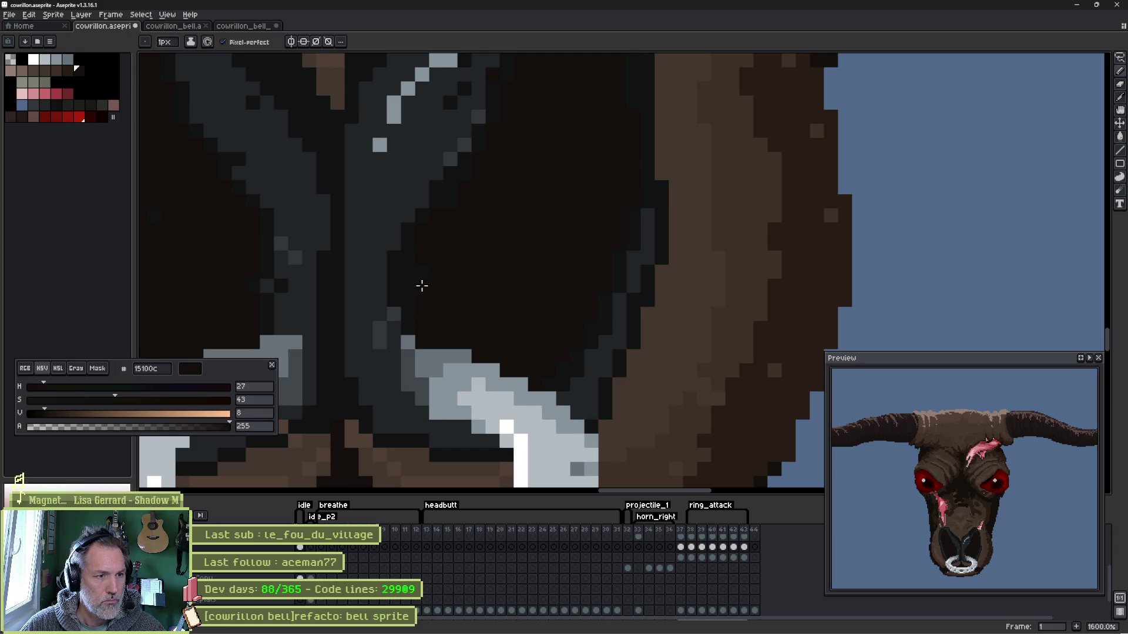
{"action": "mouse_move", "coordinate": [489, 241]}
{"action": "left_mouse_down"}
{"action": "mouse_move", "coordinate": [581, 315]}
{"action": "mouse_move", "coordinate": [609, 368]}
{"action": "left_mouse_up"}
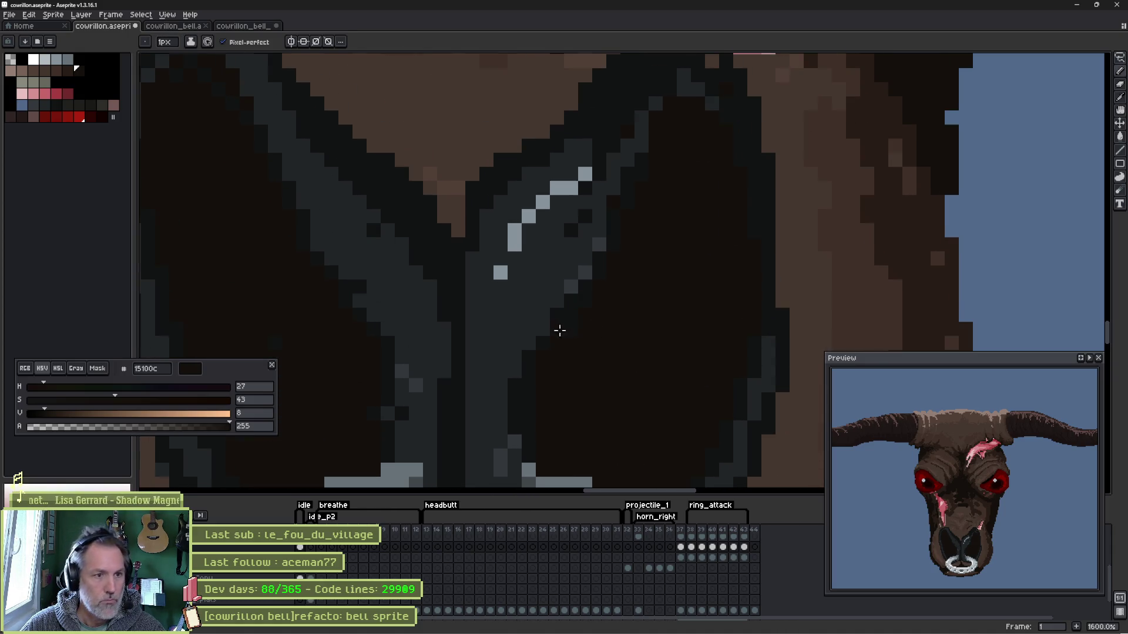
{"action": "left_click", "coordinate": [622, 183], "text": "alt"}
{"action": "left_click_drag", "start_coordinate": [584, 232], "coordinate": [529, 354]}
{"action": "left_click", "coordinate": [539, 351], "text": "alt"}
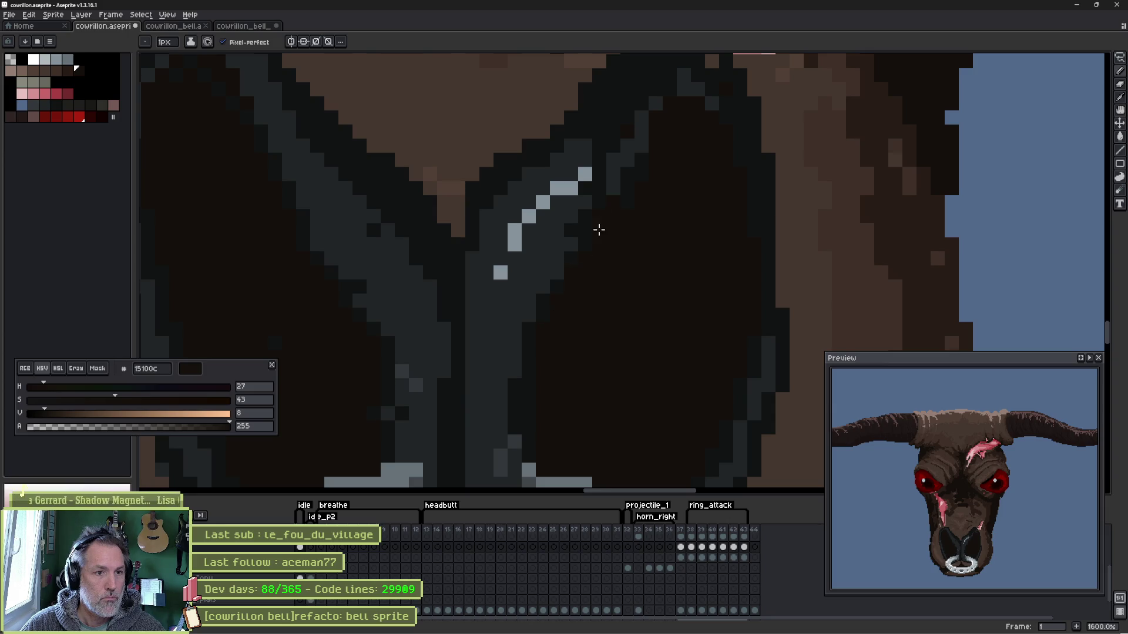
{"action": "left_click", "coordinate": [633, 187], "text": "alt"}
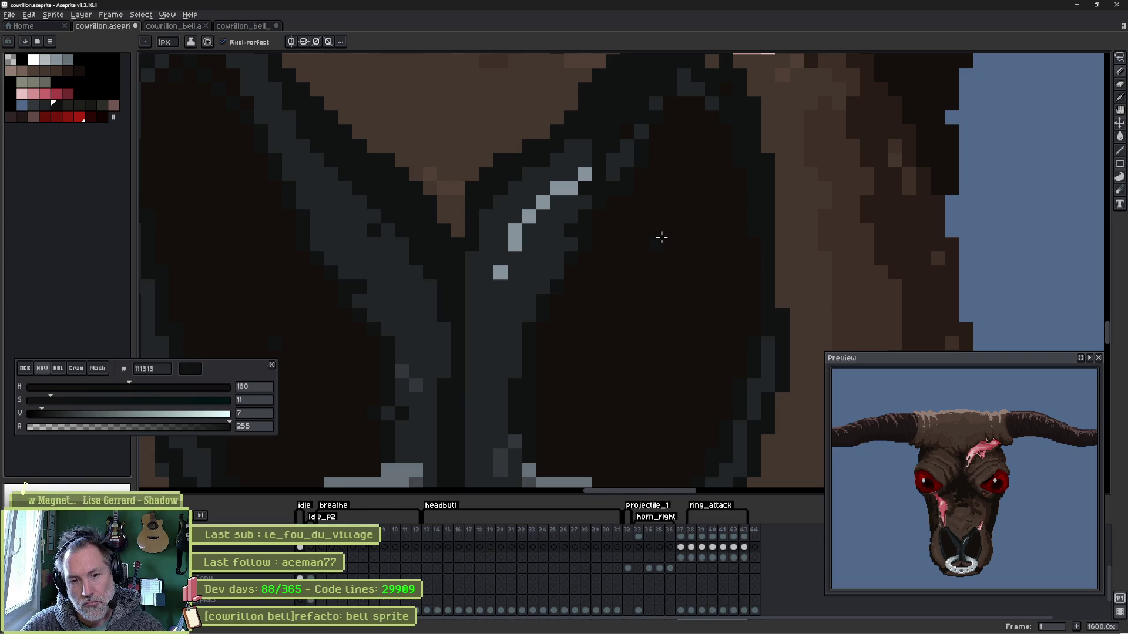
- Flip between frames 1 and 2 to compare the reworked nose
{"action": "key", "text": "Right"}
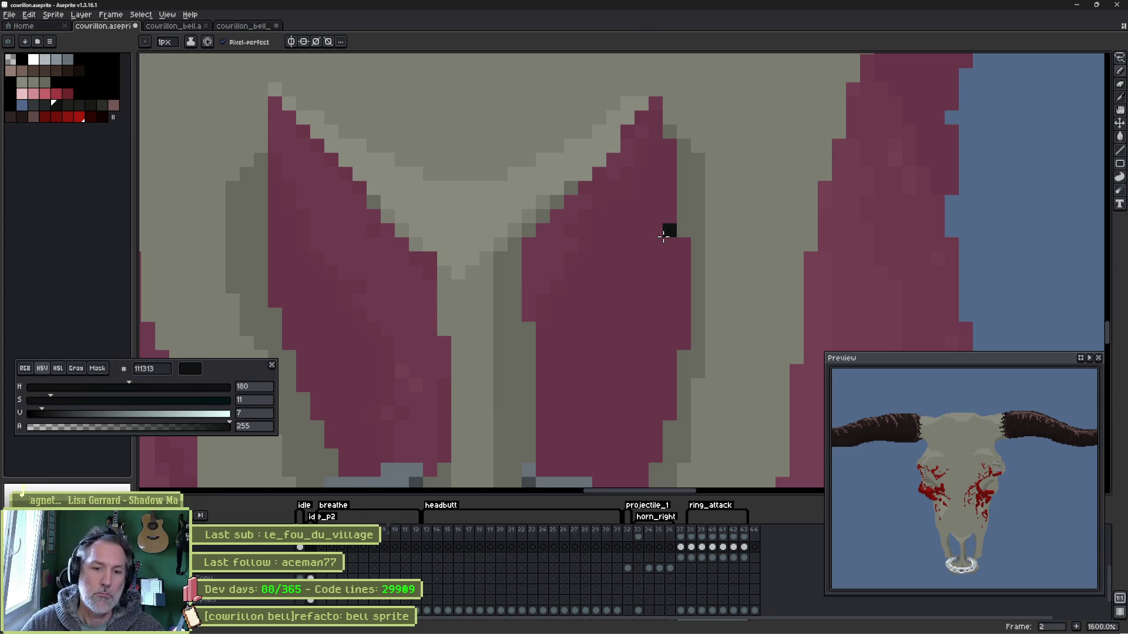
{"action": "key", "text": "Left"}
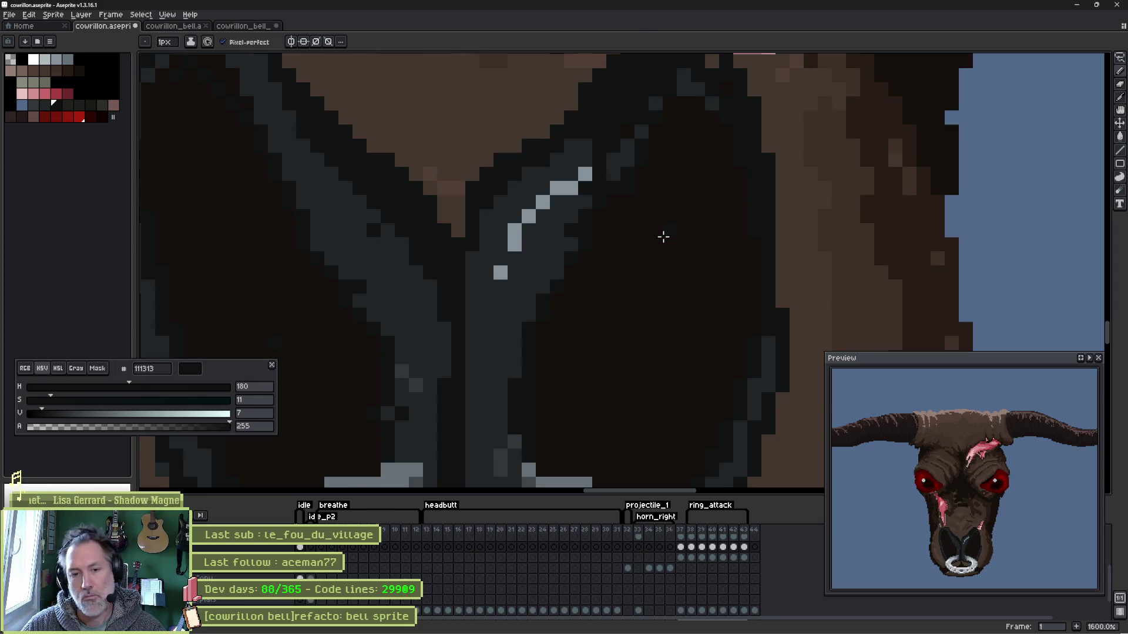
{"action": "key", "text": "Right"}
{"action": "key", "text": "Left"}
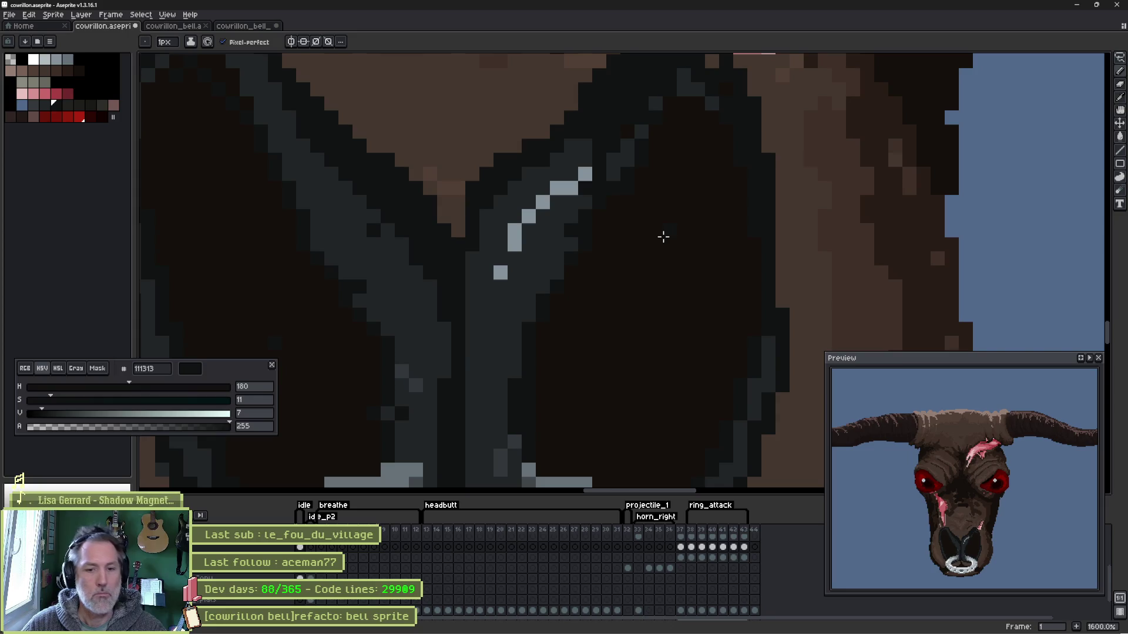
{"action": "scroll", "coordinate": [626, 247], "scroll_direction": "down", "scroll_amount": 6}
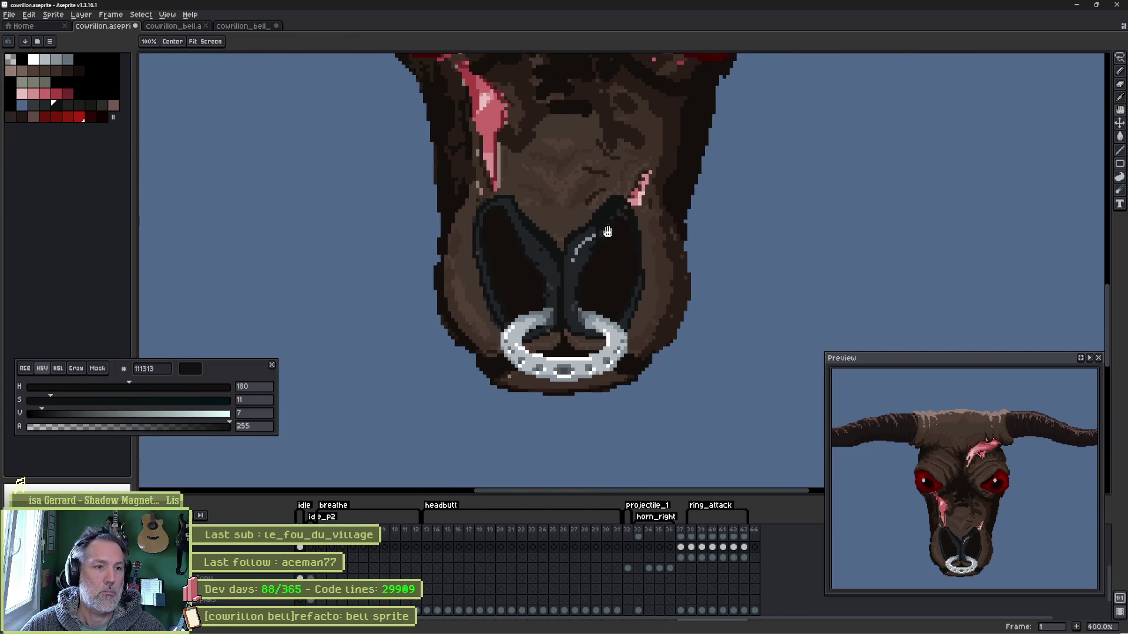
- Erase stray pixels off the snout's left and right edges
{"action": "left_click_drag", "start_coordinate": [622, 237], "coordinate": [573, 277]}
{"action": "key", "text": "e"}
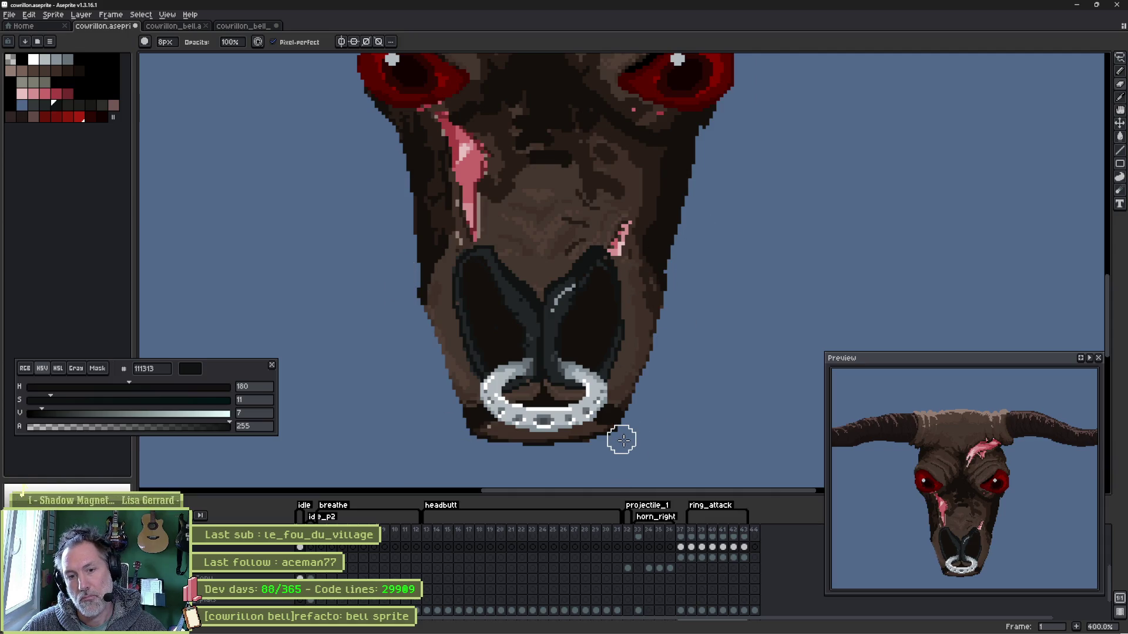
{"action": "key", "text": "v"}
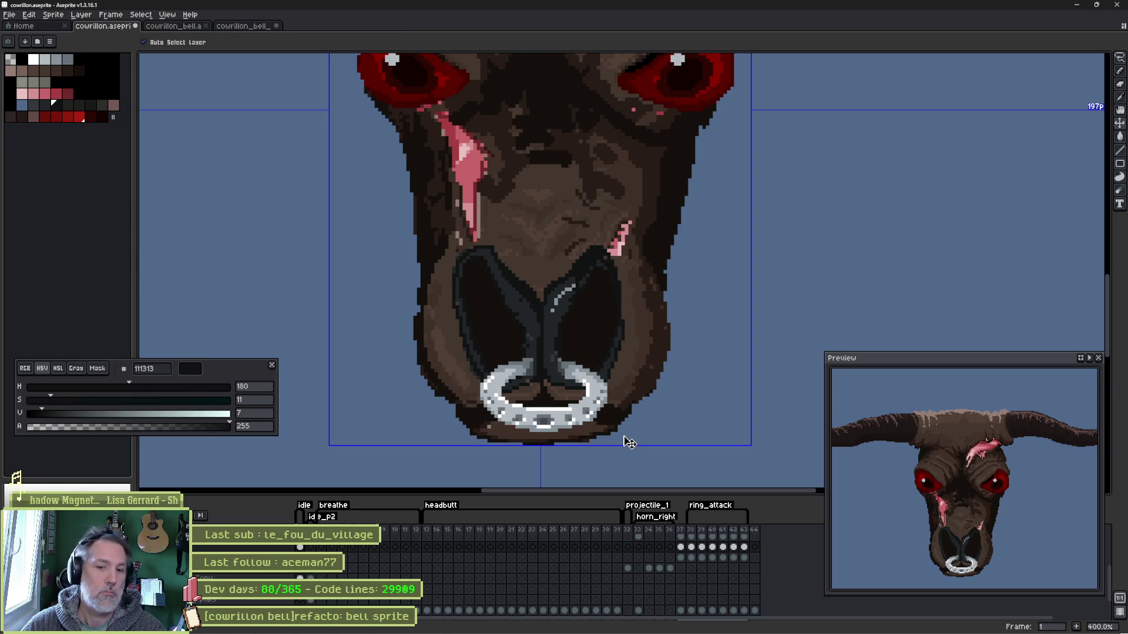
{"action": "key", "text": "e"}
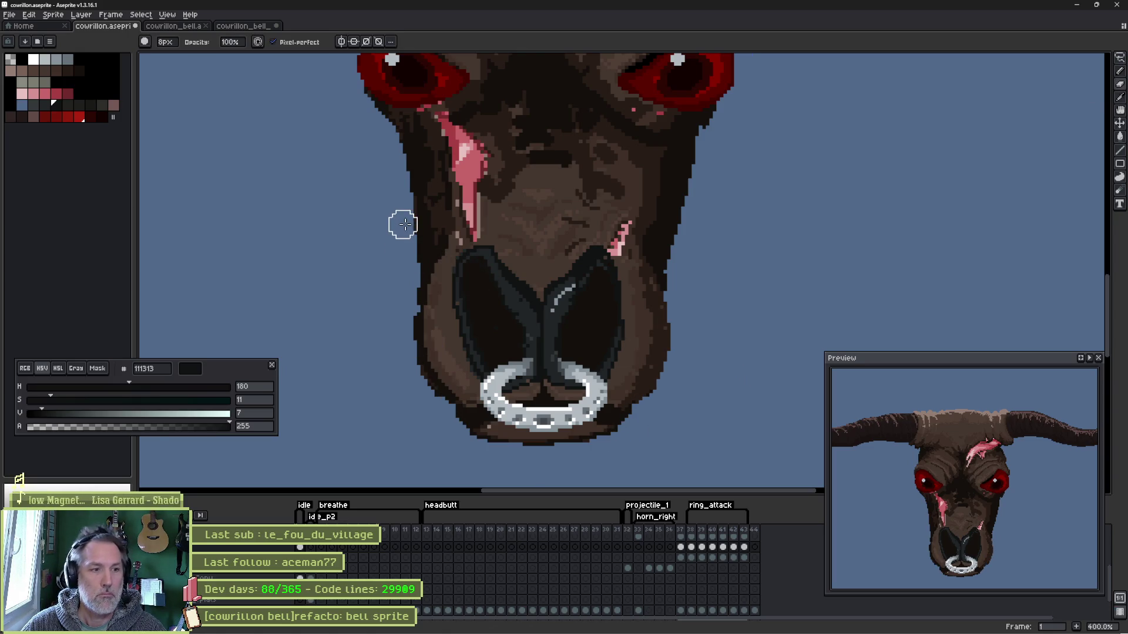
{"action": "left_click_drag", "start_coordinate": [406, 261], "coordinate": [435, 405]}
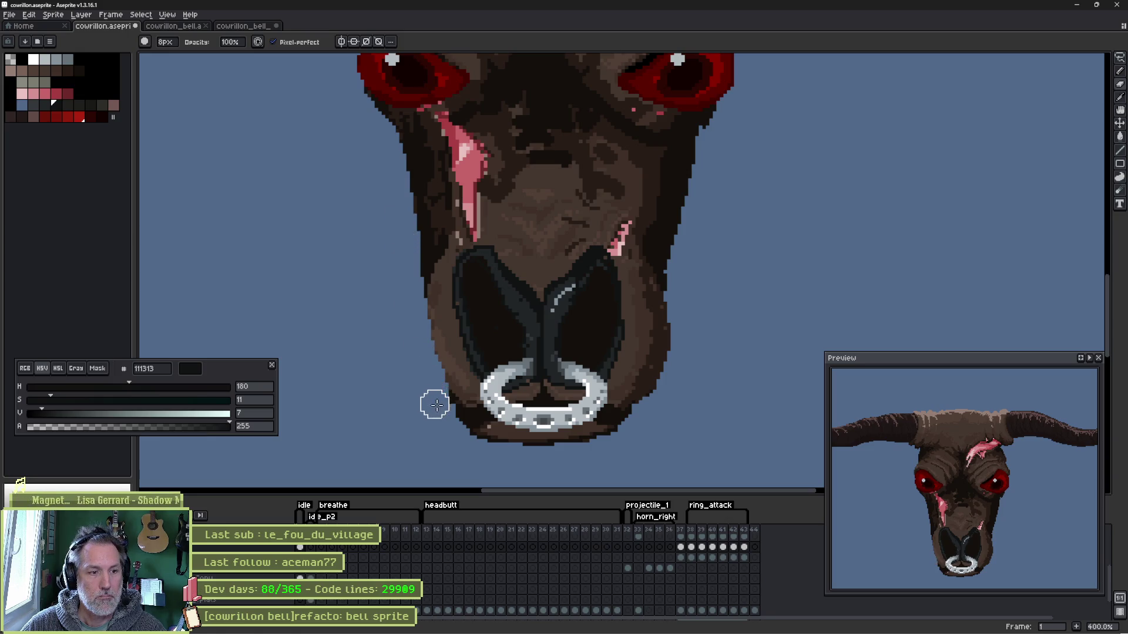
{"action": "left_click_drag", "start_coordinate": [679, 277], "coordinate": [644, 408]}
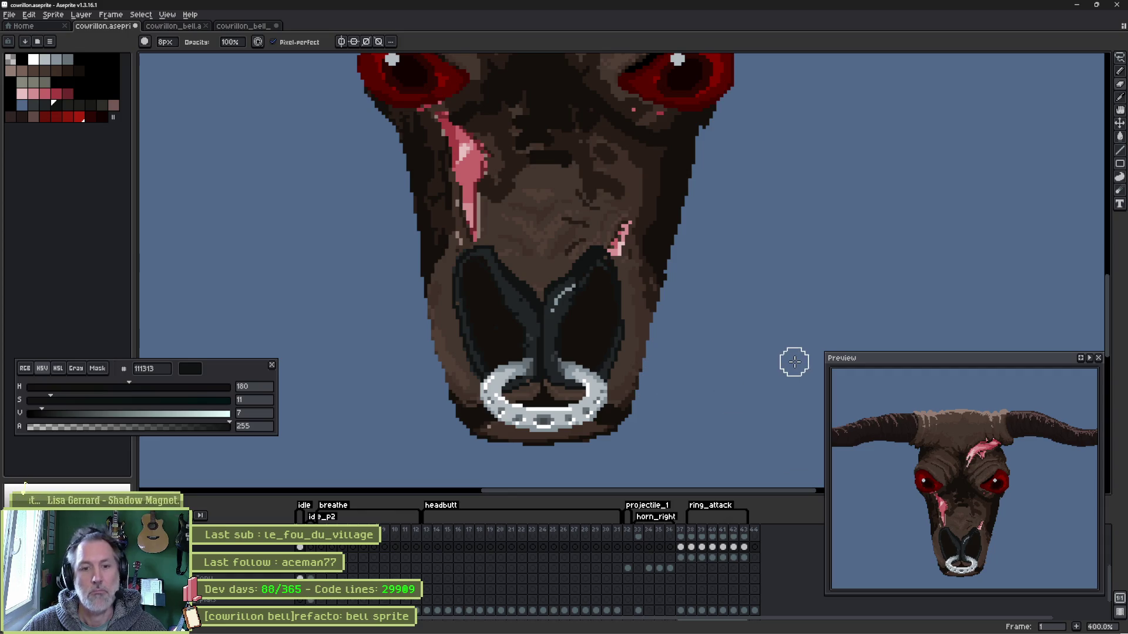
- Compare with the other frame, then pick the dark brown edge colour with a bigger brush
{"action": "key", "text": "Right"}
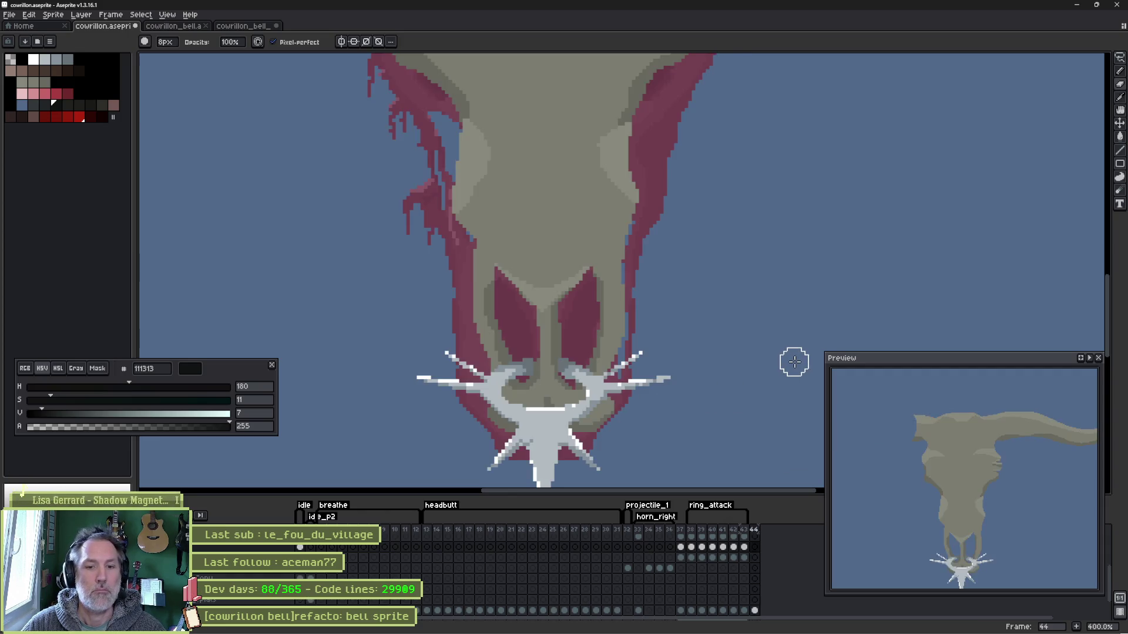
{"action": "key", "text": "Left"}
{"action": "key", "text": "Left"}
{"action": "key", "text": "Right"}
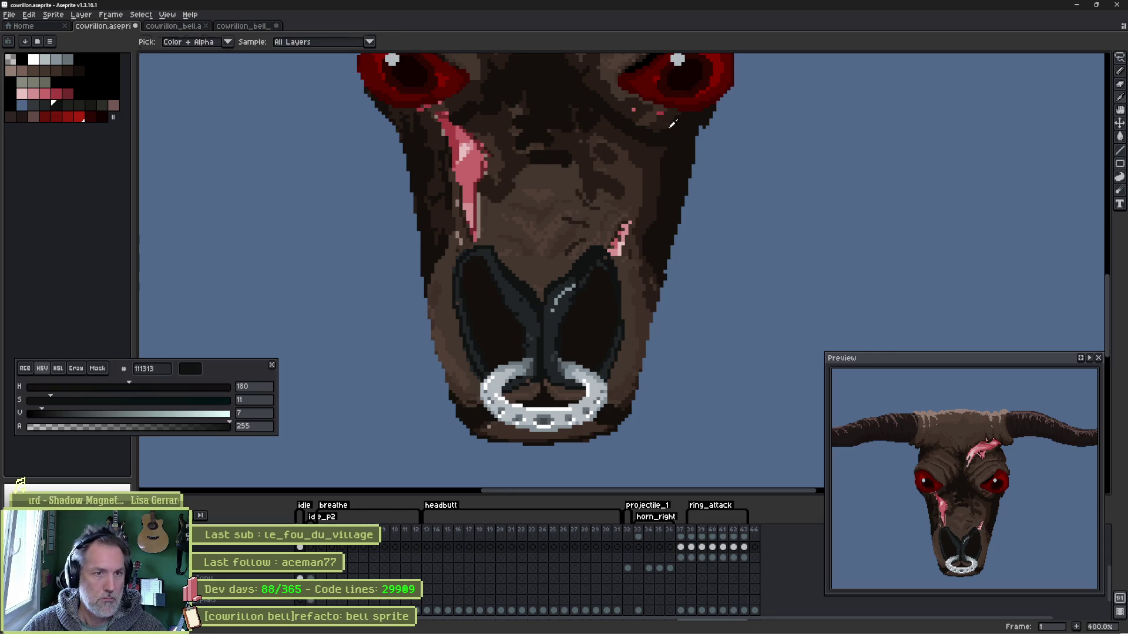
{"action": "left_click", "coordinate": [716, 117], "text": "alt"}
{"action": "key", "text": "plus"}
{"action": "key", "text": "plus"}
{"action": "key", "text": "plus"}
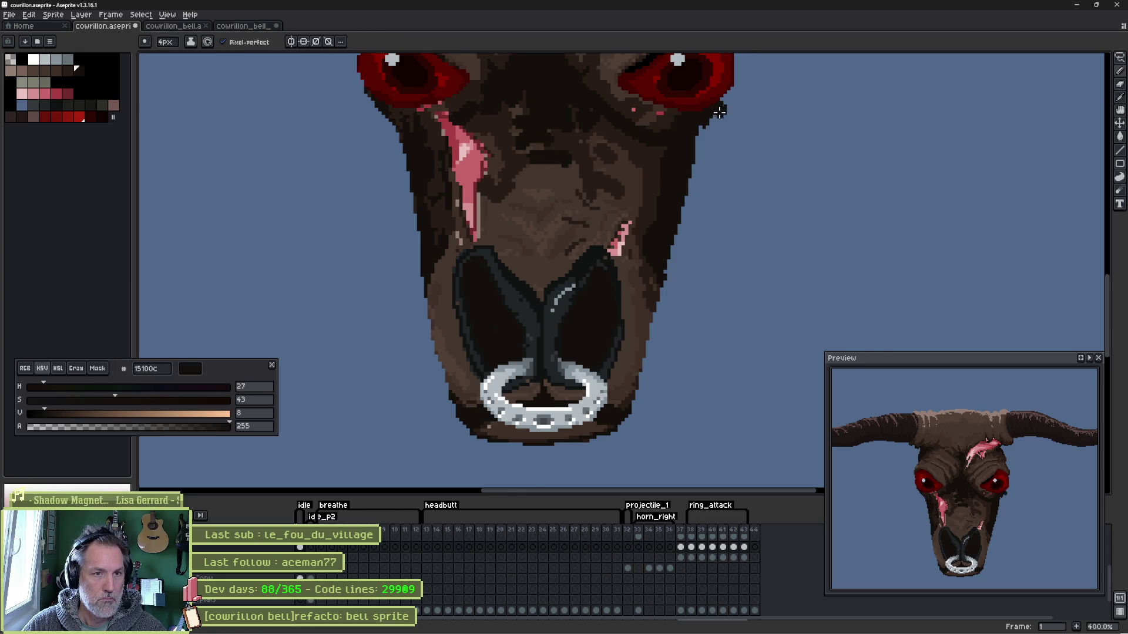
- Darken the head's outline along both edges and pick darker browns from the face
{"action": "left_click_drag", "start_coordinate": [706, 146], "coordinate": [686, 198]}
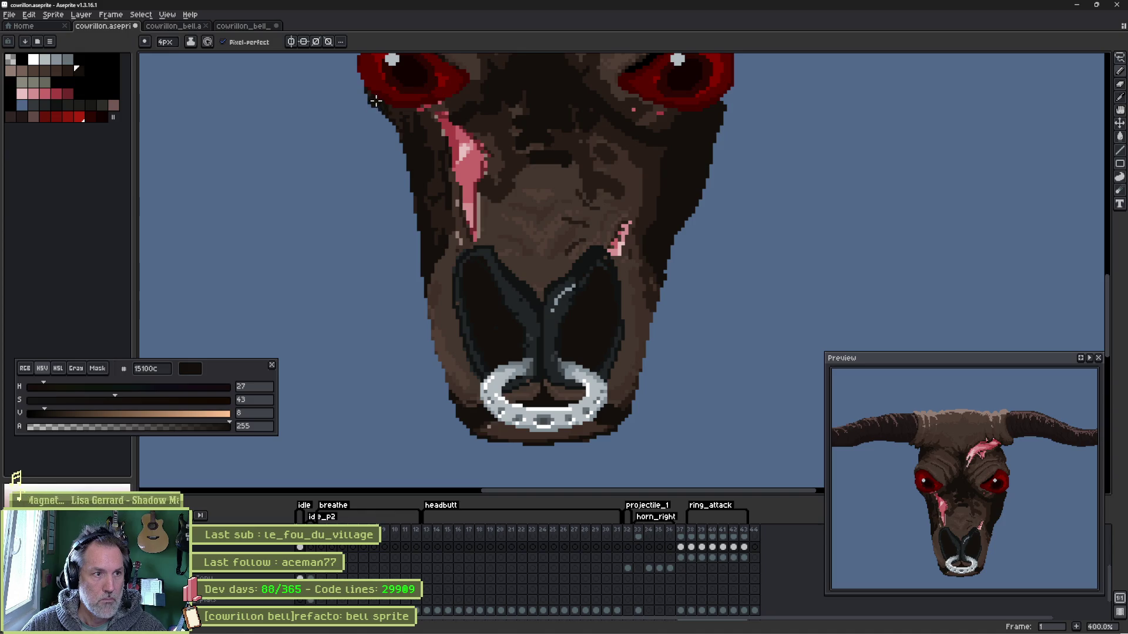
{"action": "left_click_drag", "start_coordinate": [391, 145], "coordinate": [421, 212]}
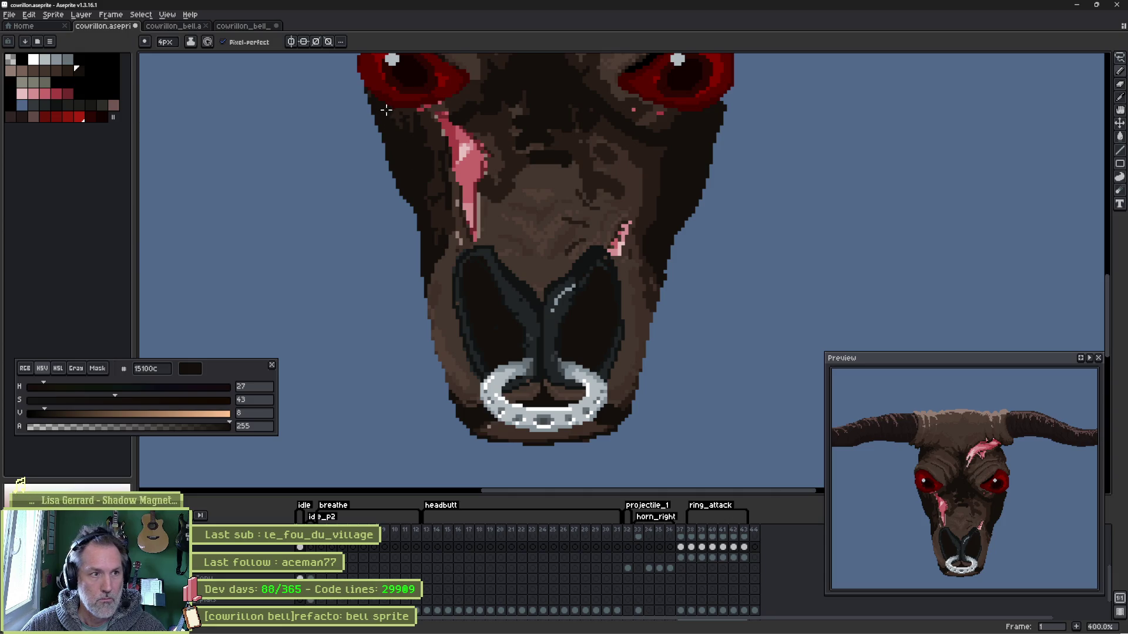
{"action": "left_click_drag", "start_coordinate": [381, 115], "coordinate": [388, 161]}
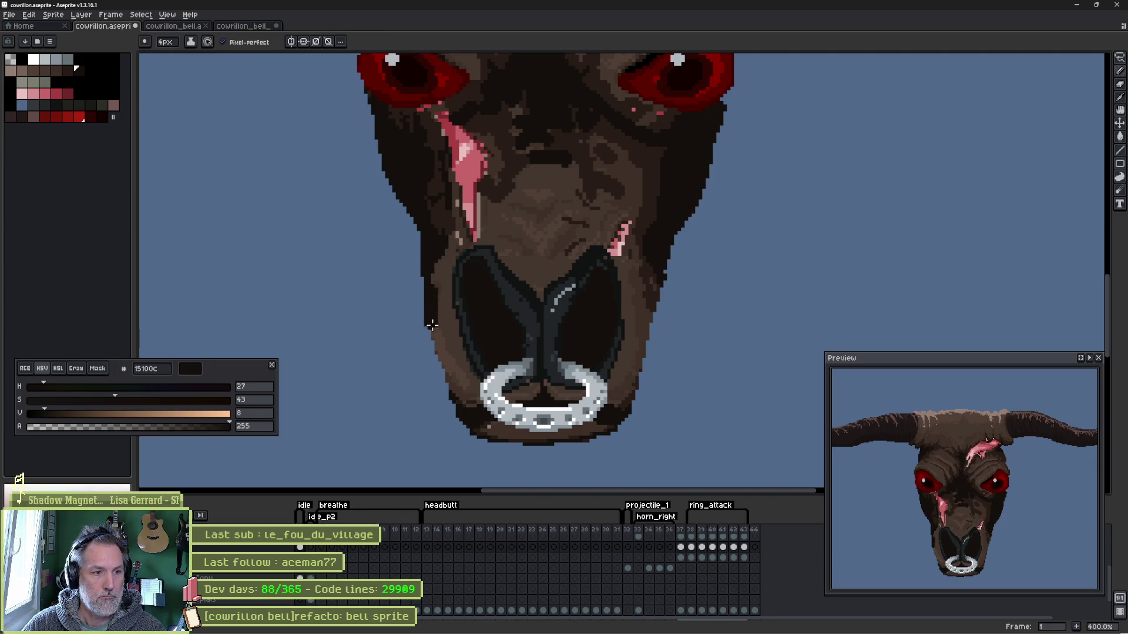
{"action": "left_click", "coordinate": [439, 274], "text": "alt"}
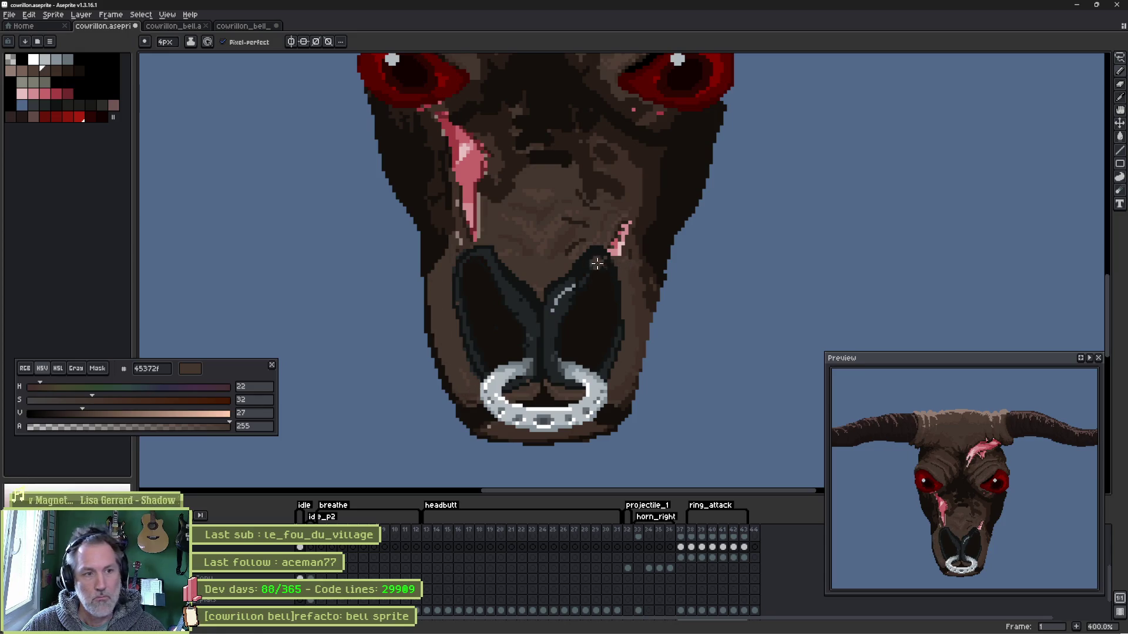
{"action": "left_click", "coordinate": [436, 237], "text": "alt"}
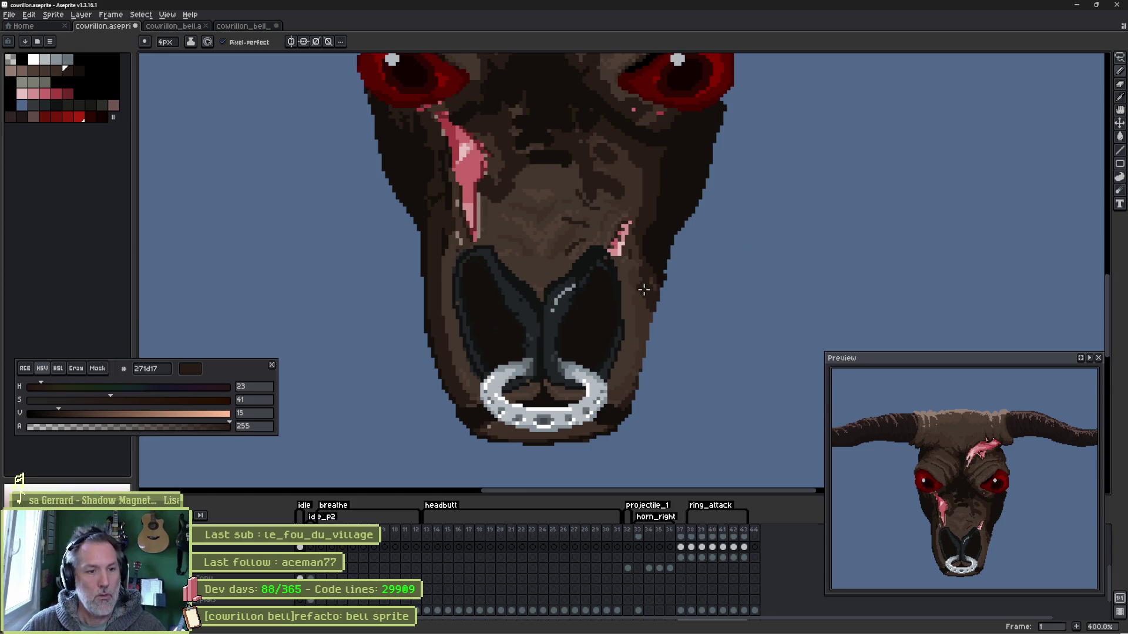
{"action": "scroll", "coordinate": [721, 326], "scroll_direction": "up", "scroll_amount": 4}
- Erase the lower-left head outline near the nose ring and sample a brown for the chin
{"action": "left_click_drag", "start_coordinate": [721, 327], "coordinate": [742, 279]}
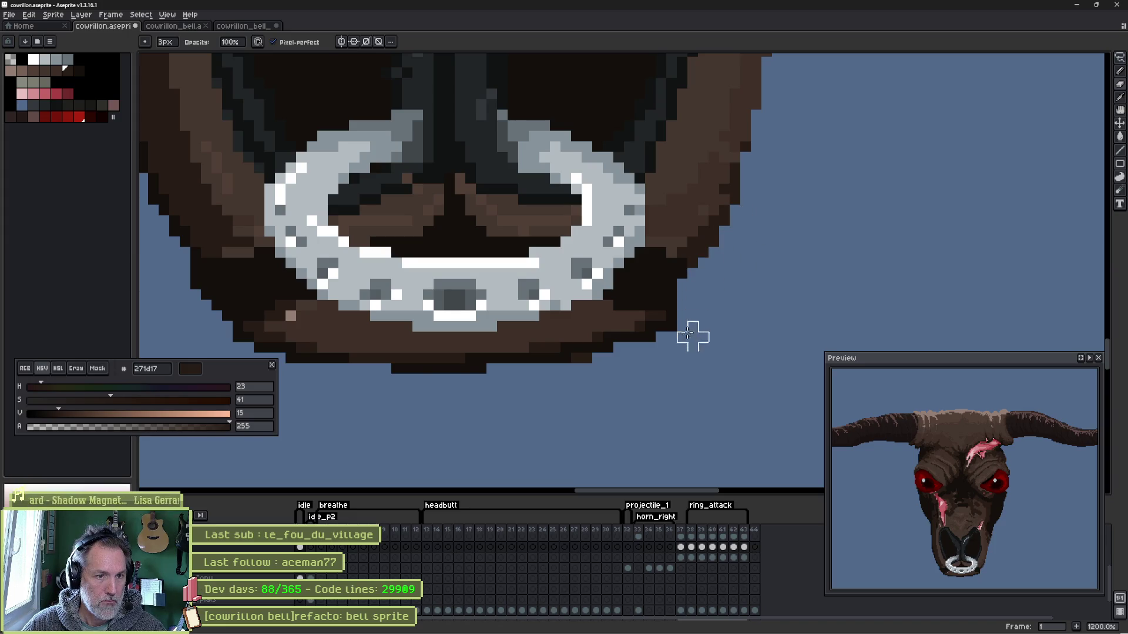
{"action": "scroll", "coordinate": [622, 408], "scroll_direction": "left", "scroll_amount": 3}
{"action": "left_click_drag", "start_coordinate": [366, 242], "coordinate": [417, 327]}
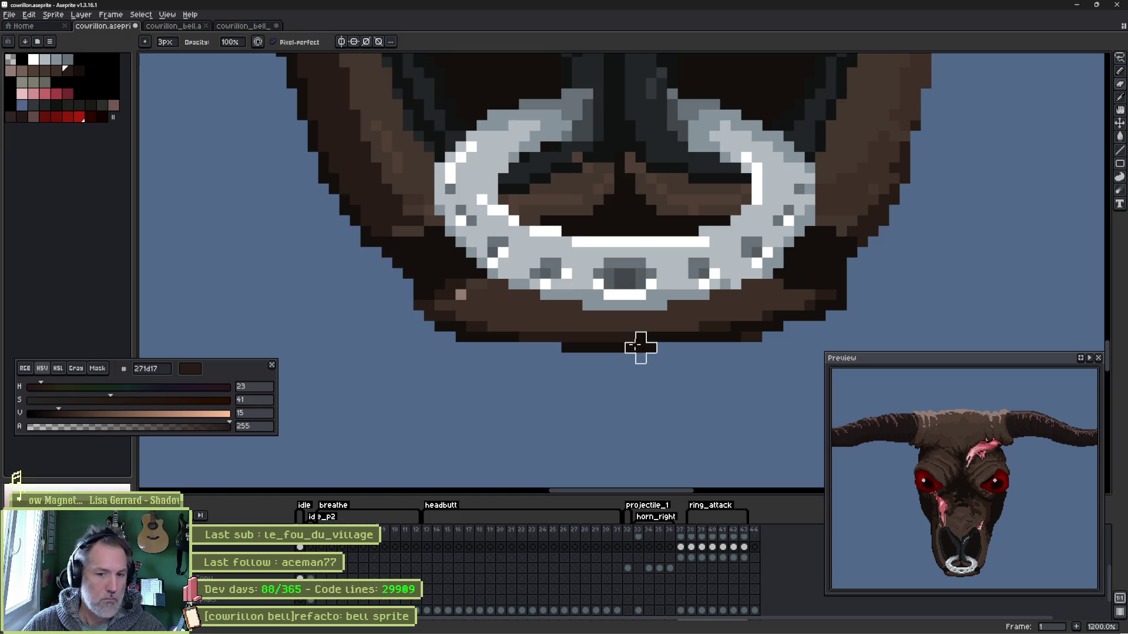
{"action": "left_click", "coordinate": [536, 319], "text": "alt"}
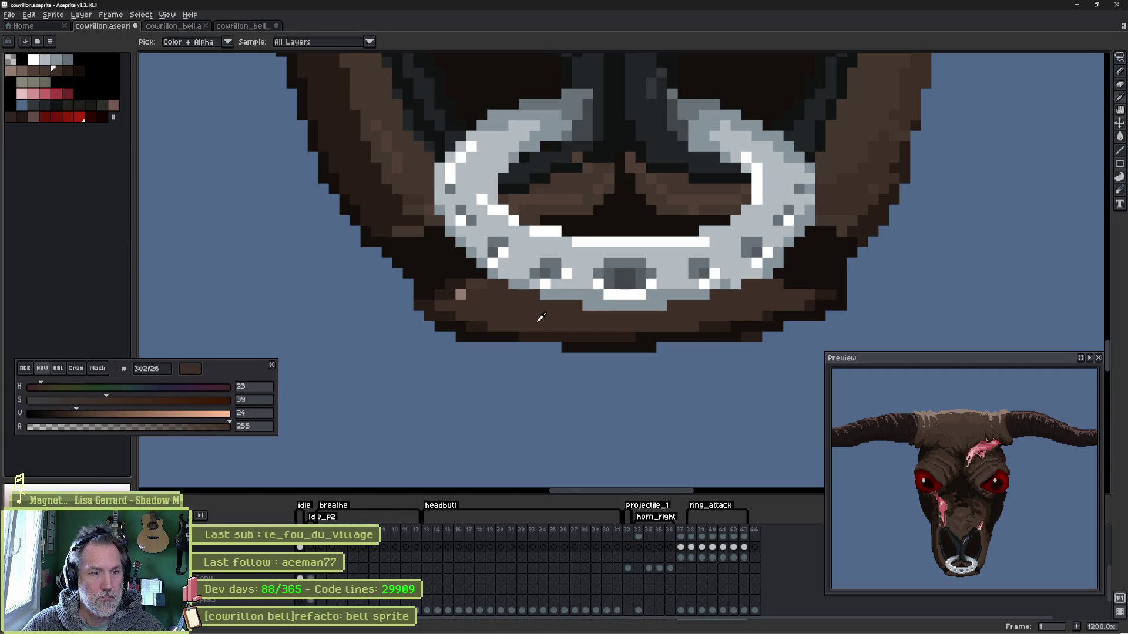
- Paint a brown and near-black outline along the chin's lowered bottom edge
{"action": "left_click_drag", "start_coordinate": [534, 343], "coordinate": [758, 344]}
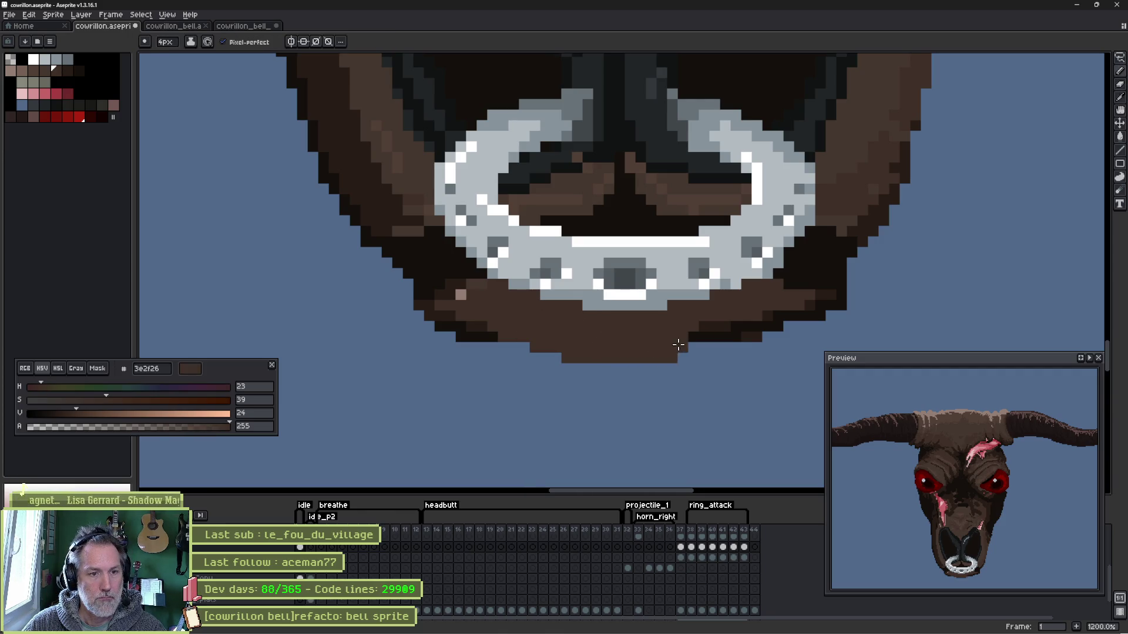
{"action": "left_click", "coordinate": [488, 325], "text": "alt"}
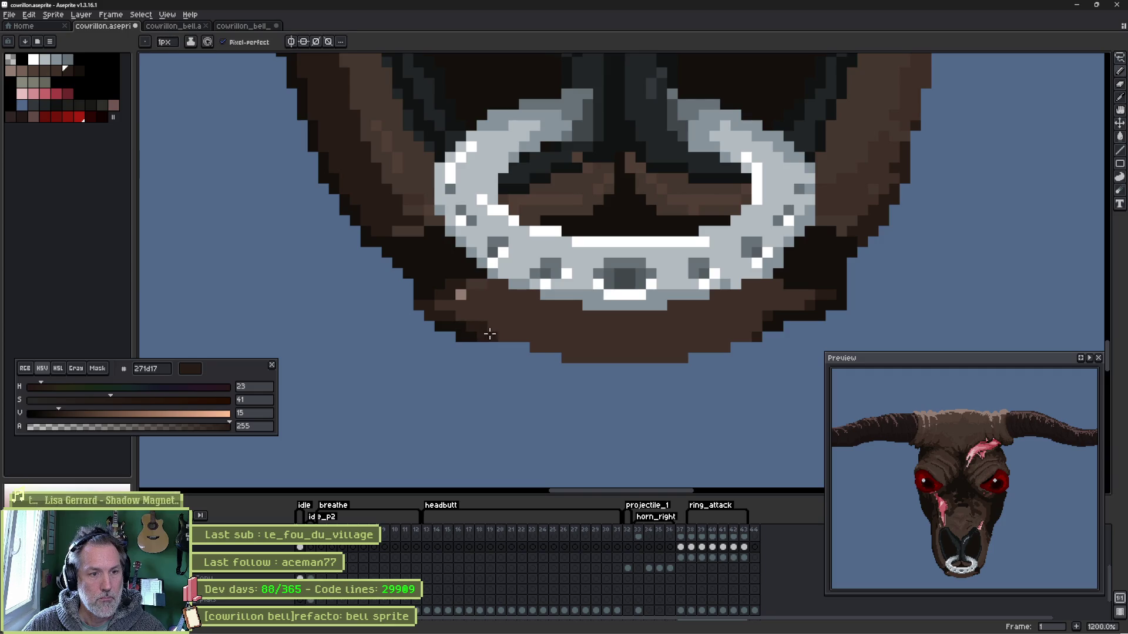
{"action": "mouse_move", "coordinate": [486, 327]}
{"action": "left_mouse_down"}
{"action": "mouse_move", "coordinate": [596, 364]}
{"action": "mouse_move", "coordinate": [758, 343]}
{"action": "mouse_move", "coordinate": [772, 330]}
{"action": "mouse_move", "coordinate": [596, 373]}
{"action": "mouse_move", "coordinate": [483, 339]}
{"action": "mouse_move", "coordinate": [547, 377]}
{"action": "mouse_move", "coordinate": [704, 379]}
{"action": "mouse_move", "coordinate": [826, 307]}
{"action": "mouse_move", "coordinate": [659, 377]}
{"action": "mouse_move", "coordinate": [524, 357]}
{"action": "mouse_move", "coordinate": [539, 367]}
{"action": "left_mouse_up"}
{"action": "left_click", "coordinate": [483, 340], "text": "alt"}
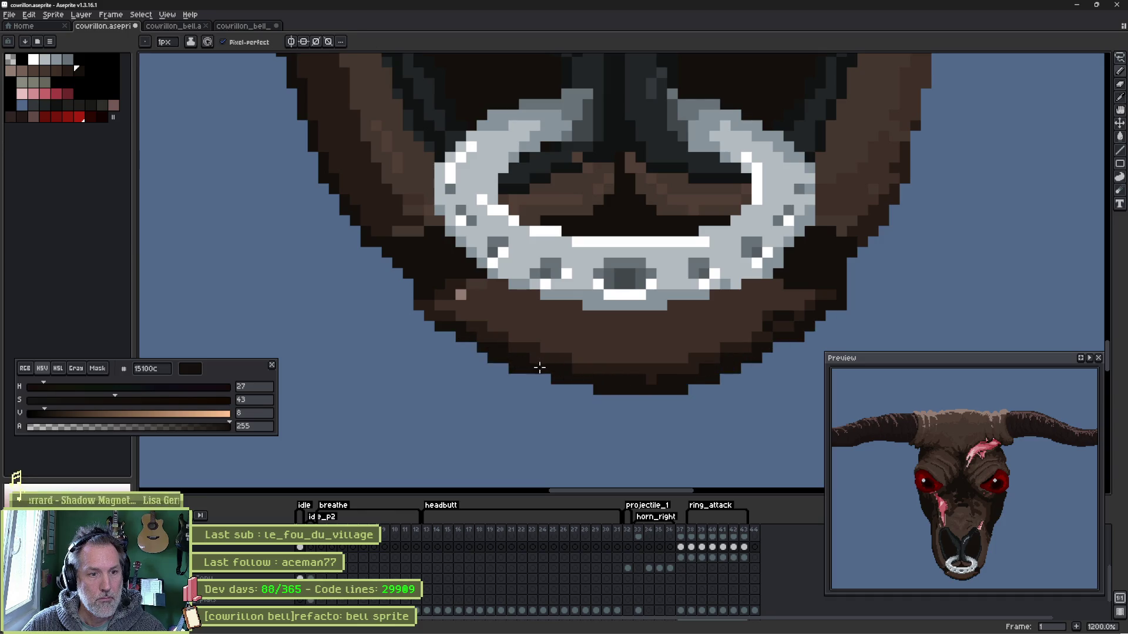
{"action": "scroll", "coordinate": [611, 368], "scroll_direction": "down", "scroll_amount": 2}
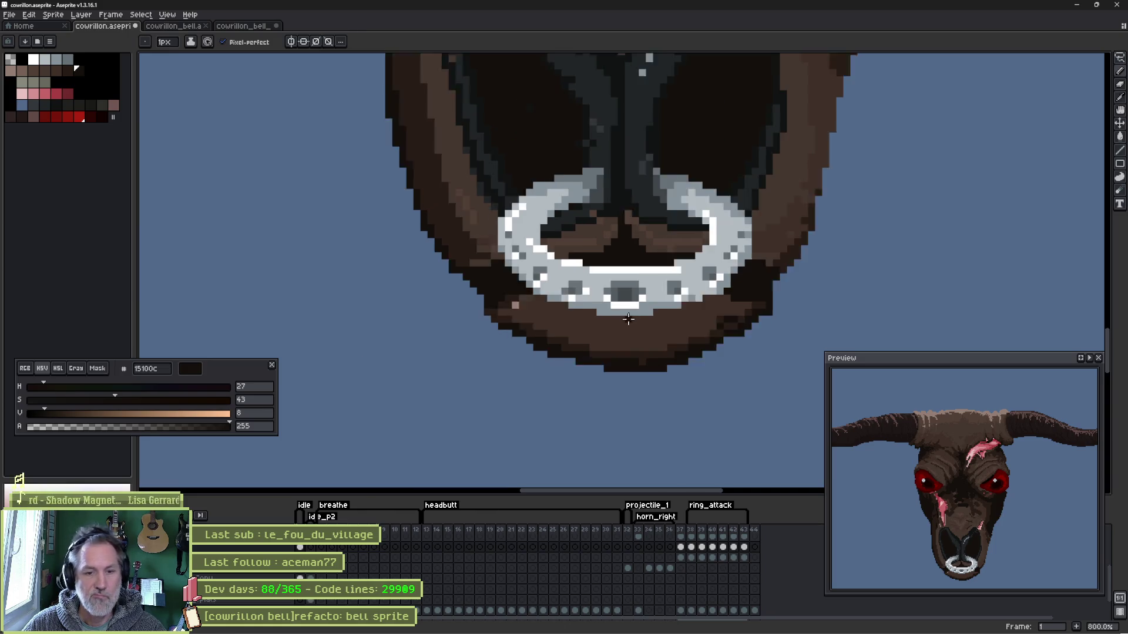
{"action": "scroll", "coordinate": [662, 334], "scroll_direction": "down", "scroll_amount": 1}
{"action": "scroll", "coordinate": [797, 206], "scroll_direction": "down", "scroll_amount": 3}
- Bring the whole head into view and repaint the left nostril's outer outline in brown
{"action": "left_click_drag", "start_coordinate": [787, 192], "coordinate": [585, 370]}
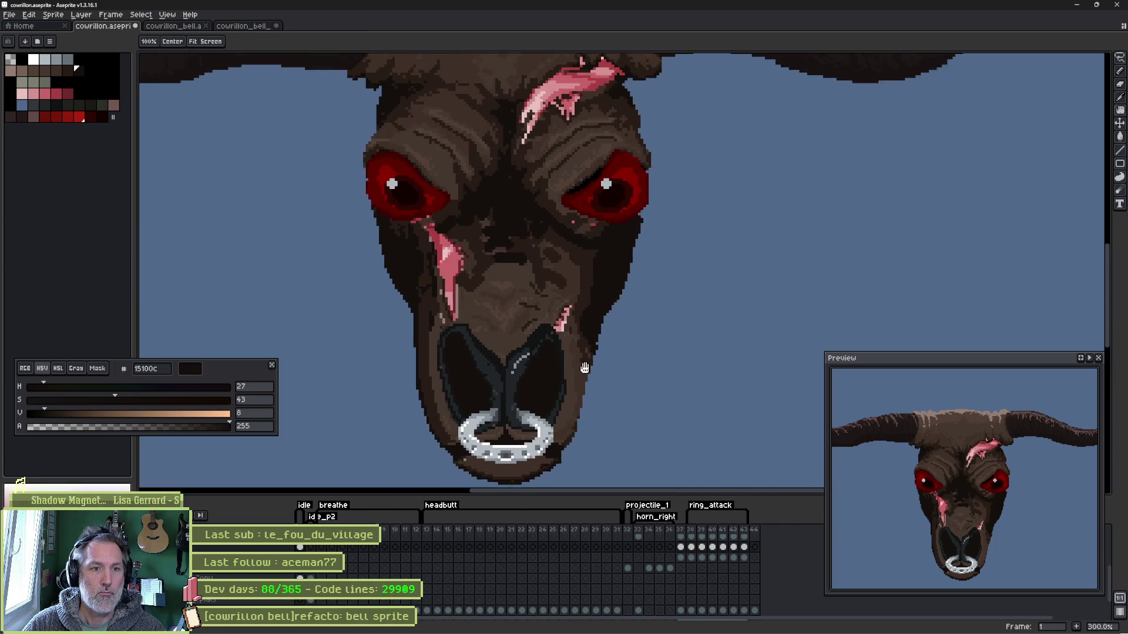
{"action": "scroll", "coordinate": [647, 315], "scroll_direction": "down", "scroll_amount": 1}
{"action": "left_click_drag", "start_coordinate": [646, 277], "coordinate": [663, 315]}
{"action": "key", "text": "space"}
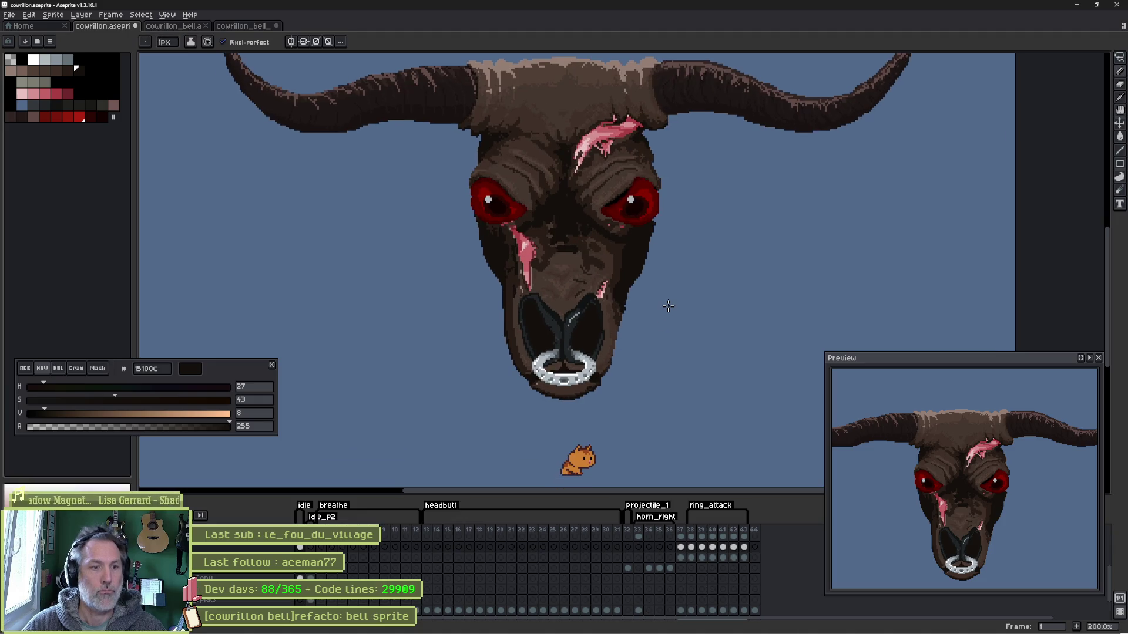
{"action": "scroll", "coordinate": [599, 346], "scroll_direction": "up", "scroll_amount": 5}
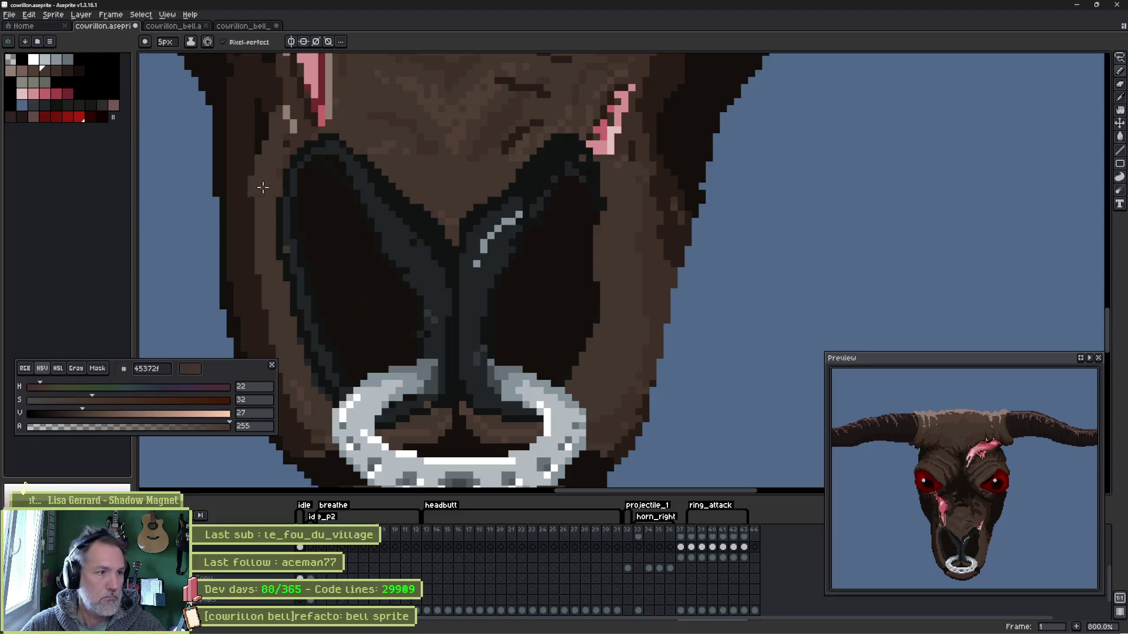
{"action": "mouse_move", "coordinate": [268, 182]}
{"action": "left_mouse_down"}
{"action": "mouse_move", "coordinate": [300, 335]}
{"action": "mouse_move", "coordinate": [292, 306]}
{"action": "left_mouse_up"}
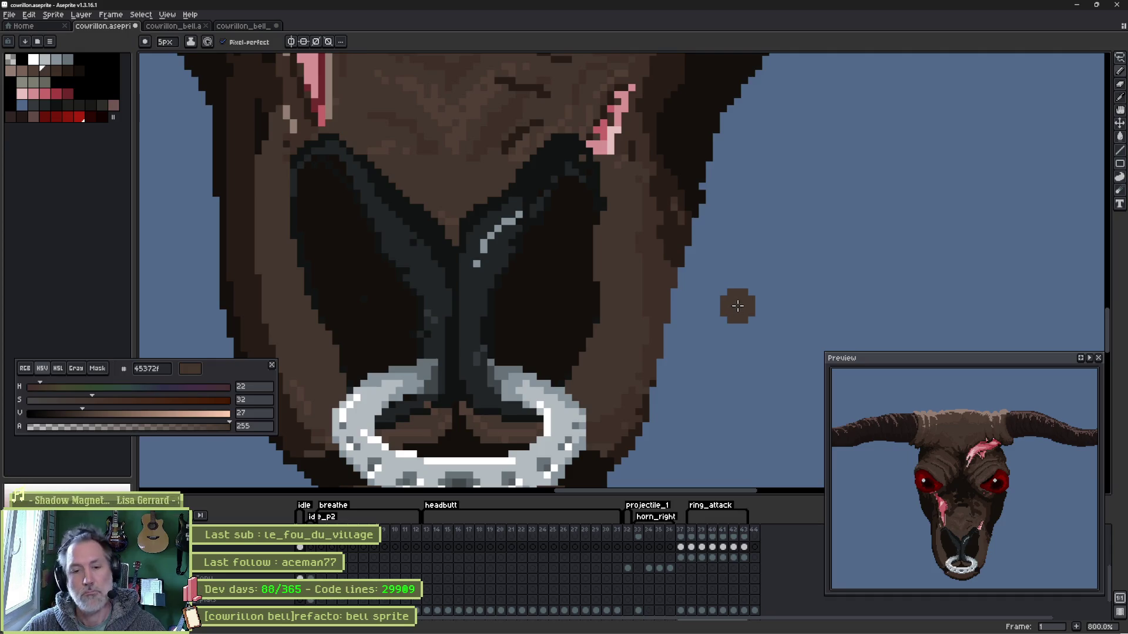
{"action": "scroll", "coordinate": [700, 309], "scroll_direction": "down", "scroll_amount": 4}
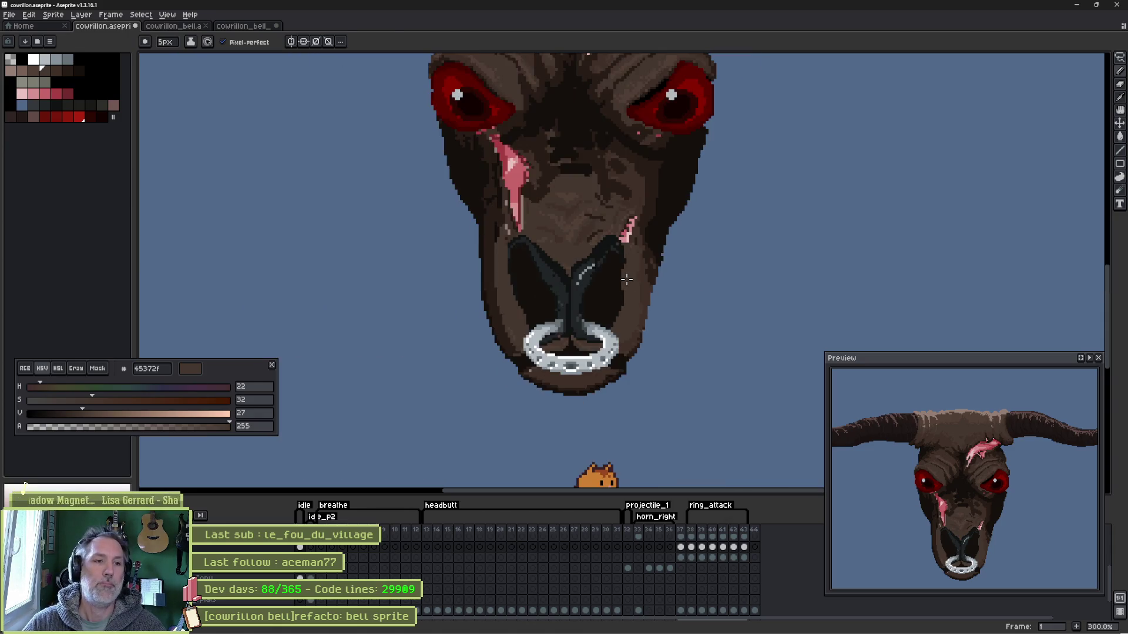
- Glance at the sprite in the game scene and return to the sprite editor with the eyedropper
{"action": "left_click_drag", "start_coordinate": [685, 220], "coordinate": [718, 317]}
{"action": "scroll", "coordinate": [718, 317], "scroll_direction": "down", "scroll_amount": 3}
{"action": "scroll", "coordinate": [736, 308], "scroll_direction": "up", "scroll_amount": 2}
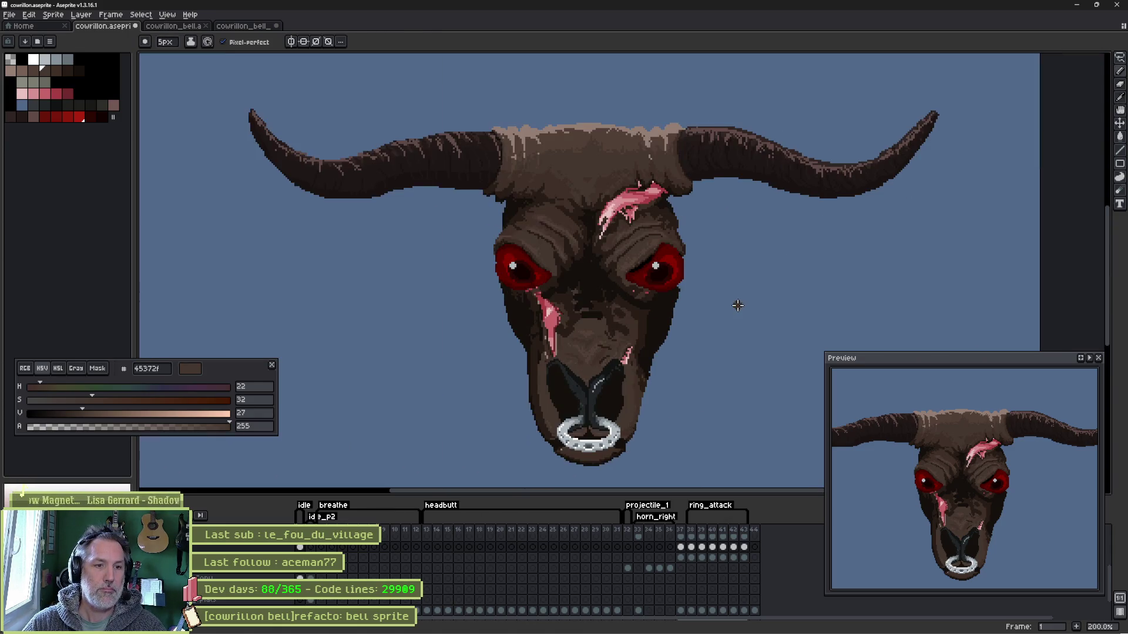
{"action": "key", "text": "i"}
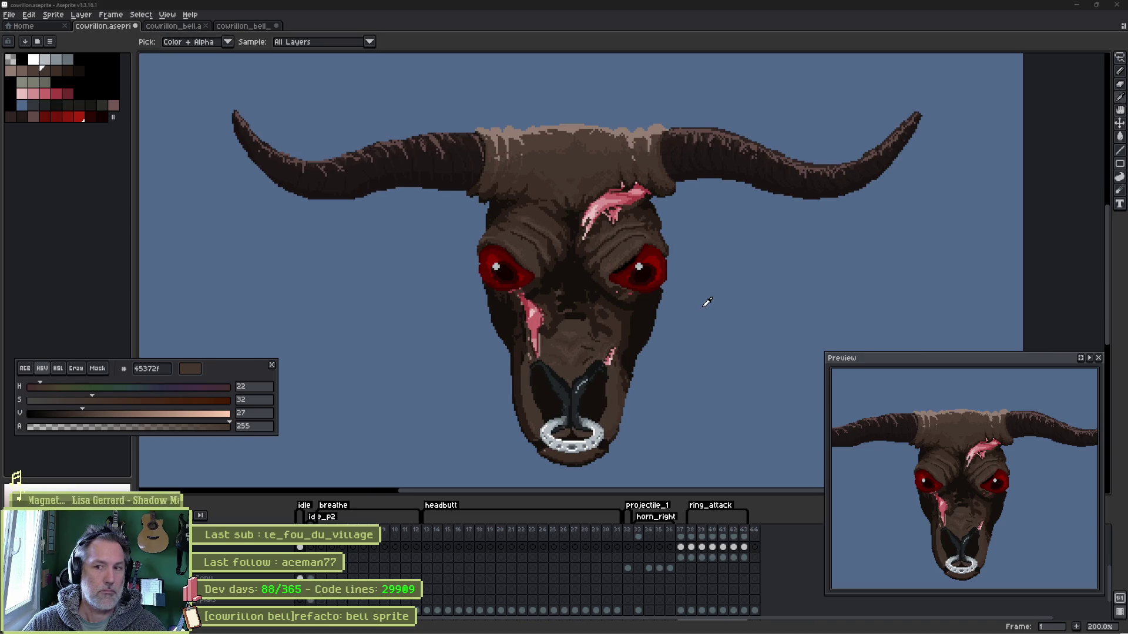
{"action": "key", "text": "alt"}
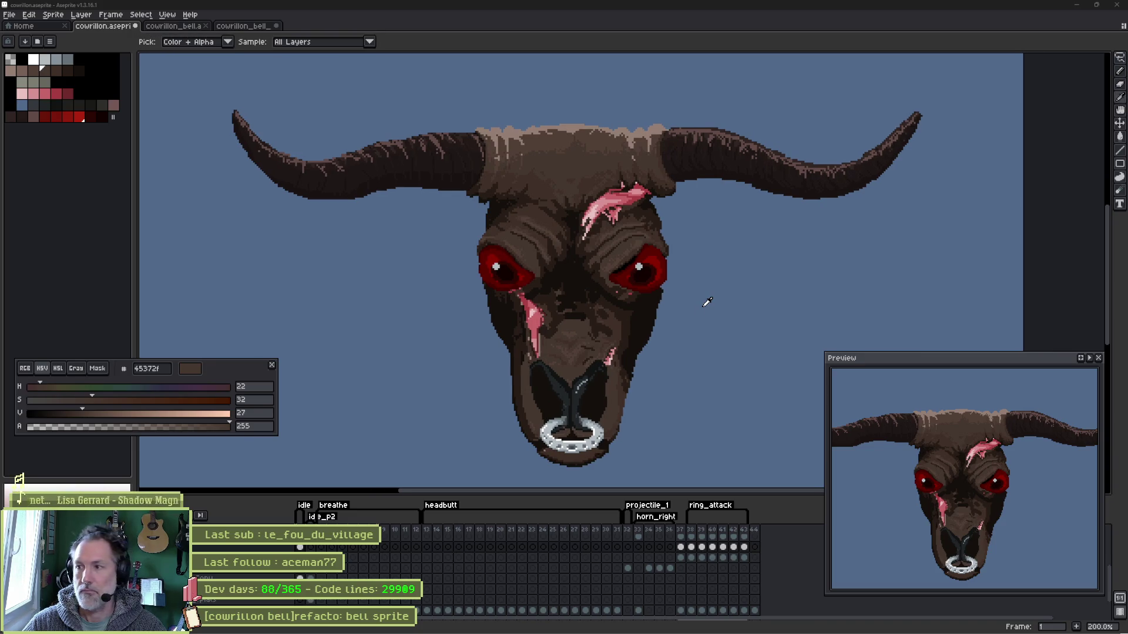
{"action": "key", "text": "alt+Tab"}
{"action": "key", "text": "alt+Tab"}
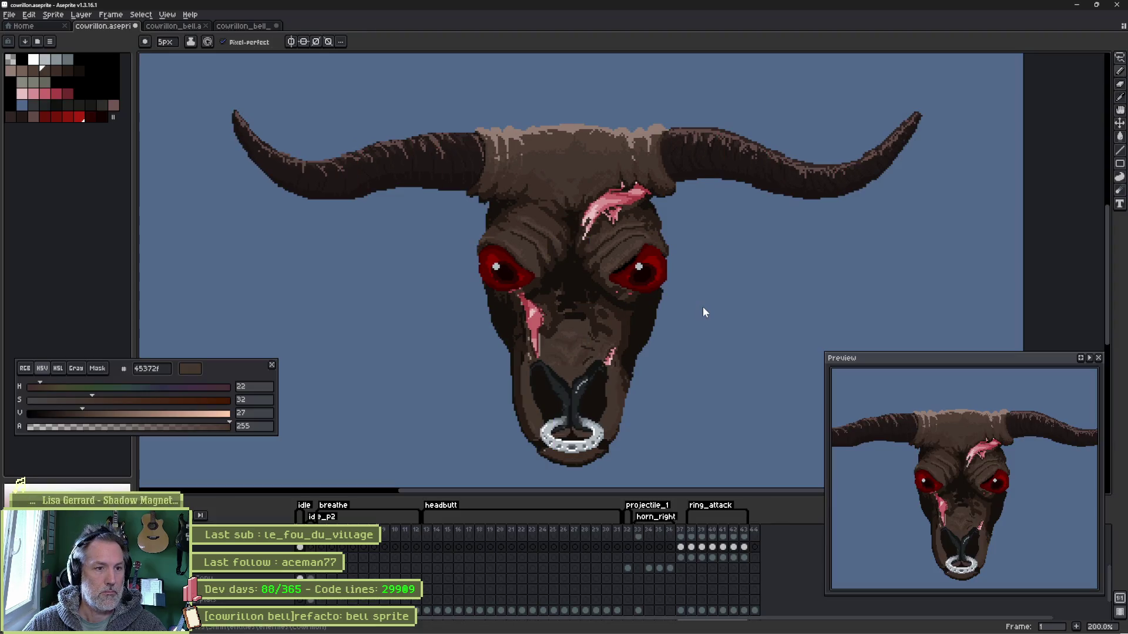
- Save the sprite and switch to the Godot forest scene to compare the bull head
{"action": "key", "text": "ctrl+s"}
{"action": "key", "text": "alt+Tab"}
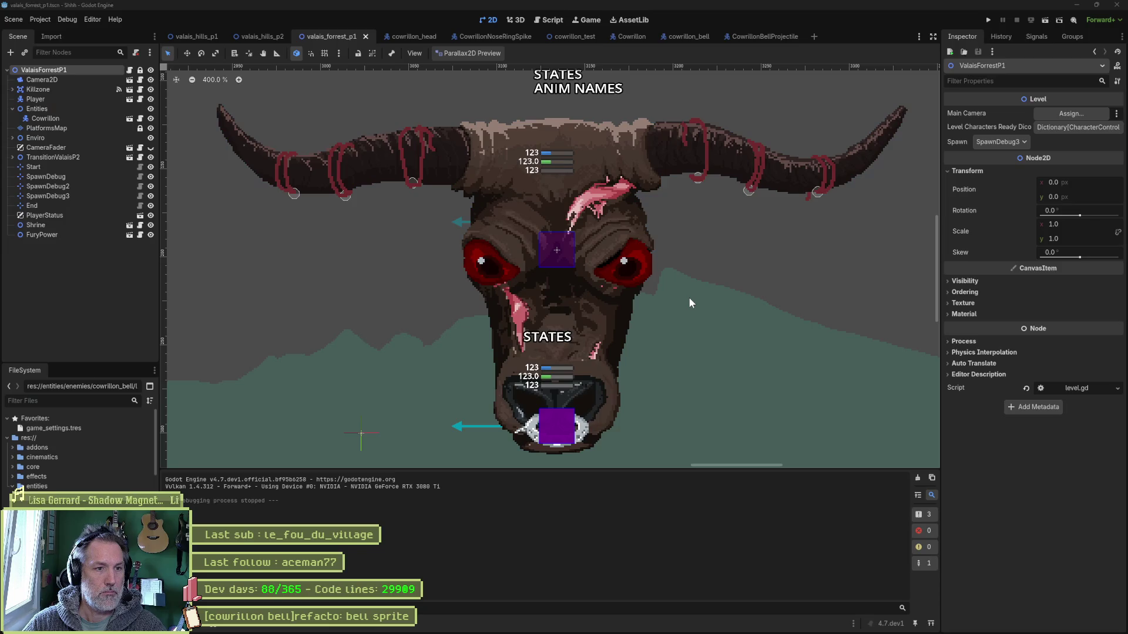
{"action": "key", "text": "alt+Tab"}
{"action": "key", "text": "alt+Tab"}
{"action": "key", "text": "alt+Tab"}
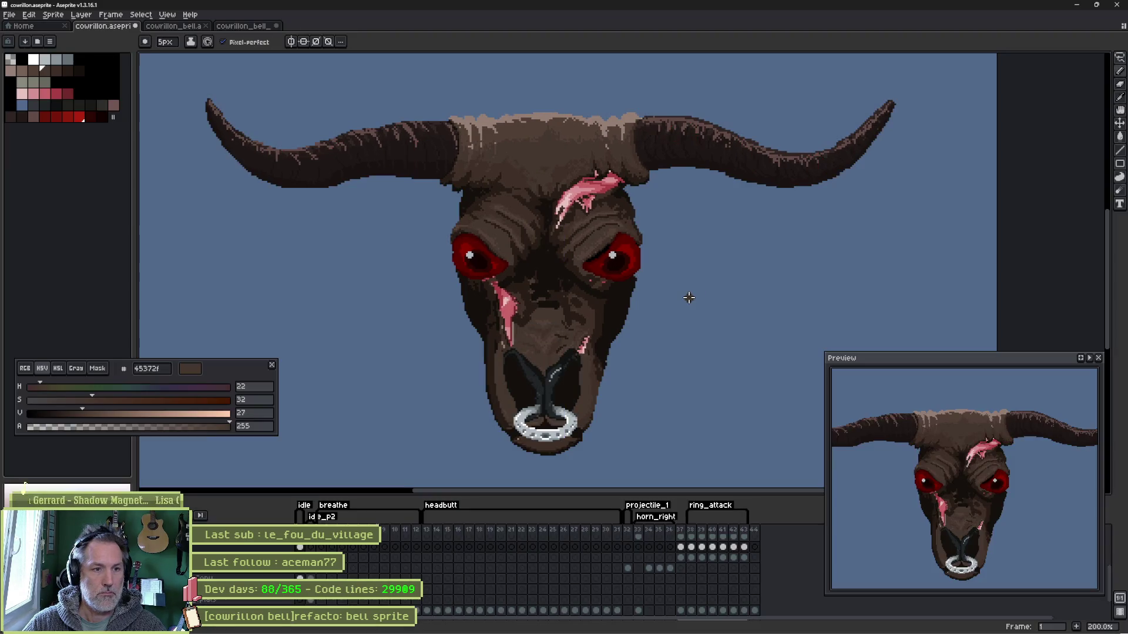
{"action": "key", "text": "alt+Tab"}
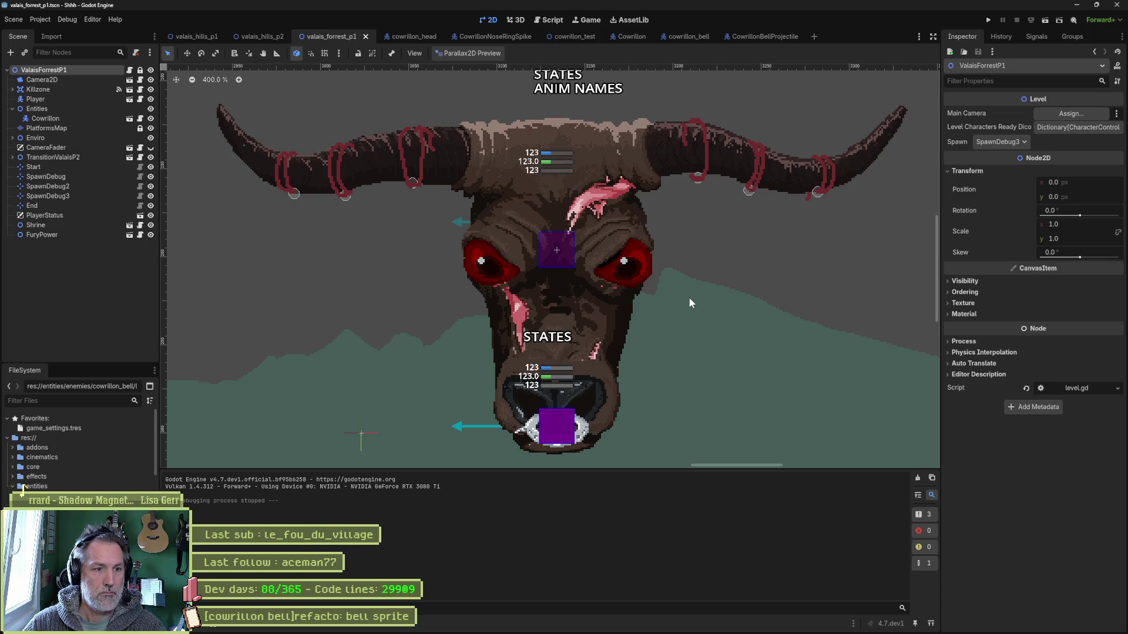
{"action": "key", "text": "alt+Tab"}
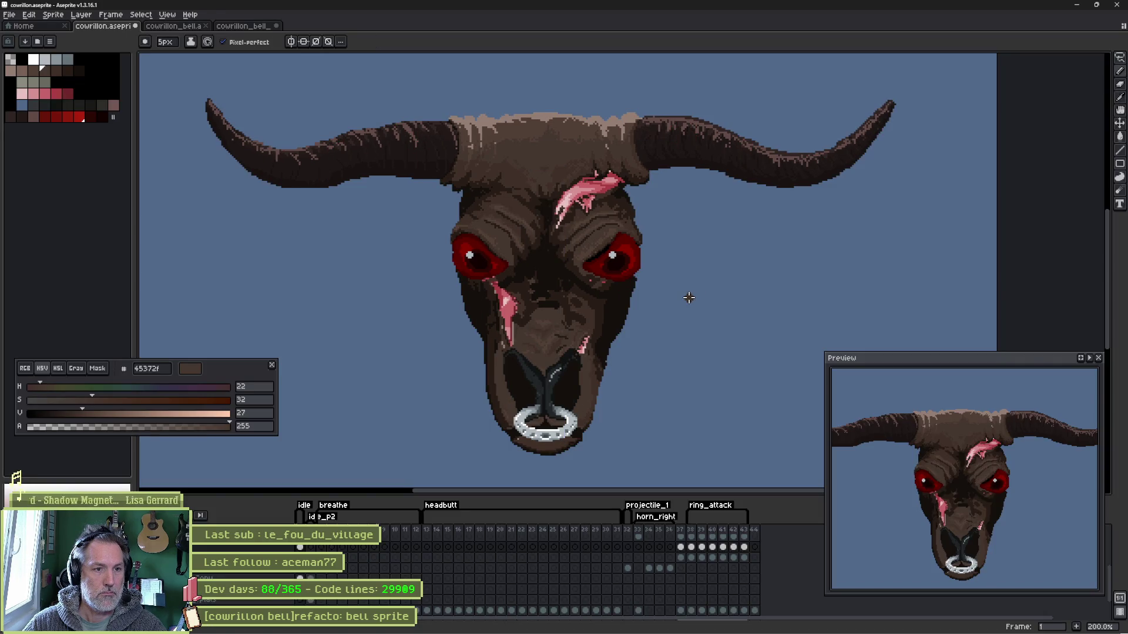
{"action": "key", "text": "alt+Tab"}
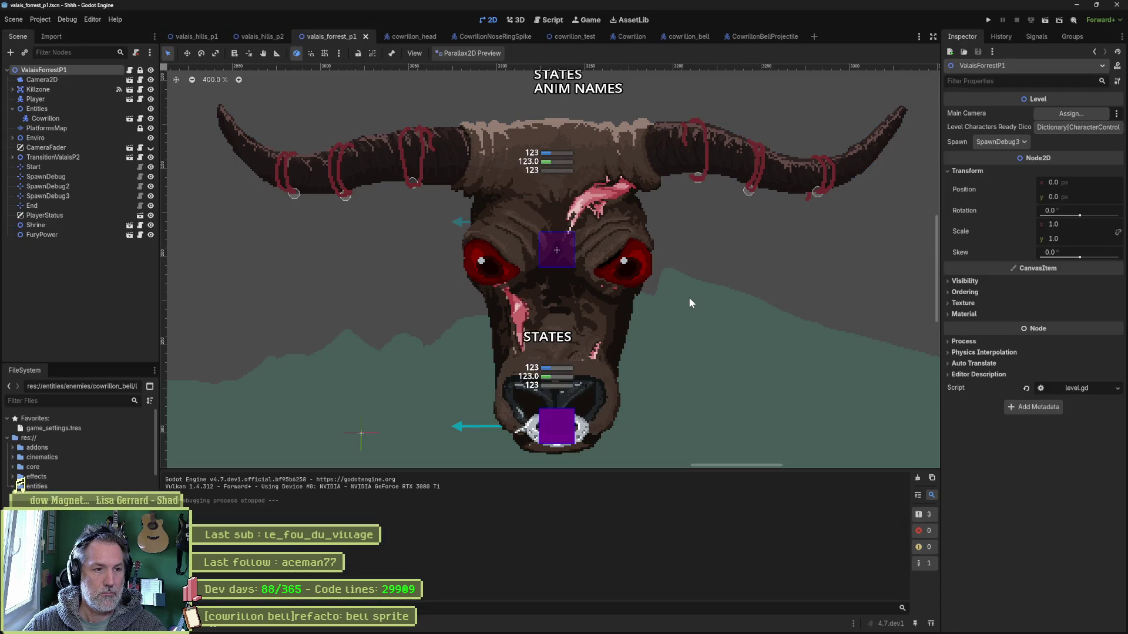
{"action": "key", "text": "alt+Tab"}
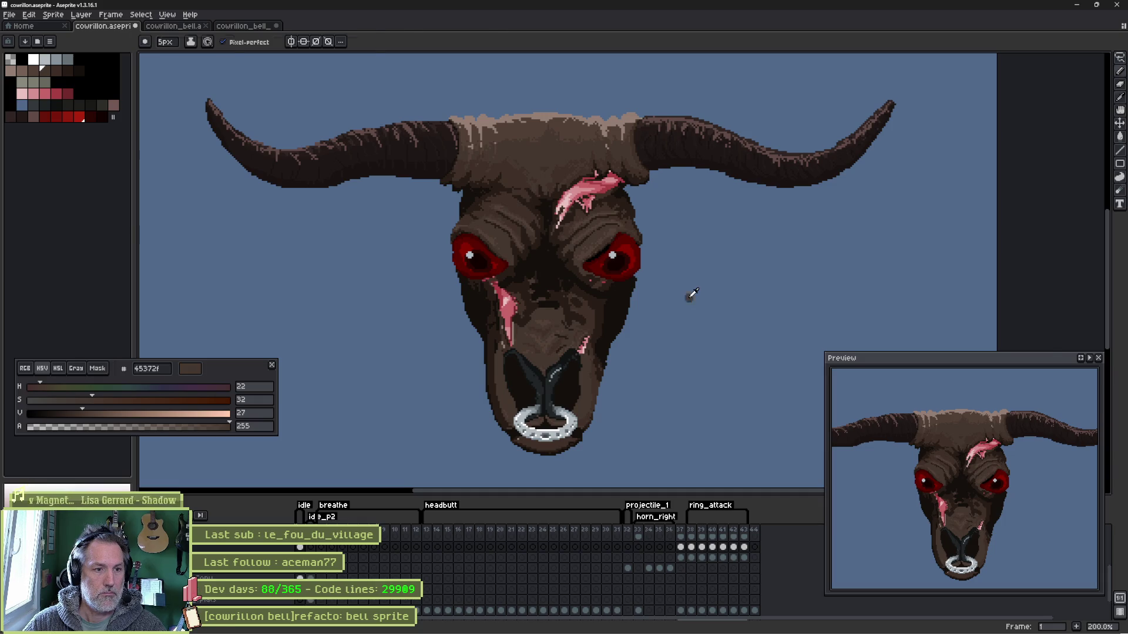
- Alternate between the Godot scene and Aseprite to judge the sprite in the level
{"action": "key", "text": "alt+Tab"}
{"action": "key", "text": "alt+Tab"}
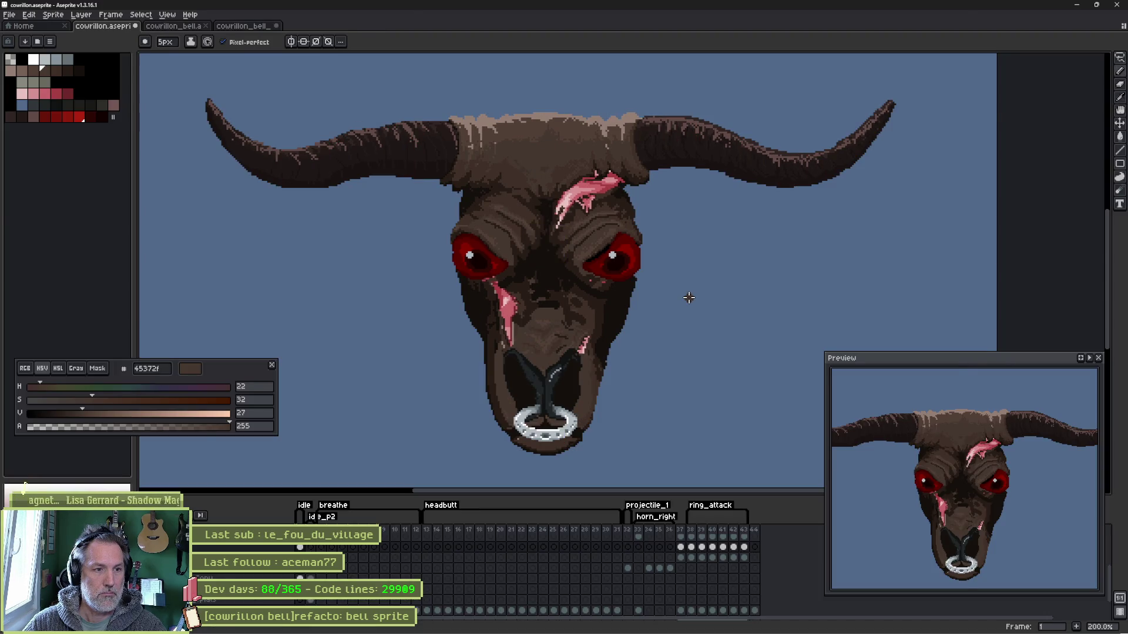
{"action": "key", "text": "alt+Tab"}
{"action": "key", "text": "alt+Tab"}
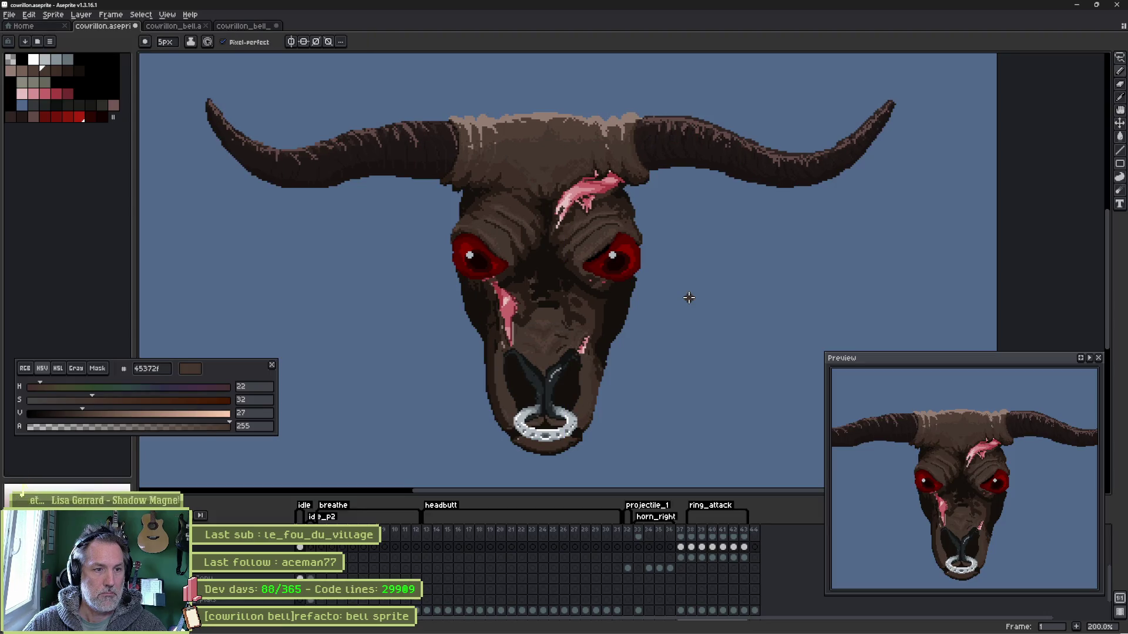
{"action": "key", "text": "alt+Tab"}
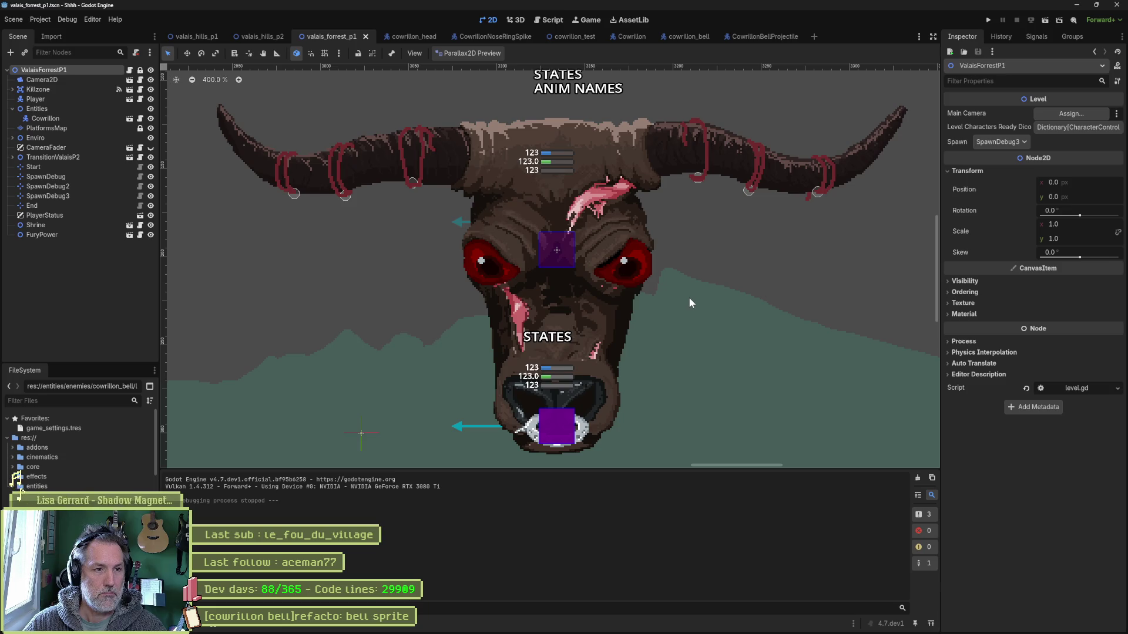
{"action": "key", "text": "alt+Tab"}
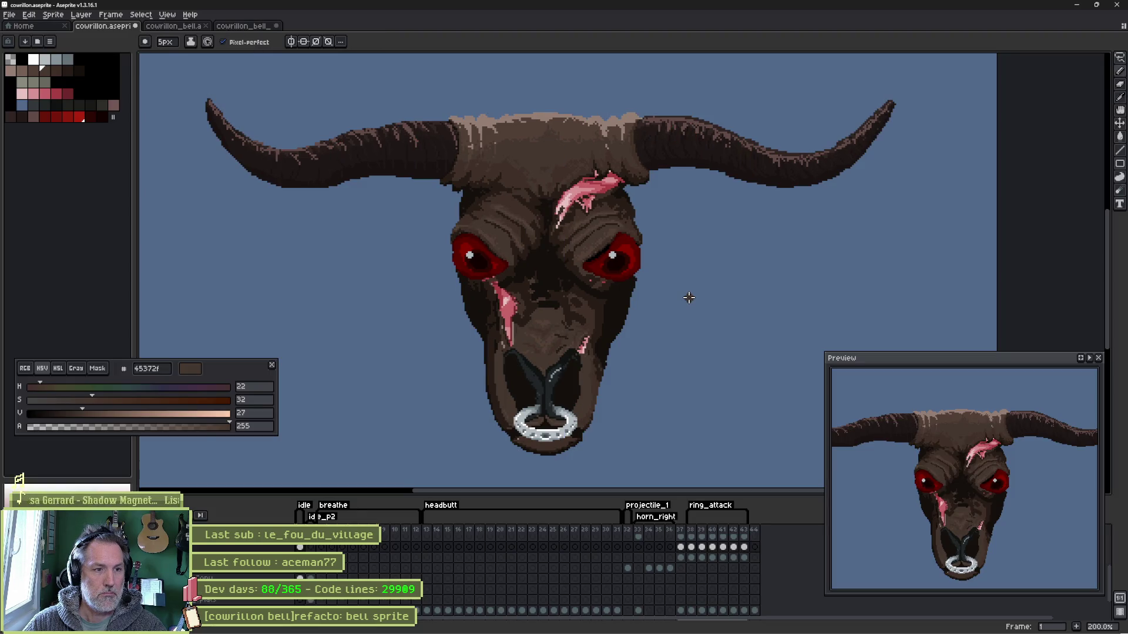
{"action": "key", "text": "alt+Tab"}
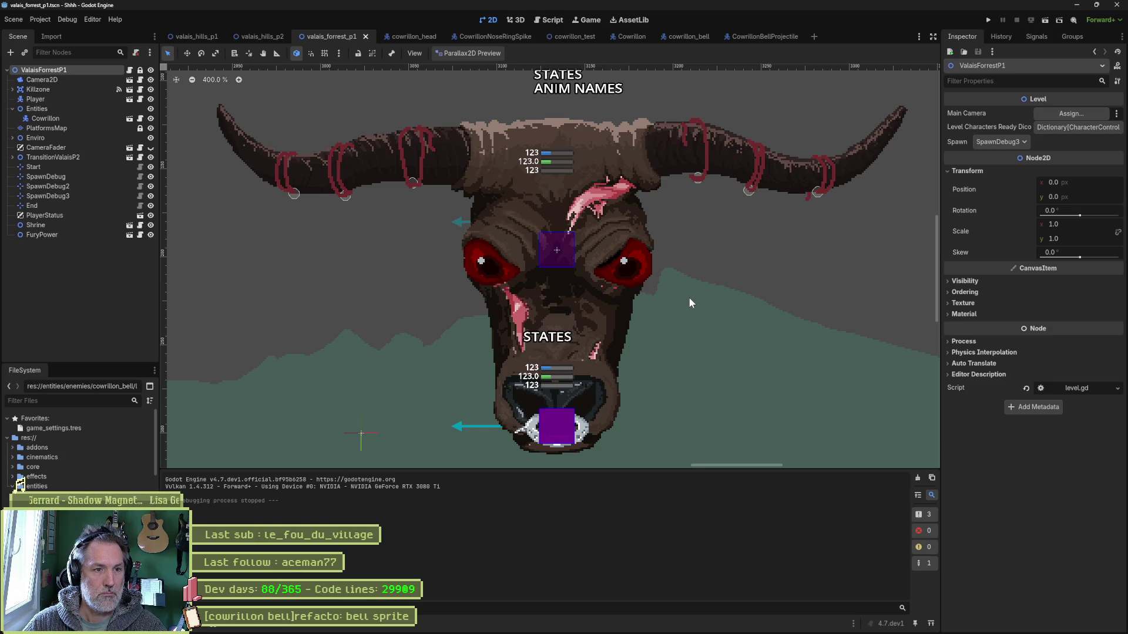
{"action": "key", "text": "alt+Tab"}
{"action": "scroll", "coordinate": [512, 328], "scroll_direction": "up", "scroll_amount": 2}
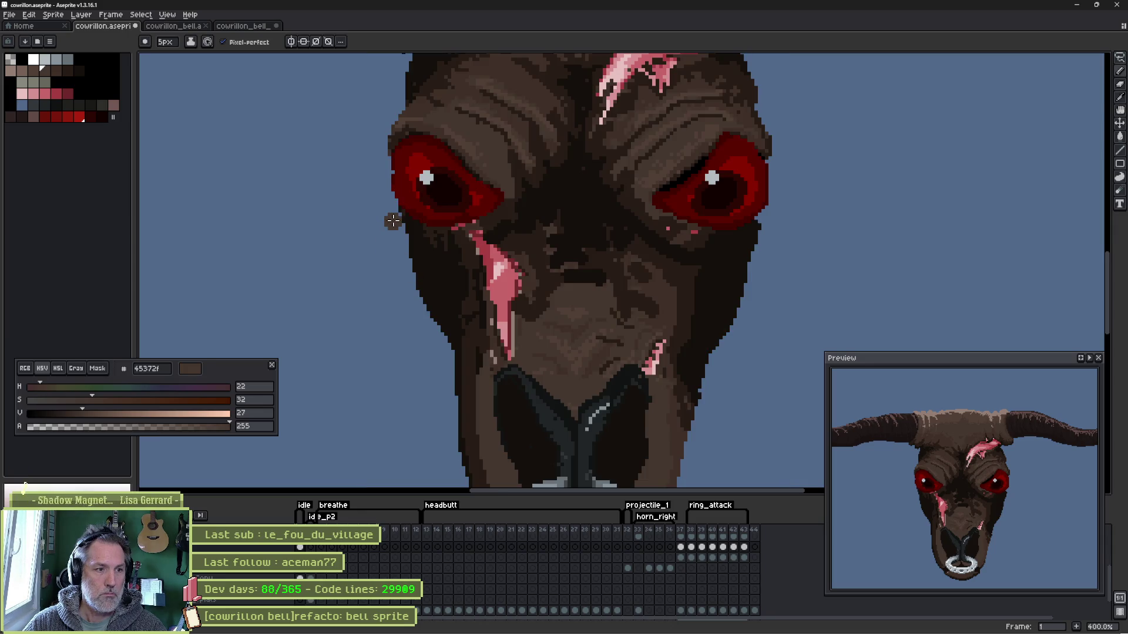
- Repaint the face's right edge below the eye with a 7px opaque brush, save and check in Godot
{"action": "key", "text": "b"}
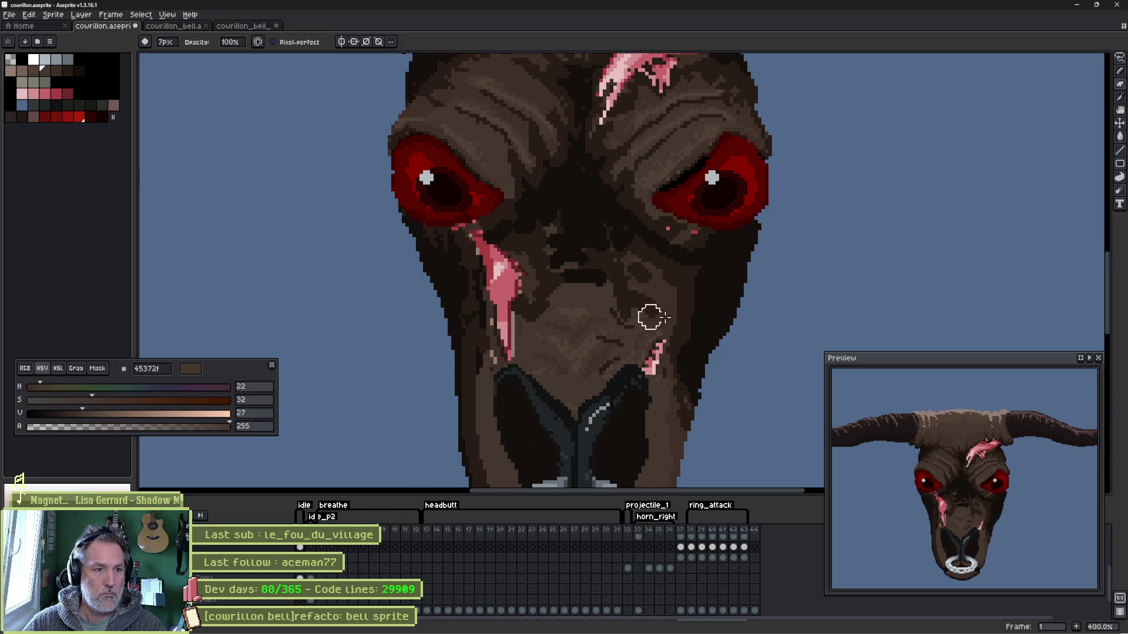
{"action": "mouse_move", "coordinate": [720, 347]}
{"action": "left_mouse_down"}
{"action": "mouse_move", "coordinate": [742, 259]}
{"action": "mouse_move", "coordinate": [773, 226]}
{"action": "left_mouse_up"}
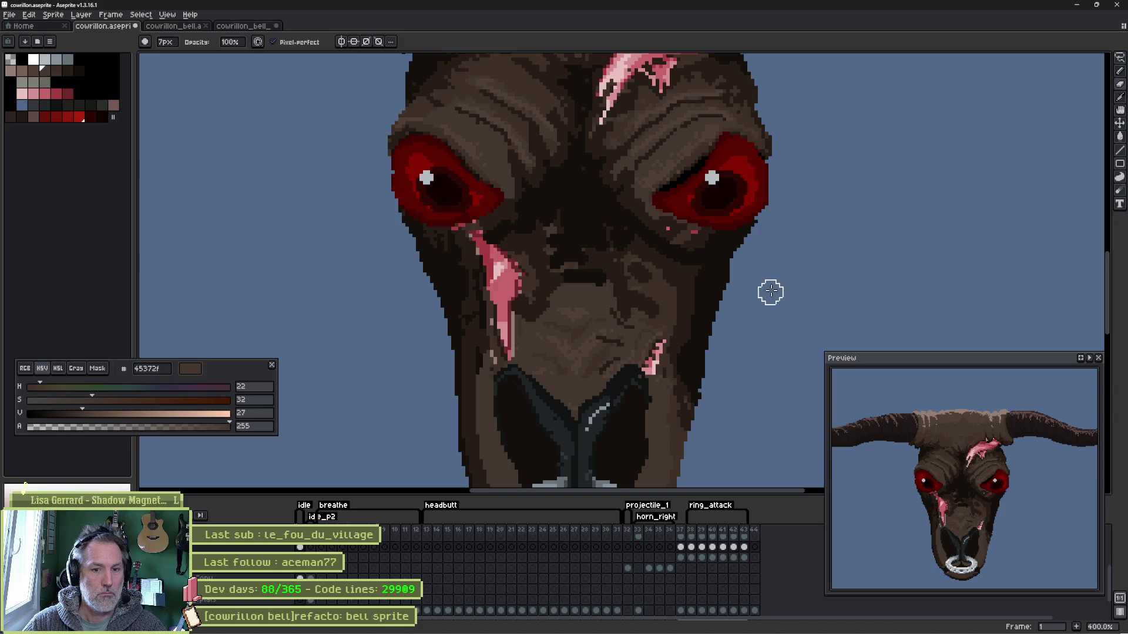
{"action": "key", "text": "ctrl+s"}
{"action": "key", "text": "alt+Tab"}
{"action": "key", "text": "alt+Tab"}
{"action": "scroll", "coordinate": [757, 291], "scroll_direction": "down", "scroll_amount": 2}
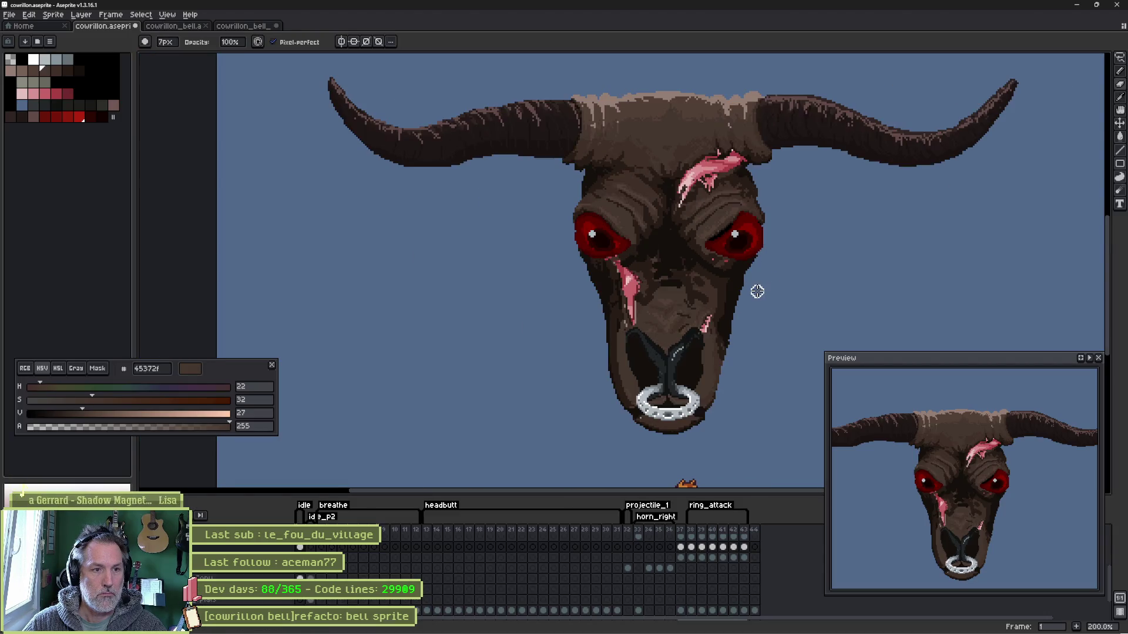
{"action": "key", "text": "alt+Tab"}
{"action": "key", "text": "alt+Tab"}
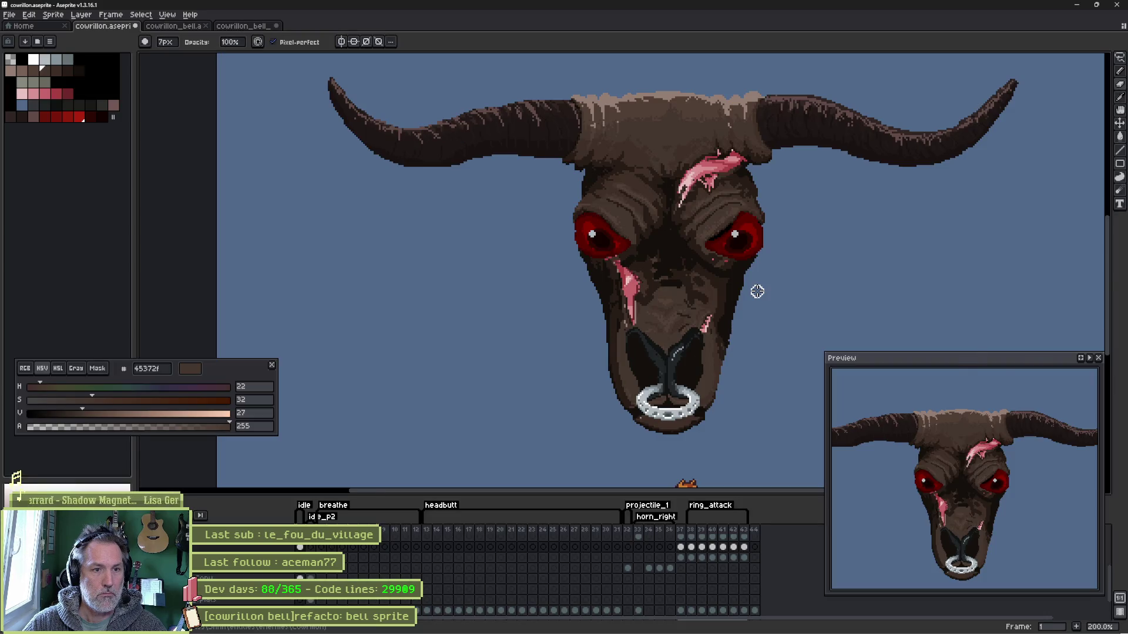
{"action": "key", "text": "alt+Tab"}
{"action": "key", "text": "alt+Tab"}
{"action": "scroll", "coordinate": [706, 292], "scroll_direction": "up", "scroll_amount": 2}
{"action": "scroll", "coordinate": [455, 262], "scroll_direction": "down", "scroll_amount": 1}
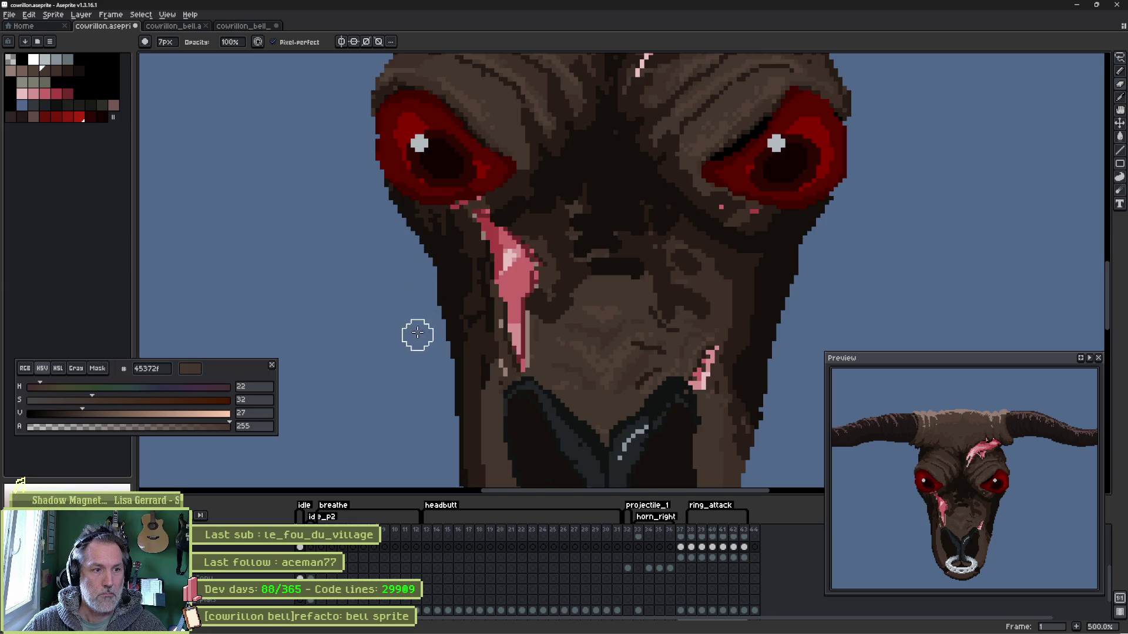
- Trim the dark outline on the face's right edge and compare again in the Godot scene
{"action": "left_click_drag", "start_coordinate": [813, 244], "coordinate": [787, 355]}
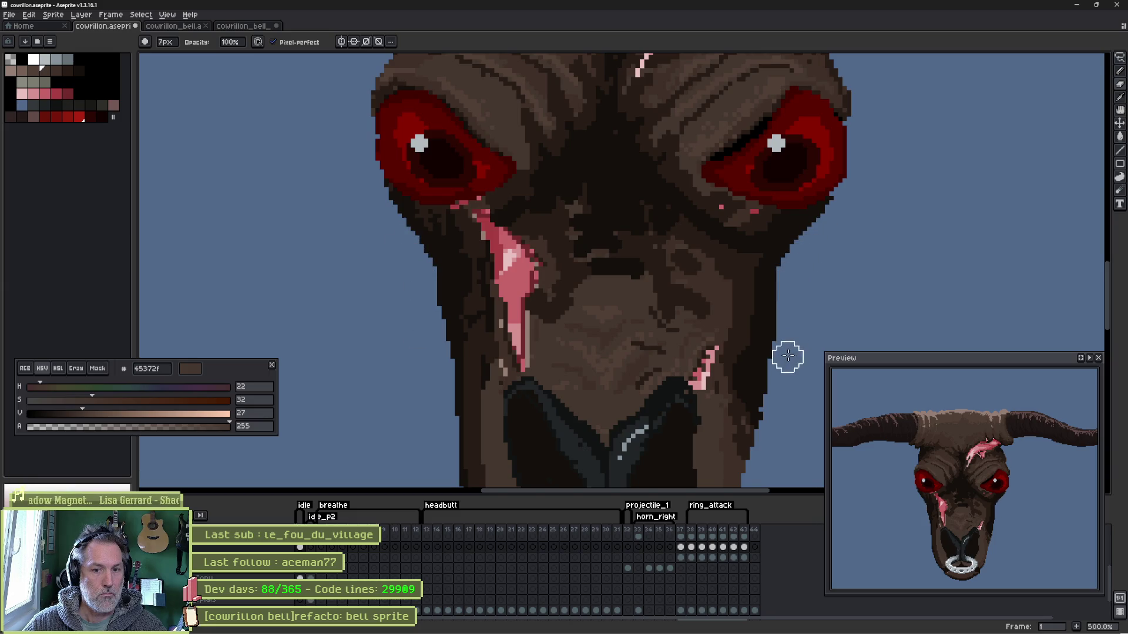
{"action": "key", "text": "alt+Tab"}
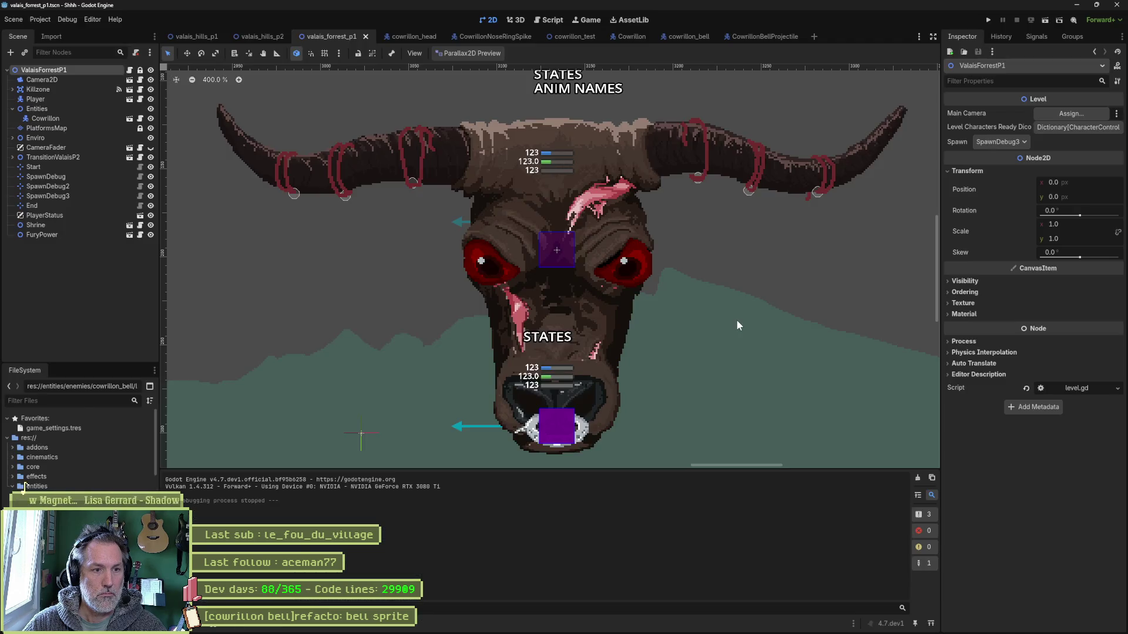
{"action": "key", "text": "alt+Tab"}
{"action": "scroll", "coordinate": [736, 318], "scroll_direction": "down", "scroll_amount": 3}
{"action": "scroll", "coordinate": [731, 320], "scroll_direction": "down", "scroll_amount": 1}
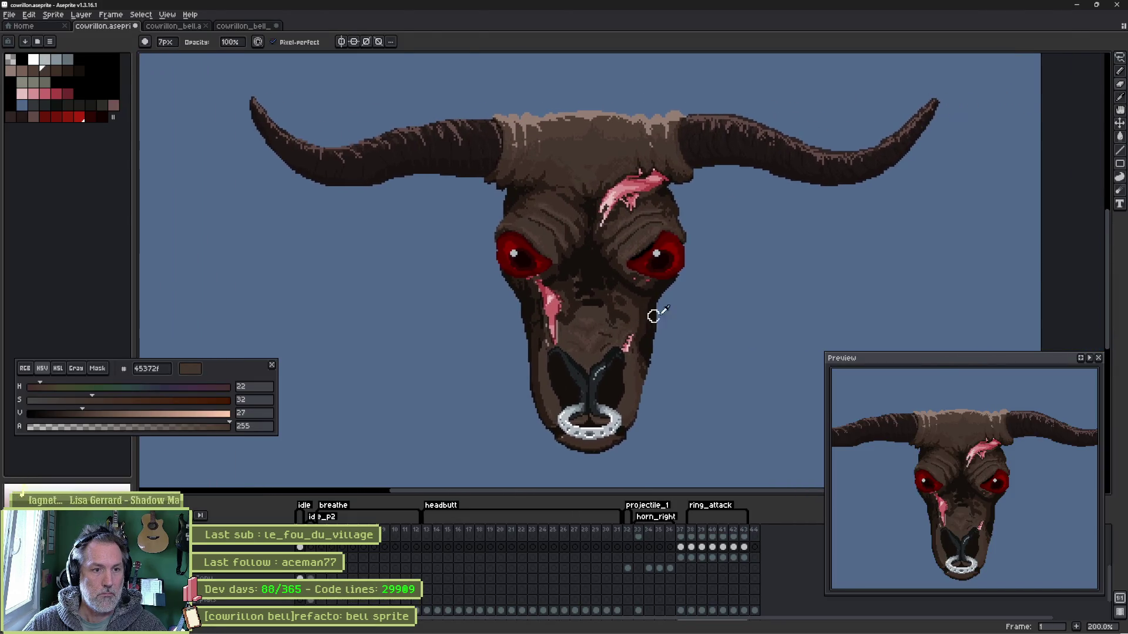
{"action": "key", "text": "alt+Tab"}
{"action": "key", "text": "alt+Tab"}
{"action": "key", "text": "alt+Tab"}
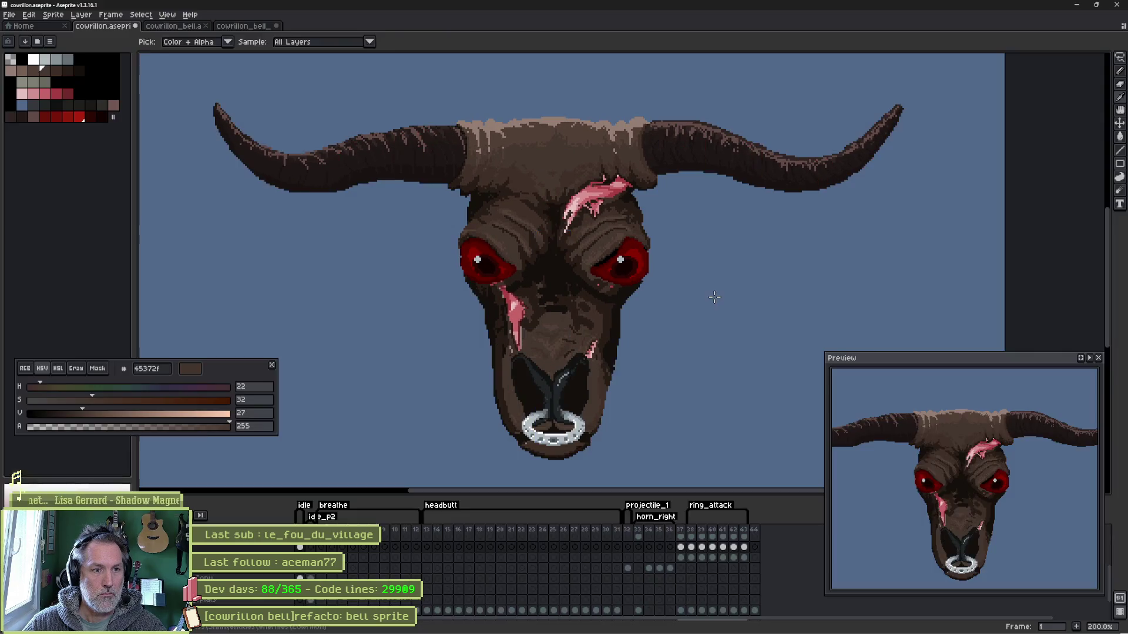
{"action": "key", "text": "alt+Tab"}
{"action": "key", "text": "alt+Tab"}
- Check the sprite once more in Godot, return to Aseprite and bring up a timeline layer's options
{"action": "key", "text": "alt+Tab"}
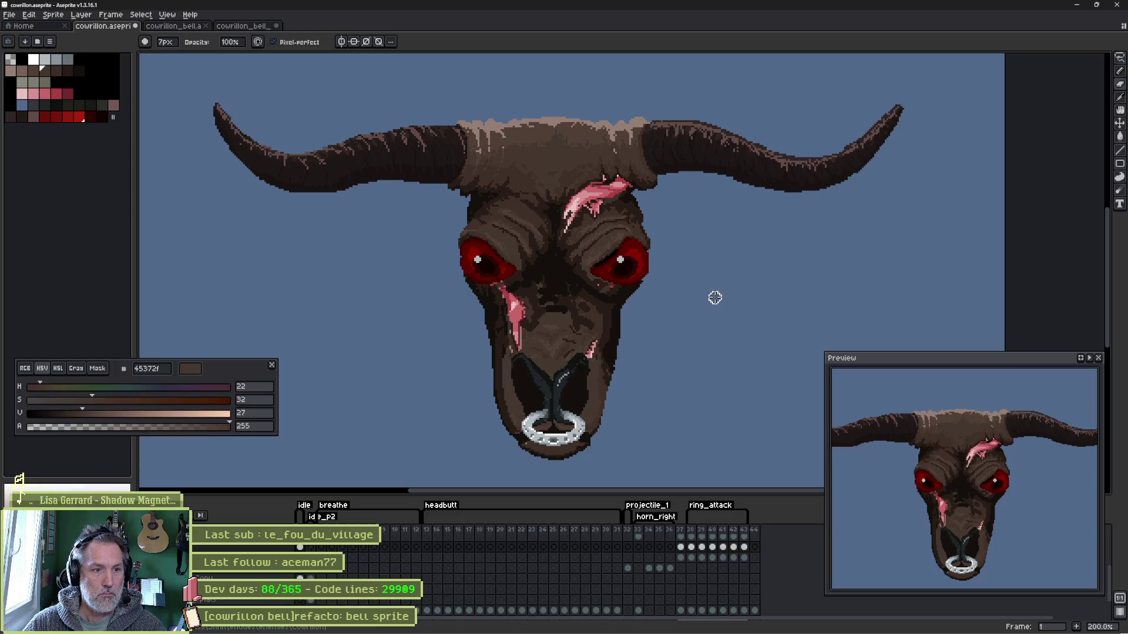
{"action": "key", "text": "alt+Tab"}
{"action": "key", "text": "alt+Tab"}
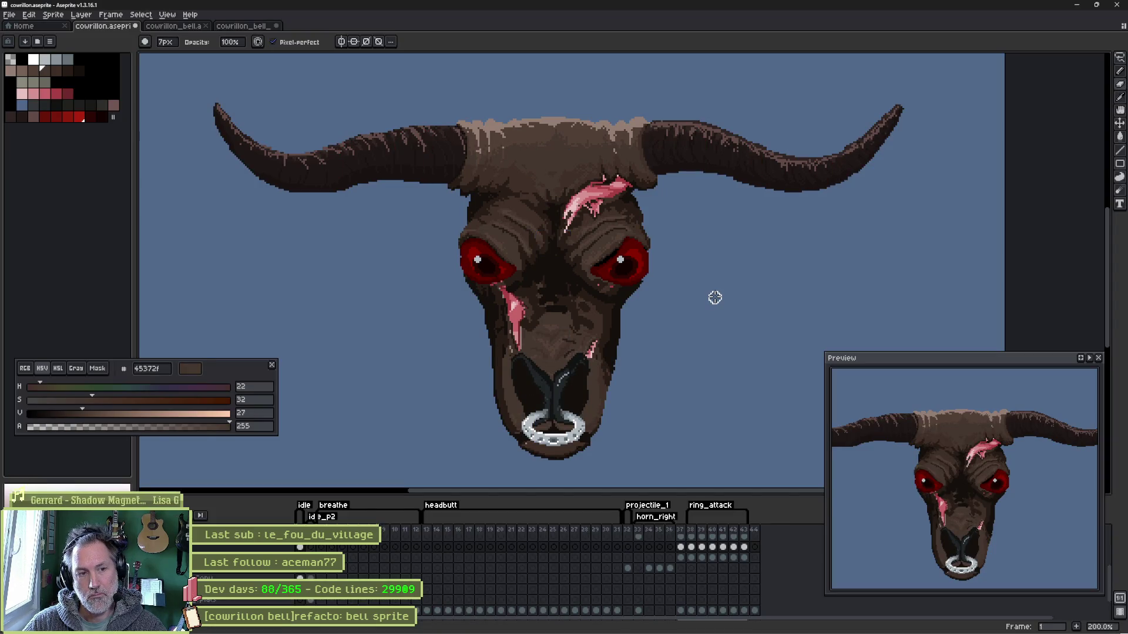
{"action": "key", "text": "alt+Tab"}
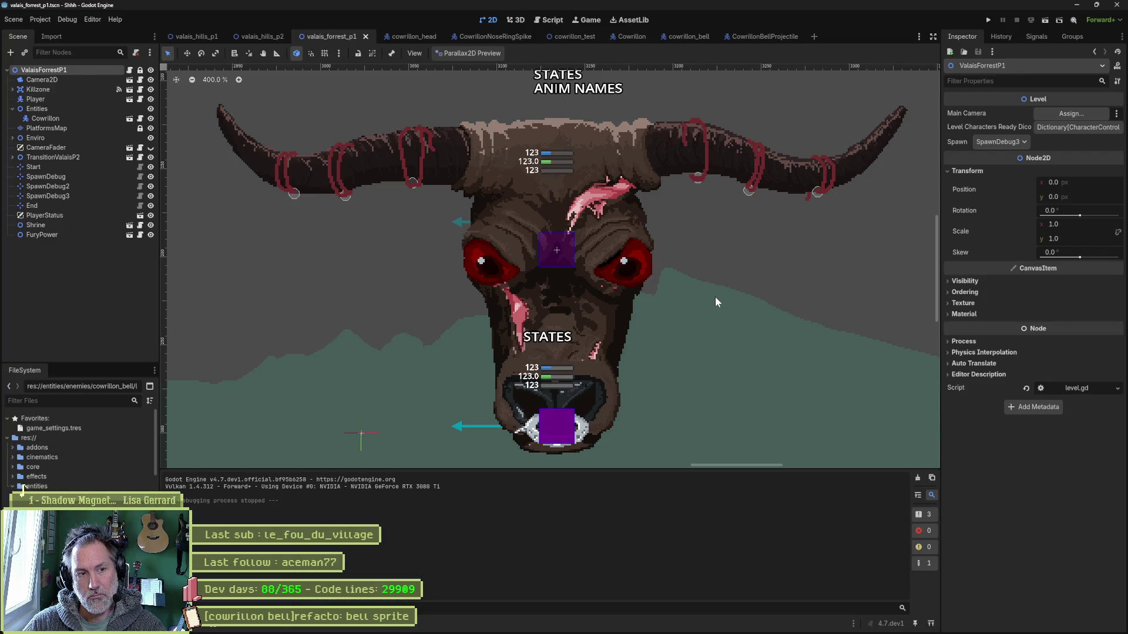
{"action": "key", "text": "alt+Tab"}
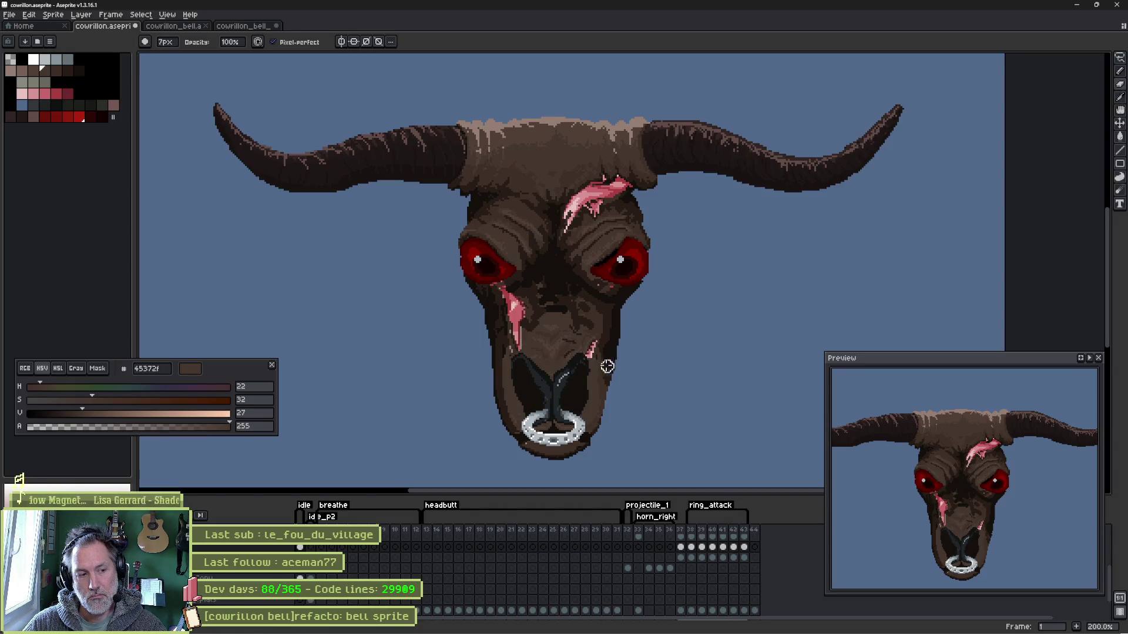
{"action": "right_click", "coordinate": [239, 545]}
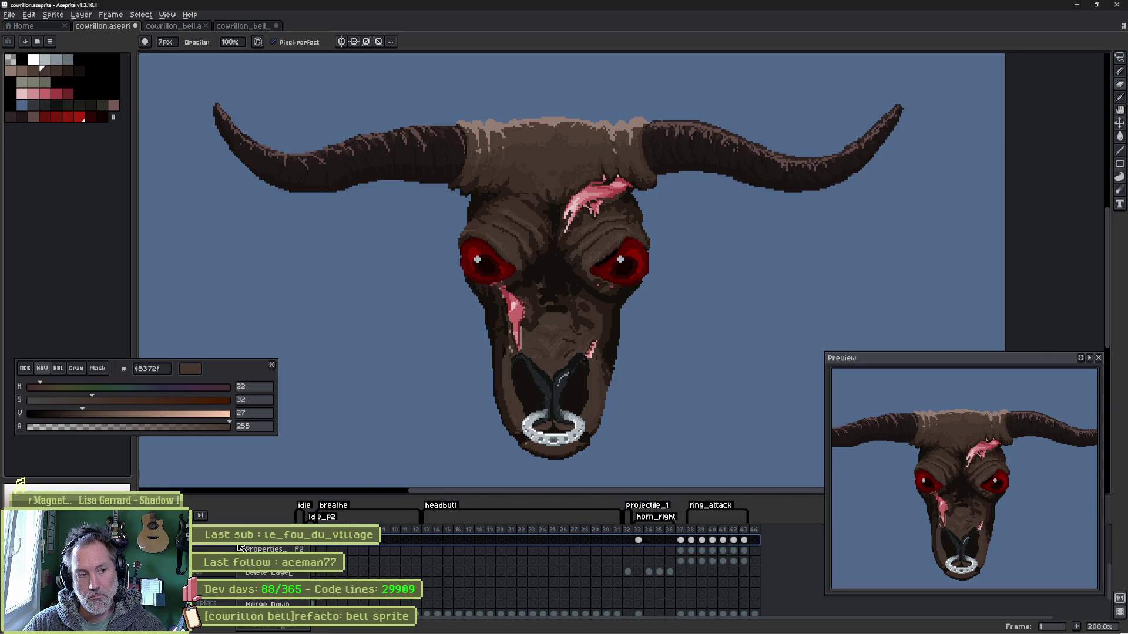
- Paint a dark stroke down the snout and a dark mark on its right edge
{"action": "right_click", "coordinate": [230, 550]}
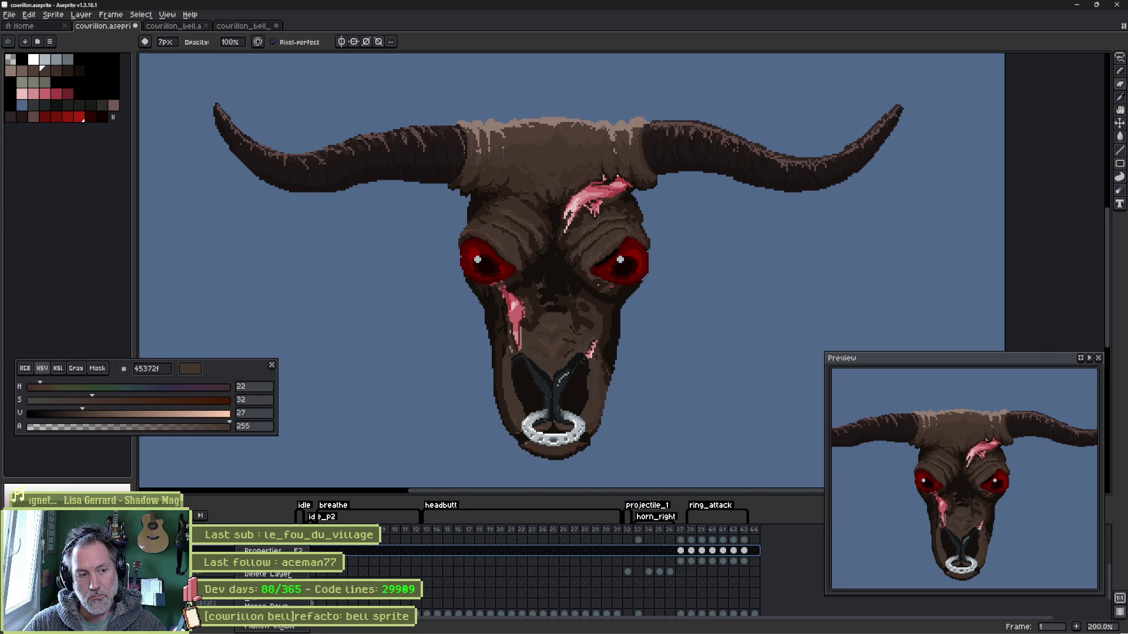
{"action": "key", "text": "Escape"}
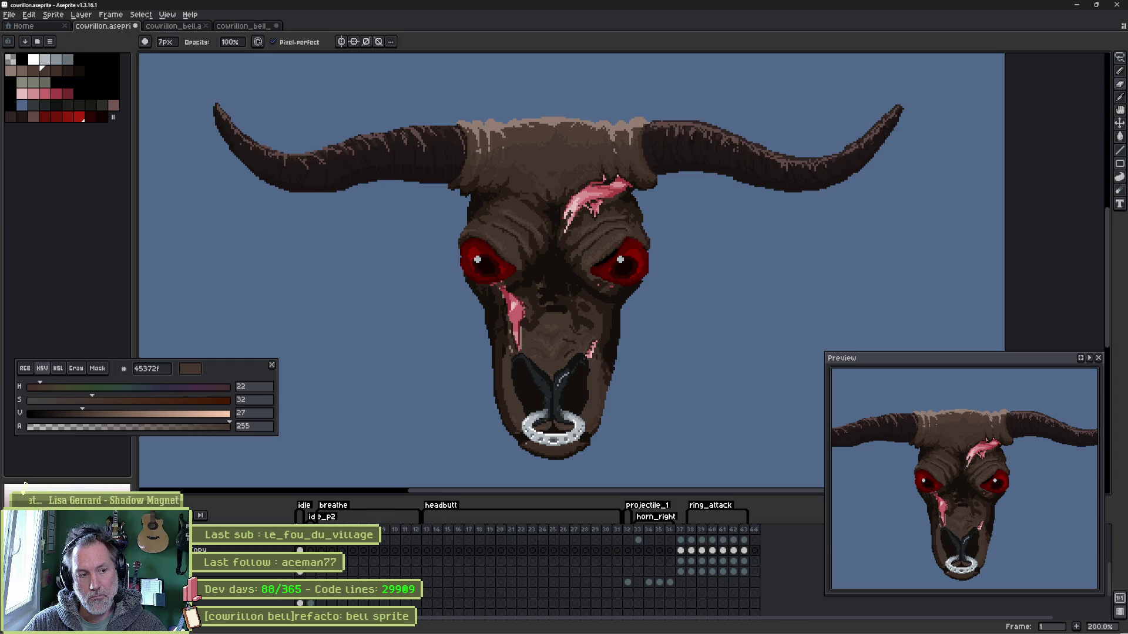
{"action": "left_click", "coordinate": [299, 551]}
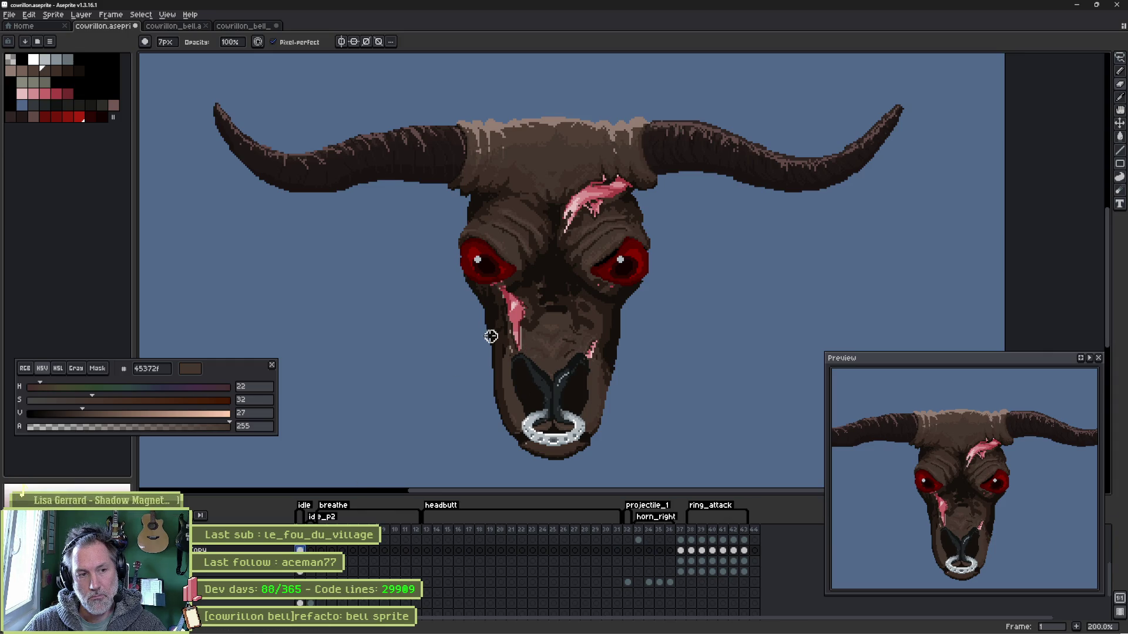
{"action": "mouse_move", "coordinate": [478, 326]}
{"action": "left_mouse_down"}
{"action": "mouse_move", "coordinate": [504, 352]}
{"action": "mouse_move", "coordinate": [519, 440]}
{"action": "left_mouse_up"}
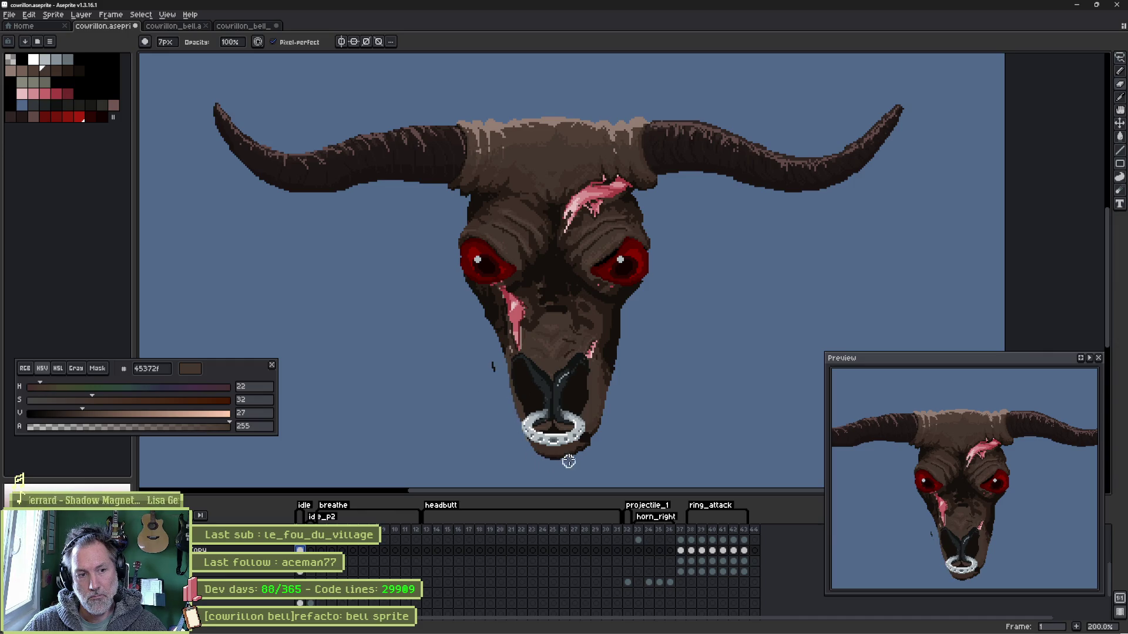
{"action": "left_click", "coordinate": [589, 442]}
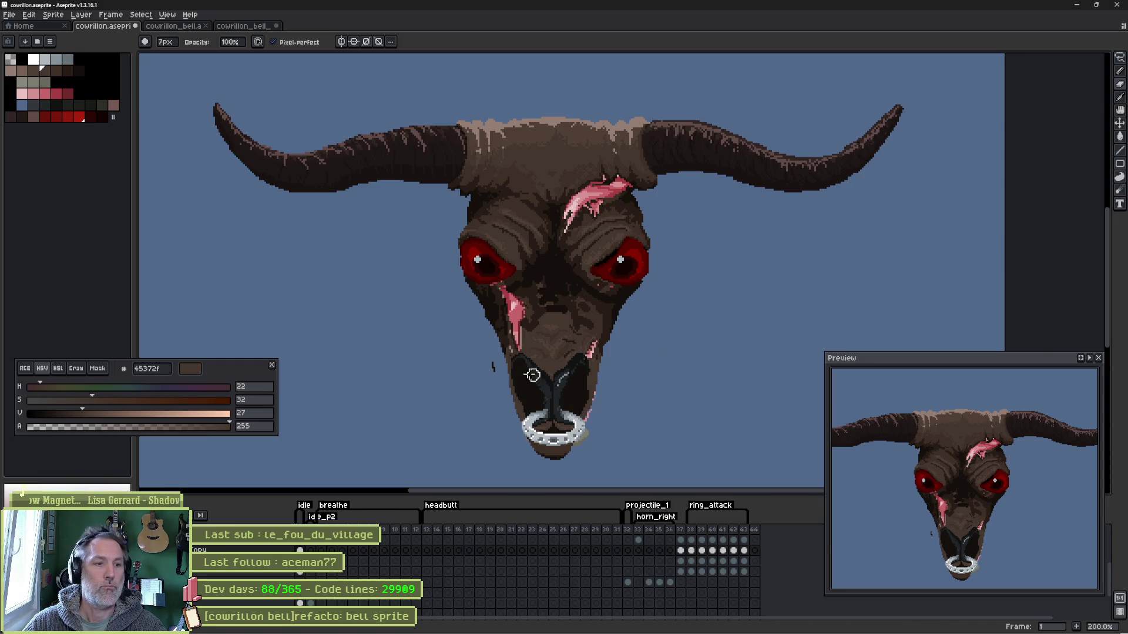
- Compare the sprite against the Godot scene, then lighten the snout pixels below the nose ring
{"action": "key", "text": "alt+Tab"}
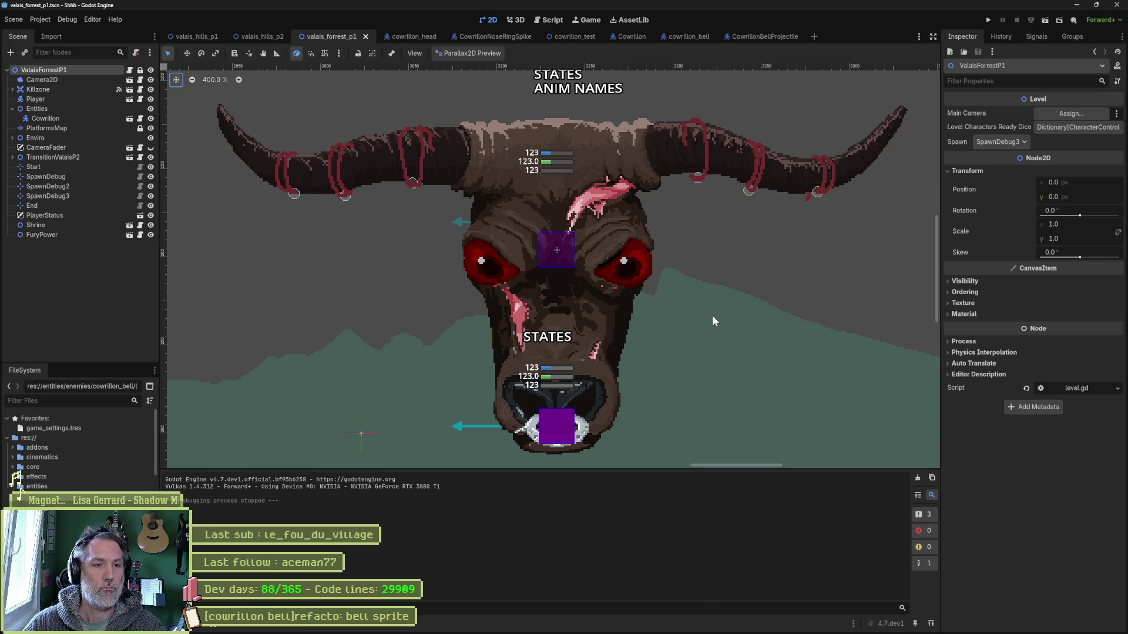
{"action": "key", "text": "alt+Tab"}
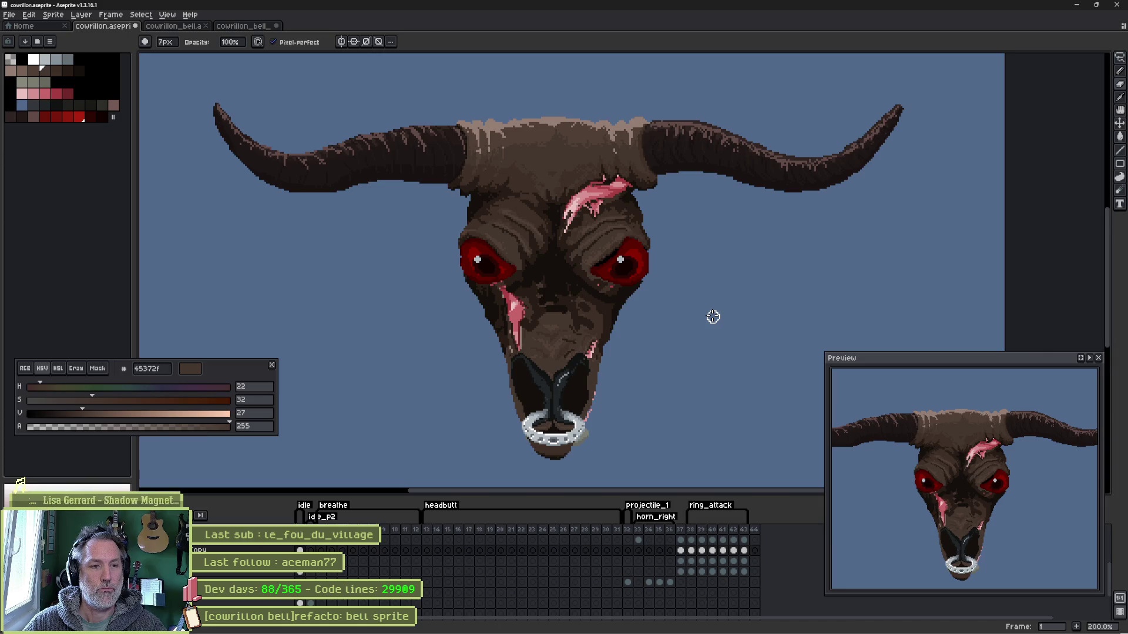
{"action": "key", "text": "alt+Tab"}
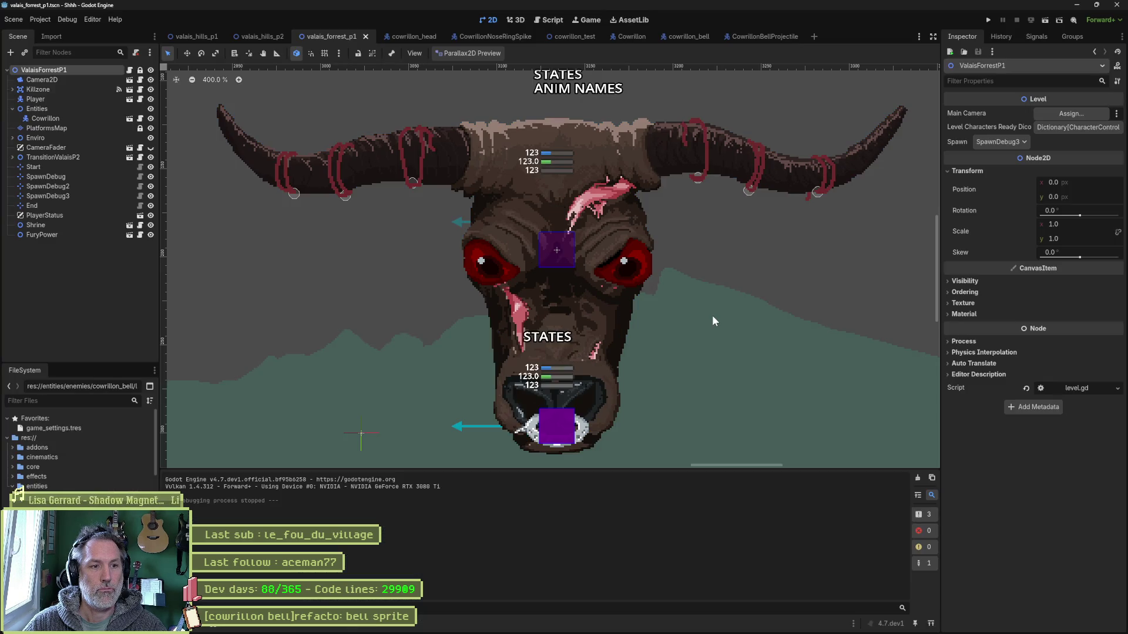
{"action": "key", "text": "alt+Tab"}
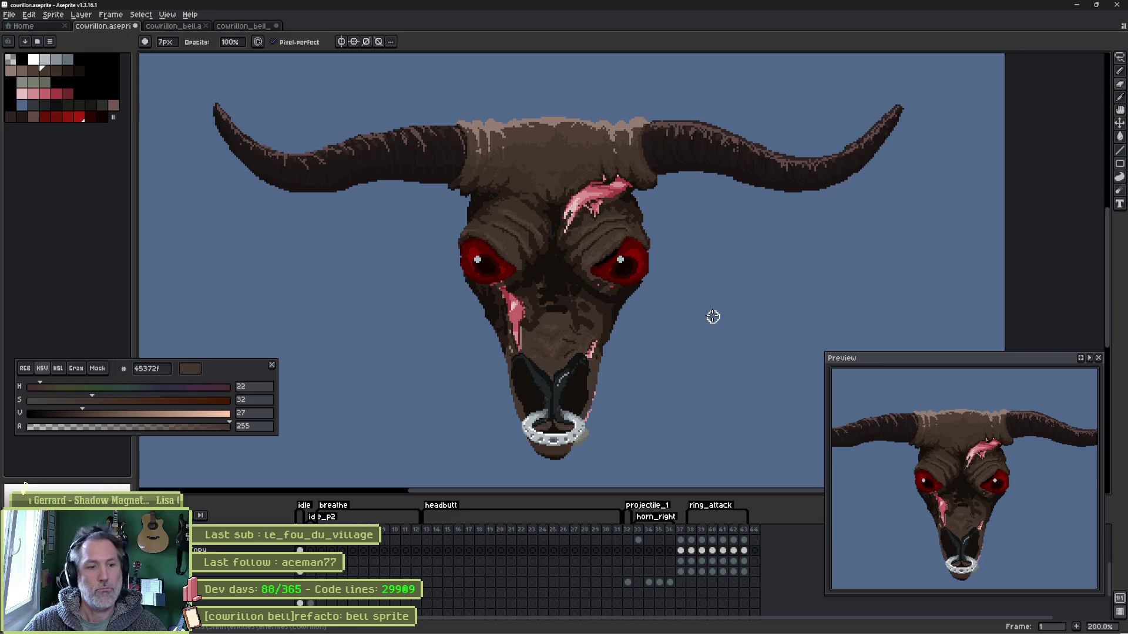
{"action": "left_click_drag", "start_coordinate": [585, 450], "coordinate": [564, 452]}
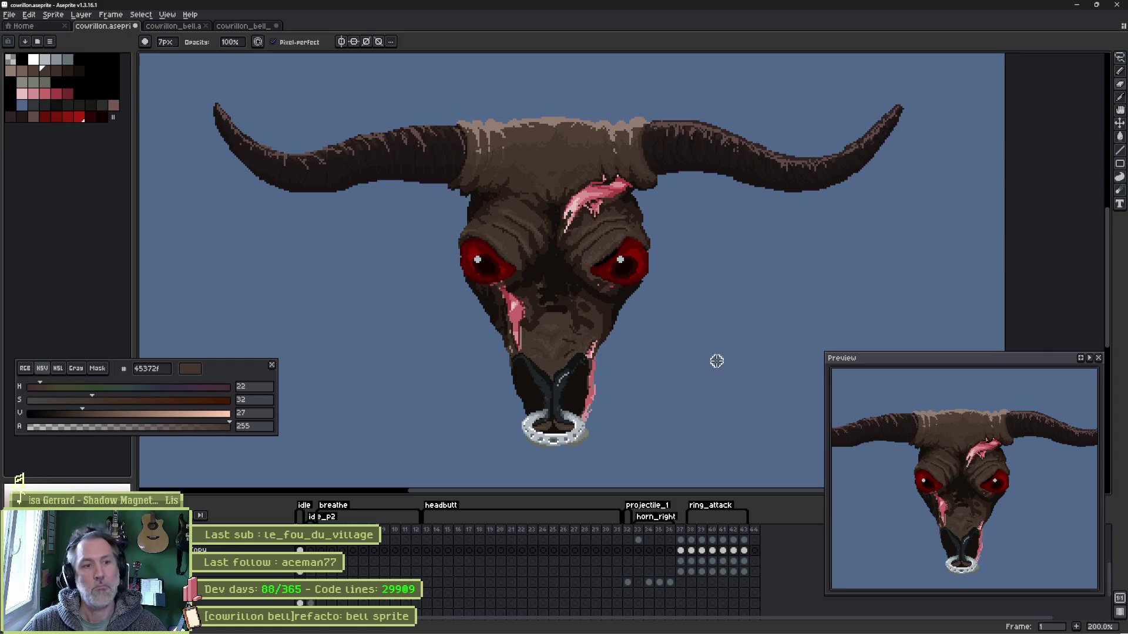
{"action": "key", "text": "alt+Tab"}
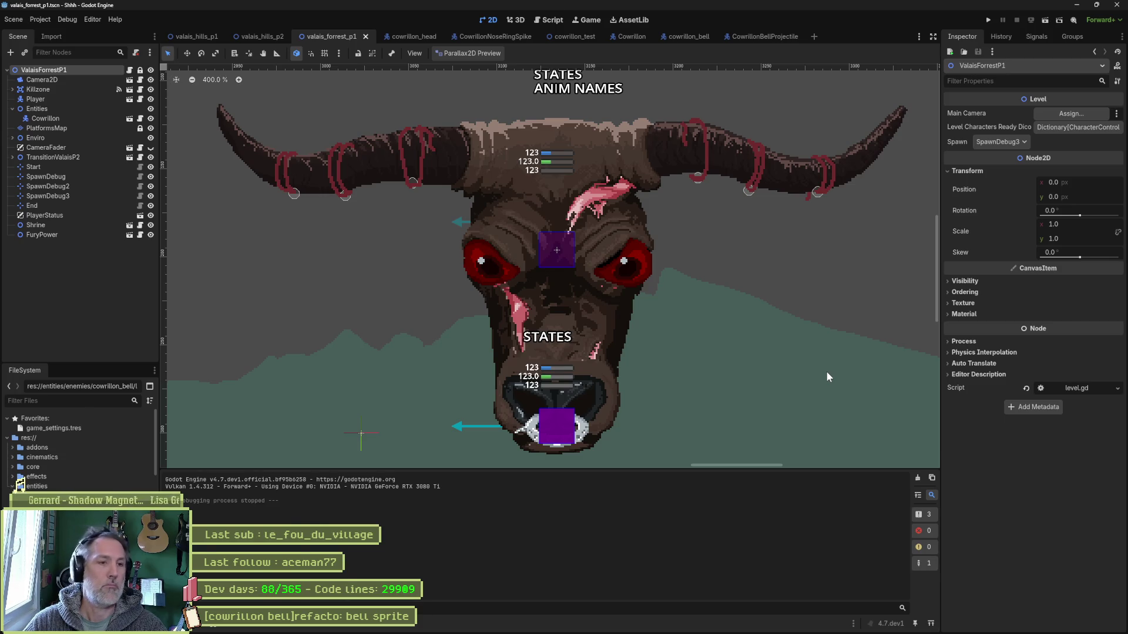
{"action": "key", "text": "alt+Tab"}
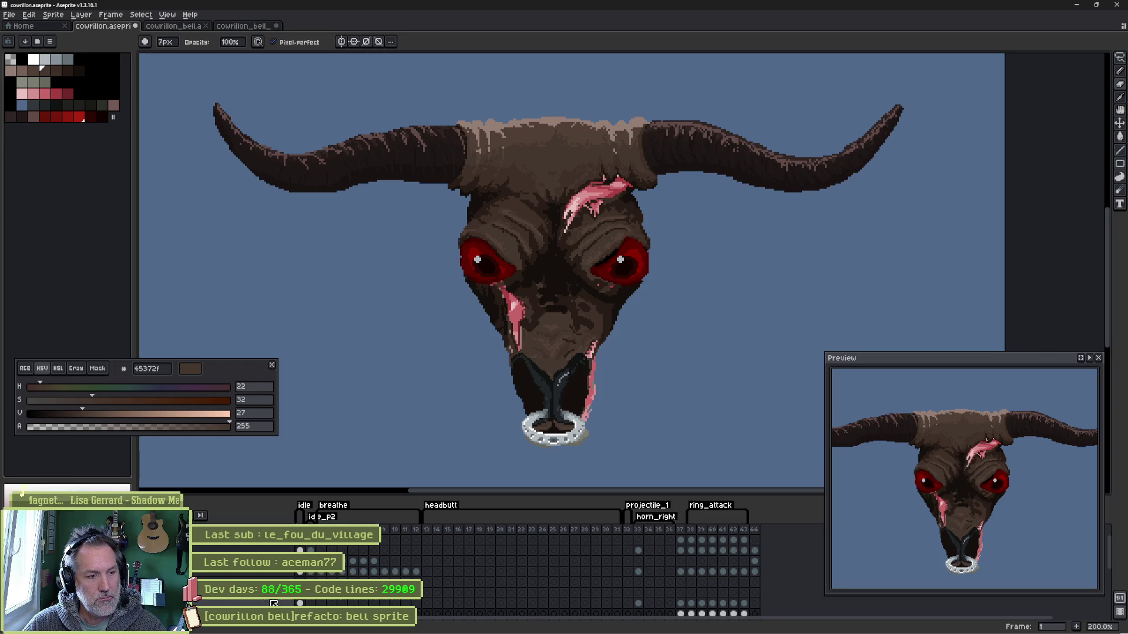
{"action": "key", "text": "ctrl"}
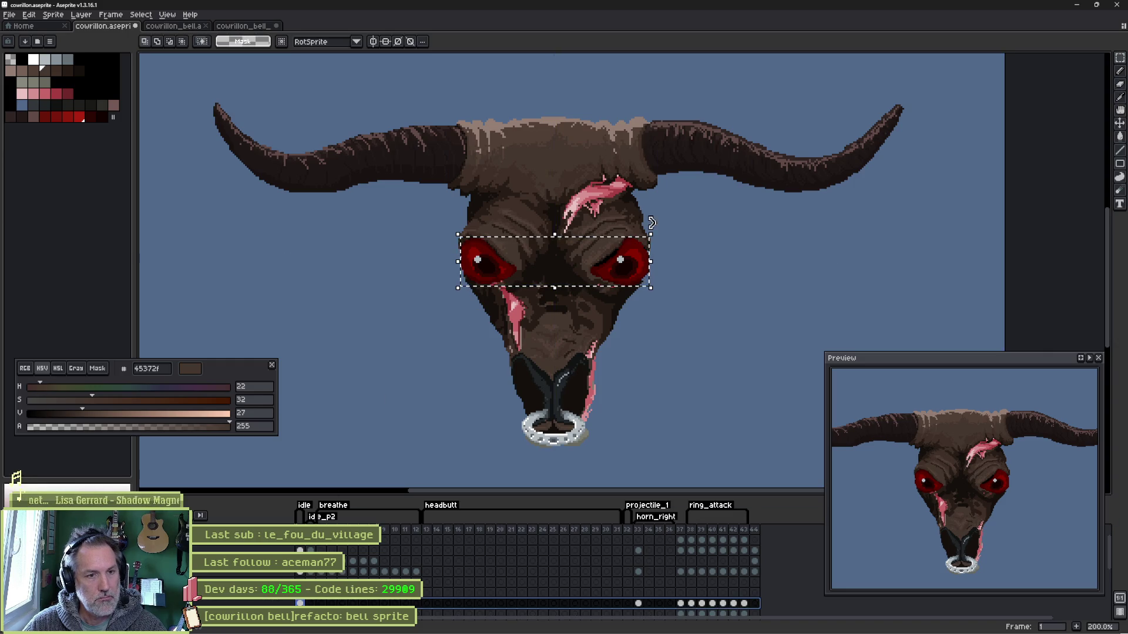
{"action": "left_click_drag", "start_coordinate": [652, 225], "coordinate": [727, 212]}
{"action": "left_click_drag", "start_coordinate": [579, 251], "coordinate": [615, 245]}
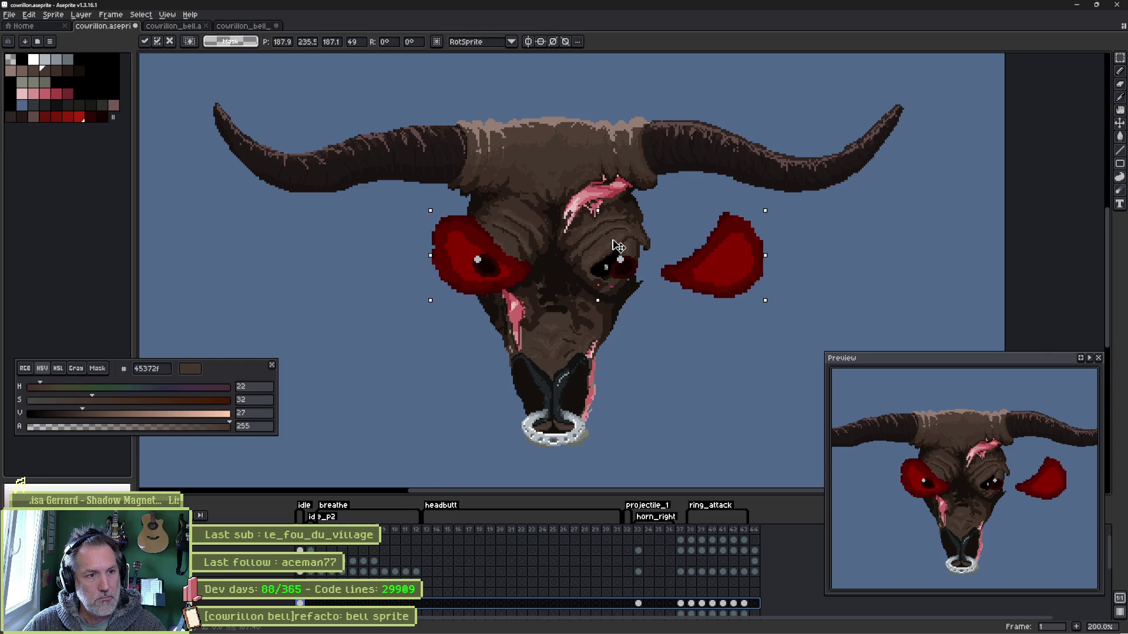
{"action": "key", "text": "Return"}
{"action": "key", "text": "ctrl+d"}
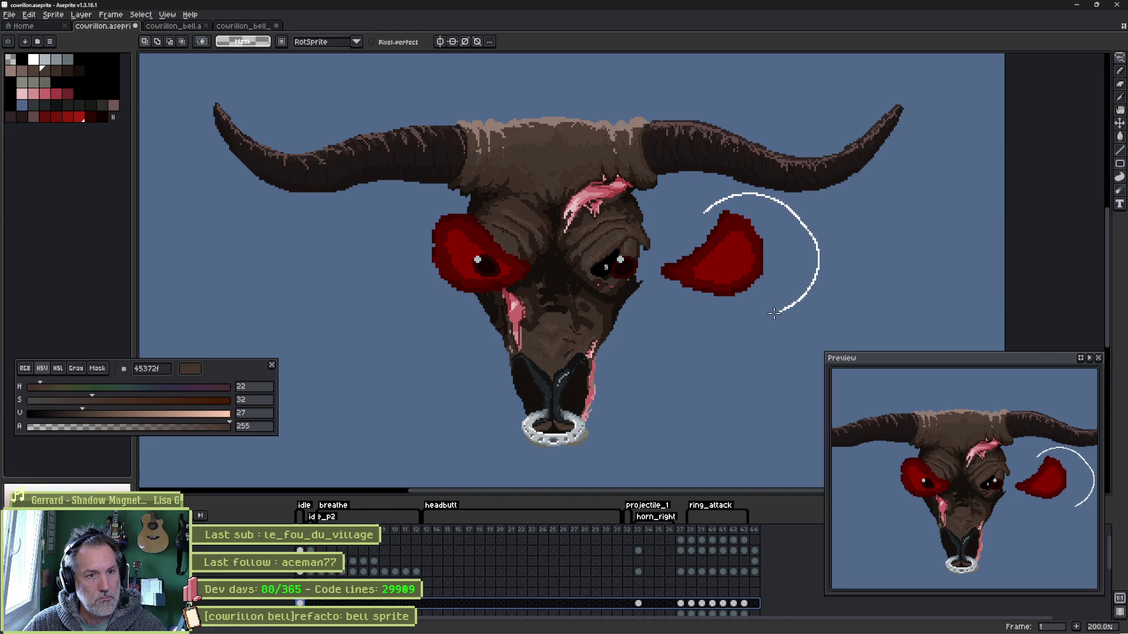
{"action": "left_click_drag", "start_coordinate": [702, 216], "coordinate": [661, 269]}
{"action": "left_click_drag", "start_coordinate": [749, 258], "coordinate": [655, 259]}
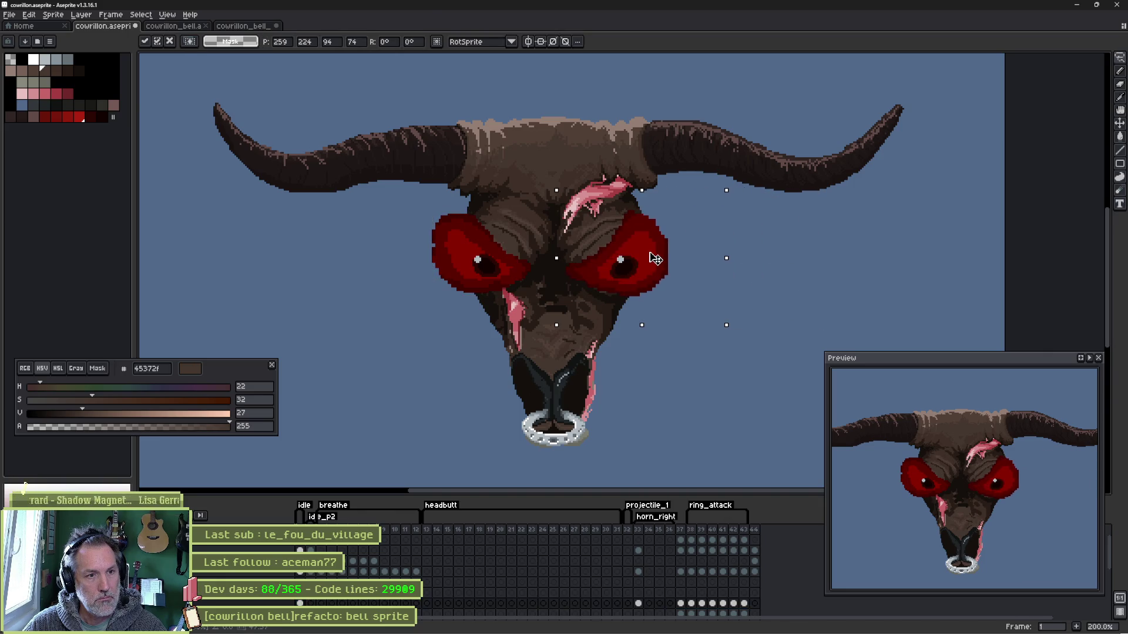
{"action": "key", "text": "Return"}
{"action": "key", "text": "ctrl+d"}
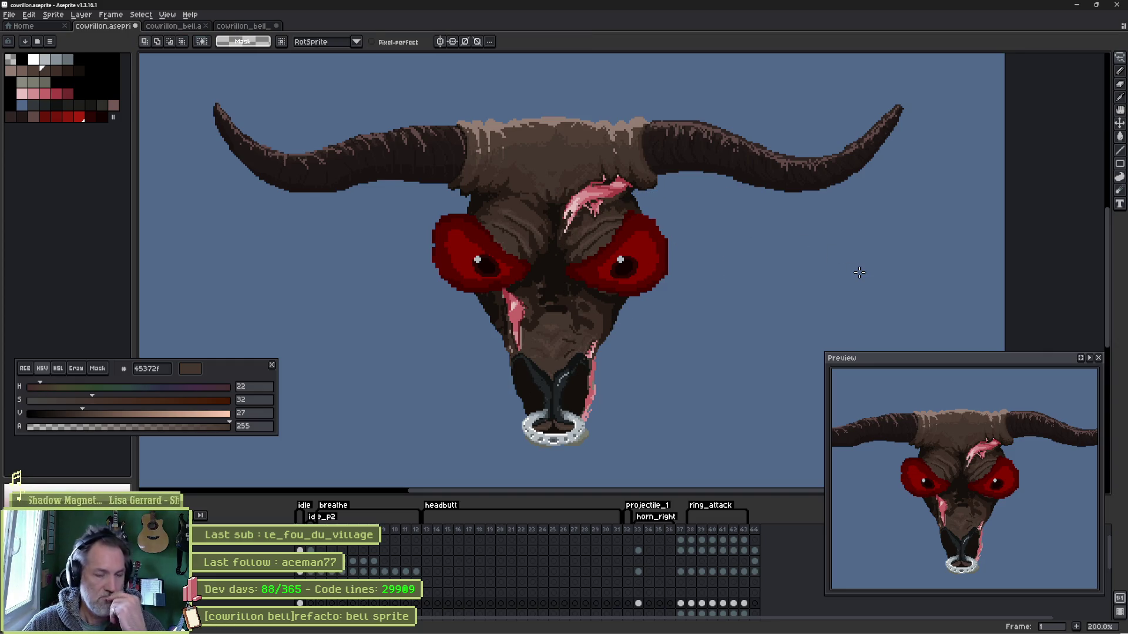
{"action": "key", "text": "alt+Tab"}
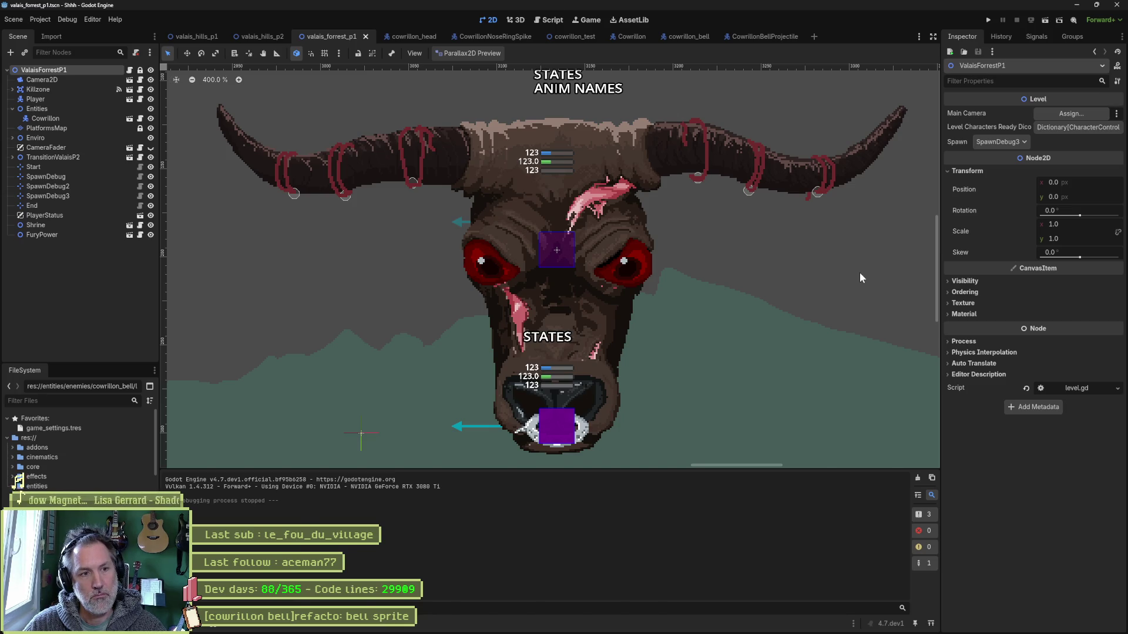
{"action": "key", "text": "alt+Tab"}
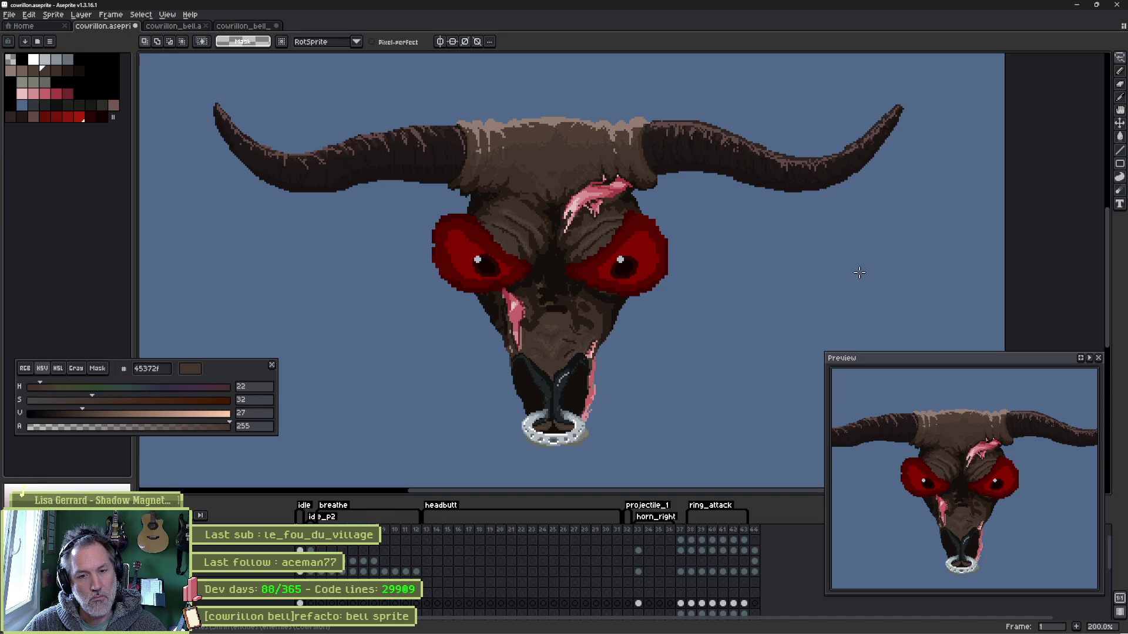
{"action": "key", "text": "alt+Tab"}
{"action": "key", "text": "alt+Tab"}
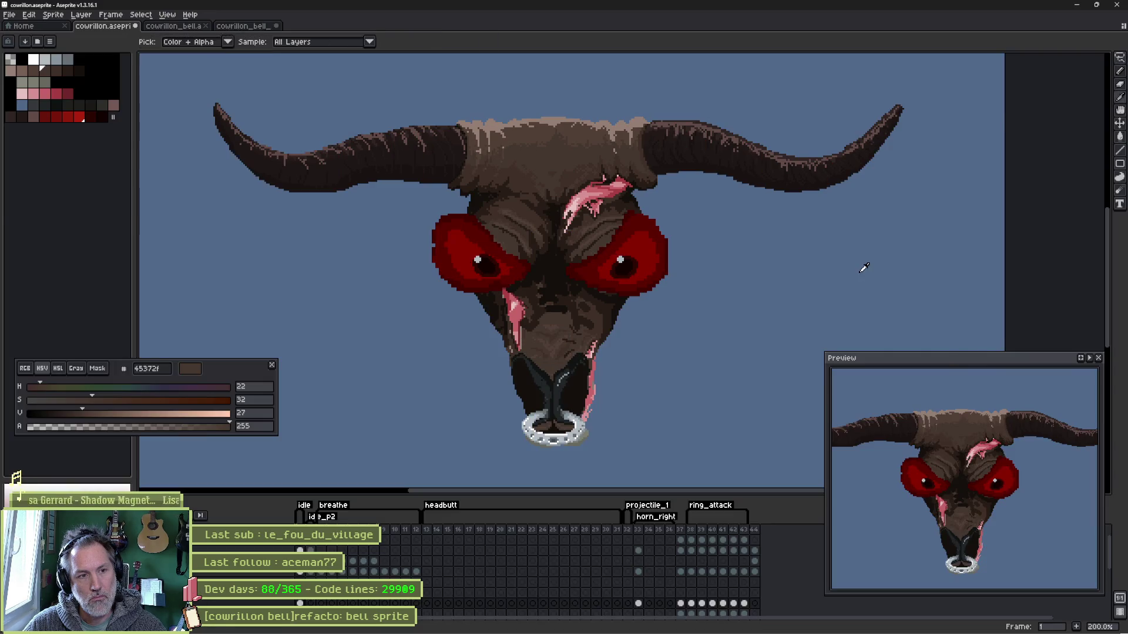
{"action": "key", "text": "alt+Tab"}
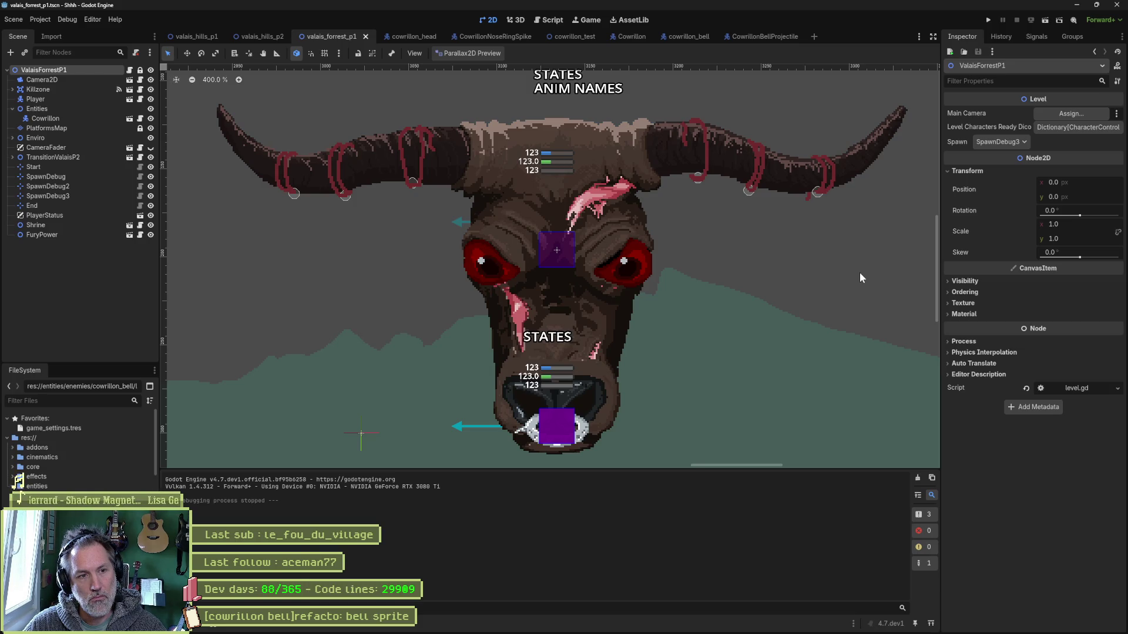
{"action": "key", "text": "alt+Tab"}
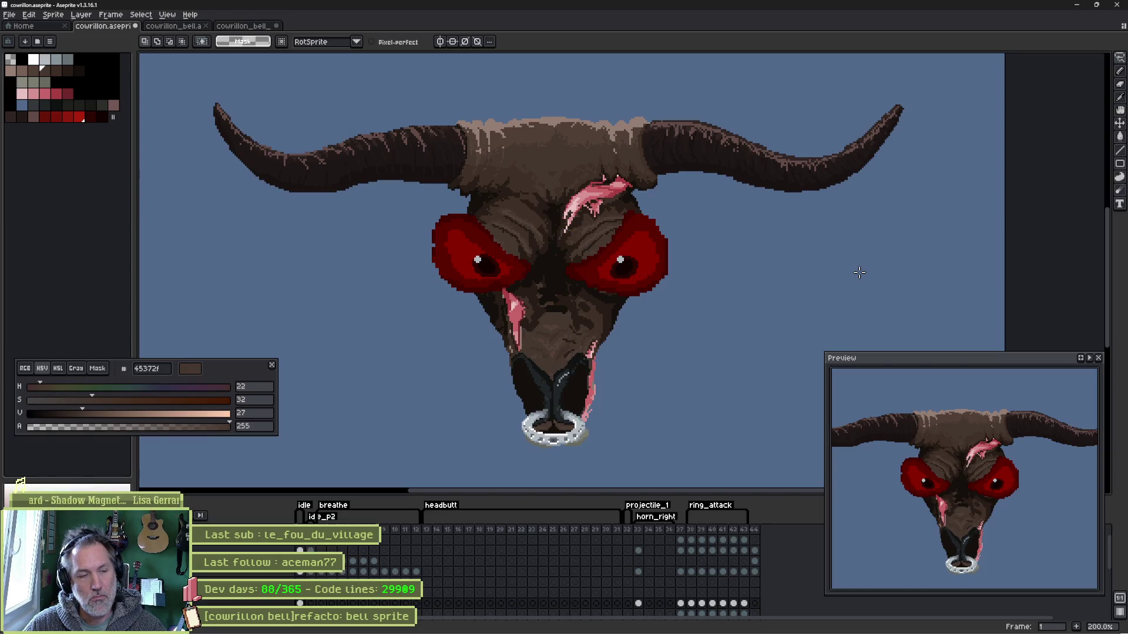
{"action": "key", "text": "ctrl+z"}
{"action": "key", "text": "ctrl+z"}
{"action": "key", "text": "ctrl+z"}
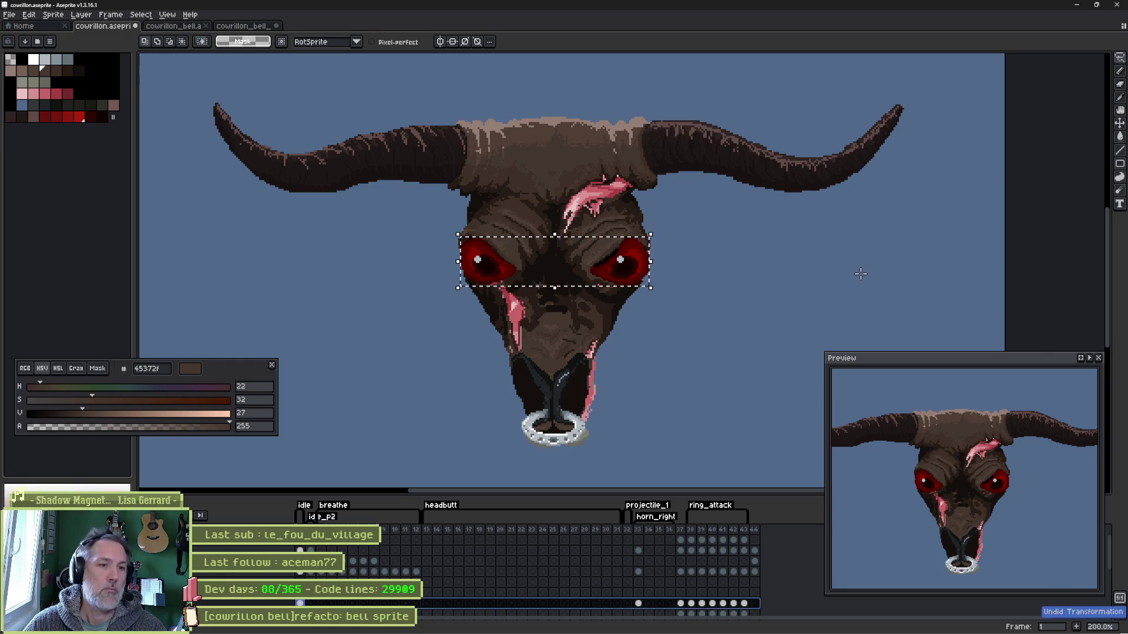
{"action": "key", "text": "ctrl+d"}
{"action": "key", "text": "alt+Tab"}
{"action": "key", "text": "alt+Tab"}
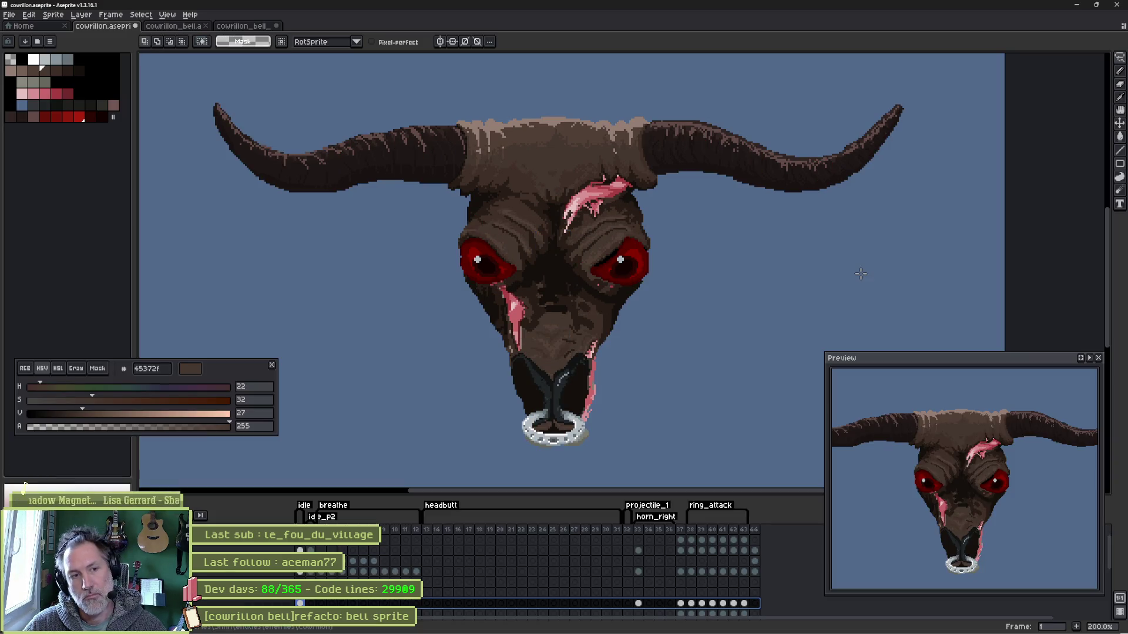
{"action": "scroll", "coordinate": [522, 354], "scroll_direction": "up", "scroll_amount": 2}
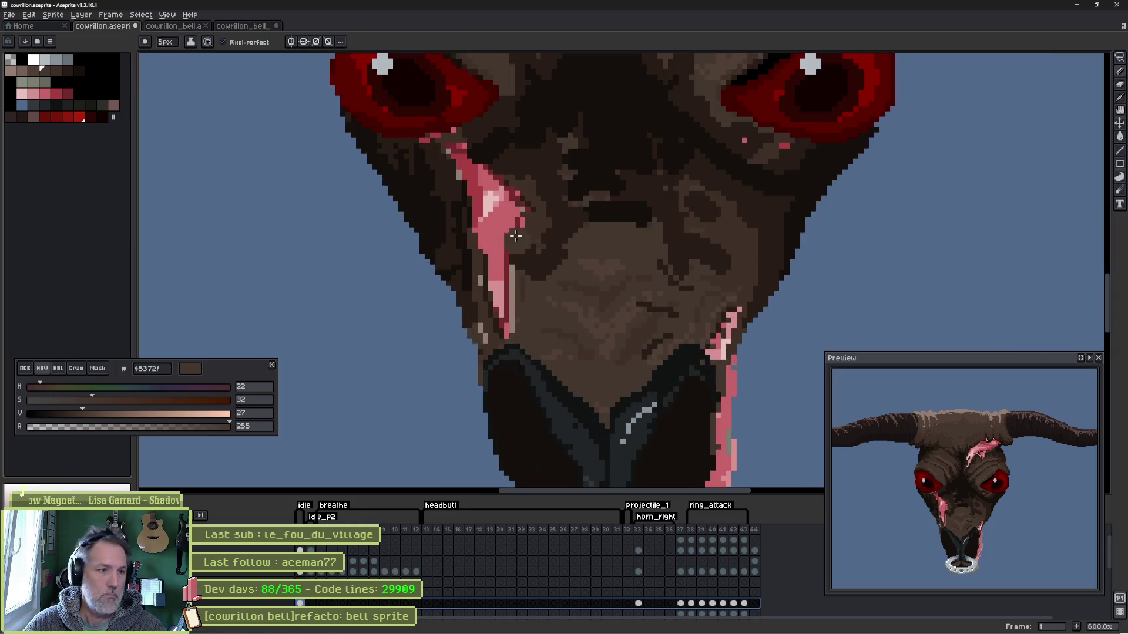
{"action": "key", "text": "b"}
{"action": "key", "text": "Down"}
{"action": "left_click_drag", "start_coordinate": [363, 176], "coordinate": [415, 252]}
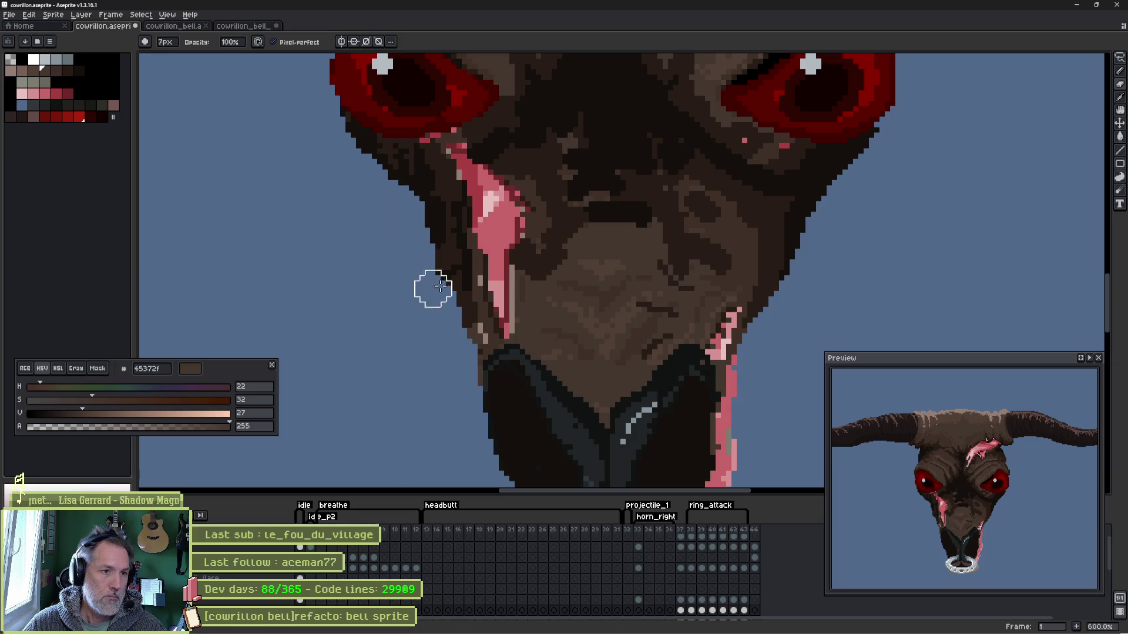
- Tidy the head's right outline below the eye, enlarge the brush to 7px and sample the dark brown outline colour
{"action": "left_click_drag", "start_coordinate": [860, 173], "coordinate": [791, 321]}
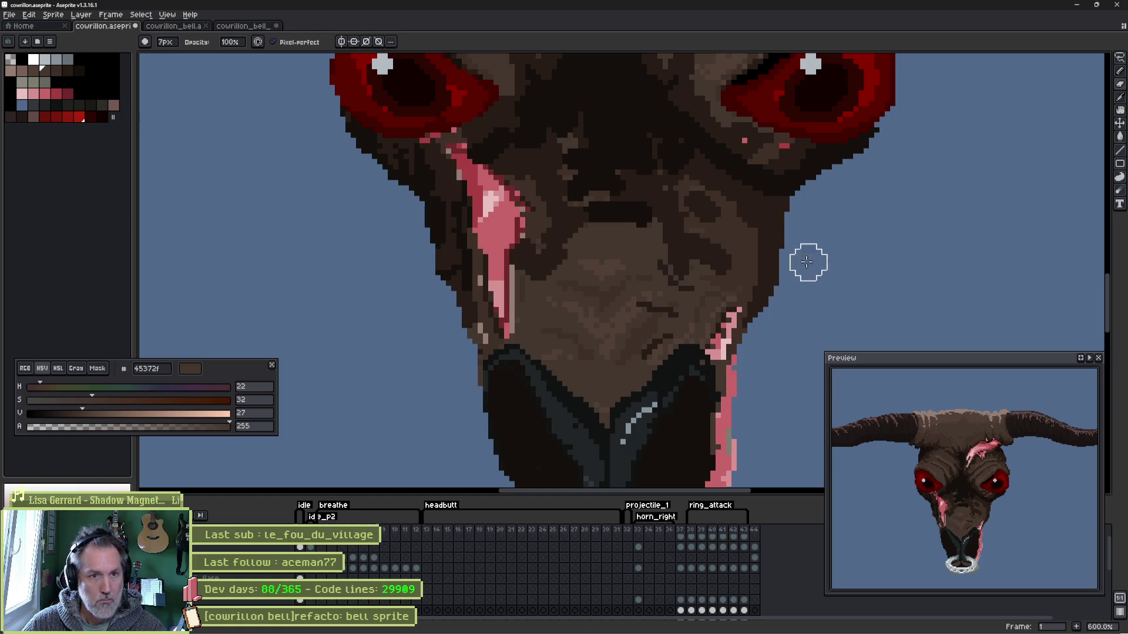
{"action": "key", "text": "h"}
{"action": "left_click_drag", "start_coordinate": [787, 166], "coordinate": [710, 323]}
{"action": "key", "text": "b"}
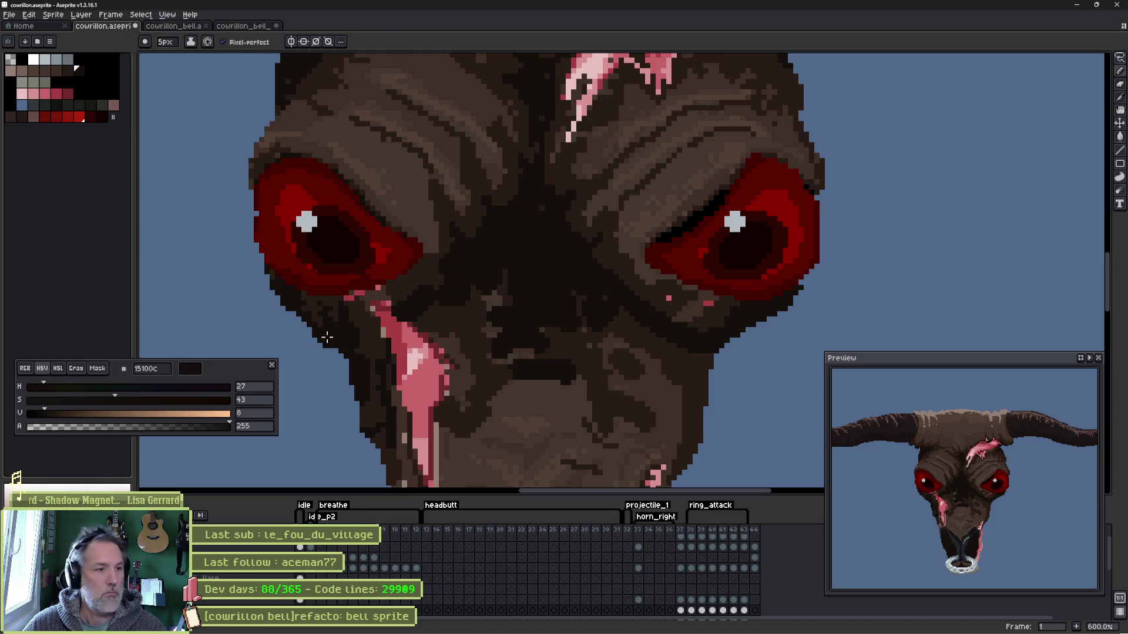
{"action": "key", "text": "e"}
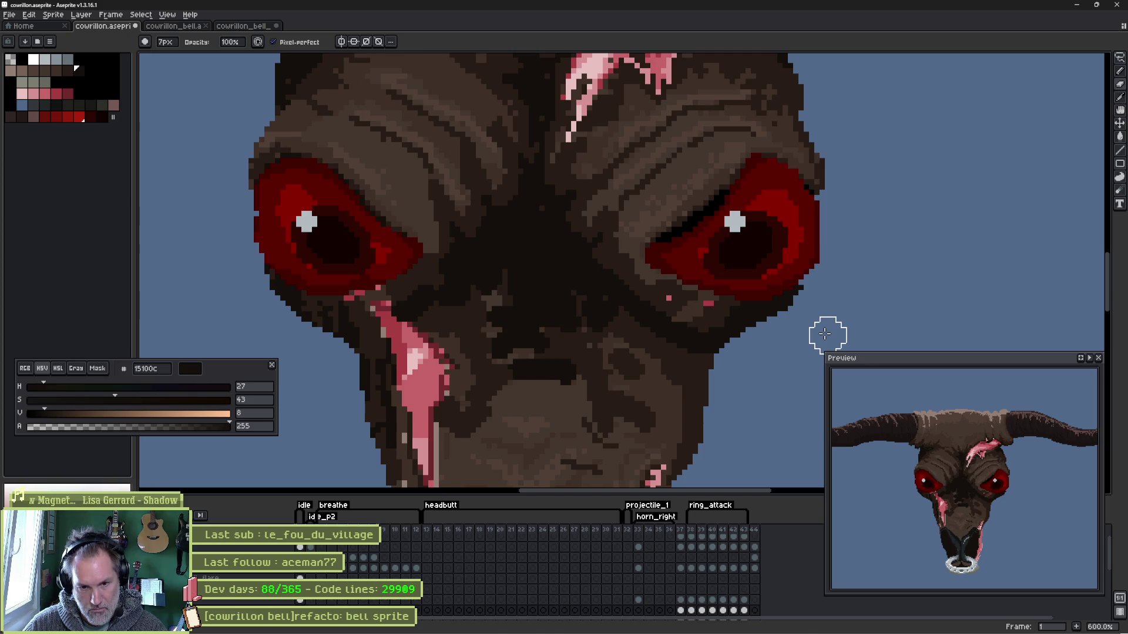
{"action": "scroll", "coordinate": [632, 294], "scroll_direction": "down", "scroll_amount": 5}
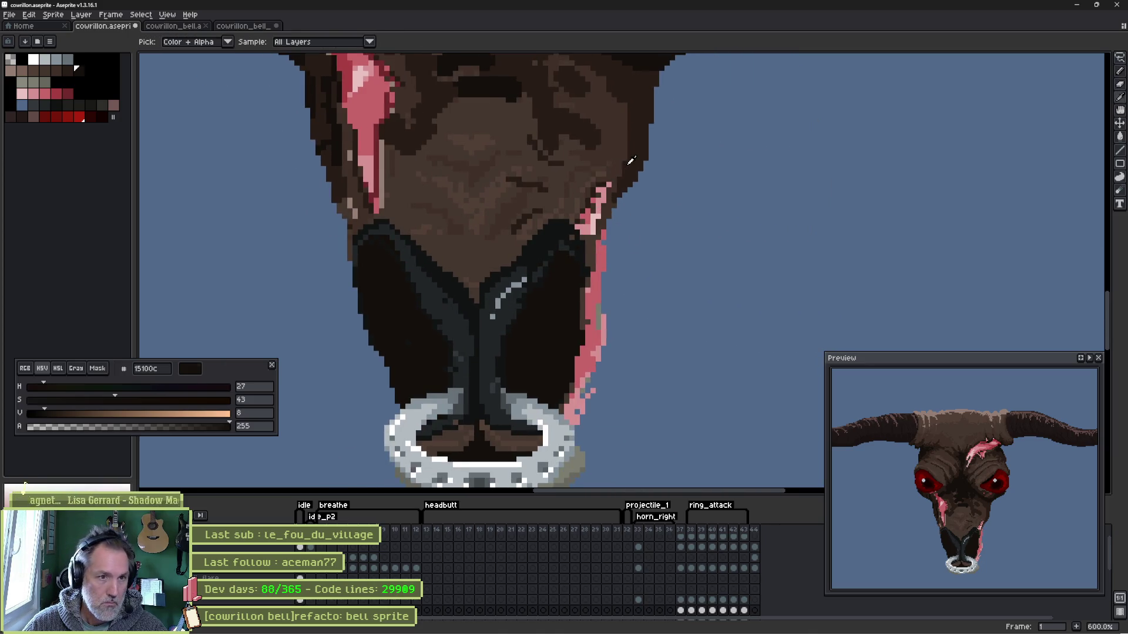
{"action": "left_click", "coordinate": [630, 160], "text": "alt"}
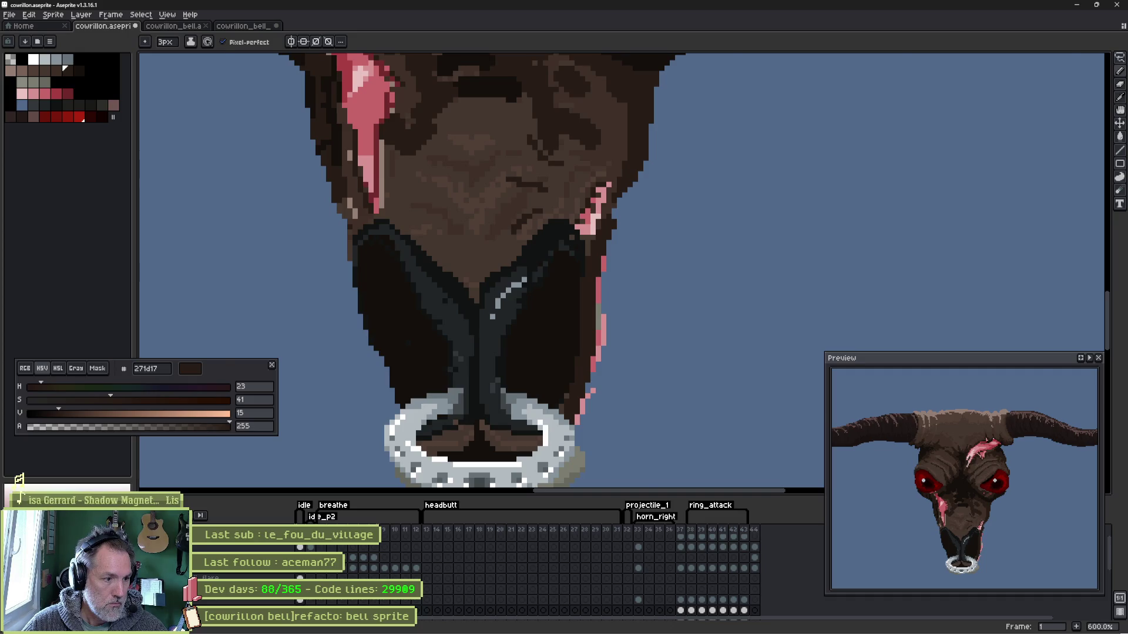
- Isolate the head layer and extend the dark outline down the snout's left side and along its bottom
{"action": "left_click", "coordinate": [17, 481]}
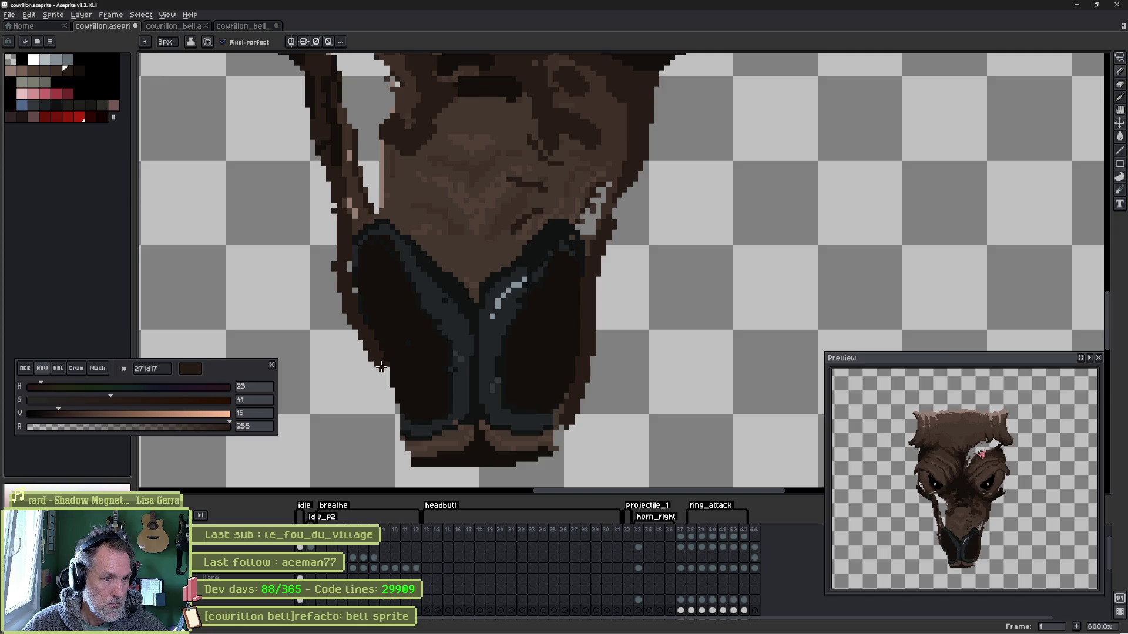
{"action": "left_click_drag", "start_coordinate": [381, 366], "coordinate": [392, 398]}
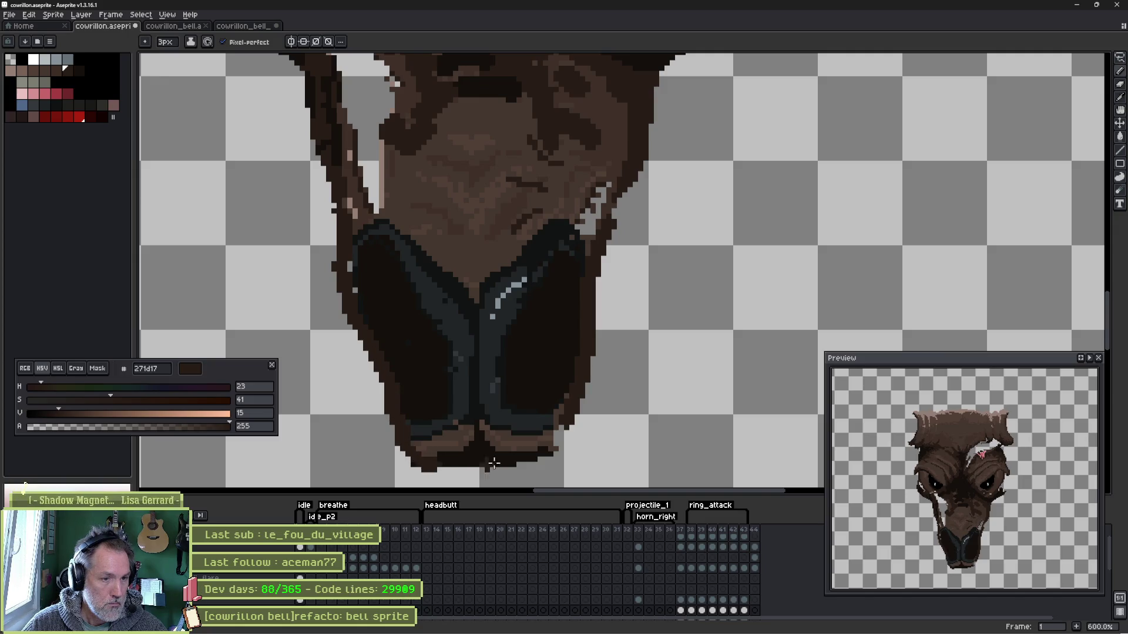
{"action": "left_click_drag", "start_coordinate": [554, 445], "coordinate": [449, 465]}
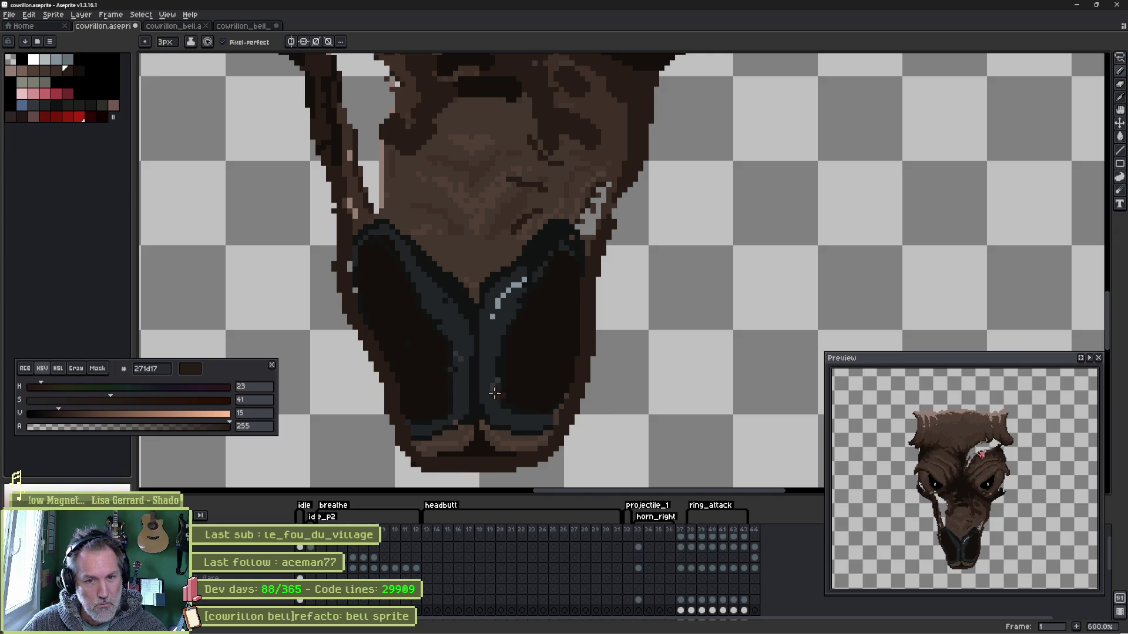
{"action": "key", "text": "shift+x"}
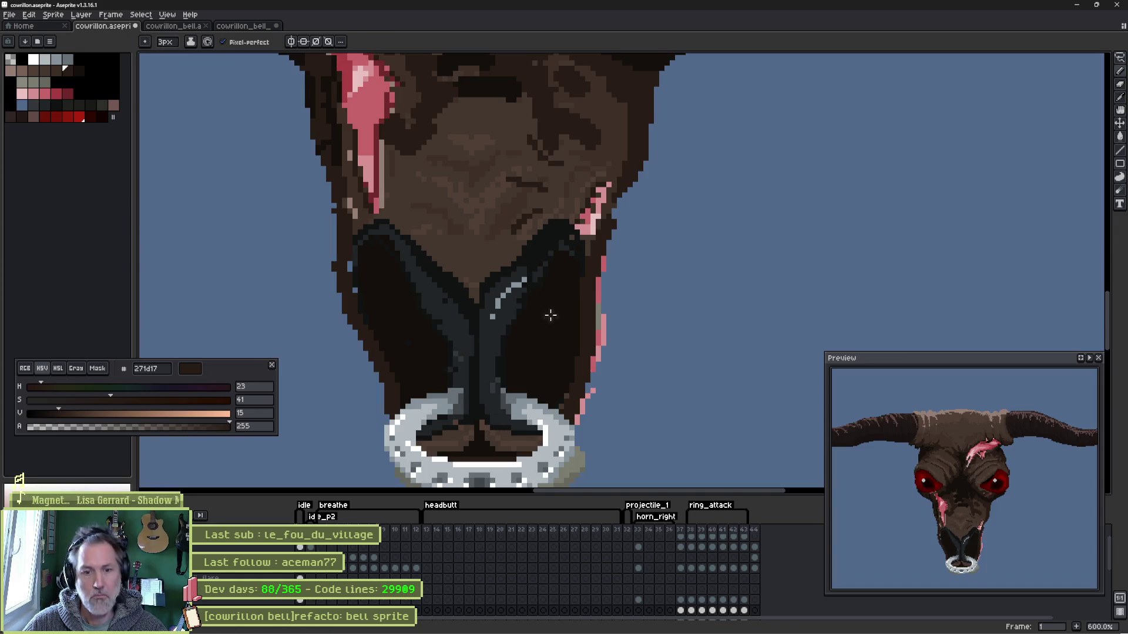
{"action": "left_click_drag", "start_coordinate": [550, 314], "coordinate": [575, 351]}
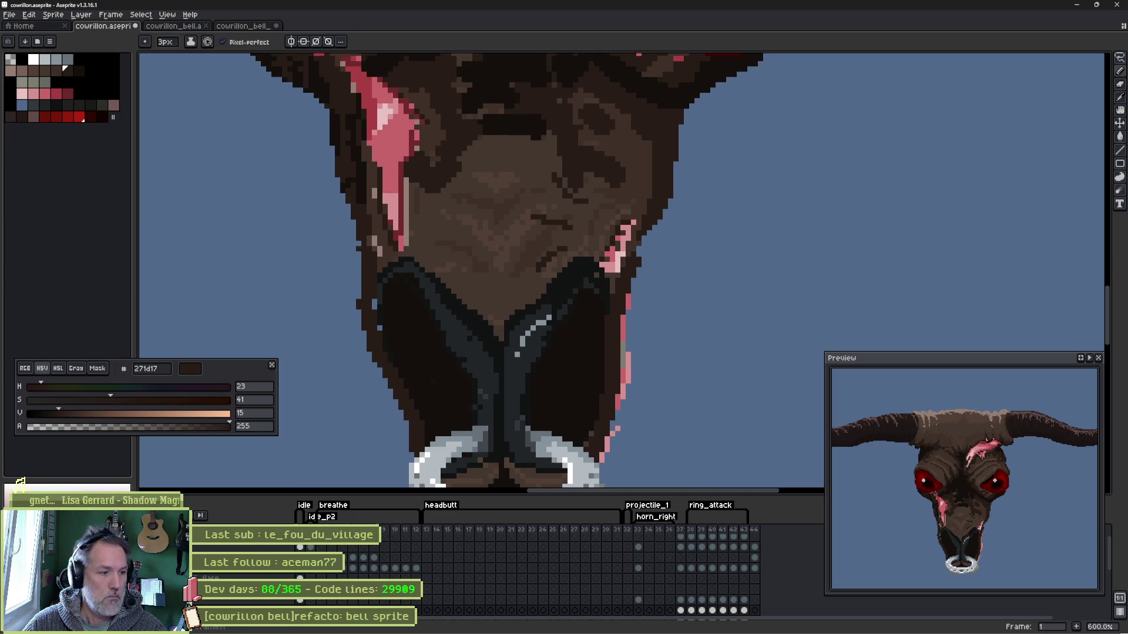
{"action": "key", "text": "shift+x"}
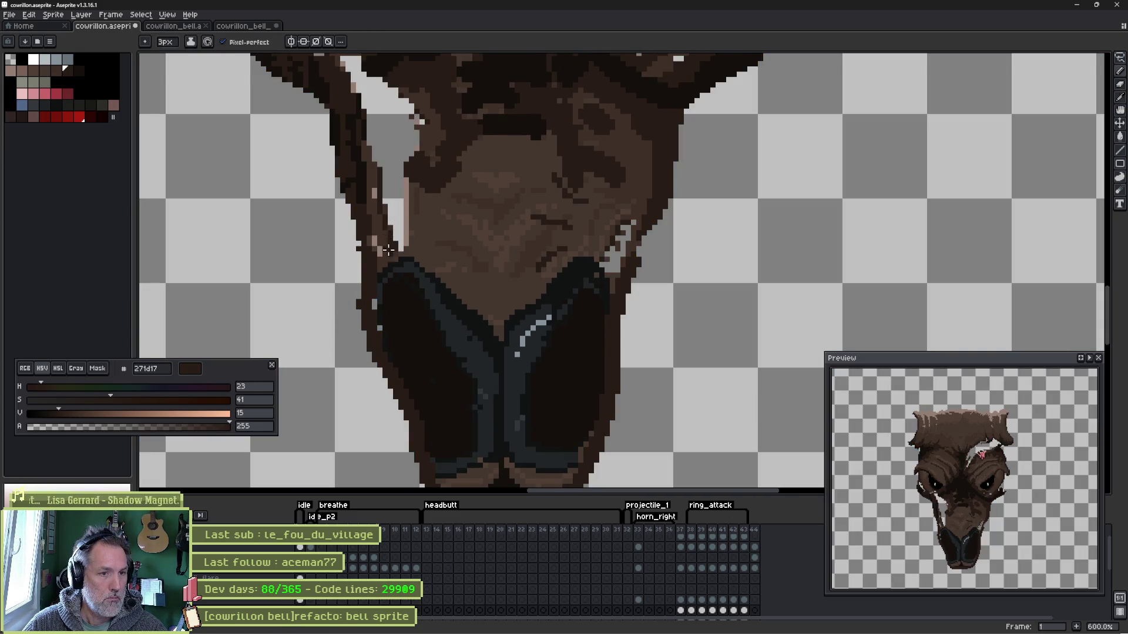
{"action": "scroll", "coordinate": [379, 284], "scroll_direction": "up", "scroll_amount": 4}
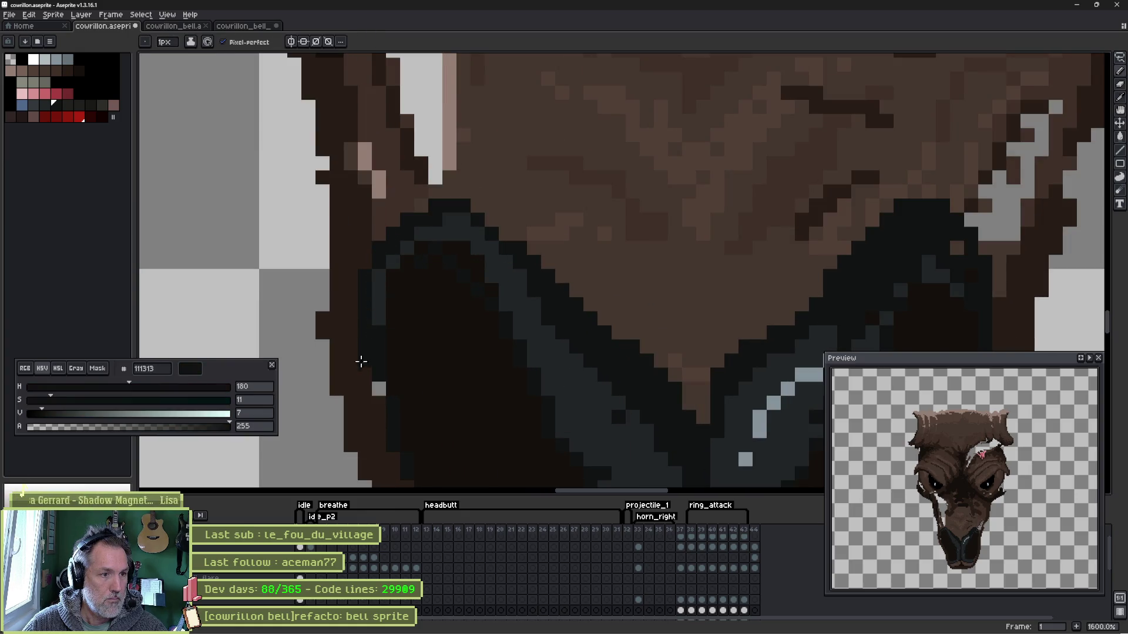
- Darken the left edge of the muzzle with dark grey and near-black pixels
{"action": "left_click_drag", "start_coordinate": [360, 362], "coordinate": [384, 408]}
{"action": "left_click", "coordinate": [386, 306], "text": "alt"}
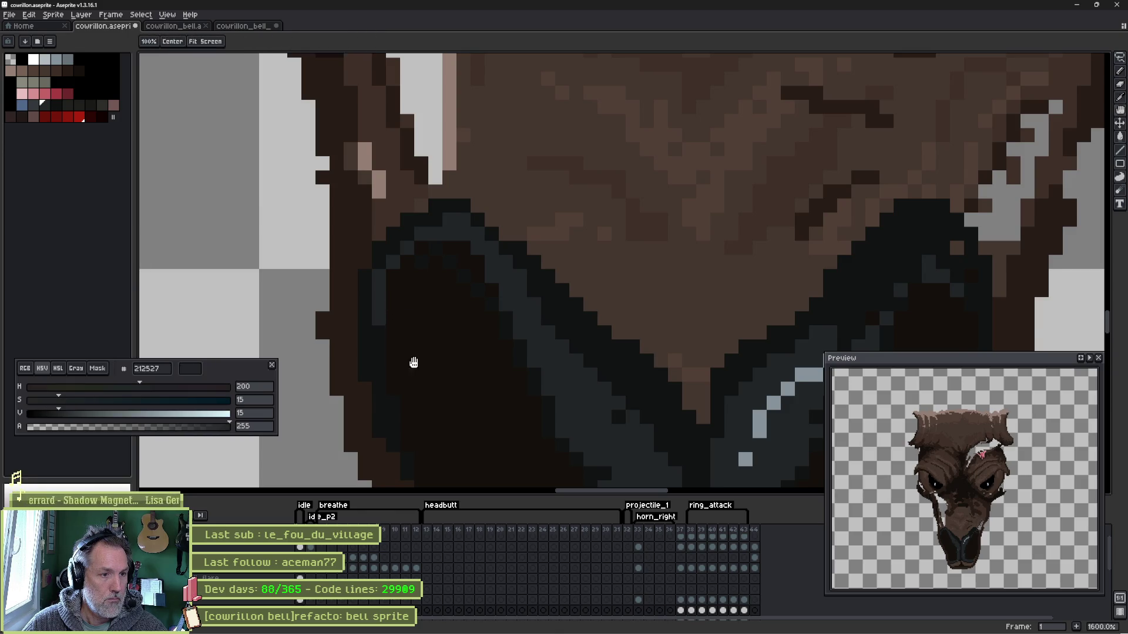
{"action": "left_click_drag", "start_coordinate": [414, 361], "coordinate": [401, 255]}
{"action": "mouse_move", "coordinate": [384, 336]}
{"action": "left_mouse_down"}
{"action": "mouse_move", "coordinate": [386, 244]}
{"action": "mouse_move", "coordinate": [412, 295]}
{"action": "mouse_move", "coordinate": [436, 264]}
{"action": "mouse_move", "coordinate": [429, 256]}
{"action": "mouse_move", "coordinate": [470, 382]}
{"action": "mouse_move", "coordinate": [473, 438]}
{"action": "mouse_move", "coordinate": [453, 448]}
{"action": "mouse_move", "coordinate": [444, 360]}
{"action": "left_mouse_up"}
{"action": "left_click", "coordinate": [475, 443], "text": "alt"}
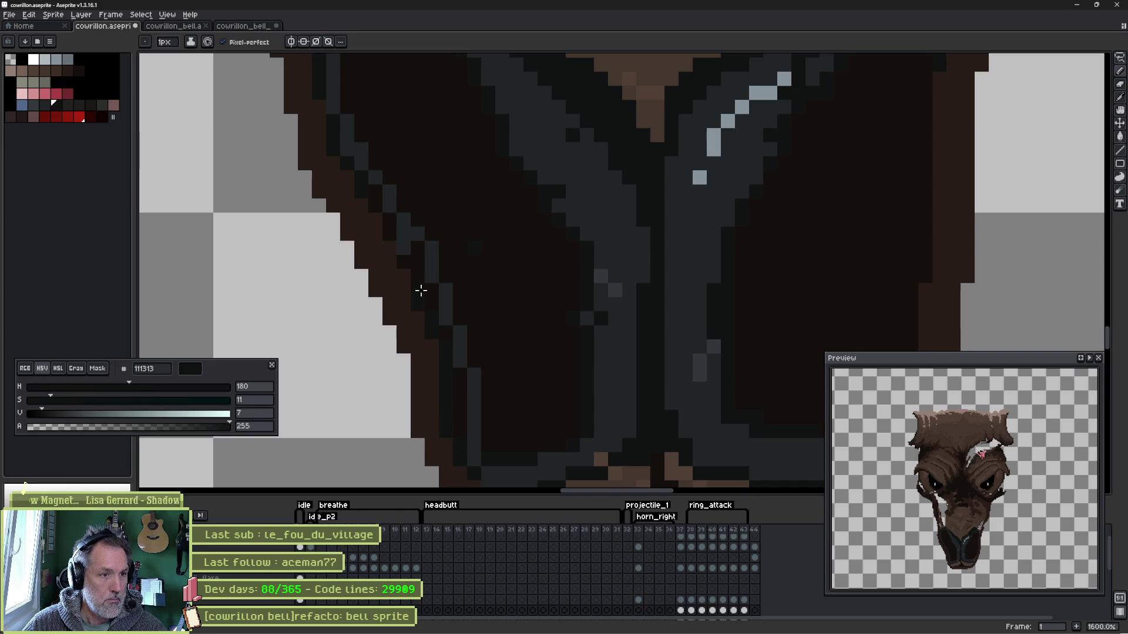
{"action": "left_click", "coordinate": [376, 220]}
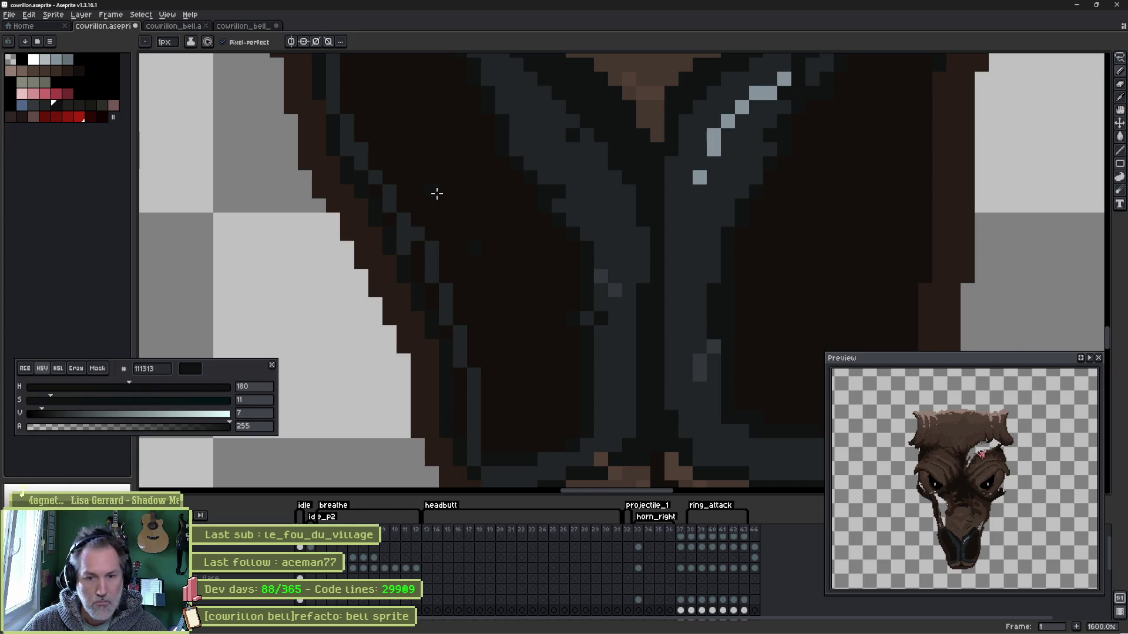
- Sample the dark blue-grey and paint an outline down the sprite's right edge
{"action": "key", "text": "space"}
{"action": "left_click_drag", "start_coordinate": [696, 234], "coordinate": [401, 231]}
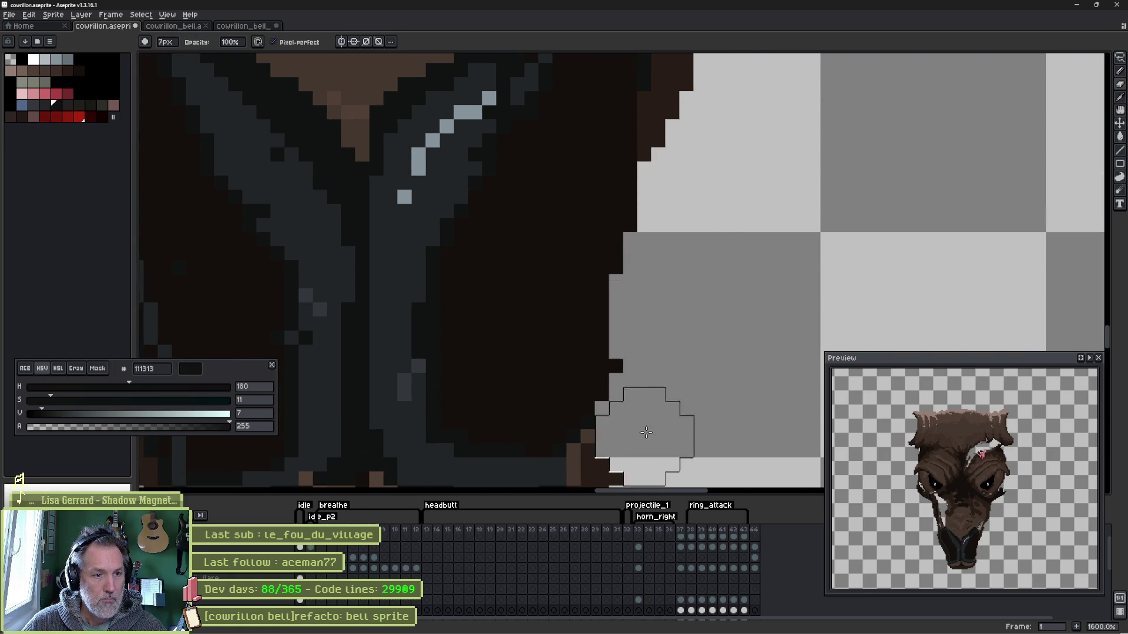
{"action": "left_click_drag", "start_coordinate": [645, 432], "coordinate": [728, 174]}
{"action": "key", "text": "i"}
{"action": "key", "text": "b"}
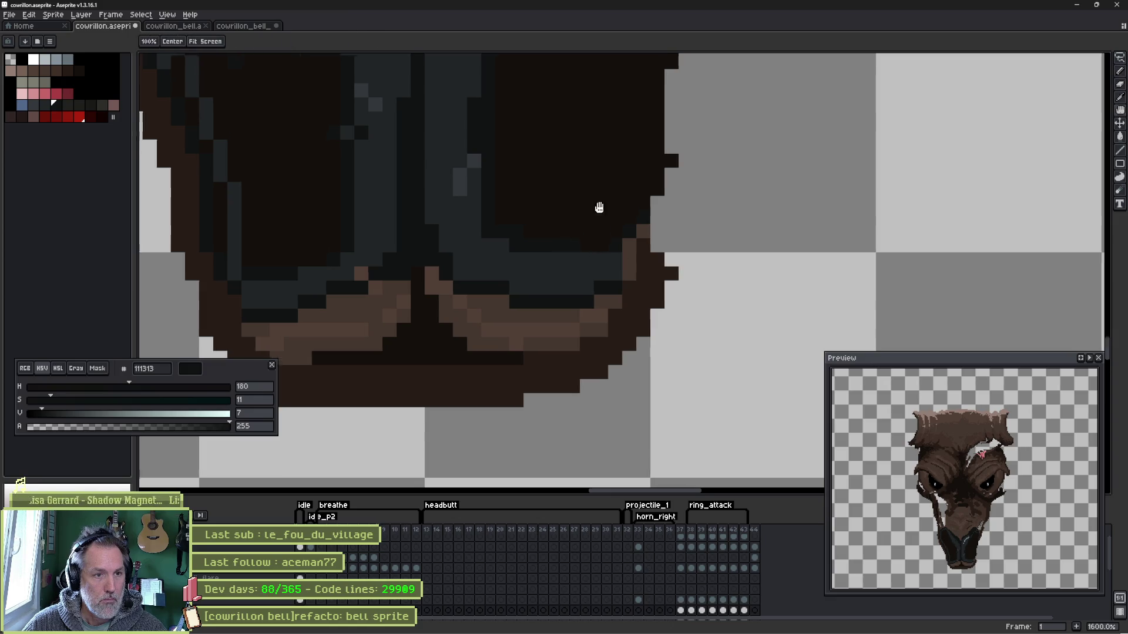
{"action": "left_click_drag", "start_coordinate": [566, 235], "coordinate": [539, 321]}
{"action": "left_click_drag", "start_coordinate": [660, 131], "coordinate": [613, 257]}
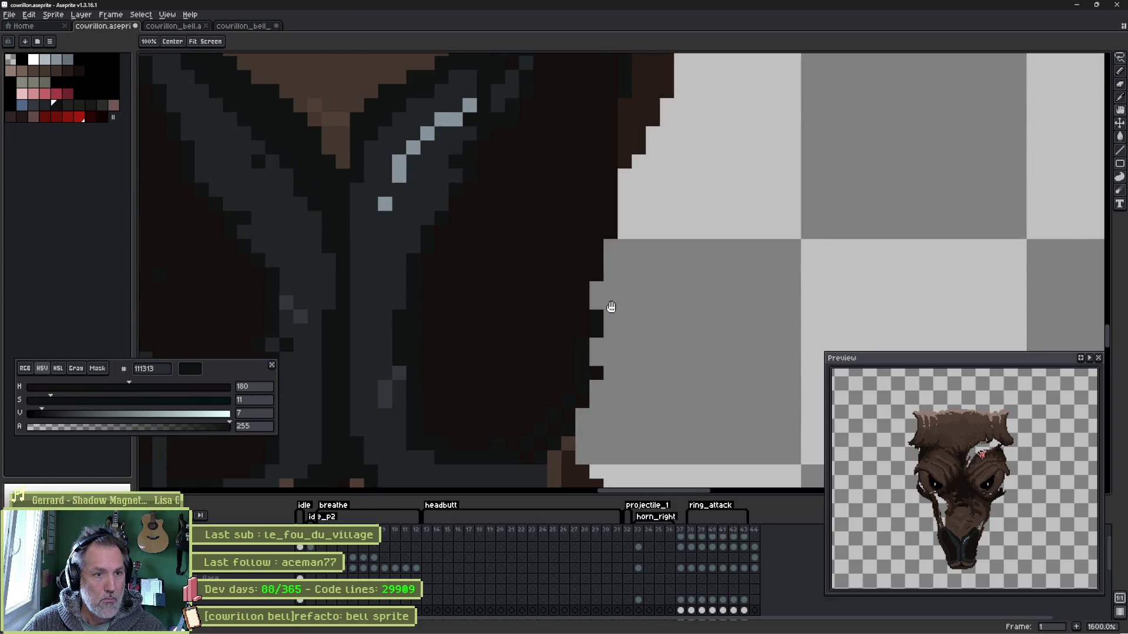
{"action": "key", "text": "i"}
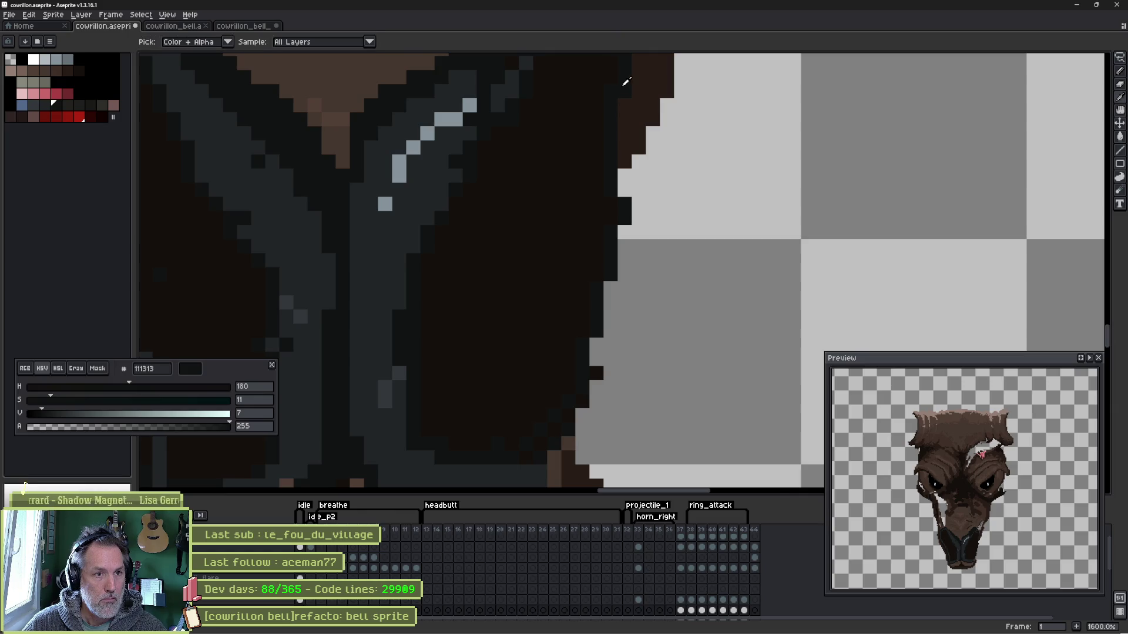
{"action": "left_click", "coordinate": [491, 163]}
{"action": "key", "text": "b"}
{"action": "mouse_move", "coordinate": [619, 142]}
{"action": "left_mouse_down"}
{"action": "mouse_move", "coordinate": [604, 362]}
{"action": "mouse_move", "coordinate": [573, 418]}
{"action": "mouse_move", "coordinate": [522, 463]}
{"action": "mouse_move", "coordinate": [582, 374]}
{"action": "left_mouse_up"}
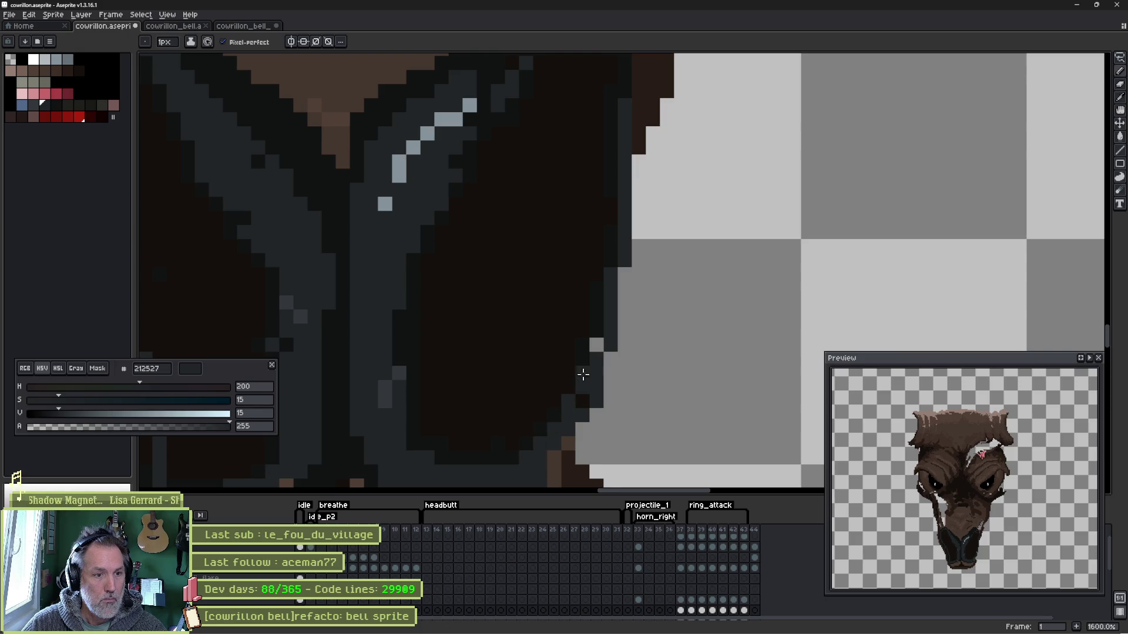
{"action": "scroll", "coordinate": [596, 358], "scroll_direction": "down", "scroll_amount": 1}
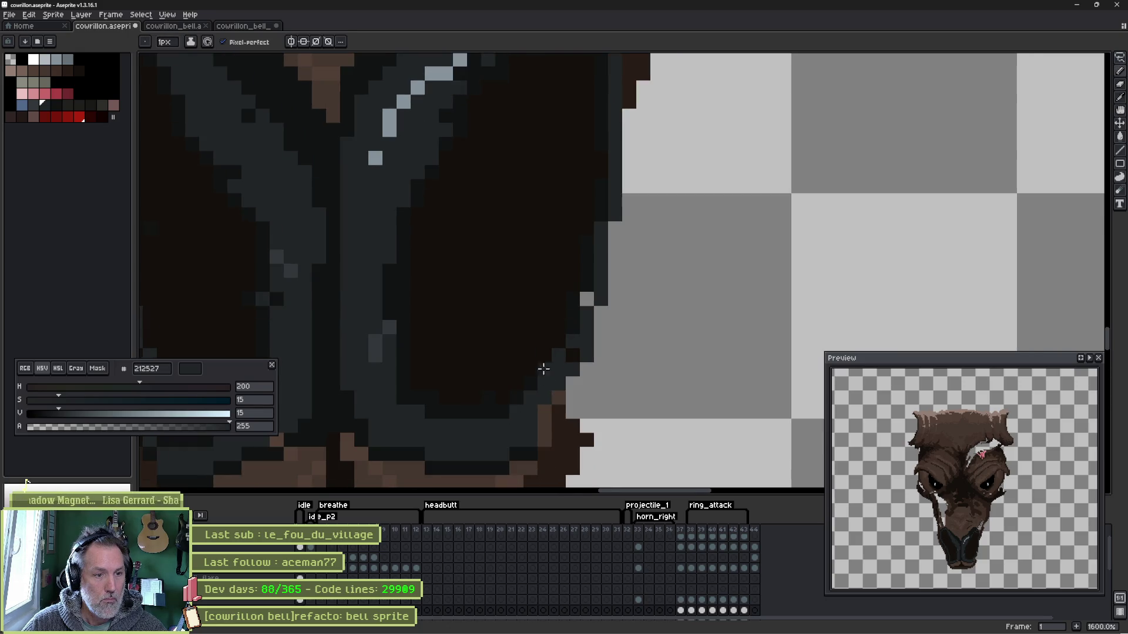
- Reinforce the right edge with a near-black outline, then show the background, shading and horn layers again
{"action": "left_click", "coordinate": [548, 415], "text": "alt"}
{"action": "left_click_drag", "start_coordinate": [549, 416], "coordinate": [618, 249]}
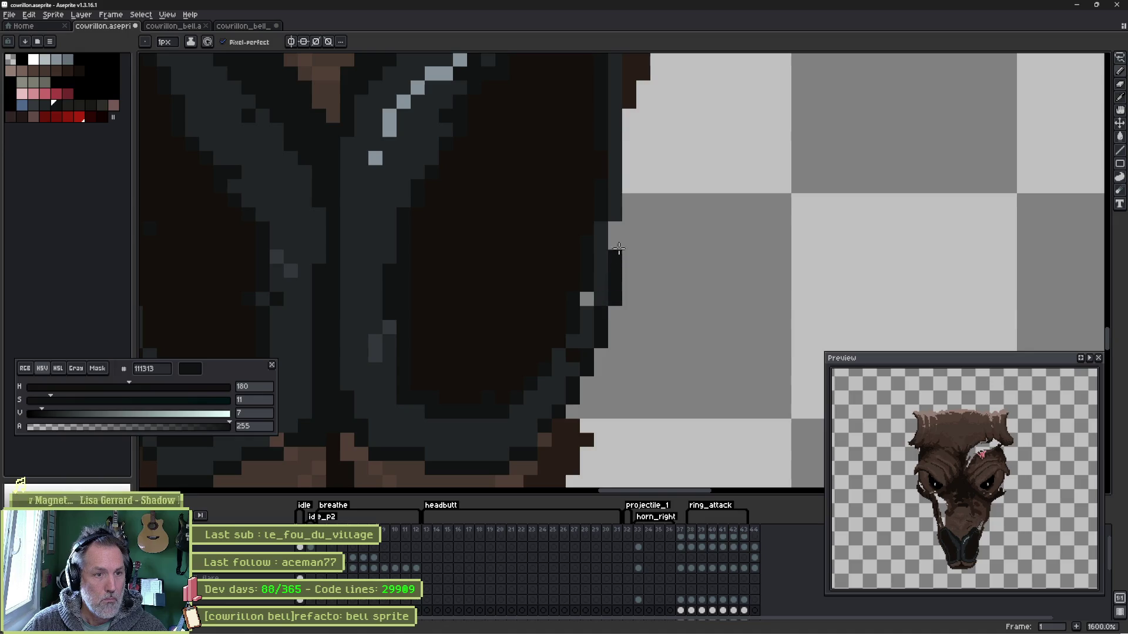
{"action": "scroll", "coordinate": [608, 220], "scroll_direction": "up", "scroll_amount": 1}
{"action": "scroll", "coordinate": [609, 264], "scroll_direction": "up", "scroll_amount": 2}
{"action": "left_click_drag", "start_coordinate": [614, 370], "coordinate": [613, 166]}
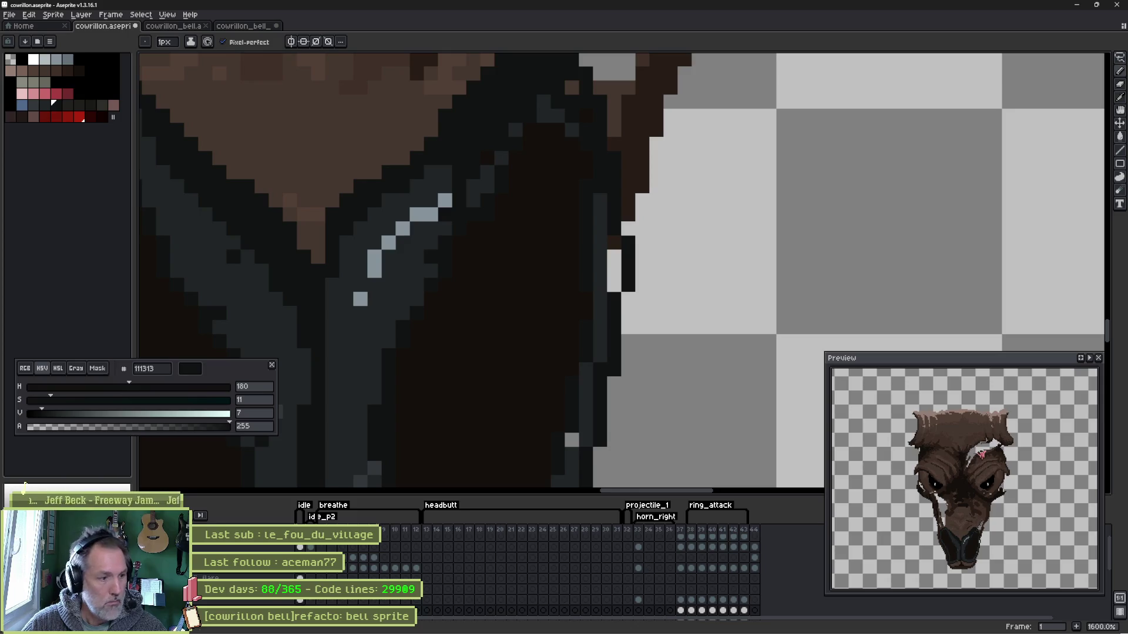
{"action": "left_click", "coordinate": [115, 600]}
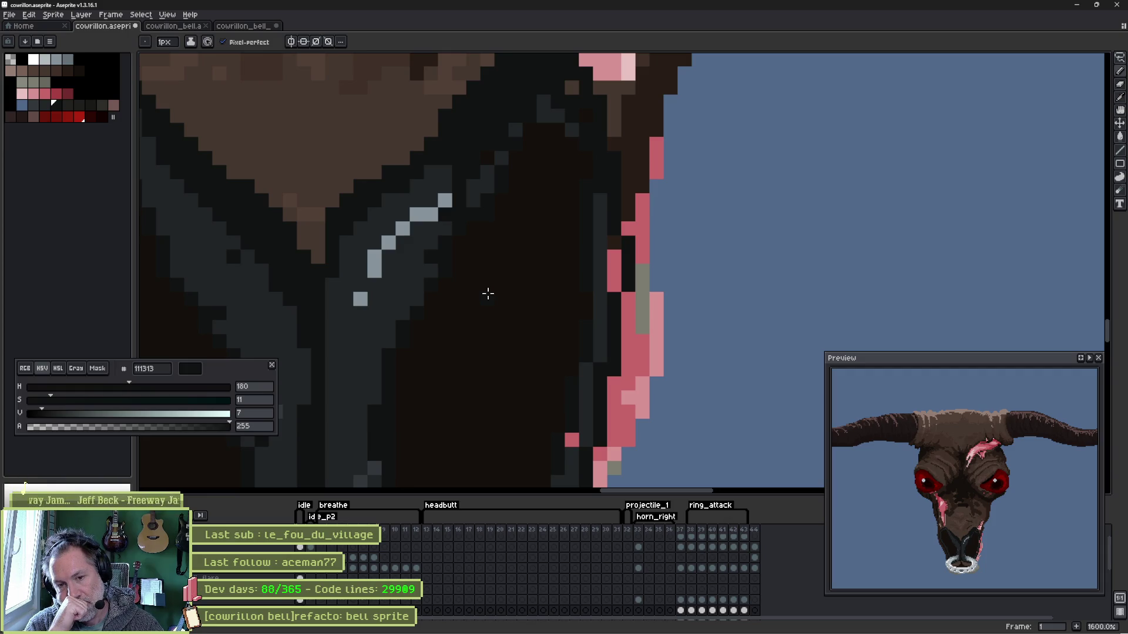
{"action": "scroll", "coordinate": [453, 293], "scroll_direction": "down", "scroll_amount": 5}
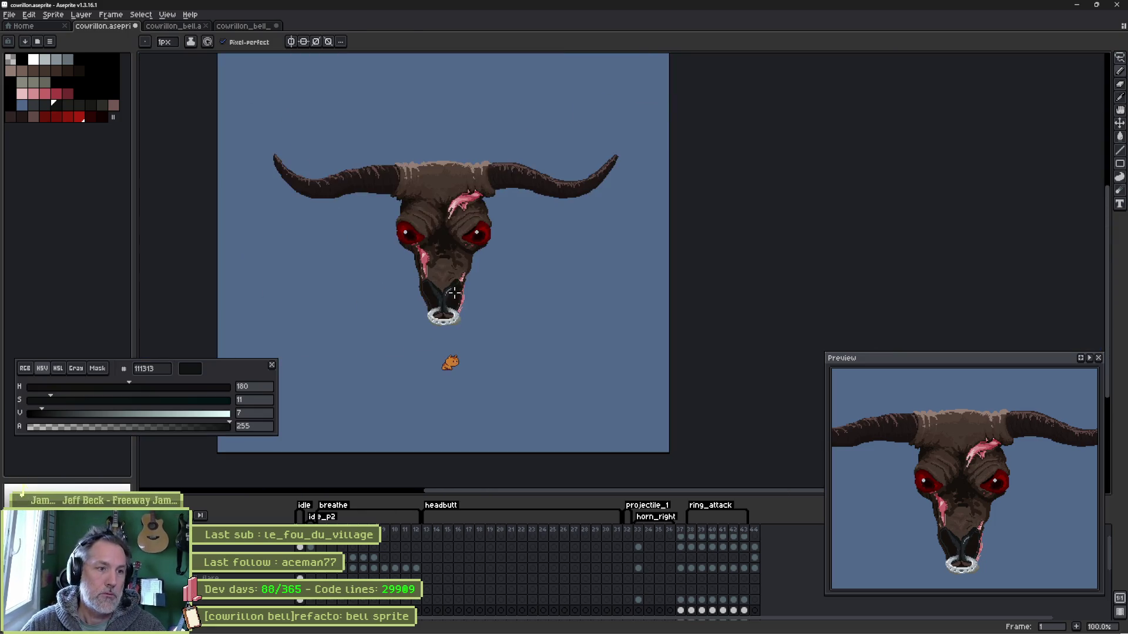
{"action": "scroll", "coordinate": [453, 293], "scroll_direction": "up", "scroll_amount": 6}
{"action": "scroll", "coordinate": [453, 293], "scroll_direction": "down", "scroll_amount": 2}
{"action": "scroll", "coordinate": [620, 373], "scroll_direction": "down", "scroll_amount": 2}
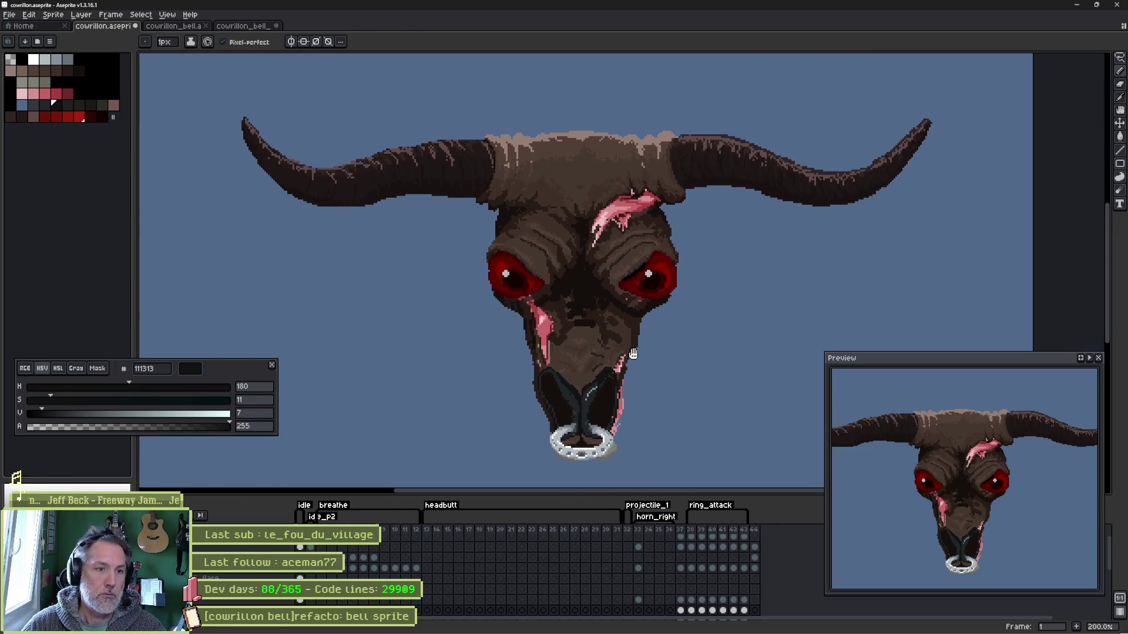
- Centre the bull head with the timeline hidden and flip over to the Godot editor to compare it
{"action": "left_click_drag", "start_coordinate": [633, 353], "coordinate": [606, 342]}
{"action": "key", "text": "Tab"}
{"action": "key", "text": "i"}
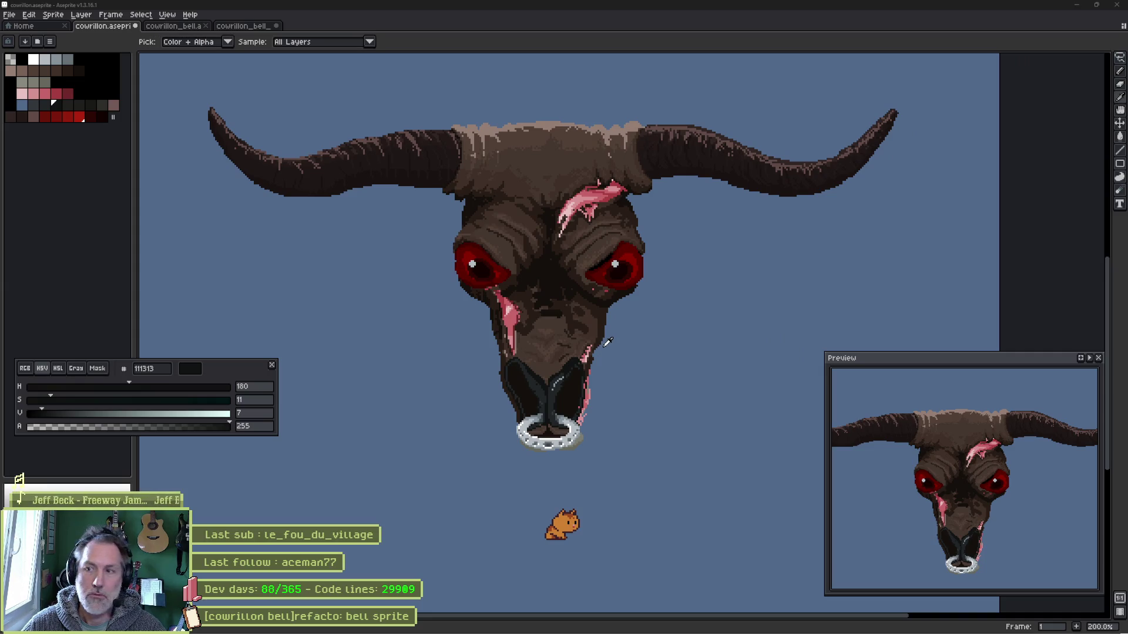
{"action": "key", "text": "alt+Tab"}
{"action": "key", "text": "alt+Tab"}
{"action": "key", "text": "b"}
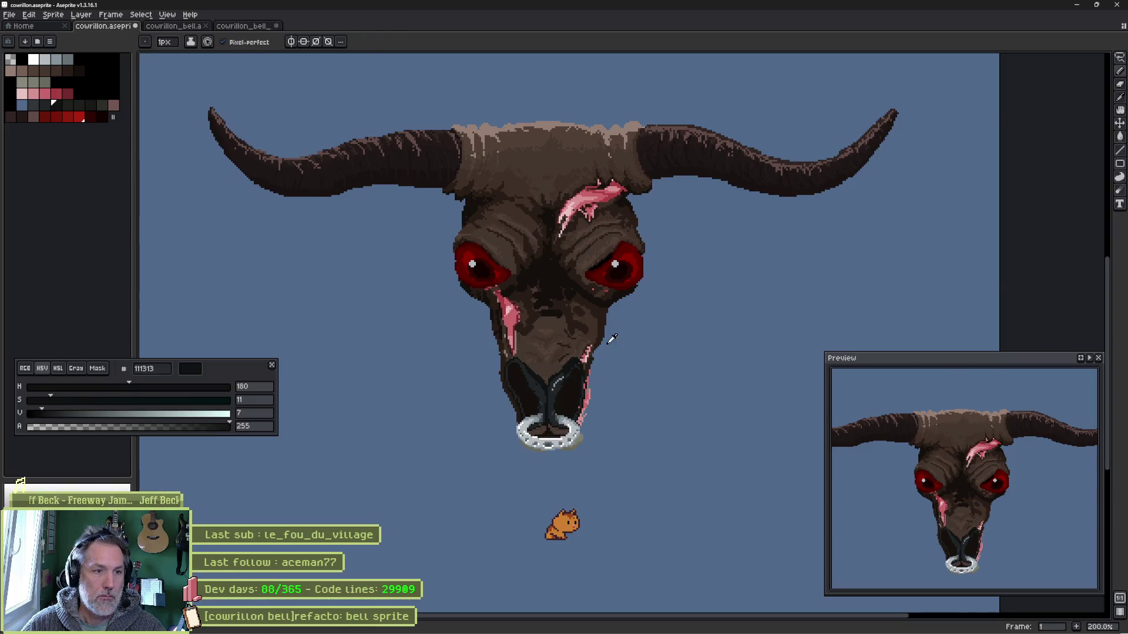
{"action": "key", "text": "alt+Tab"}
{"action": "key", "text": "alt+Tab"}
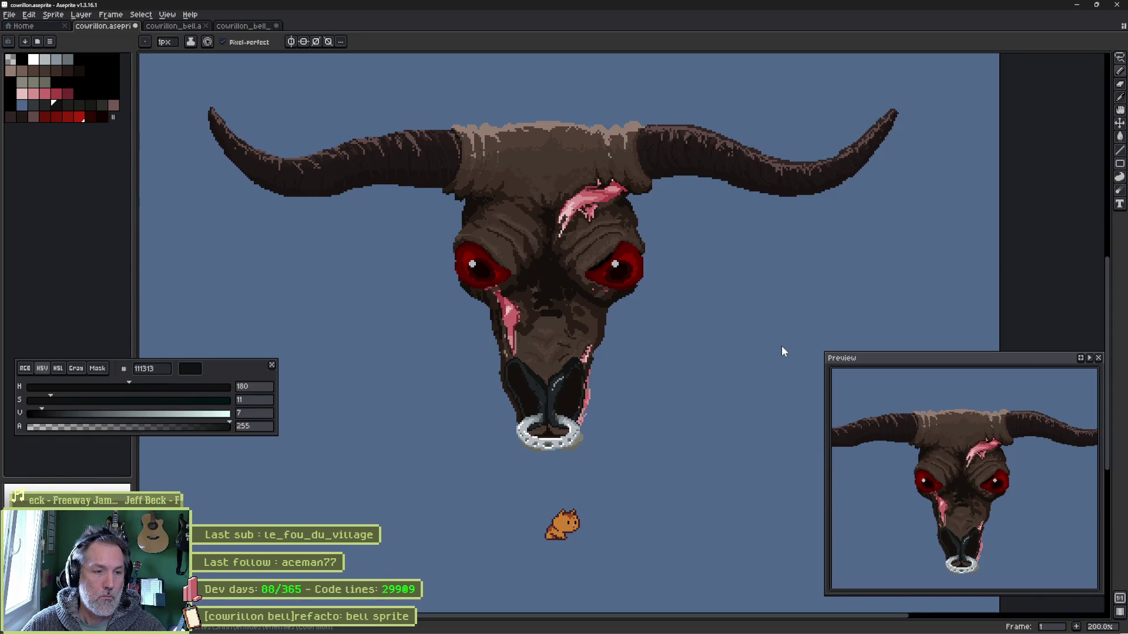
{"action": "key", "text": "alt+Tab"}
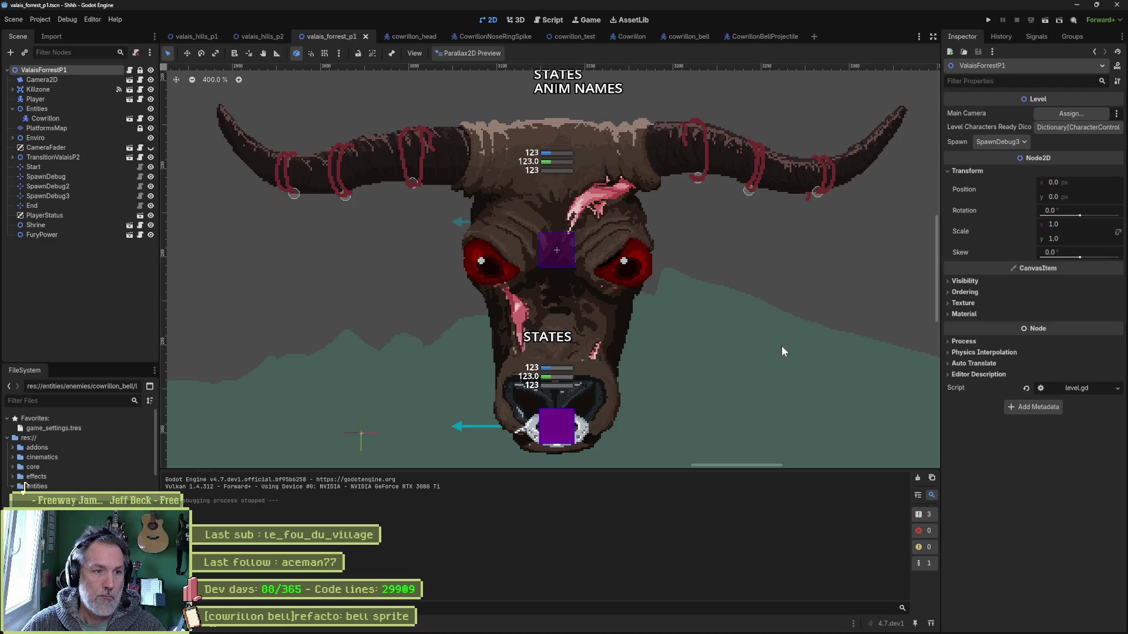
- Alt+Tab between Godot and Aseprite to compare the head, then bring back the animation timeline with its tags
{"action": "key", "text": "alt+Tab"}
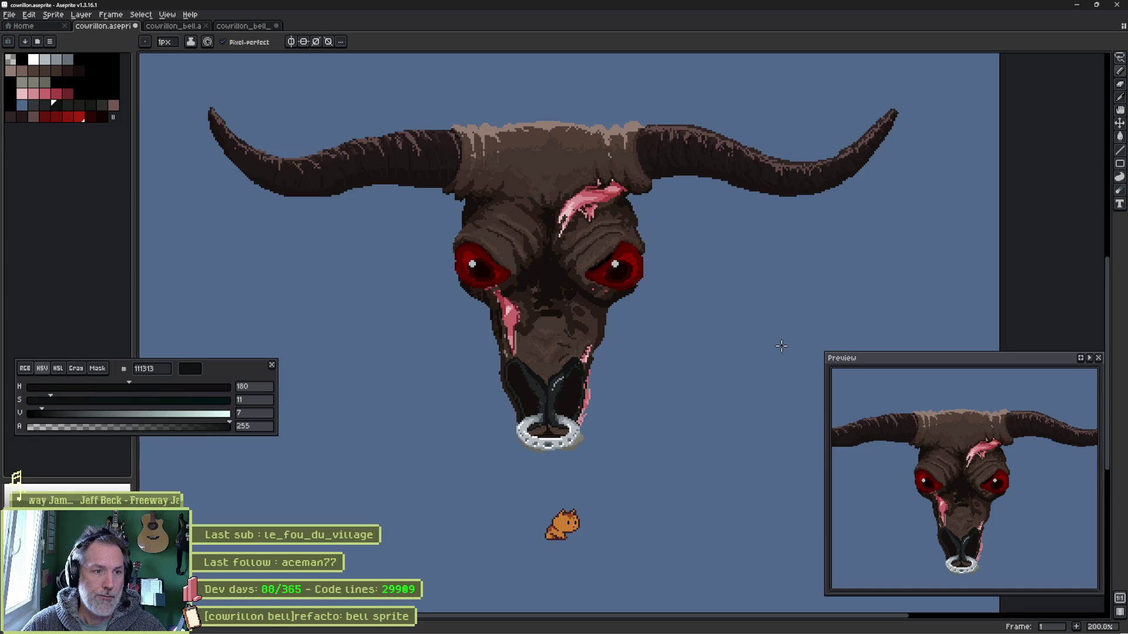
{"action": "key", "text": "alt+Tab"}
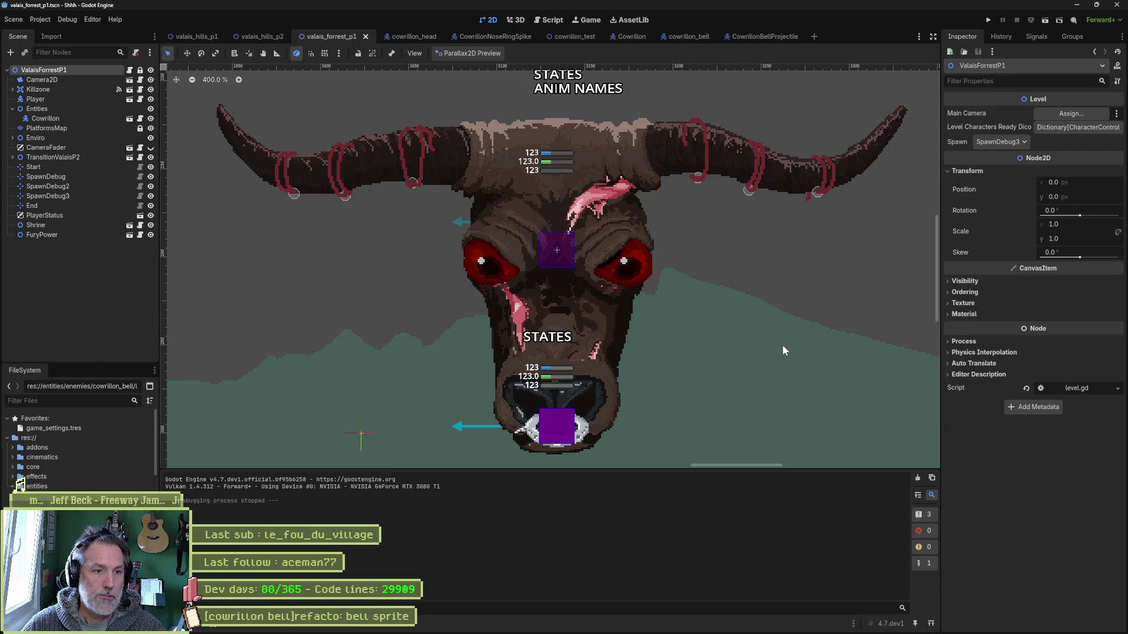
{"action": "key", "text": "alt+Tab"}
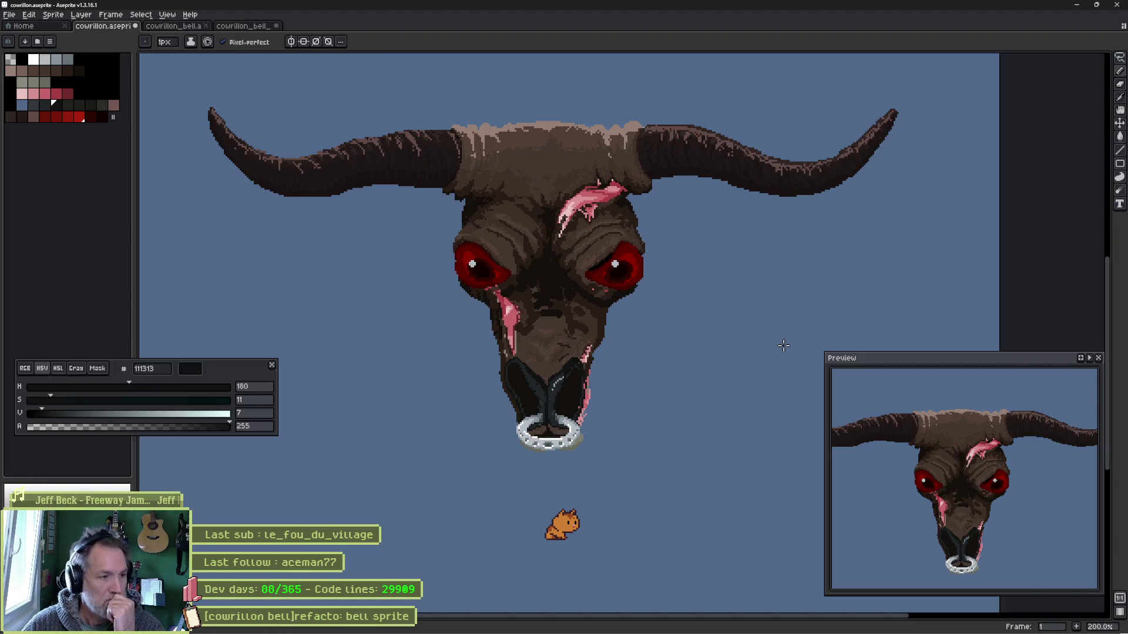
{"action": "key", "text": "Tab"}
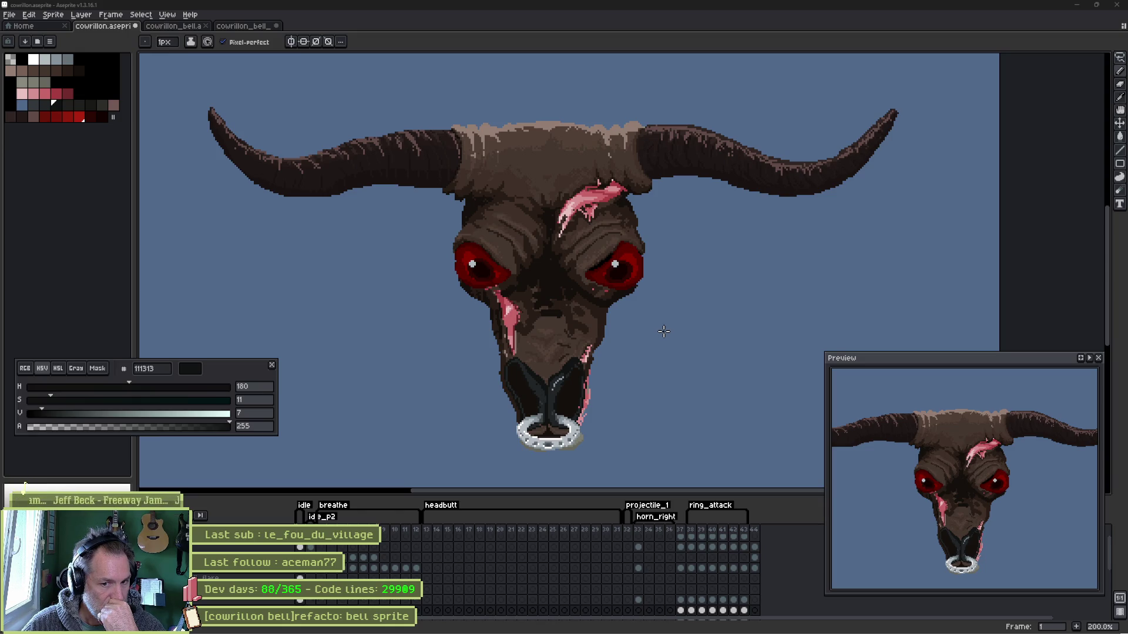
{"action": "scroll", "coordinate": [564, 326], "scroll_direction": "up", "scroll_amount": 2}
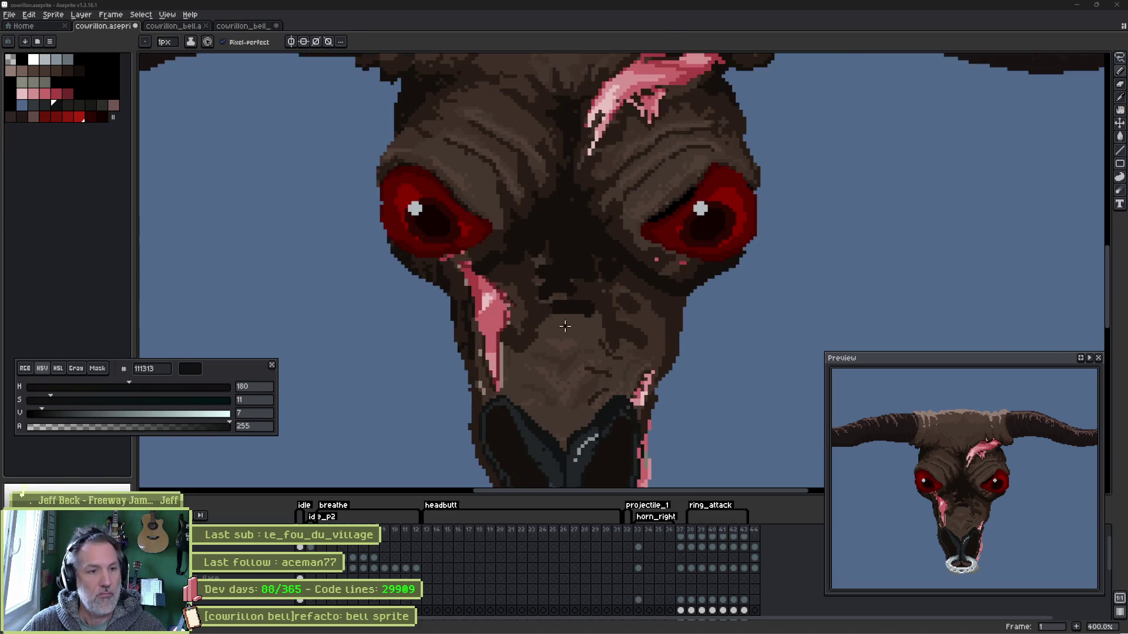
- Paint pink down both sides of the muzzle with a 7px brush, then cover the stray pink on the right edge
{"action": "key", "text": "e"}
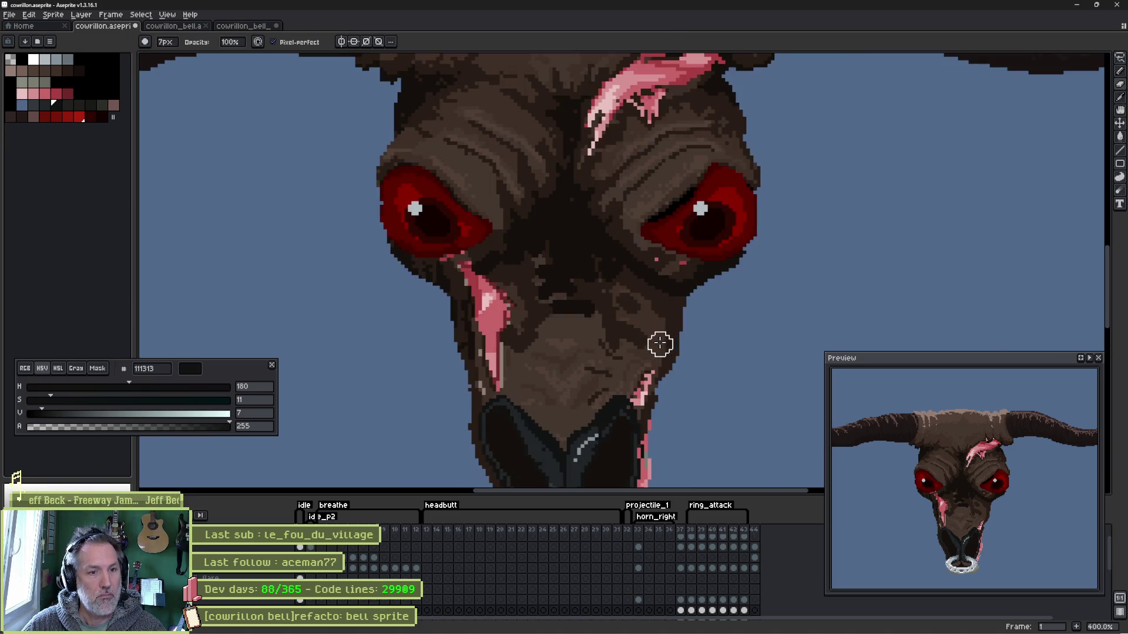
{"action": "left_click_drag", "start_coordinate": [667, 402], "coordinate": [691, 309]}
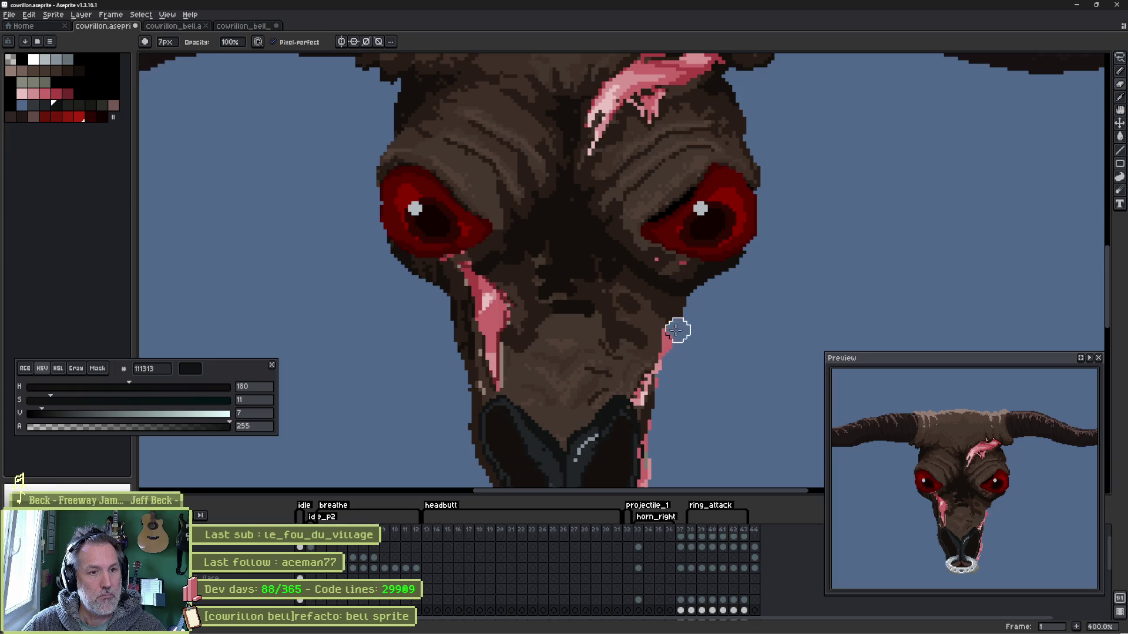
{"action": "left_click_drag", "start_coordinate": [434, 298], "coordinate": [451, 400]}
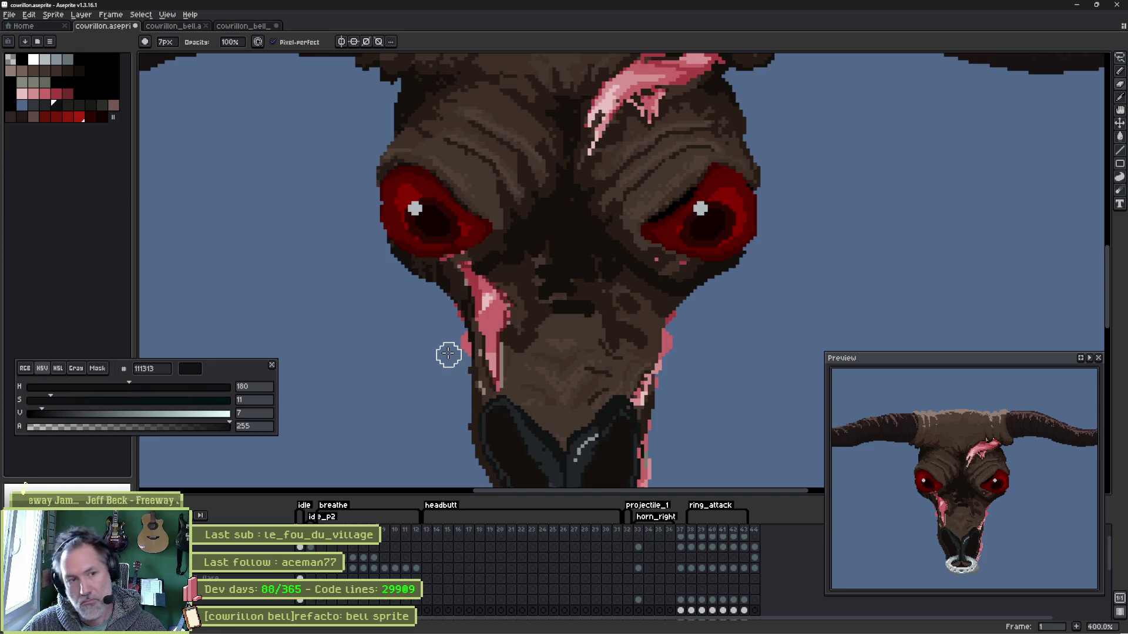
{"action": "key", "text": "v"}
{"action": "key", "text": "b"}
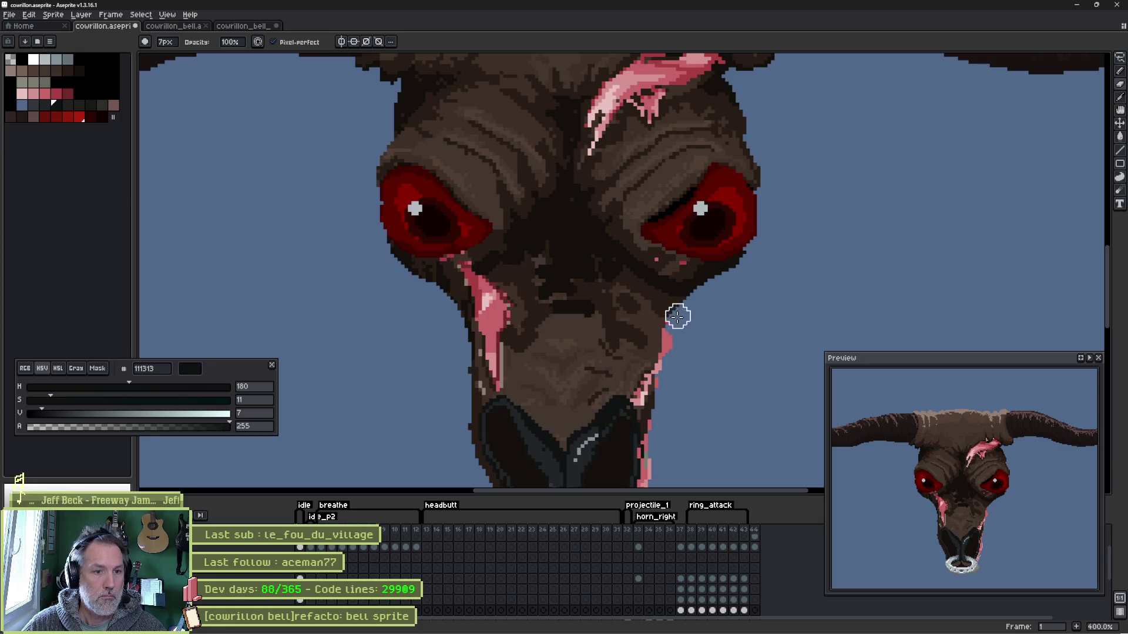
{"action": "mouse_move", "coordinate": [676, 315]}
{"action": "left_mouse_down"}
{"action": "mouse_move", "coordinate": [656, 401]}
{"action": "mouse_move", "coordinate": [675, 326]}
{"action": "left_mouse_up"}
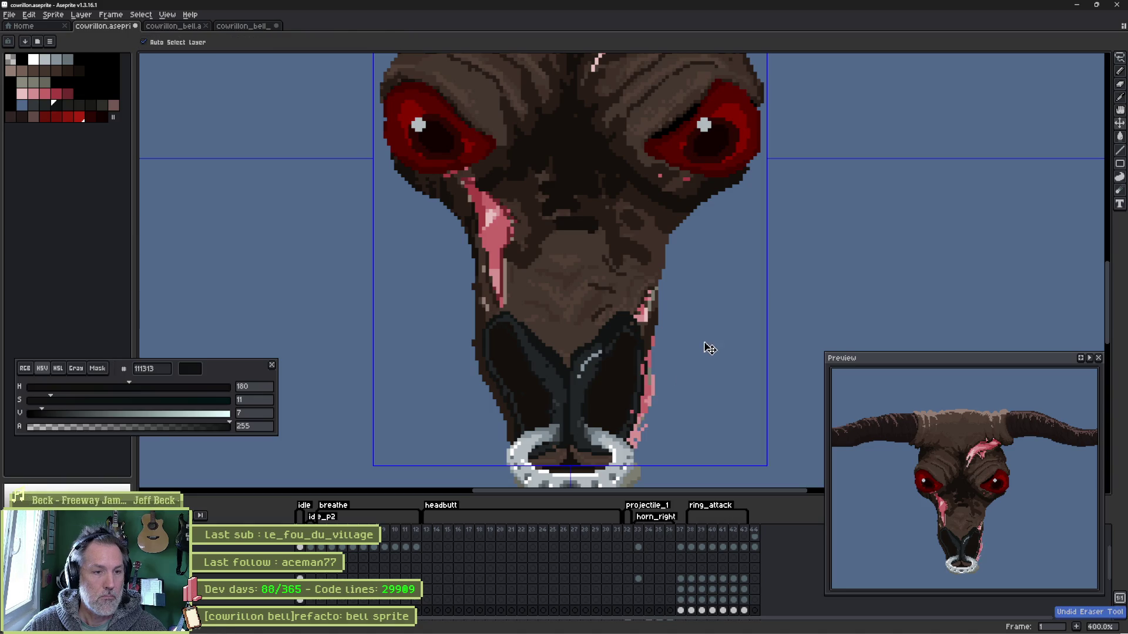
- Sample the snout browns and dark blue-grey outline colour and drop to a 1px brush
{"action": "left_click_drag", "start_coordinate": [708, 285], "coordinate": [709, 303]}
{"action": "key", "text": "alt"}
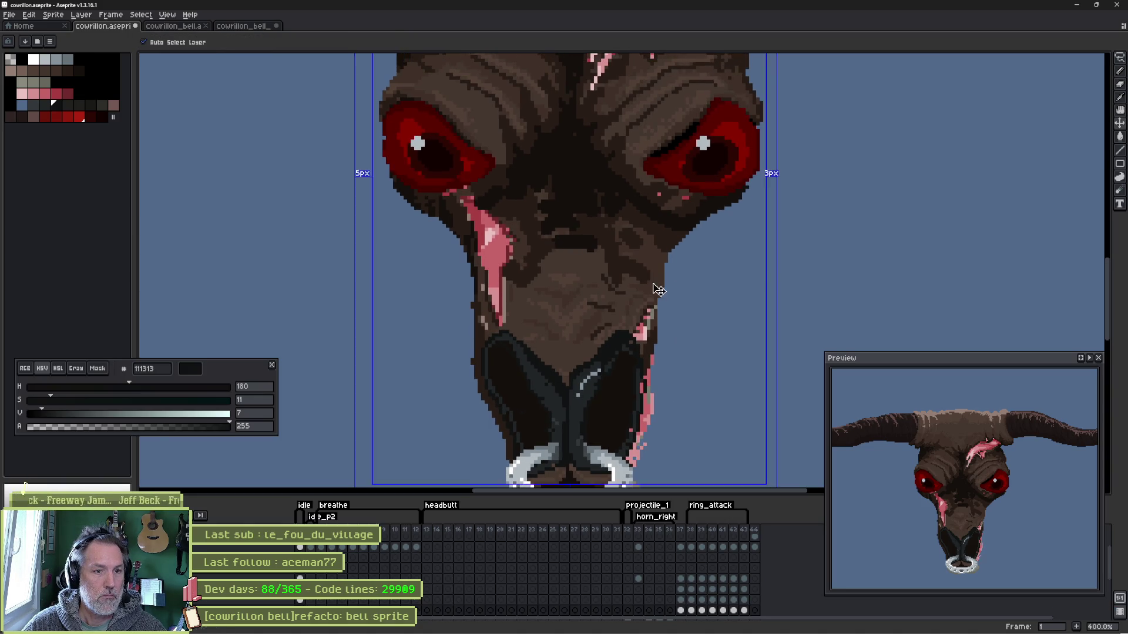
{"action": "left_click", "coordinate": [657, 280], "text": "alt"}
{"action": "scroll", "coordinate": [660, 265], "scroll_direction": "up", "scroll_amount": 1}
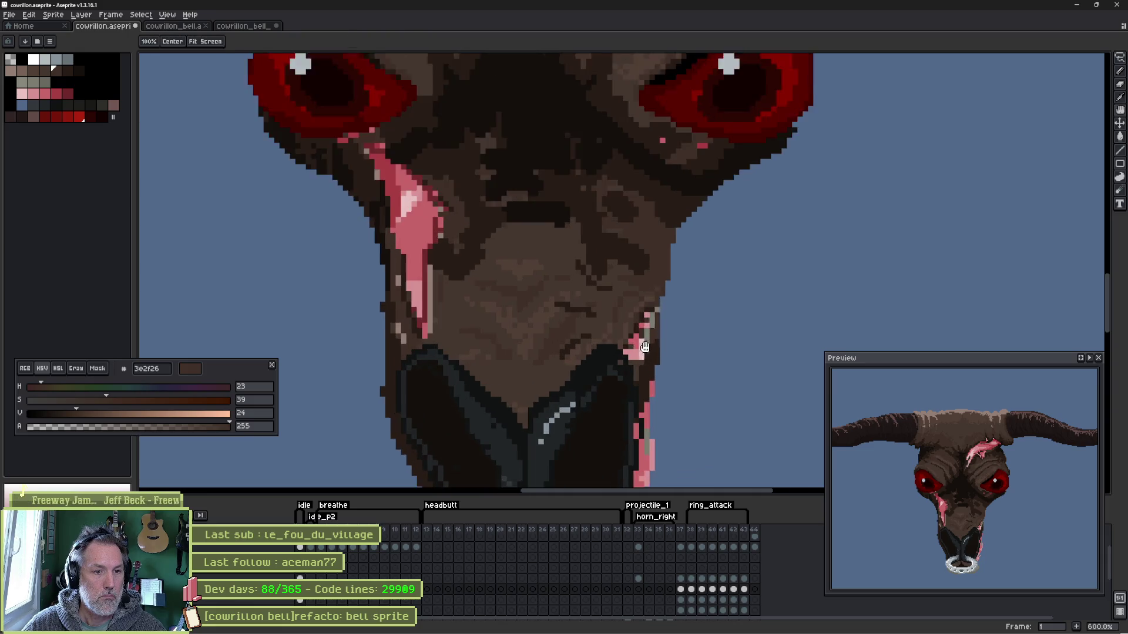
{"action": "scroll", "coordinate": [665, 244], "scroll_direction": "up", "scroll_amount": 1}
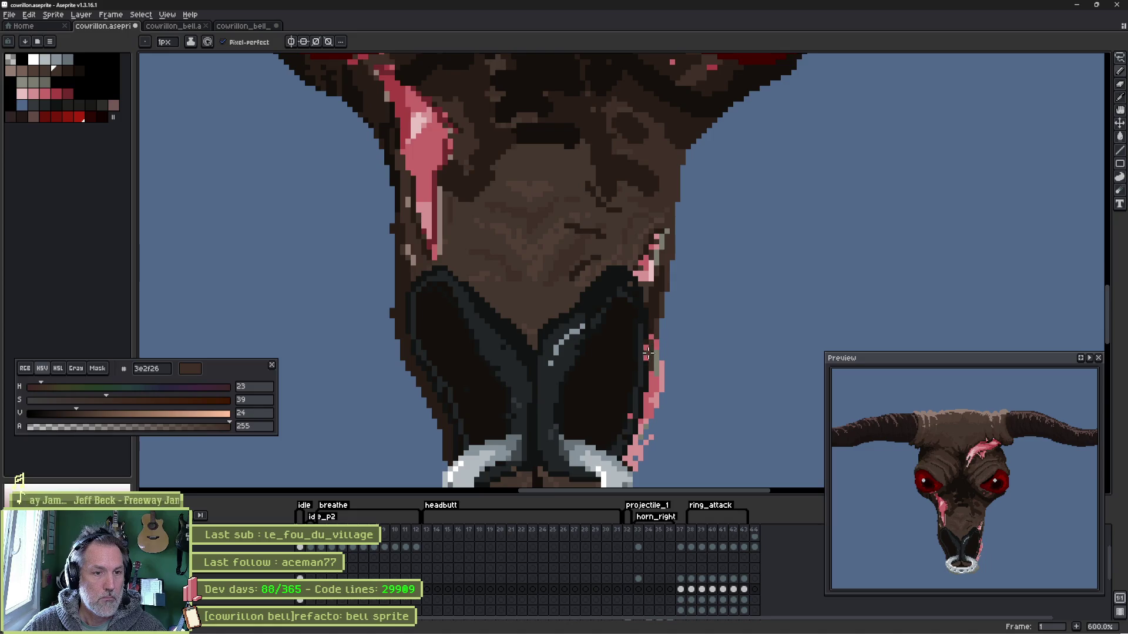
{"action": "left_click_drag", "start_coordinate": [648, 350], "coordinate": [664, 279]}
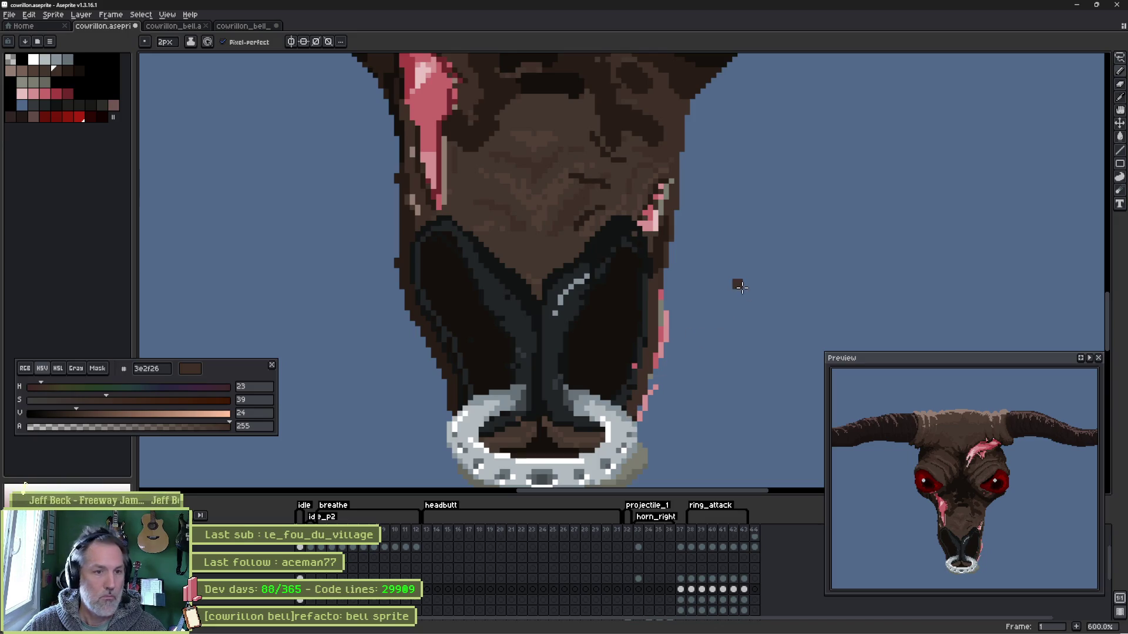
{"action": "left_click", "coordinate": [671, 239], "text": "alt"}
{"action": "key", "text": "minus"}
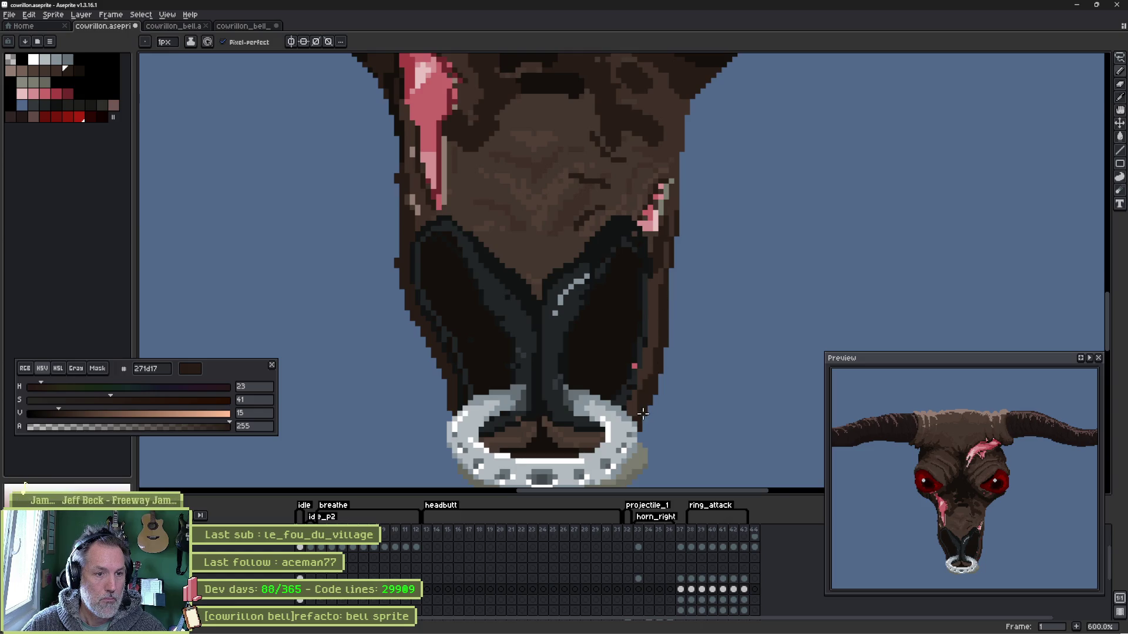
{"action": "left_click", "coordinate": [640, 373], "text": "alt"}
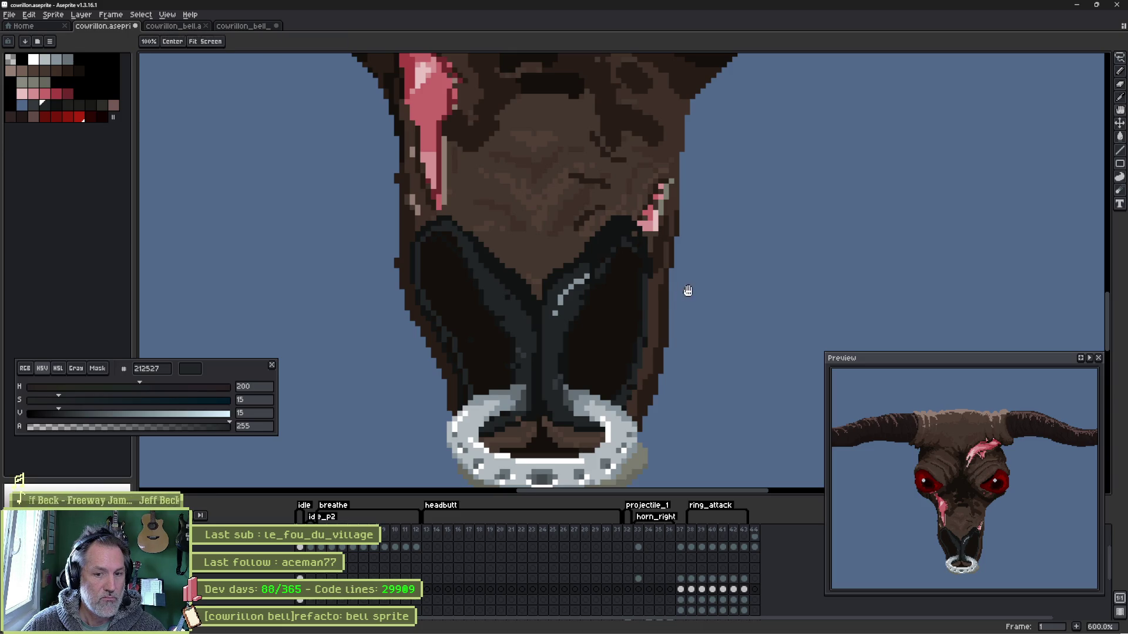
- Draw dark outline pixels down the muzzle's right edge, sampling 212527, 15100c and 3e2f26
{"action": "left_click_drag", "start_coordinate": [687, 292], "coordinate": [654, 277]}
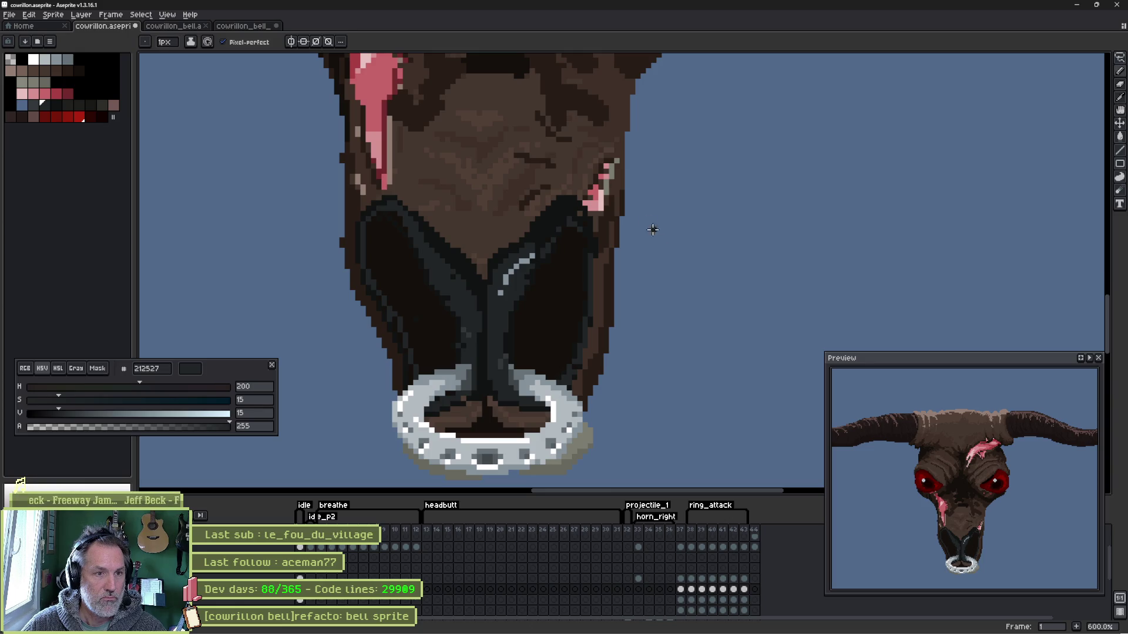
{"action": "key", "text": "alt"}
{"action": "left_click", "coordinate": [625, 188], "text": "alt"}
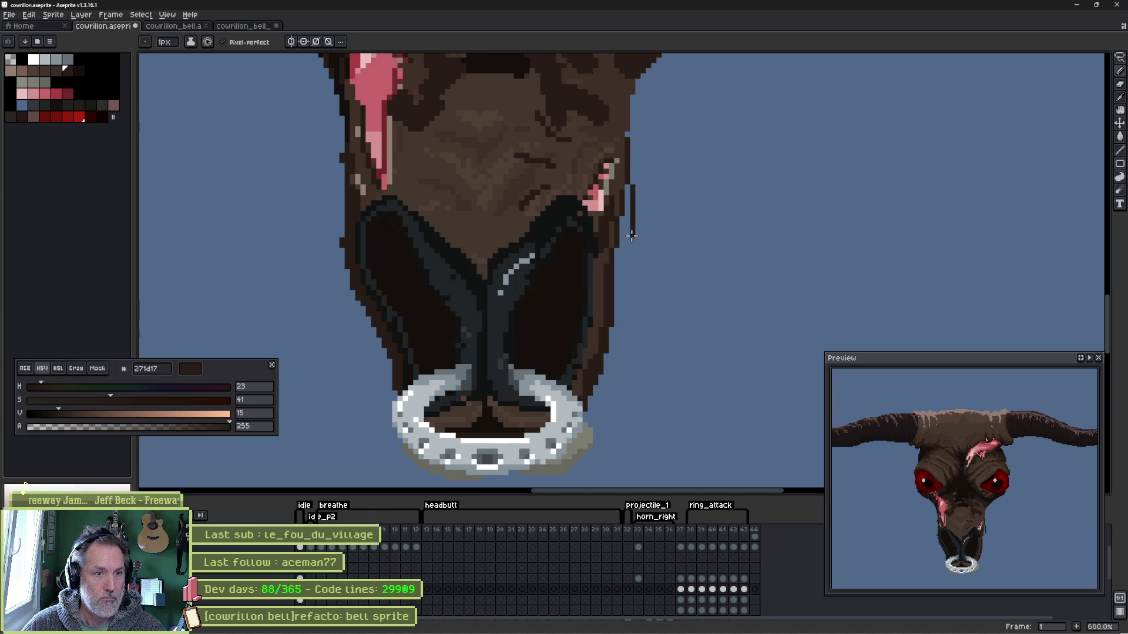
{"action": "left_click_drag", "start_coordinate": [625, 260], "coordinate": [612, 288]}
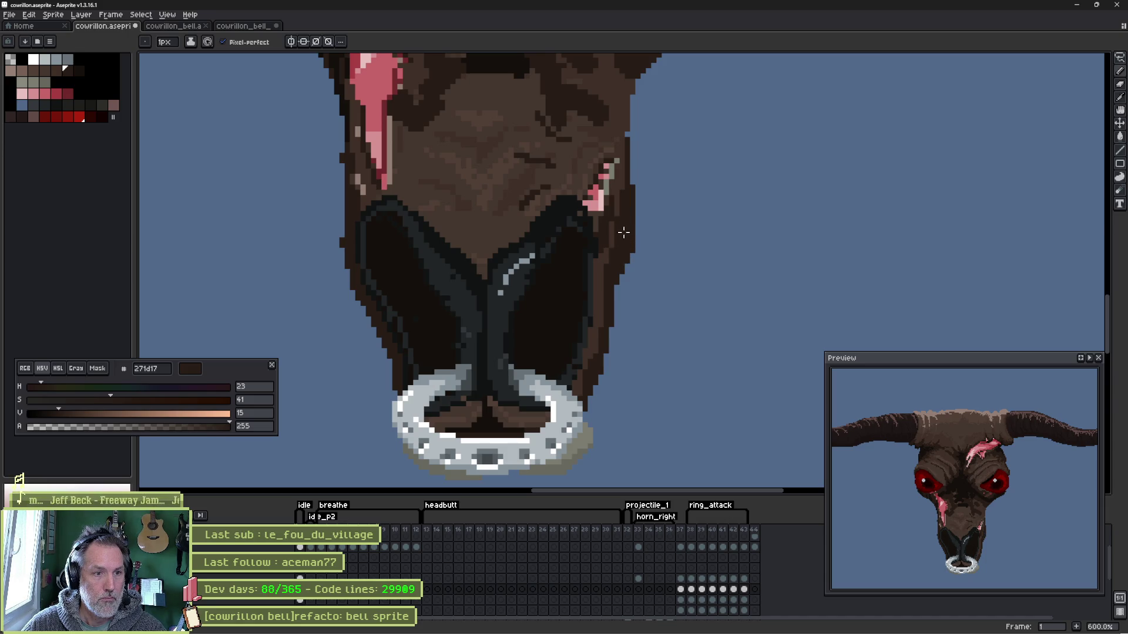
{"action": "left_click", "coordinate": [594, 282], "text": "alt"}
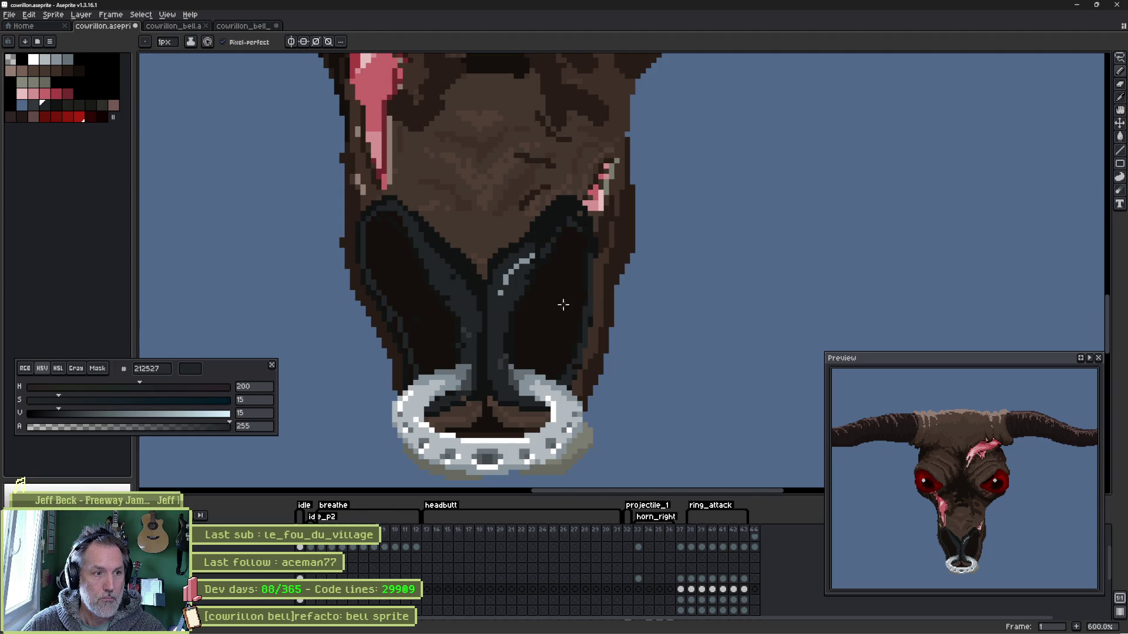
{"action": "left_click", "coordinate": [561, 297], "text": "alt"}
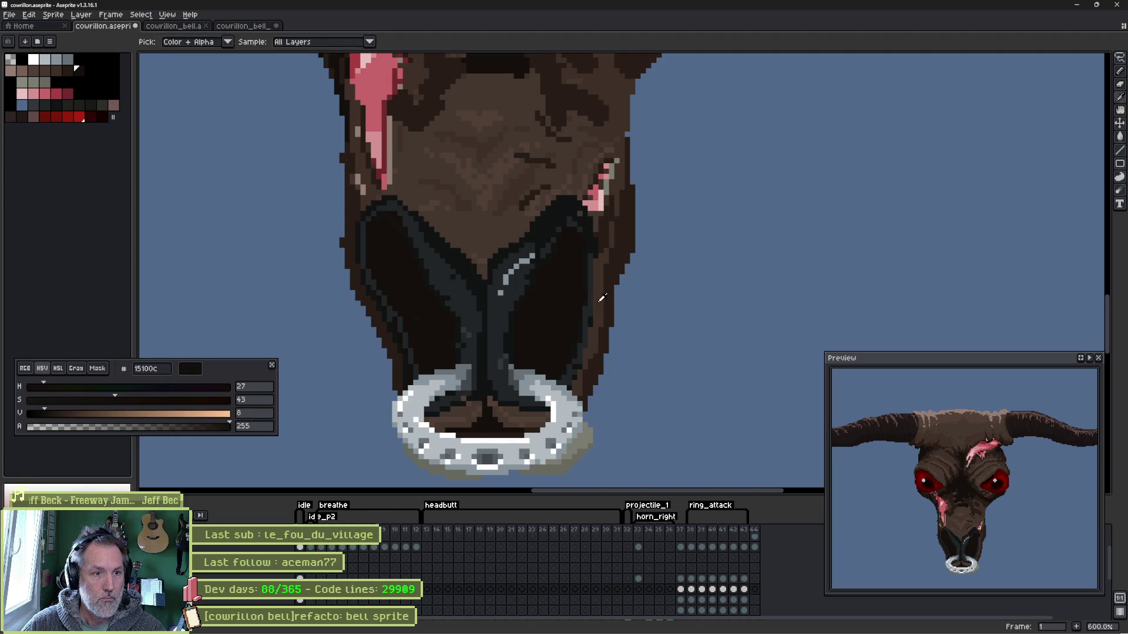
{"action": "left_click", "coordinate": [584, 308], "text": "alt"}
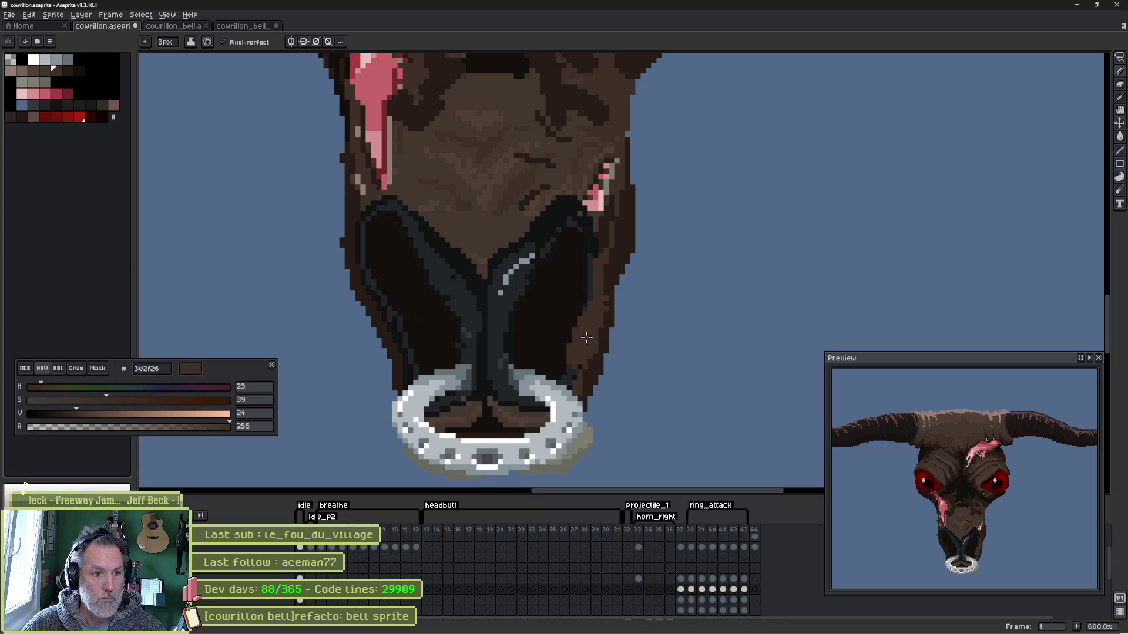
- Erase the stray pixels on the muzzle's right edge, undo and re-erase a smaller part, then sample 45372f and 212527
{"action": "key", "text": "e"}
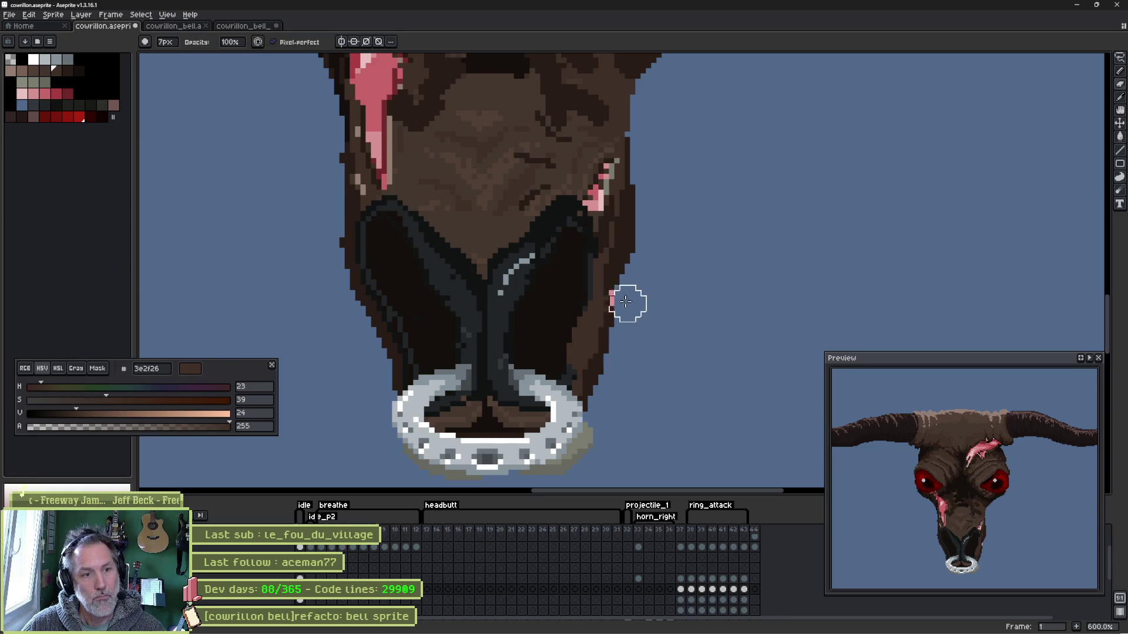
{"action": "left_click_drag", "start_coordinate": [612, 295], "coordinate": [599, 378]}
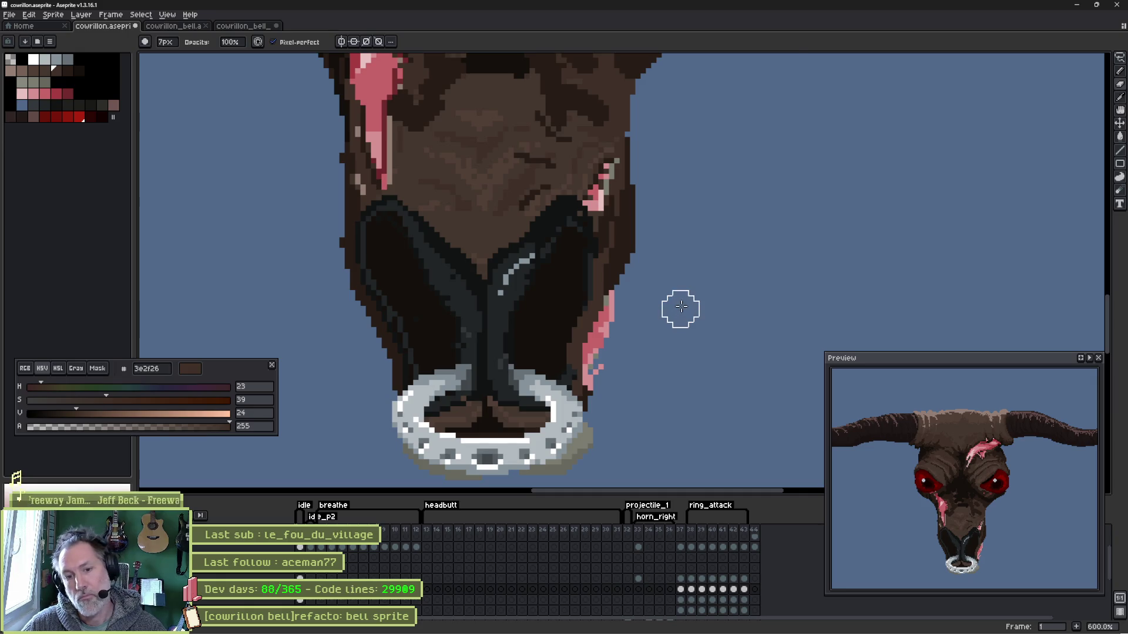
{"action": "key", "text": "ctrl+z"}
{"action": "left_click_drag", "start_coordinate": [633, 314], "coordinate": [616, 402]}
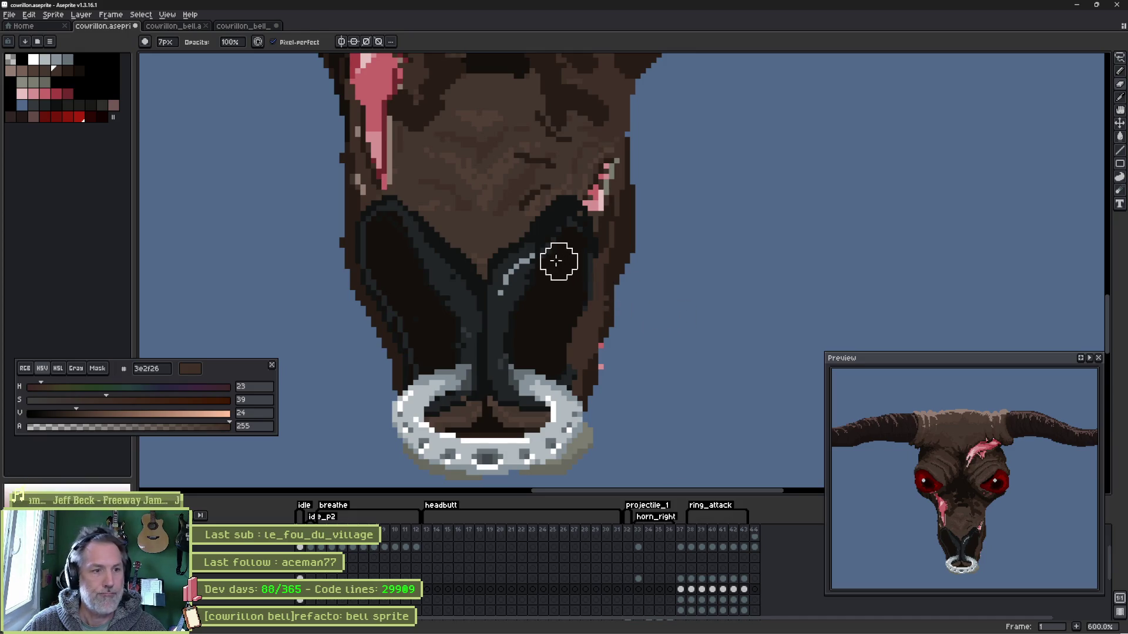
{"action": "key", "text": "b"}
{"action": "left_click", "coordinate": [495, 256], "text": "alt"}
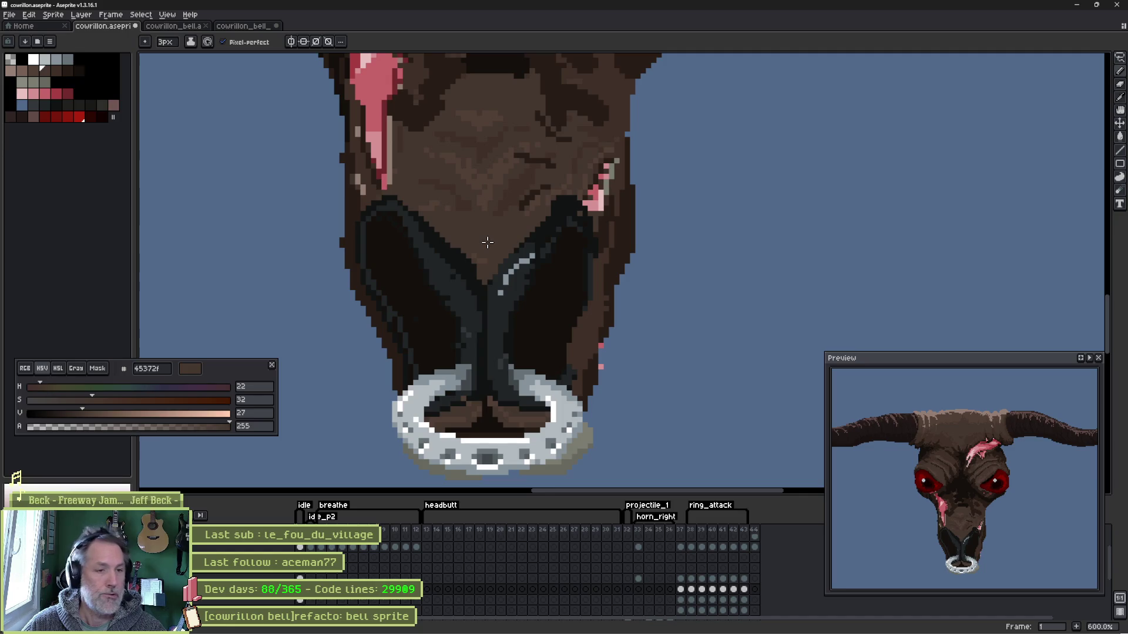
{"action": "left_click", "coordinate": [524, 291], "text": "alt"}
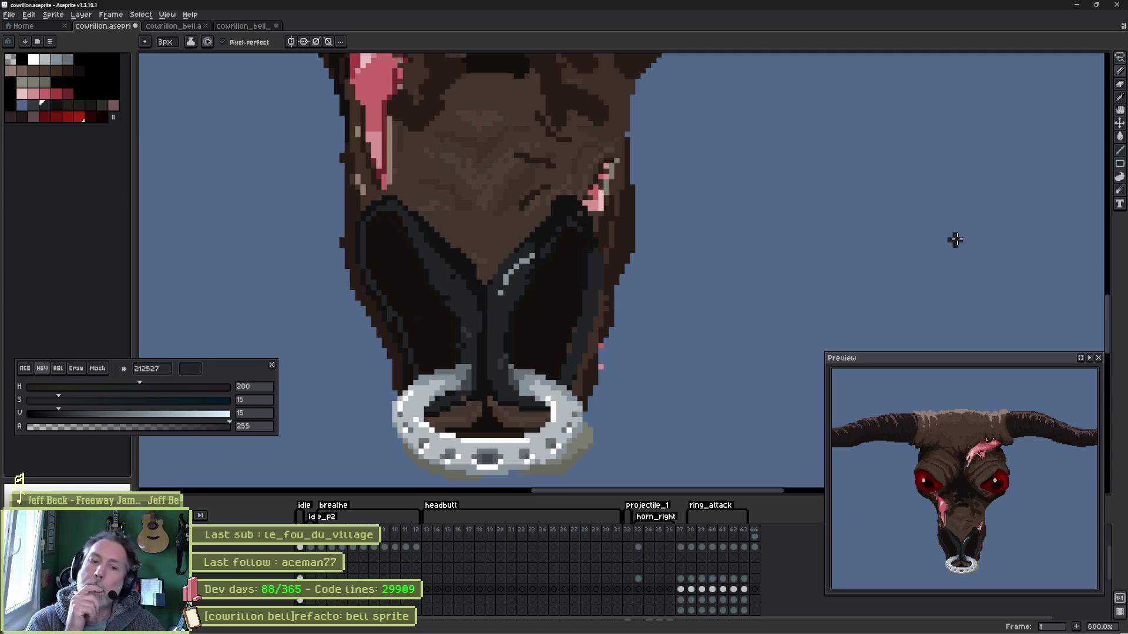
{"action": "scroll", "coordinate": [568, 159], "scroll_direction": "down", "scroll_amount": 2}
- View the whole head, flip between Godot and Aseprite, and bring up the annotated in-game bull screenshot
{"action": "left_click_drag", "start_coordinate": [589, 173], "coordinate": [628, 362]}
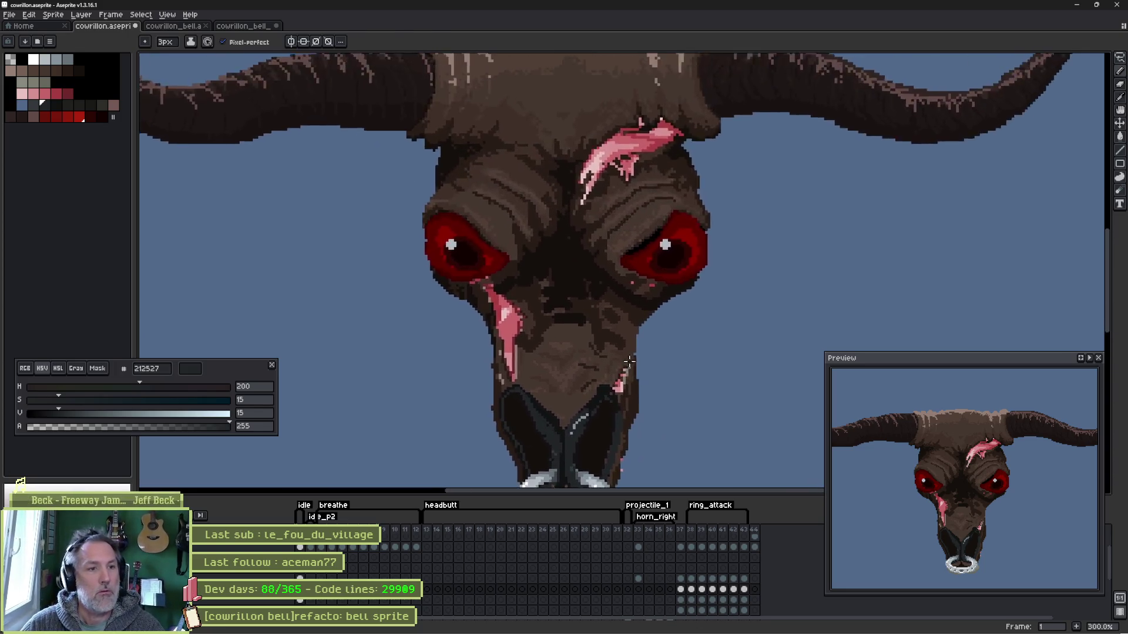
{"action": "scroll", "coordinate": [629, 361], "scroll_direction": "down", "scroll_amount": 1}
{"action": "key", "text": "alt"}
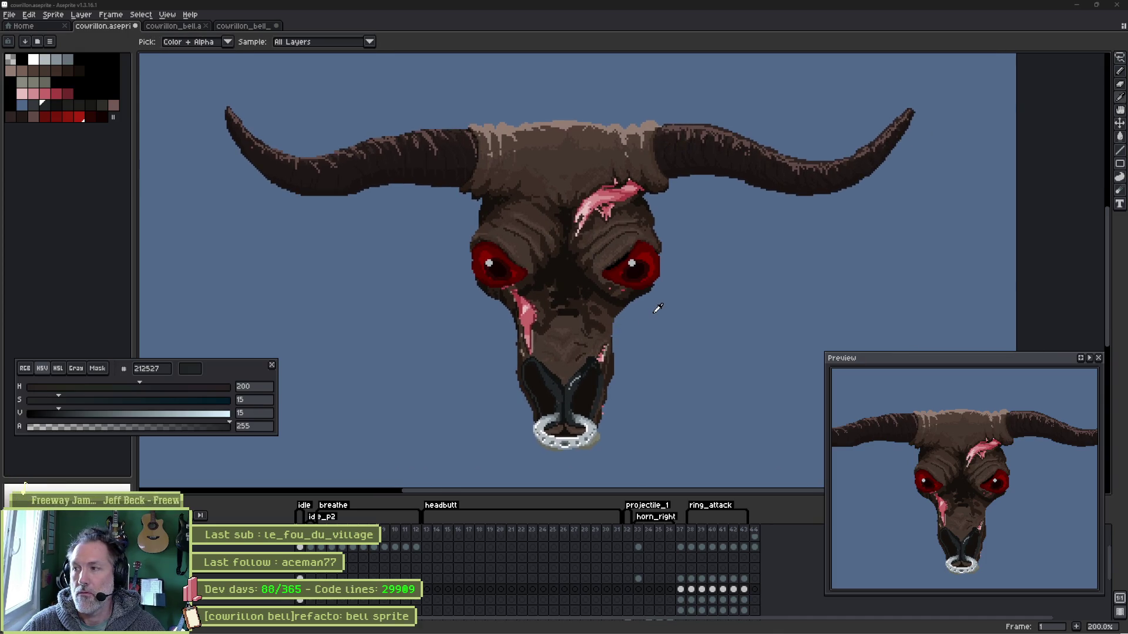
{"action": "key", "text": "alt+Tab"}
{"action": "key", "text": "alt+Tab"}
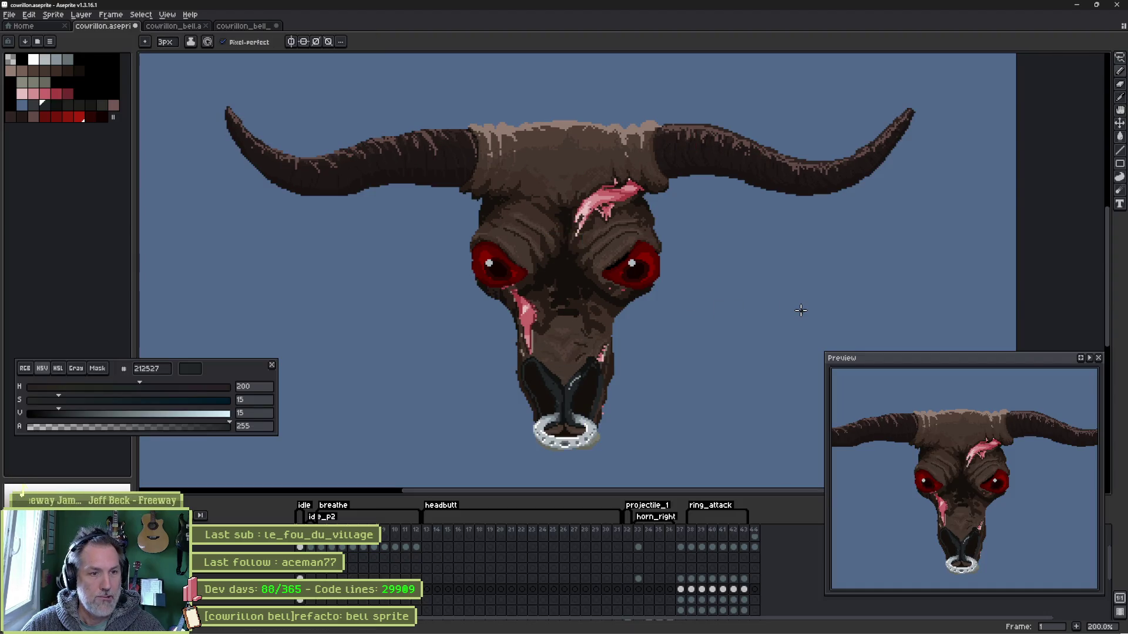
{"action": "key", "text": "alt+Tab"}
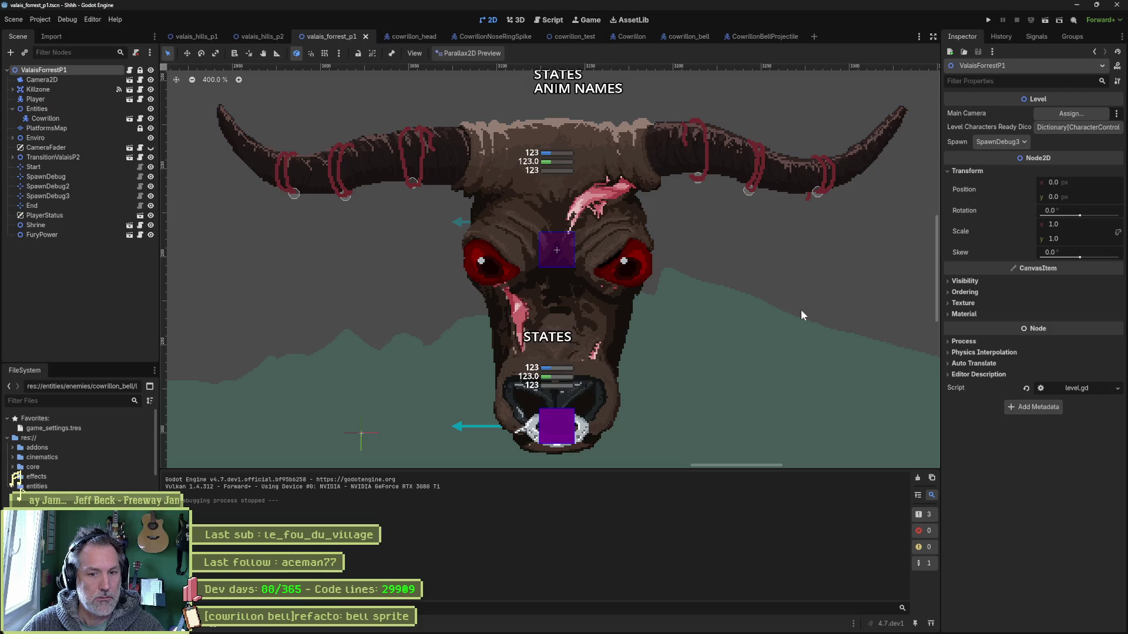
{"action": "key", "text": "alt+Tab"}
{"action": "key", "text": "alt+Tab"}
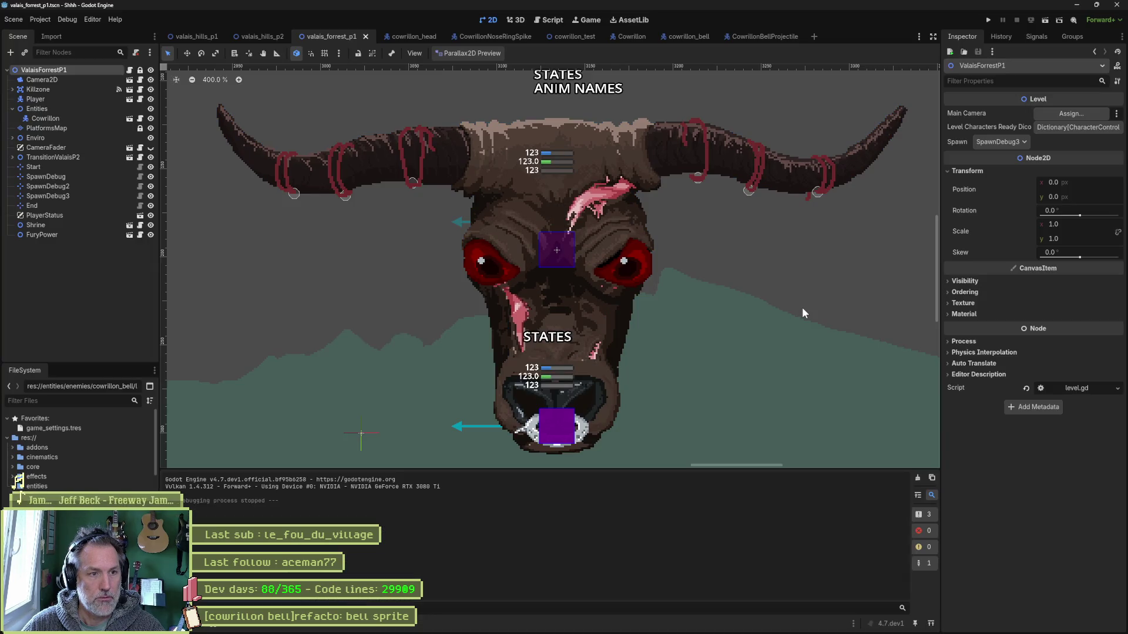
{"action": "key", "text": "alt+Tab"}
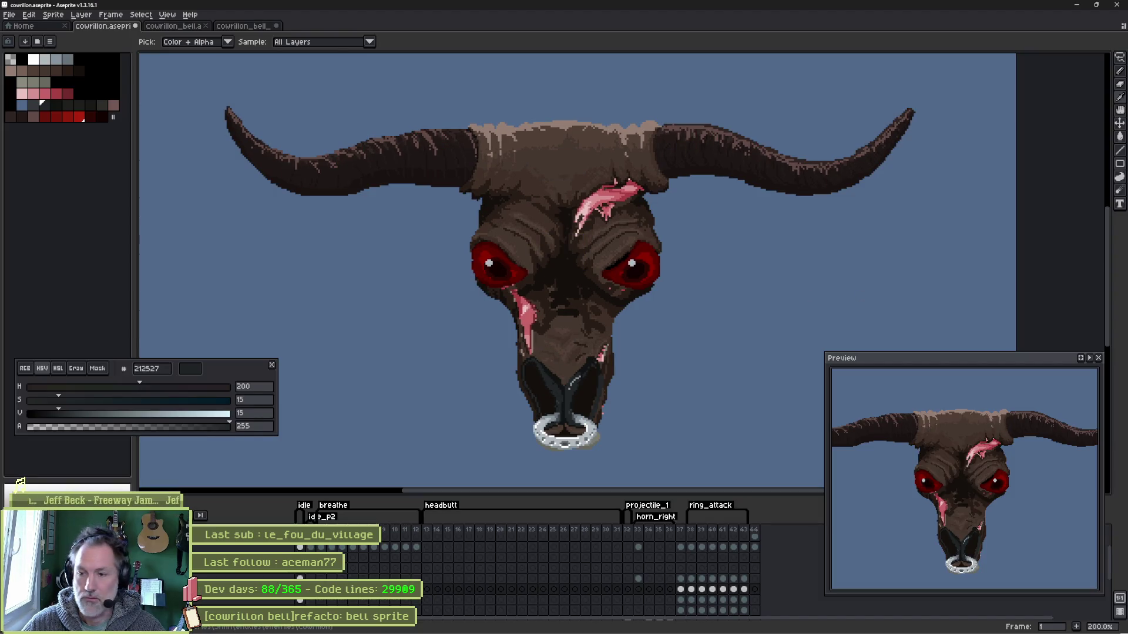
{"action": "key", "text": "alt+Tab"}
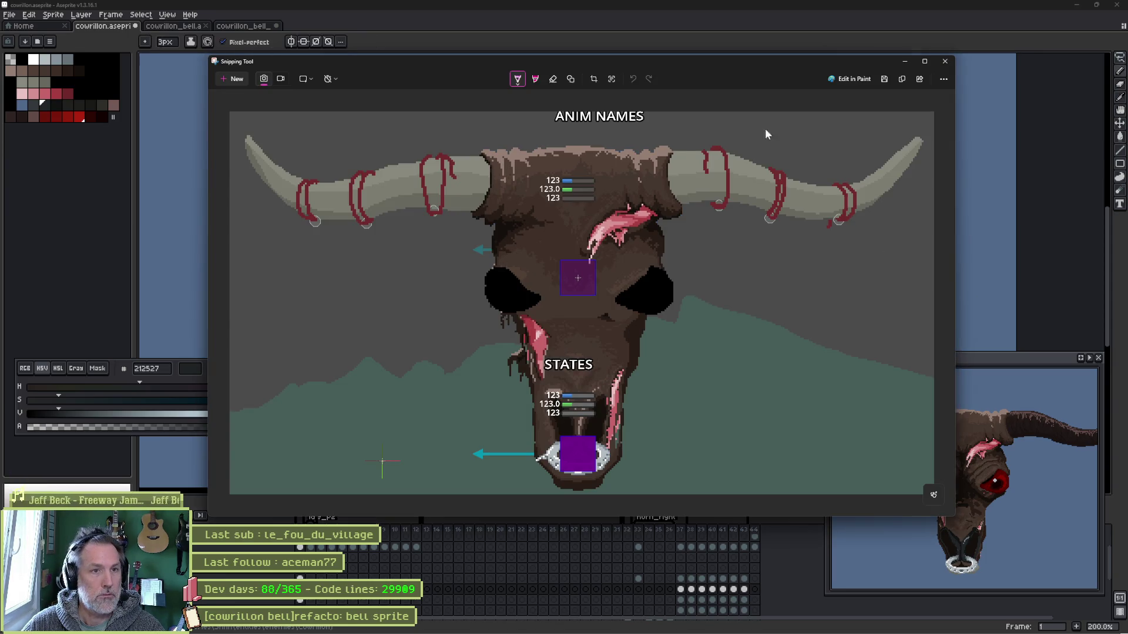
- Reposition the Snipping Tool screenshot window over the sprite for comparison
{"action": "left_click_drag", "start_coordinate": [746, 67], "coordinate": [719, 45]}
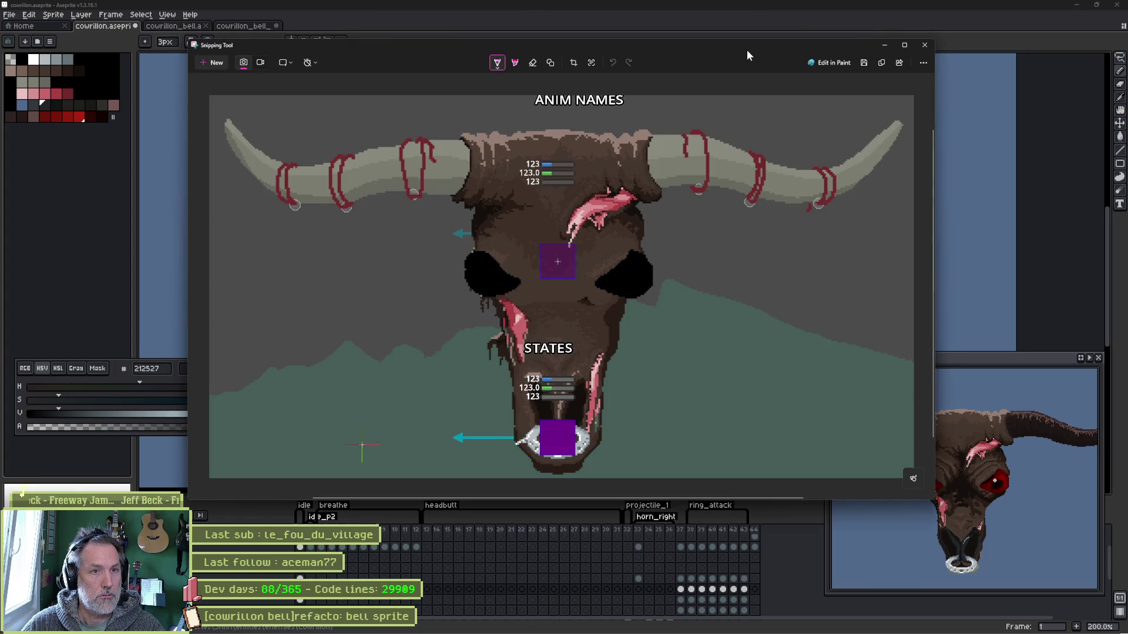
{"action": "left_click_drag", "start_coordinate": [744, 55], "coordinate": [756, 55]}
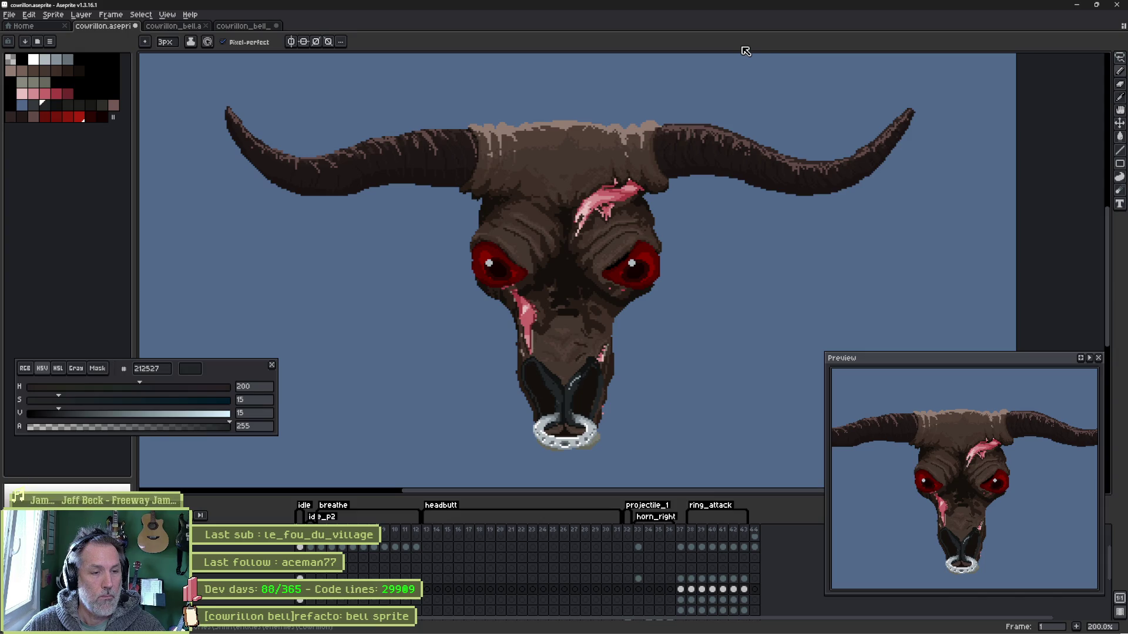
{"action": "scroll", "coordinate": [554, 282], "scroll_direction": "up", "scroll_amount": 2}
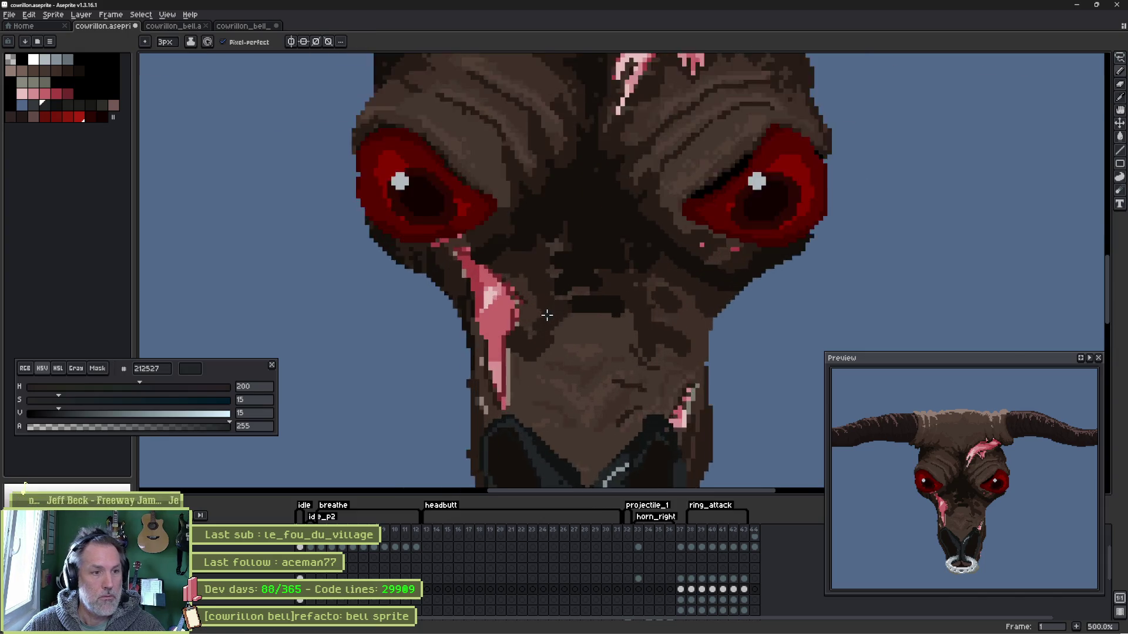
{"action": "scroll", "coordinate": [546, 315], "scroll_direction": "up", "scroll_amount": 2}
{"action": "scroll", "coordinate": [717, 247], "scroll_direction": "up", "scroll_amount": 1}
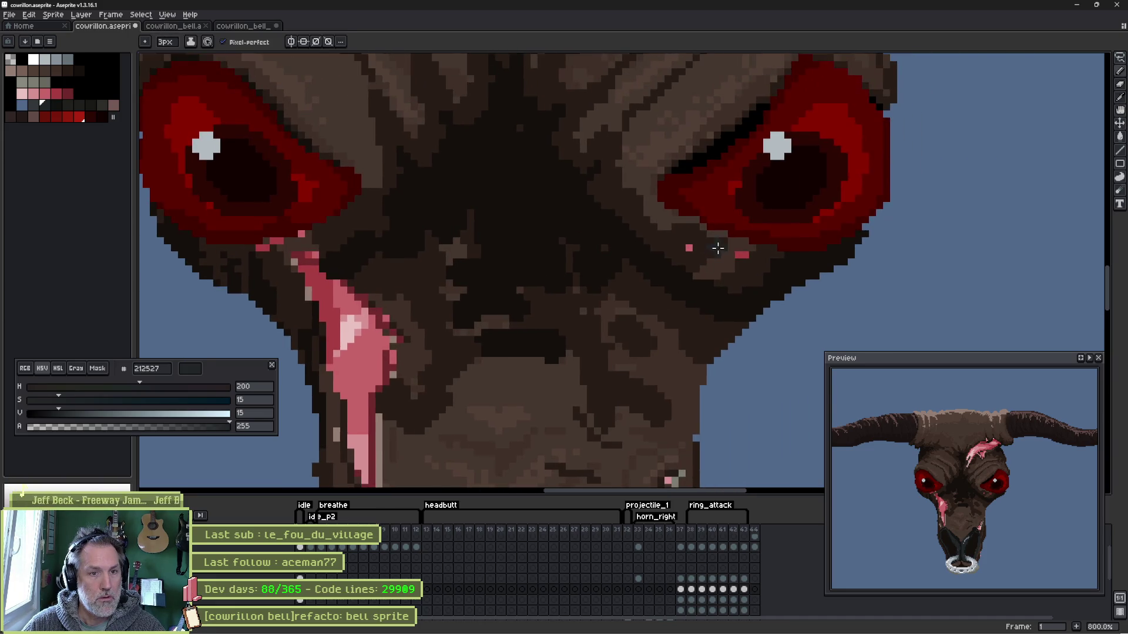
{"action": "scroll", "coordinate": [717, 244], "scroll_direction": "up", "scroll_amount": 2}
- With light brown 947f75 at 1px, draw a thin highlight line under the right red eye
{"action": "key", "text": "alt"}
{"action": "left_click", "coordinate": [708, 212], "text": "alt"}
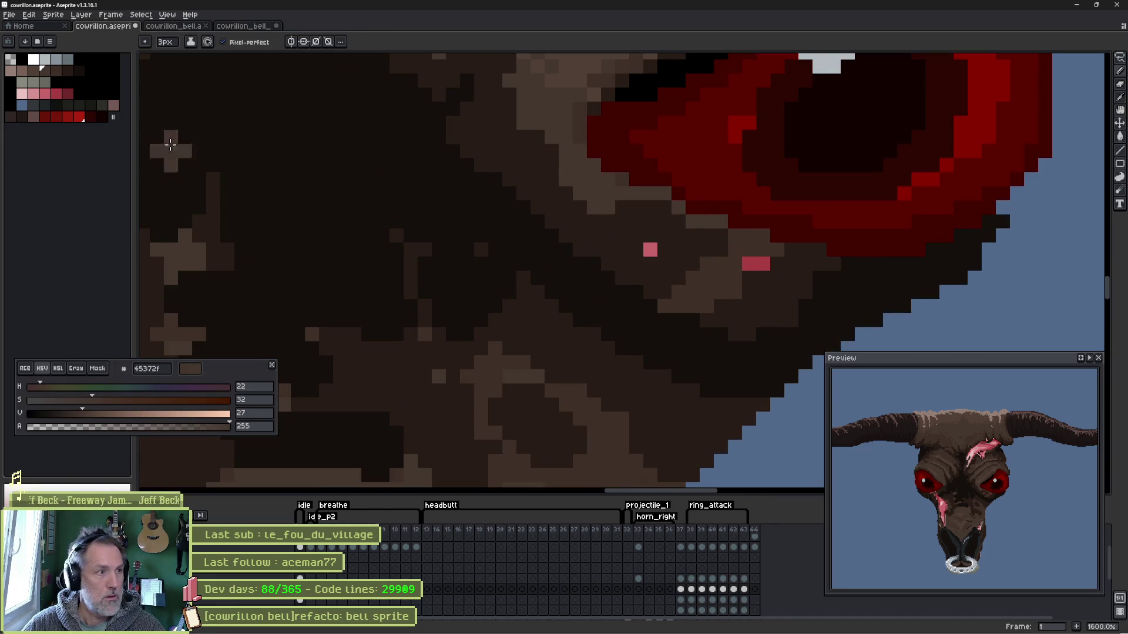
{"action": "left_click", "coordinate": [28, 80]}
{"action": "left_click", "coordinate": [693, 218]}
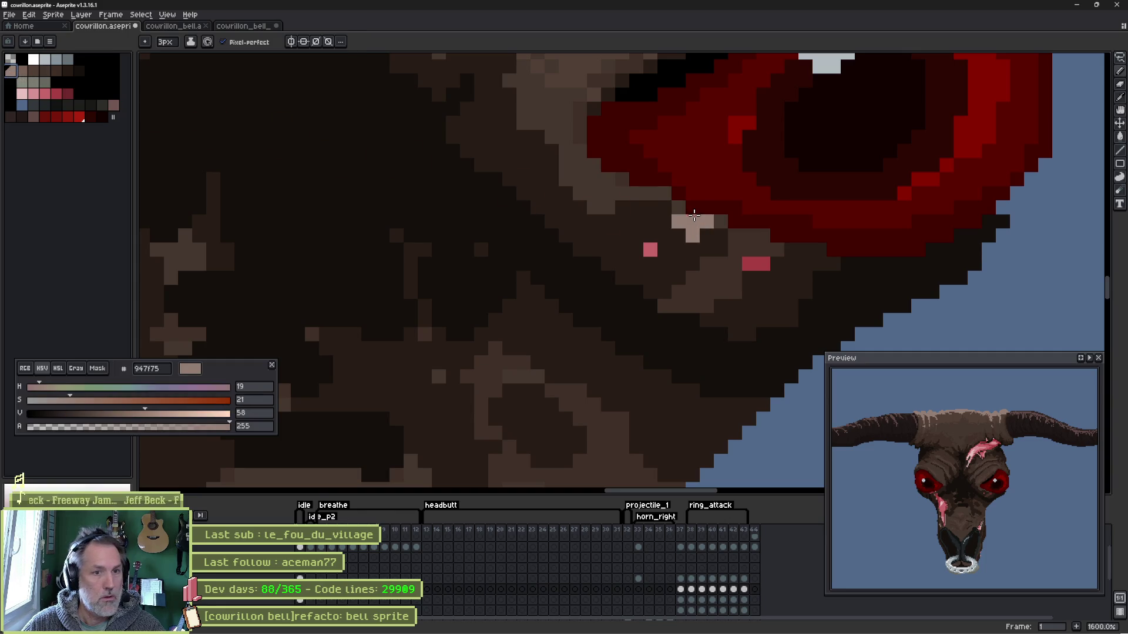
{"action": "key", "text": "minus"}
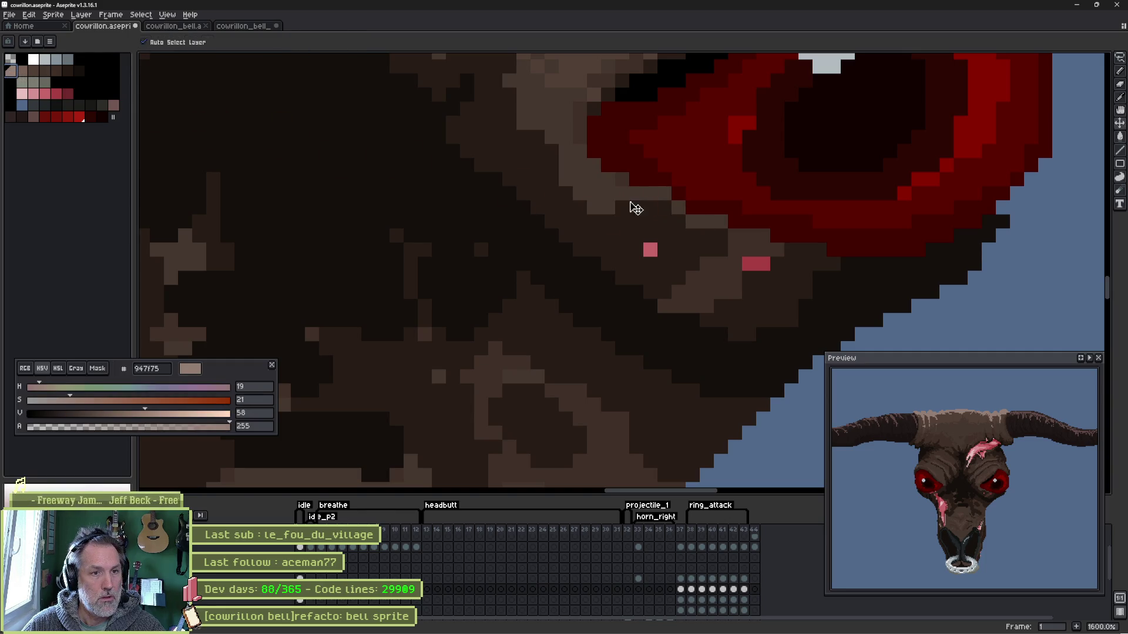
{"action": "key", "text": "minus"}
{"action": "mouse_move", "coordinate": [593, 180]}
{"action": "left_mouse_down"}
{"action": "mouse_move", "coordinate": [723, 248]}
{"action": "mouse_move", "coordinate": [872, 276]}
{"action": "left_mouse_up"}
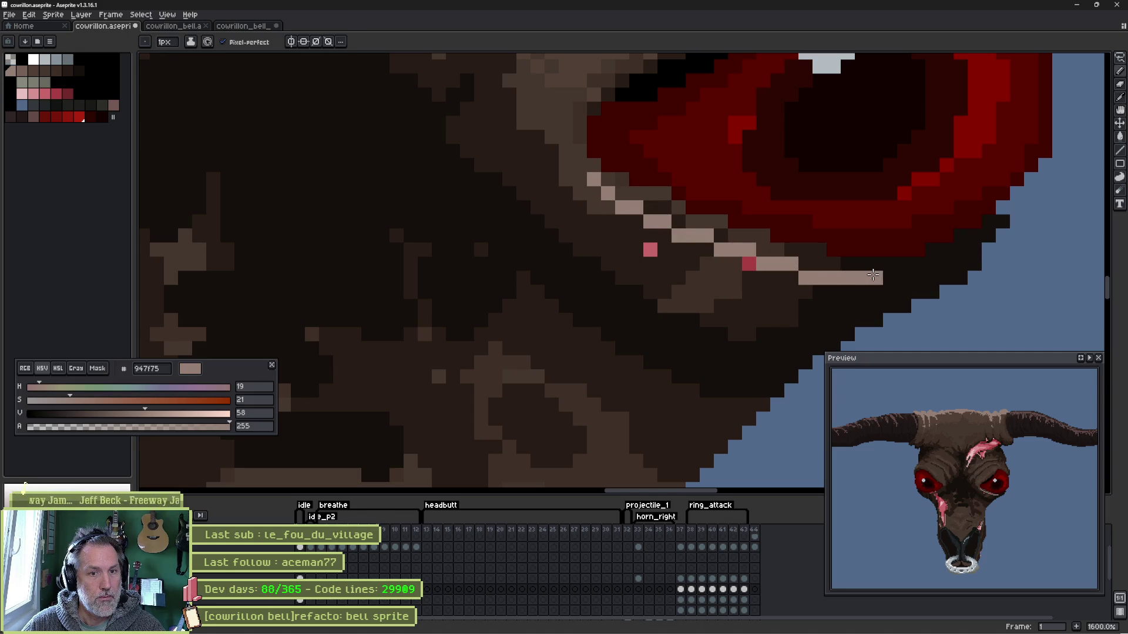
- Break up the highlight by darkening pixels with 45372f and near-black 15100c
{"action": "left_click_drag", "start_coordinate": [773, 164], "coordinate": [702, 261]}
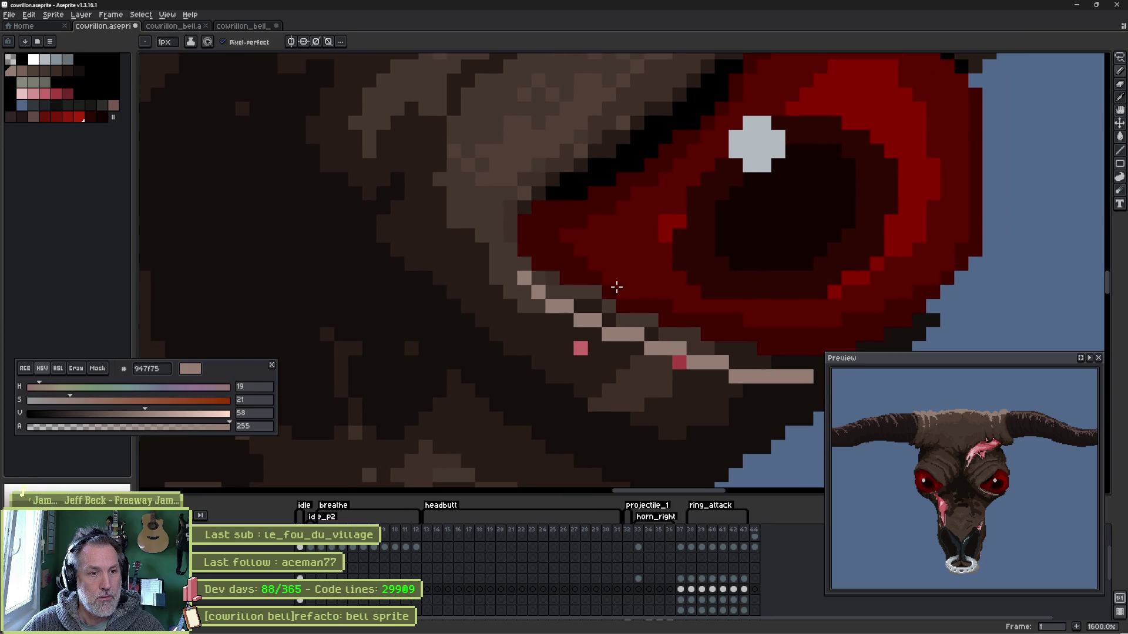
{"action": "left_click", "coordinate": [540, 303], "text": "alt"}
{"action": "left_click", "coordinate": [578, 321]}
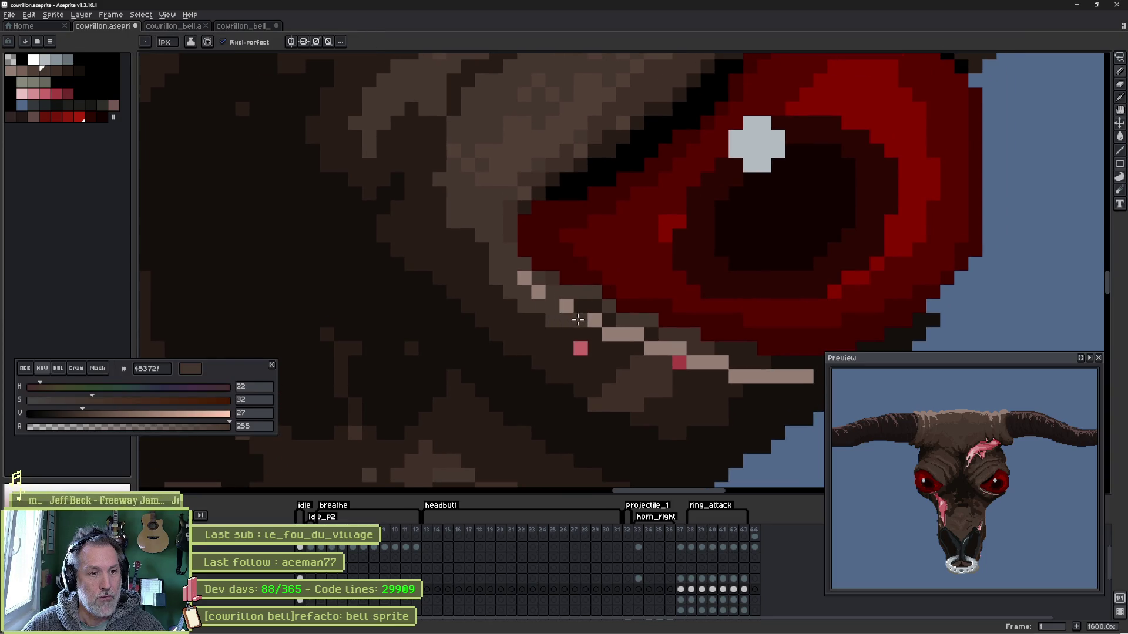
{"action": "mouse_move", "coordinate": [639, 340]}
{"action": "left_mouse_down"}
{"action": "mouse_move", "coordinate": [800, 377]}
{"action": "mouse_move", "coordinate": [790, 381]}
{"action": "left_mouse_up"}
{"action": "left_click", "coordinate": [757, 378], "text": "alt"}
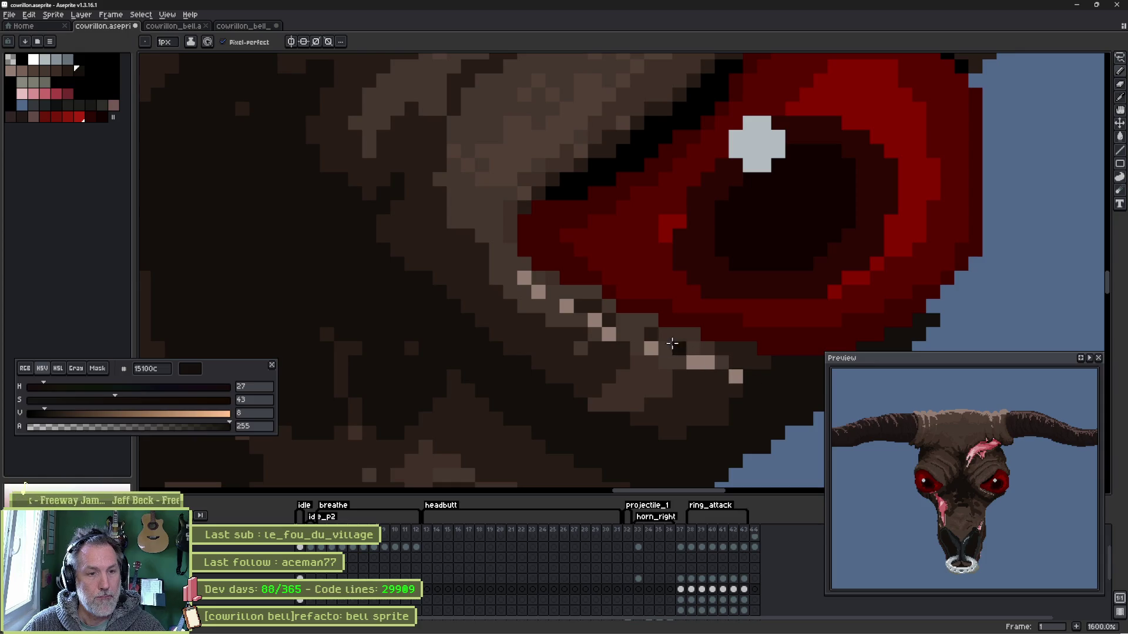
- Sample light brown 947f75 and dot highlight pixels up along the eye's upper rim
{"action": "key", "text": "alt"}
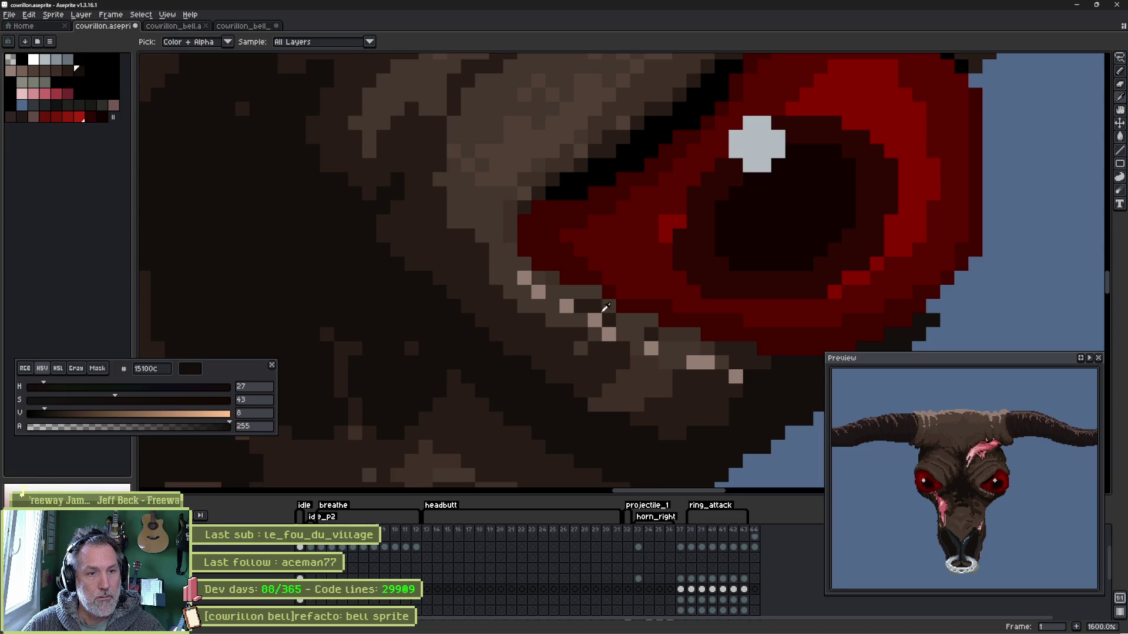
{"action": "left_click", "coordinate": [742, 146], "text": "alt"}
{"action": "left_click_drag", "start_coordinate": [675, 144], "coordinate": [629, 265]}
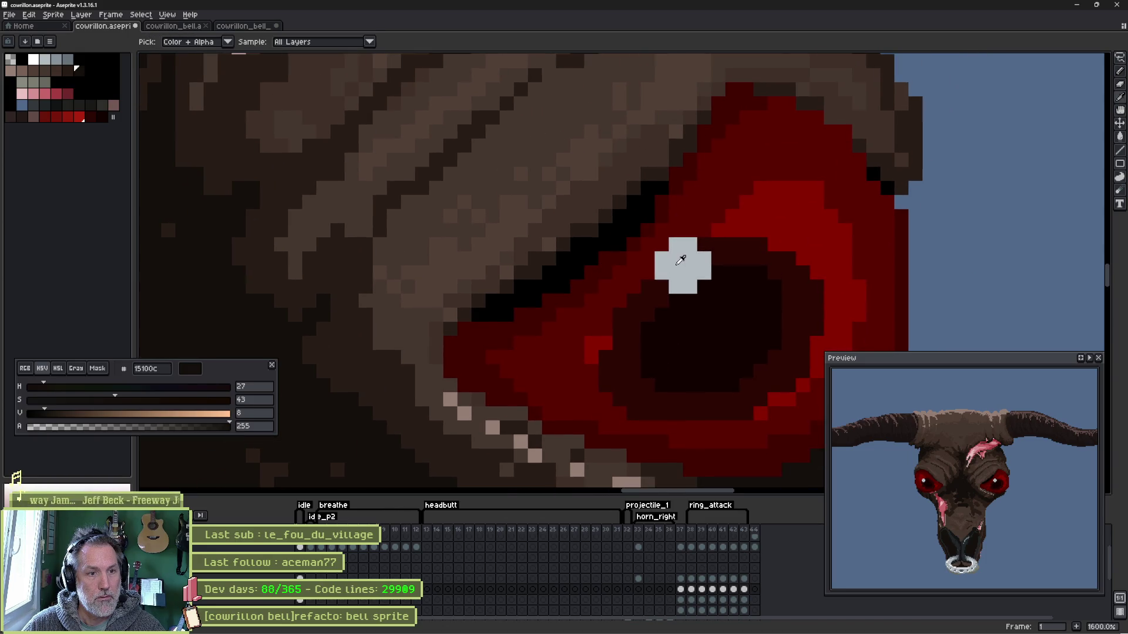
{"action": "left_click", "coordinate": [465, 396], "text": "alt"}
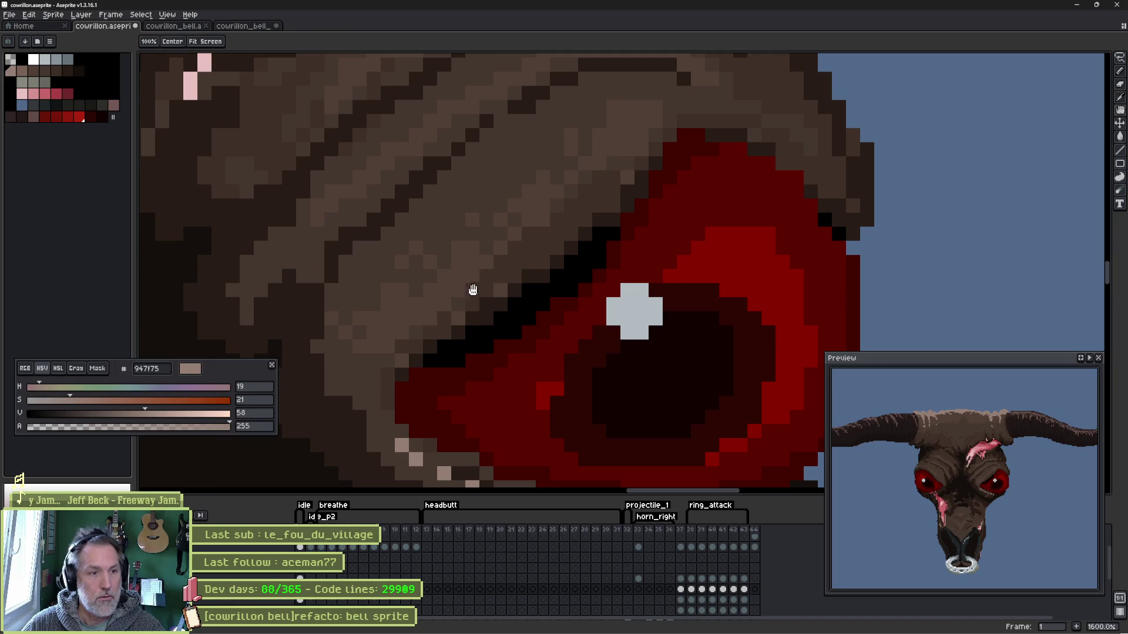
{"action": "left_click_drag", "start_coordinate": [519, 241], "coordinate": [470, 290]}
{"action": "left_click", "coordinate": [430, 346]}
{"action": "left_click", "coordinate": [458, 333]}
{"action": "left_click", "coordinate": [473, 318]}
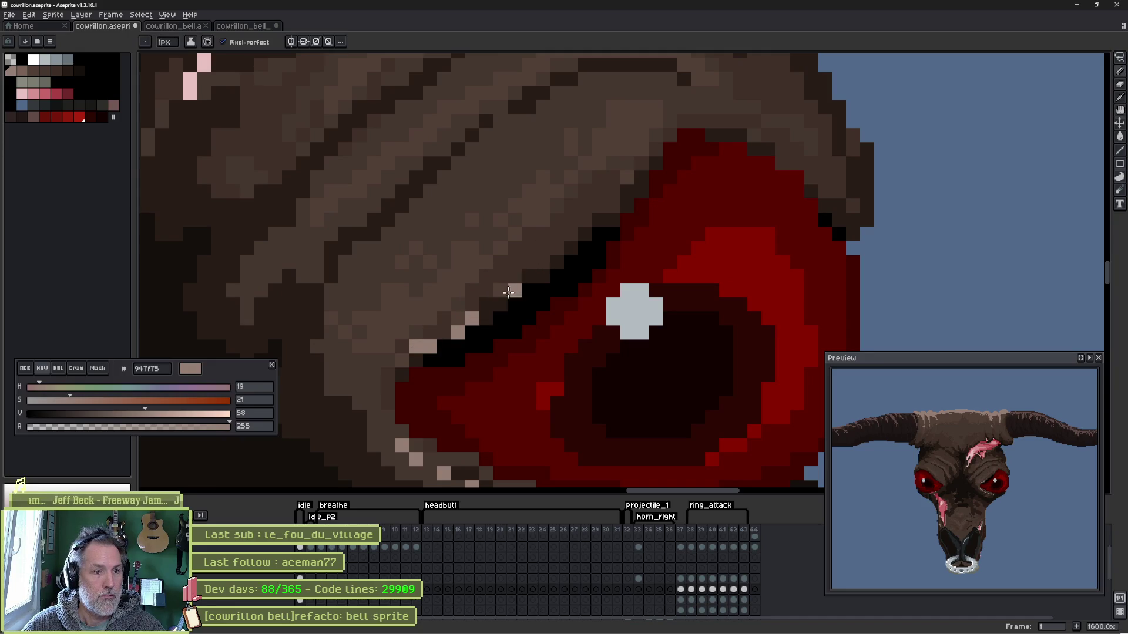
{"action": "left_click", "coordinate": [529, 276]}
{"action": "left_click", "coordinate": [571, 219]}
{"action": "left_click", "coordinate": [627, 164]}
{"action": "left_click", "coordinate": [641, 150]}
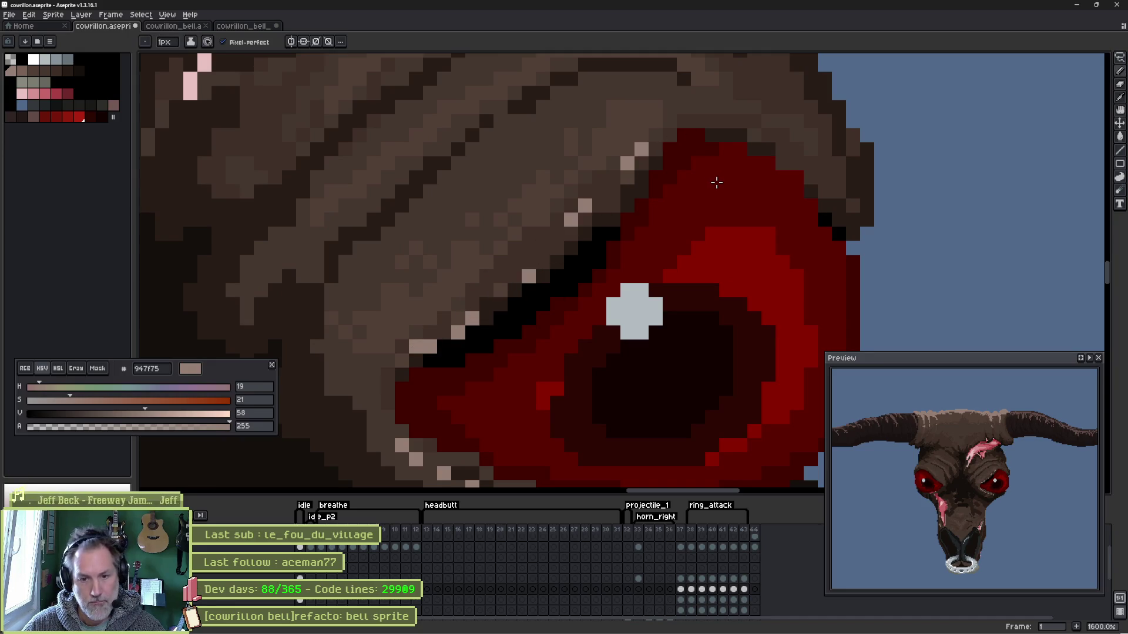
- Dot light-brown highlight pixels along the eye's lower rim
{"action": "mouse_move", "coordinate": [716, 182]}
{"action": "left_mouse_down"}
{"action": "mouse_move", "coordinate": [780, 277]}
{"action": "mouse_move", "coordinate": [790, 234]}
{"action": "mouse_move", "coordinate": [919, 214]}
{"action": "mouse_move", "coordinate": [635, 232]}
{"action": "left_mouse_up"}
{"action": "left_click", "coordinate": [379, 312]}
{"action": "left_click", "coordinate": [429, 340]}
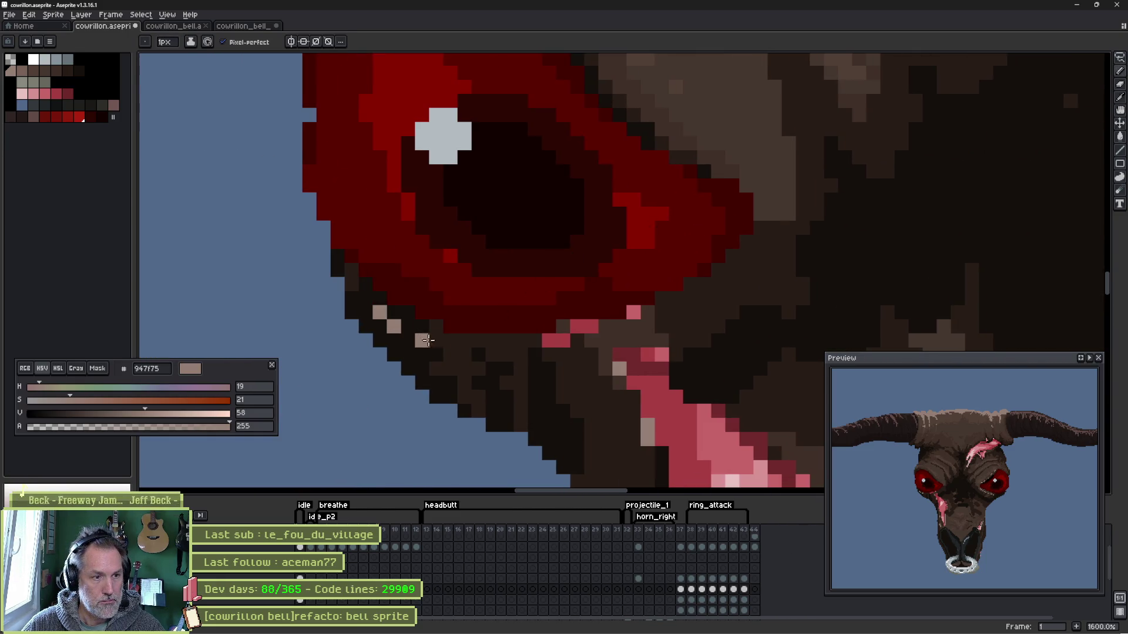
{"action": "left_click", "coordinate": [477, 355]}
{"action": "left_click", "coordinate": [498, 340]}
{"action": "left_click", "coordinate": [542, 340]}
{"action": "left_click", "coordinate": [584, 341]}
{"action": "left_click", "coordinate": [640, 312]}
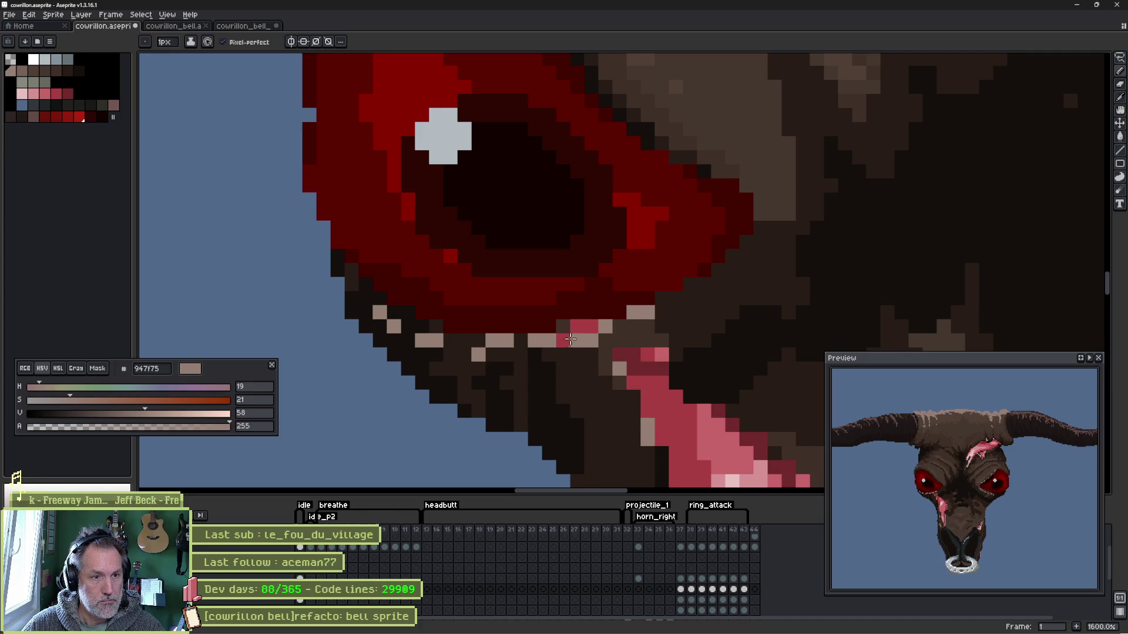
- Darken the stray pink pixels below the eye and add one more rim highlight
{"action": "left_click", "coordinate": [564, 324], "text": "alt"}
{"action": "left_click_drag", "start_coordinate": [576, 326], "coordinate": [592, 326]}
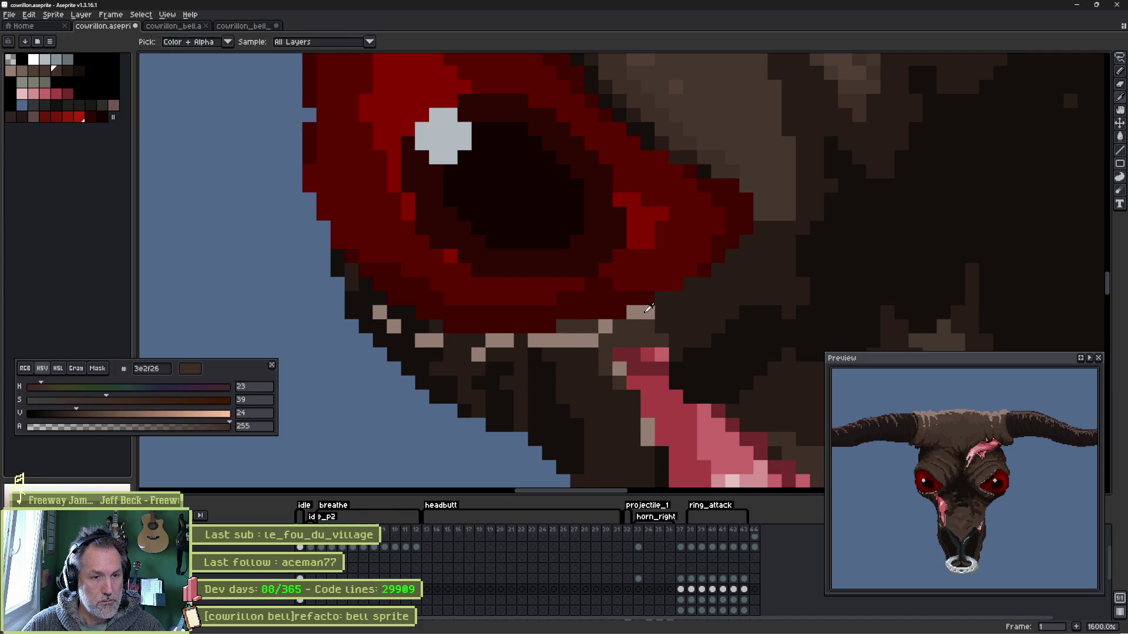
{"action": "left_click", "coordinate": [647, 316], "text": "alt"}
{"action": "left_click", "coordinate": [717, 284]}
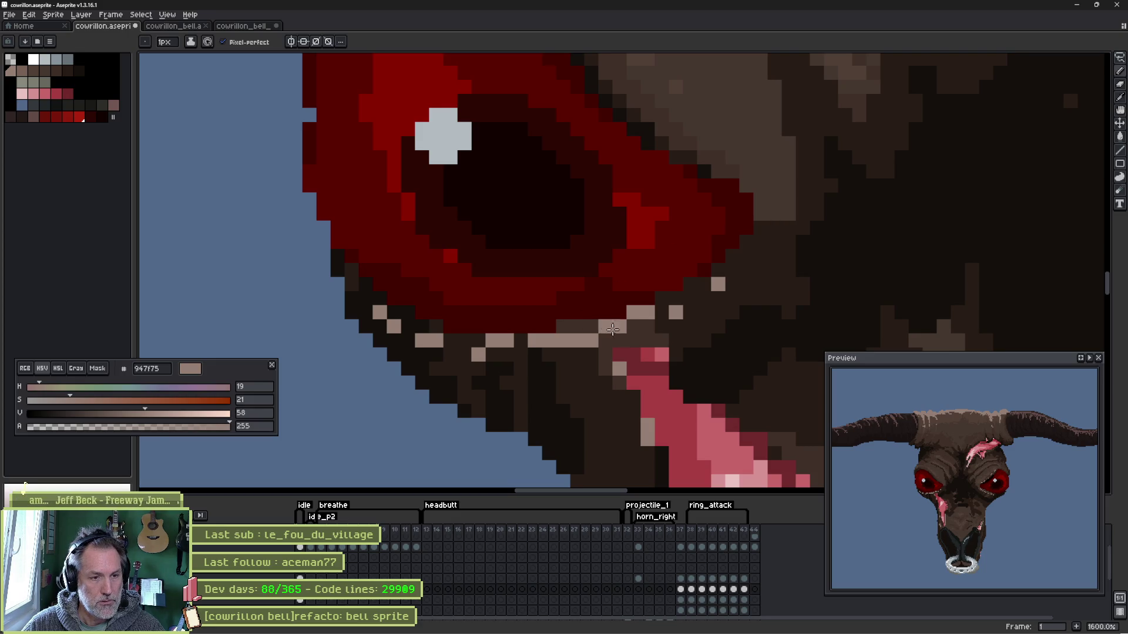
{"action": "left_click", "coordinate": [586, 326], "text": "alt"}
{"action": "left_click_drag", "start_coordinate": [838, 152], "coordinate": [720, 289]}
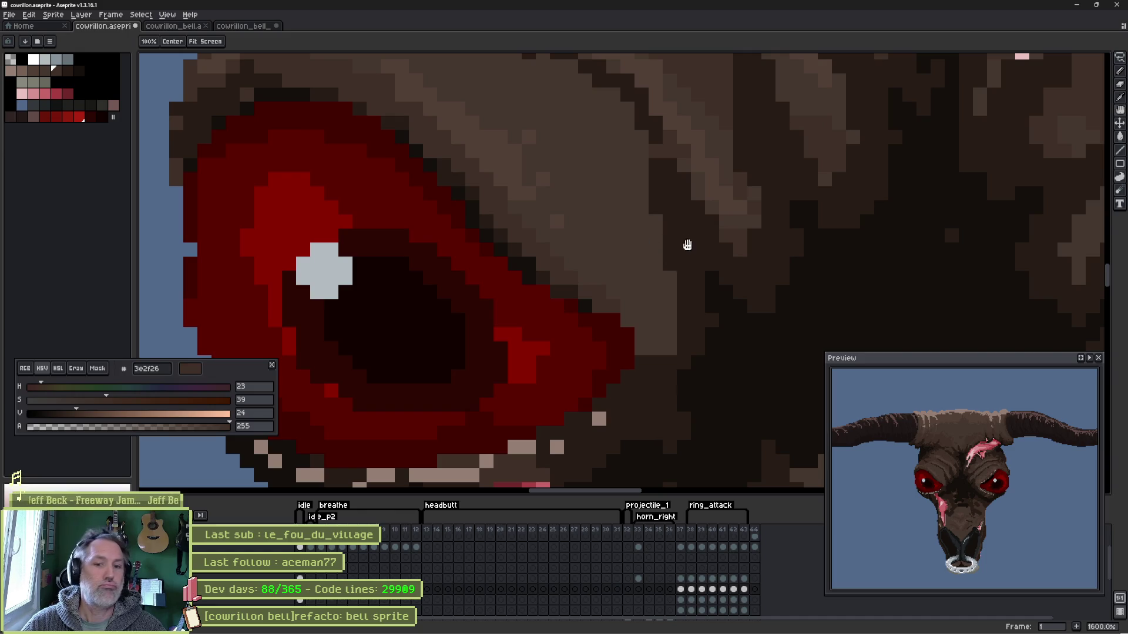
- Recolour the other eye's red rim pixels brown and add 947f75 highlights along its rim
{"action": "left_click_drag", "start_coordinate": [687, 245], "coordinate": [655, 238]}
{"action": "mouse_move", "coordinate": [697, 276]}
{"action": "left_mouse_down"}
{"action": "mouse_move", "coordinate": [413, 212]}
{"action": "mouse_move", "coordinate": [405, 258]}
{"action": "left_mouse_up"}
{"action": "left_click", "coordinate": [388, 272], "text": "alt"}
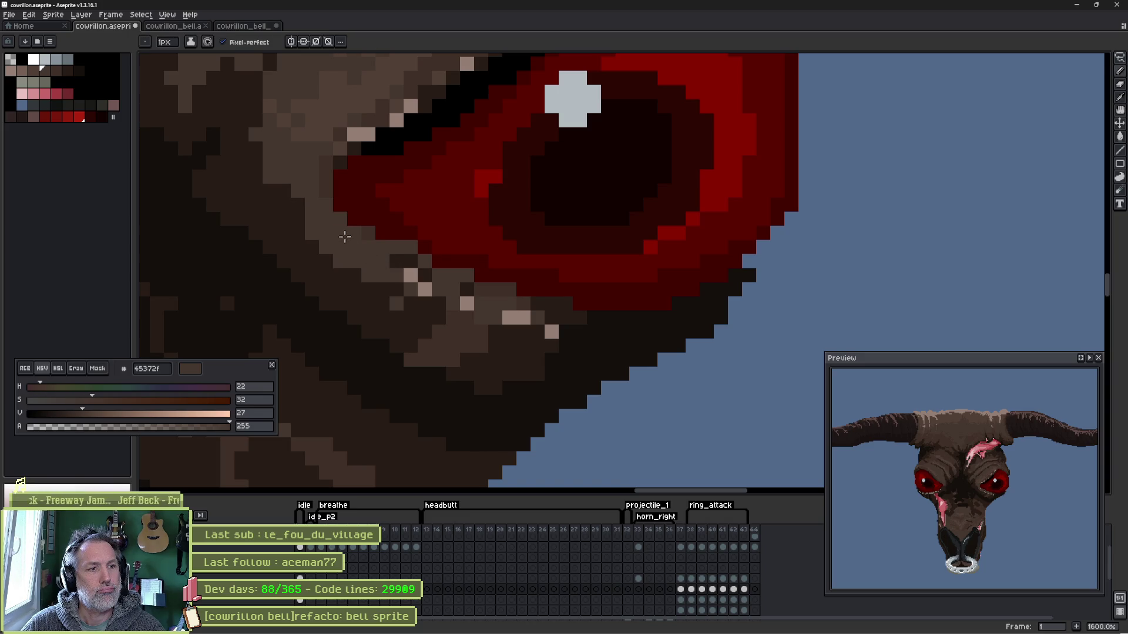
{"action": "left_click_drag", "start_coordinate": [458, 300], "coordinate": [530, 319]}
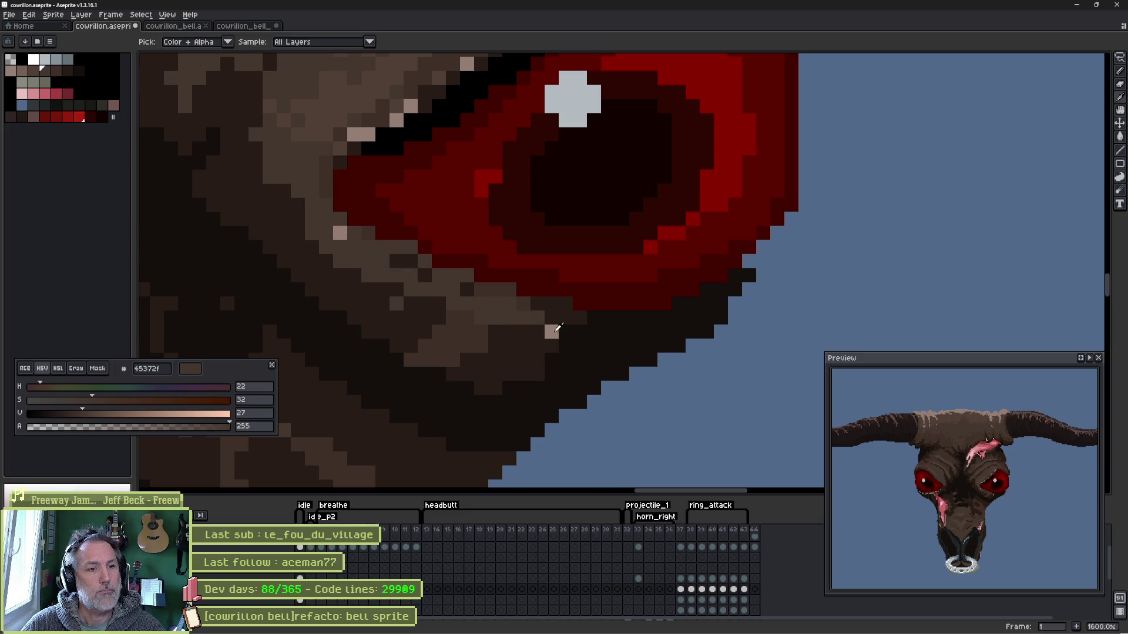
{"action": "left_click", "coordinate": [497, 300], "text": "alt"}
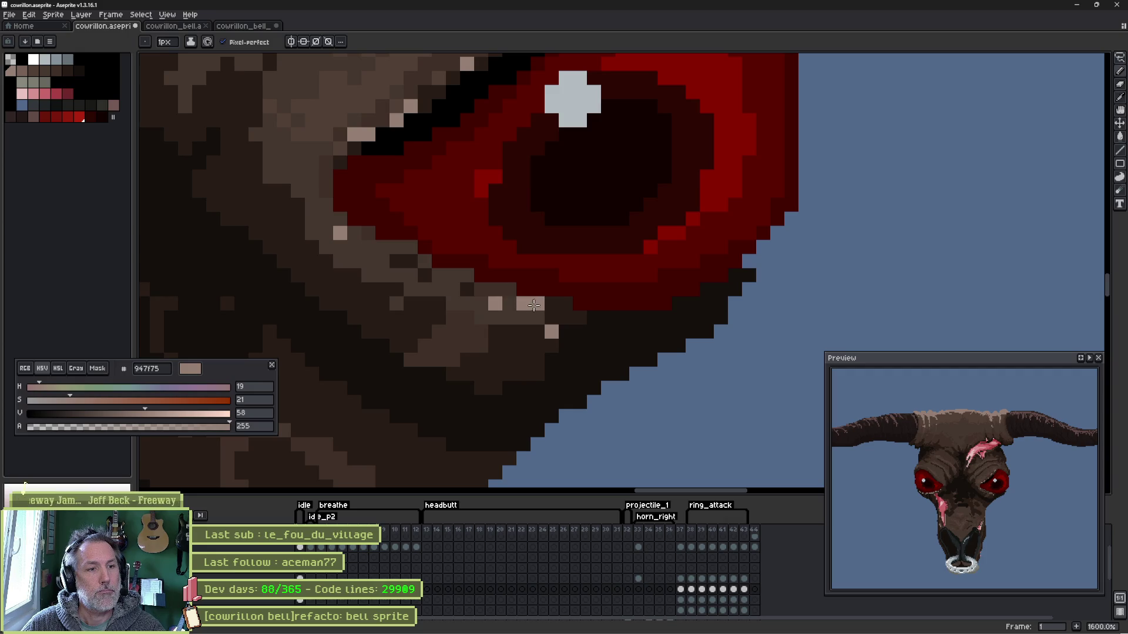
{"action": "left_click", "coordinate": [564, 317]}
{"action": "left_click", "coordinate": [458, 276]}
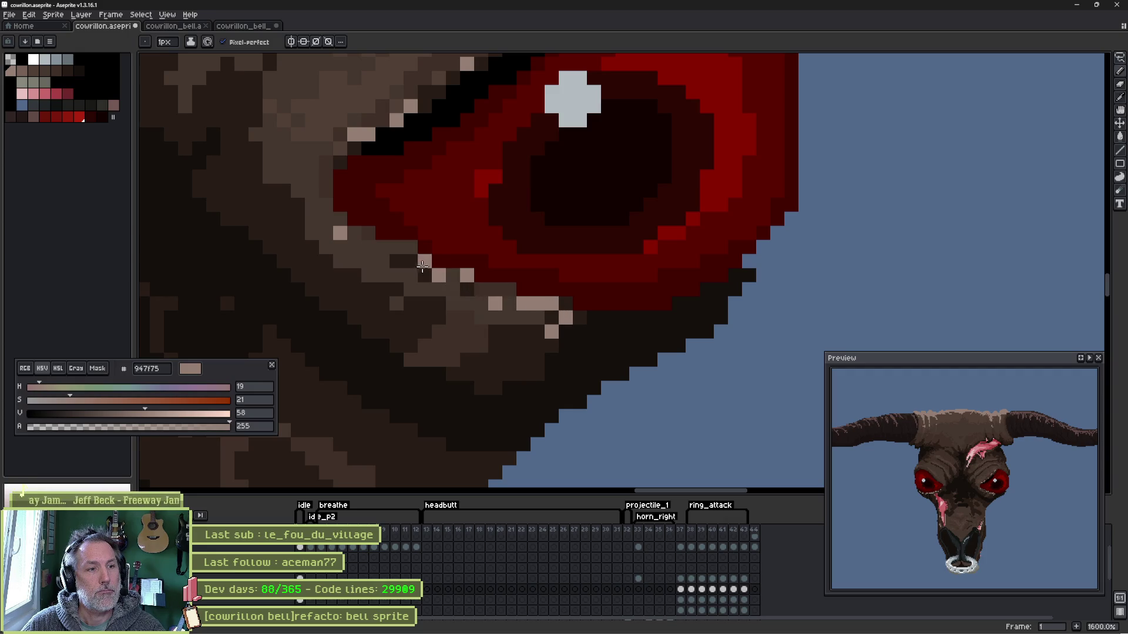
- Darken stray light pixels beside and above the eye and in its highlight
{"action": "left_click", "coordinate": [344, 244], "text": "alt"}
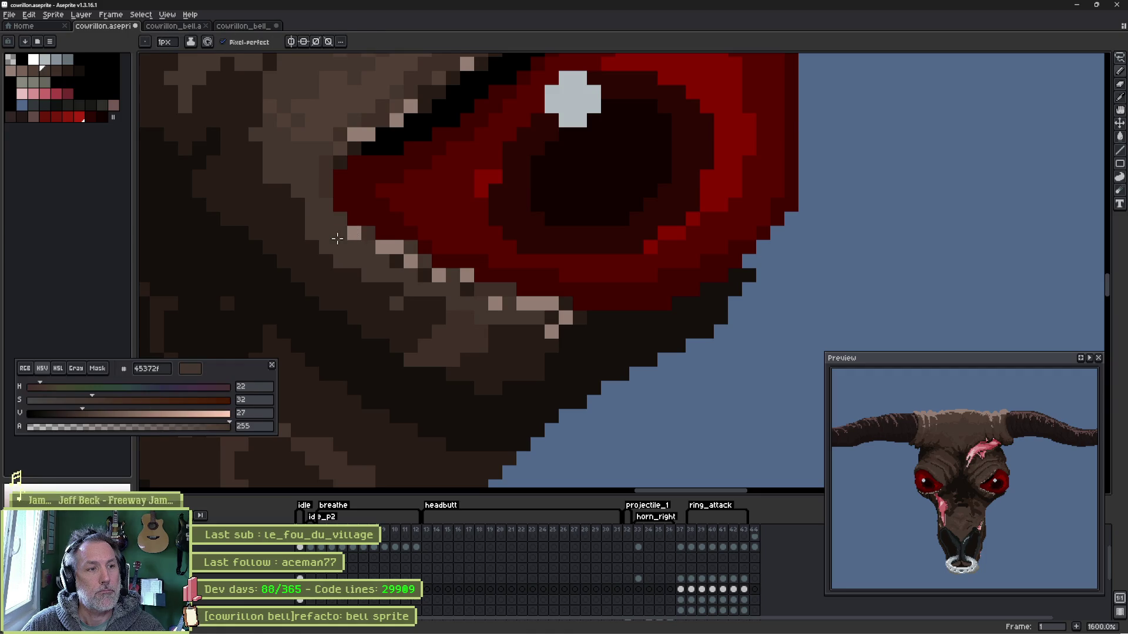
{"action": "scroll", "coordinate": [388, 245], "scroll_direction": "up", "scroll_amount": 3}
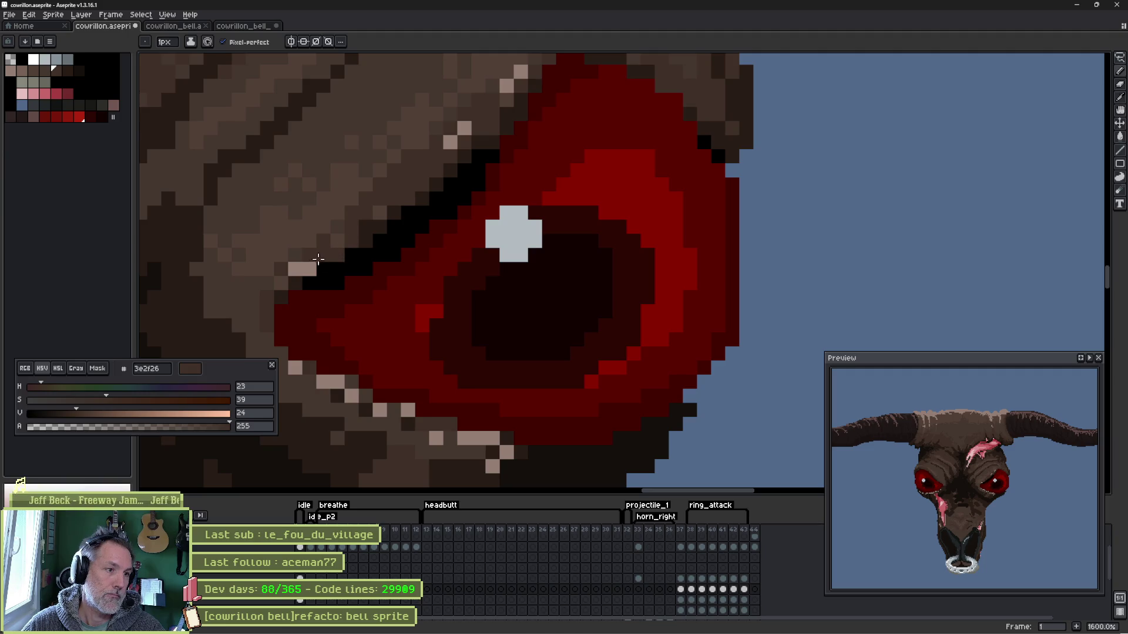
{"action": "left_click", "coordinate": [521, 72]}
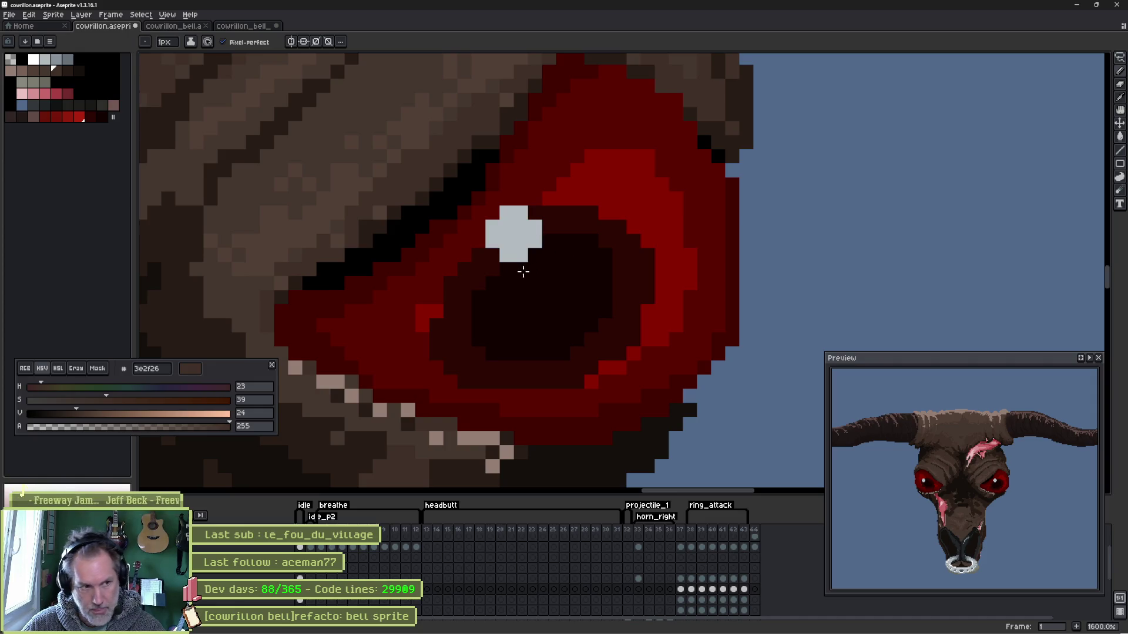
{"action": "scroll", "coordinate": [523, 264], "scroll_direction": "left", "scroll_amount": 3}
{"action": "scroll", "coordinate": [470, 283], "scroll_direction": "left", "scroll_amount": 3}
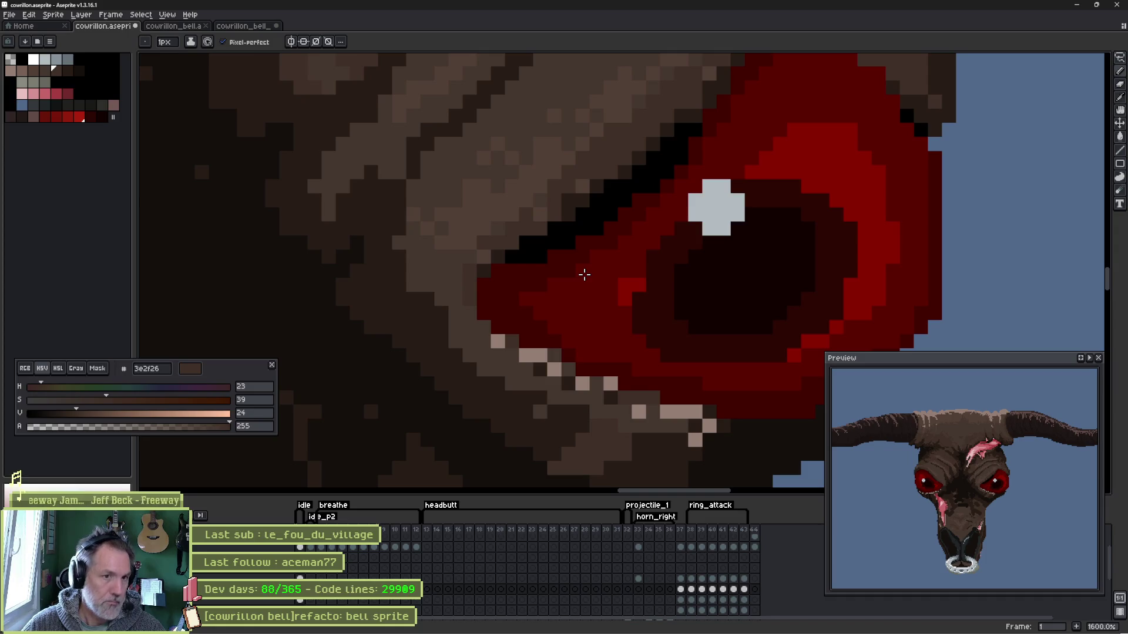
{"action": "left_click", "coordinate": [724, 214]}
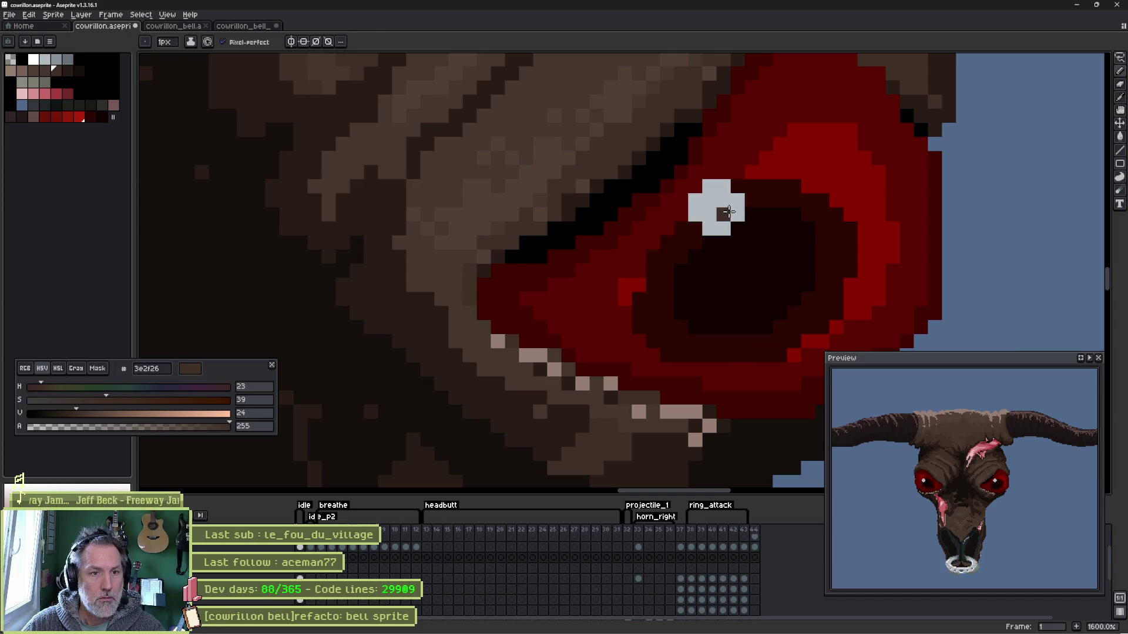
- Try a grey highlight at the eye's corner, undo it, and sample the eye's deep red 880000
{"action": "left_click", "coordinate": [483, 300]}
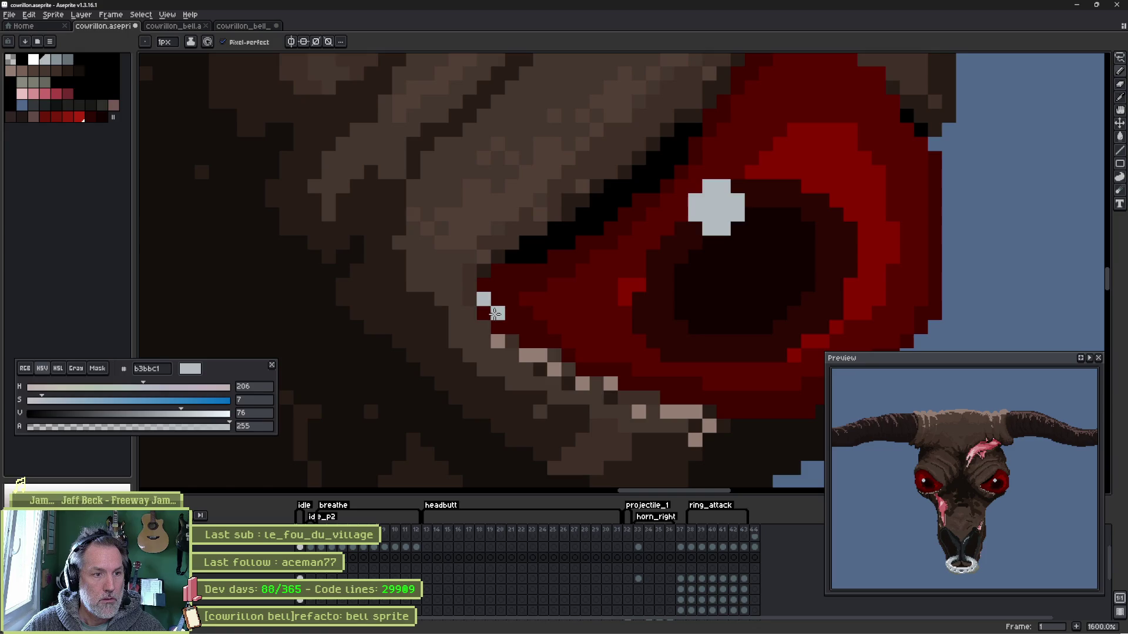
{"action": "left_click", "coordinate": [486, 313]}
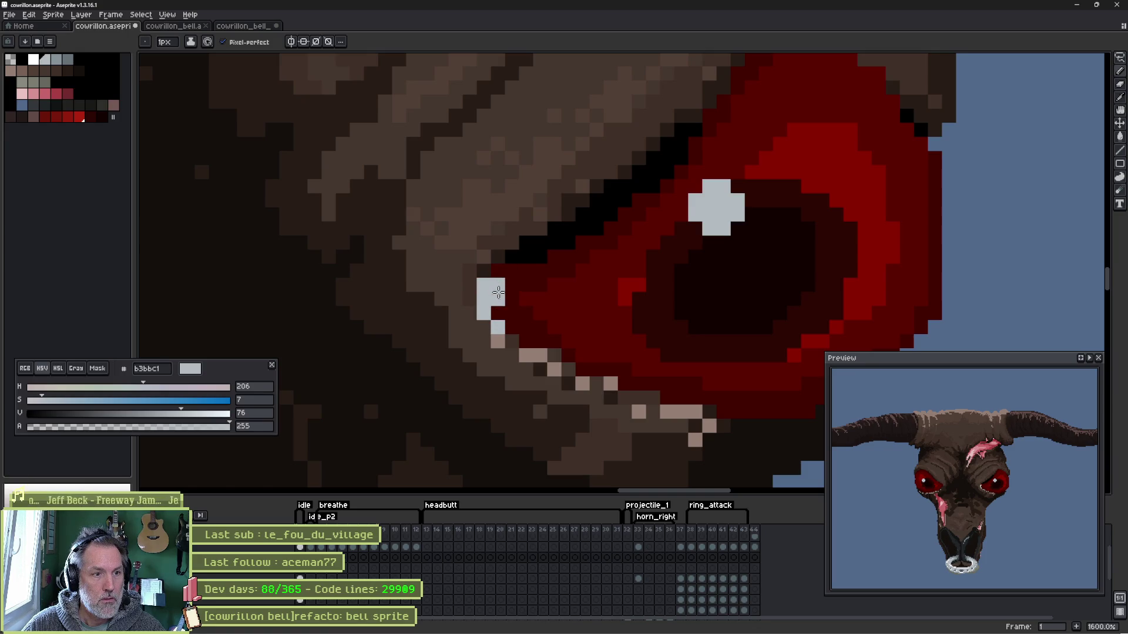
{"action": "left_click", "coordinate": [496, 270]}
{"action": "left_click_drag", "start_coordinate": [483, 286], "coordinate": [511, 285]}
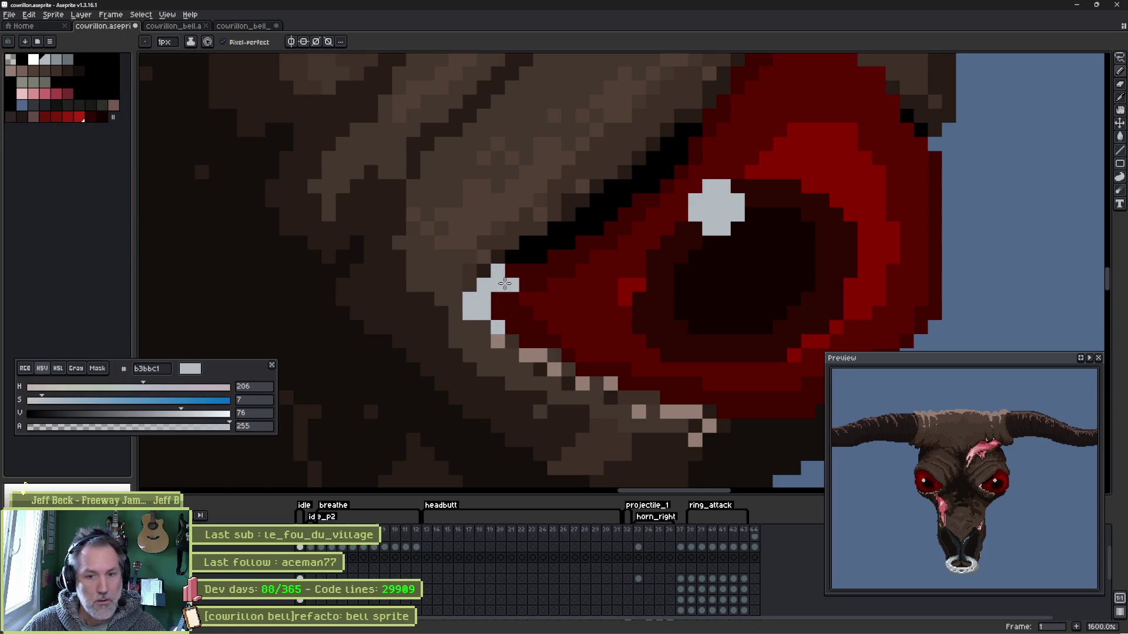
{"action": "key", "text": "ctrl+z"}
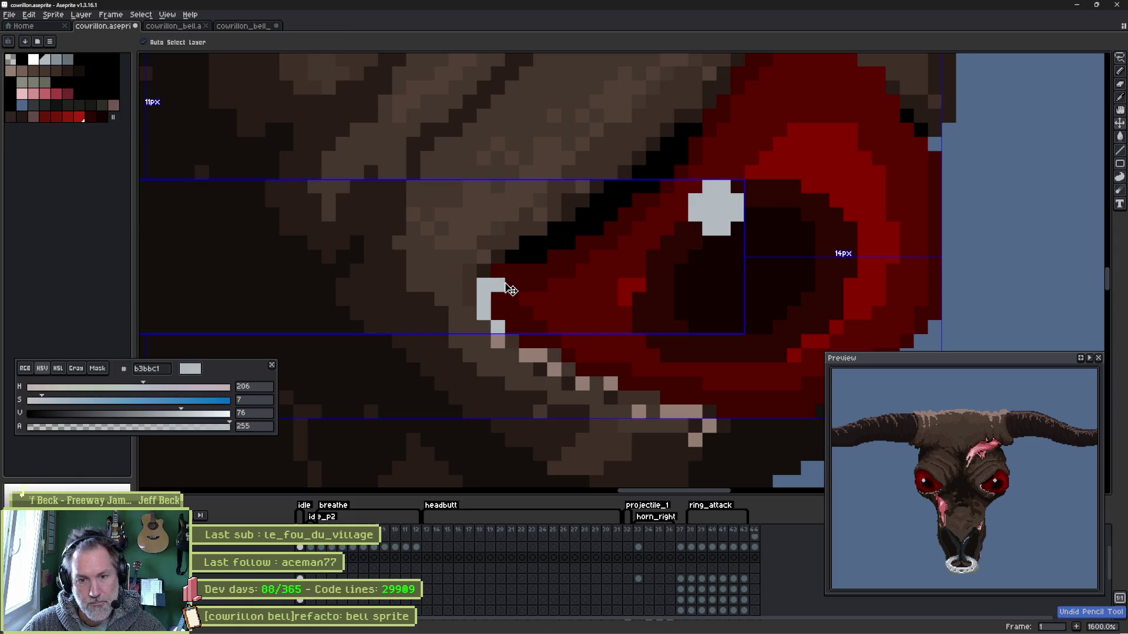
{"action": "key", "text": "ctrl+z"}
{"action": "key", "text": "ctrl+z"}
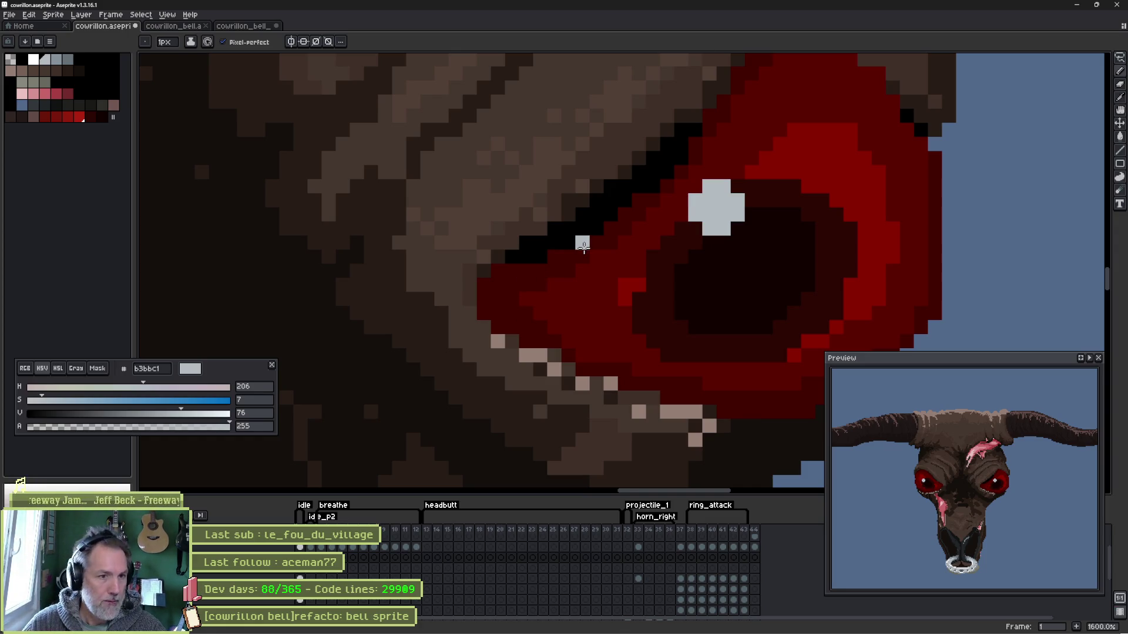
{"action": "key", "text": "i"}
{"action": "left_click", "coordinate": [640, 284], "text": "alt"}
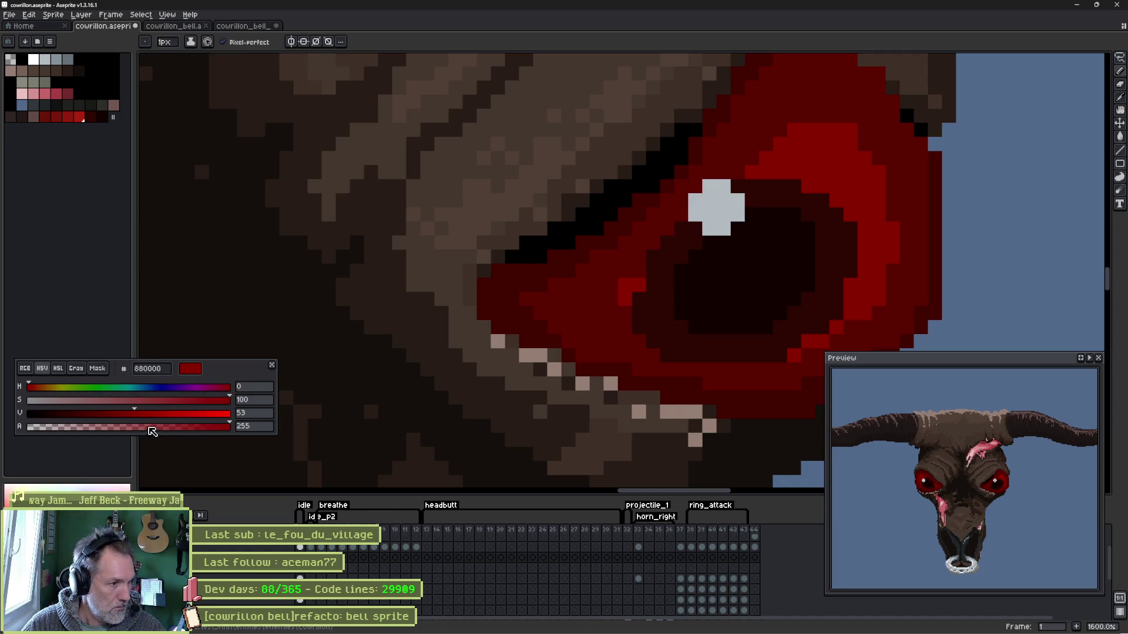
- Desaturate and lighten the red in the HSV sliders to pale pink cf9797
{"action": "left_click", "coordinate": [103, 401]}
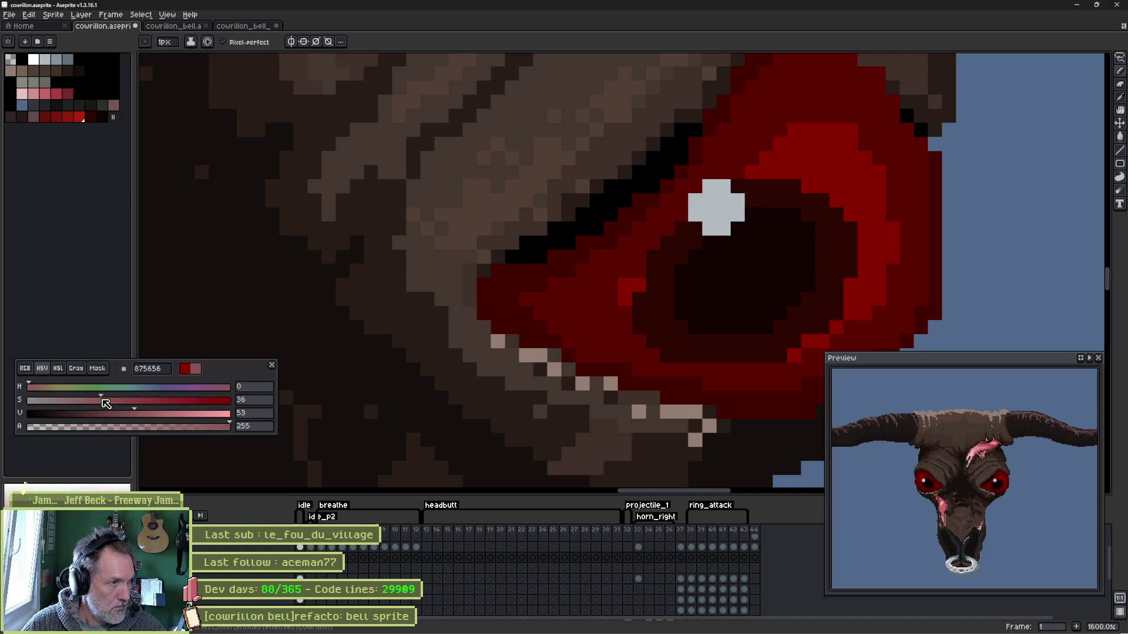
{"action": "left_click_drag", "start_coordinate": [145, 414], "coordinate": [191, 413]}
{"action": "left_click_drag", "start_coordinate": [102, 401], "coordinate": [82, 401]}
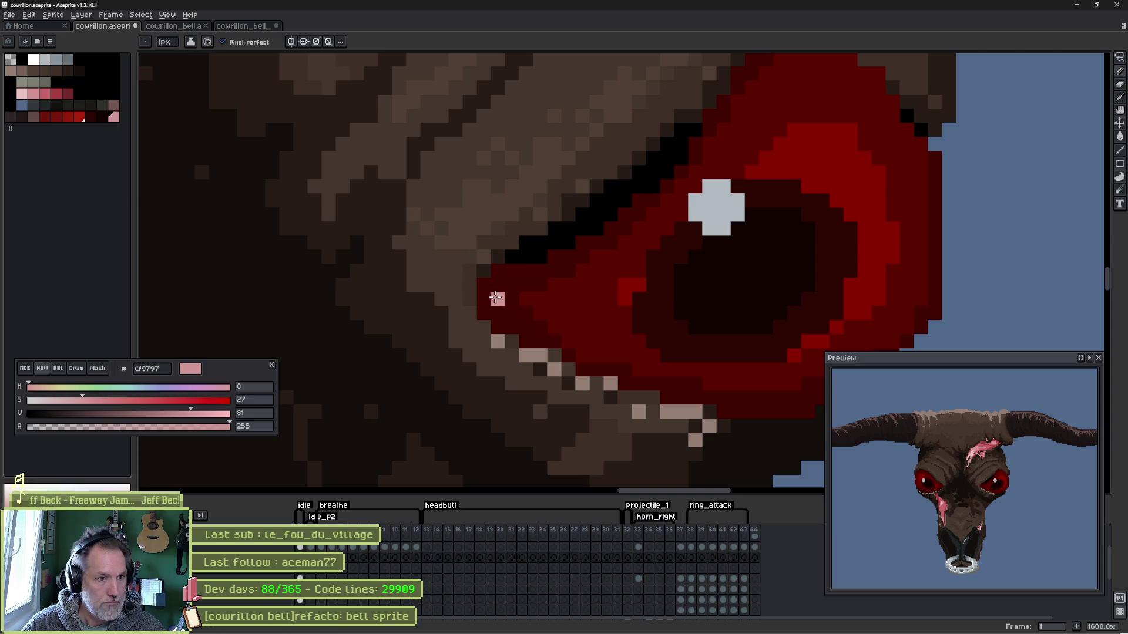
- Paint pink tear-duct pixels at the eye's corner, undo extras, and cancel the accidental export
{"action": "left_click_drag", "start_coordinate": [487, 295], "coordinate": [489, 298]}
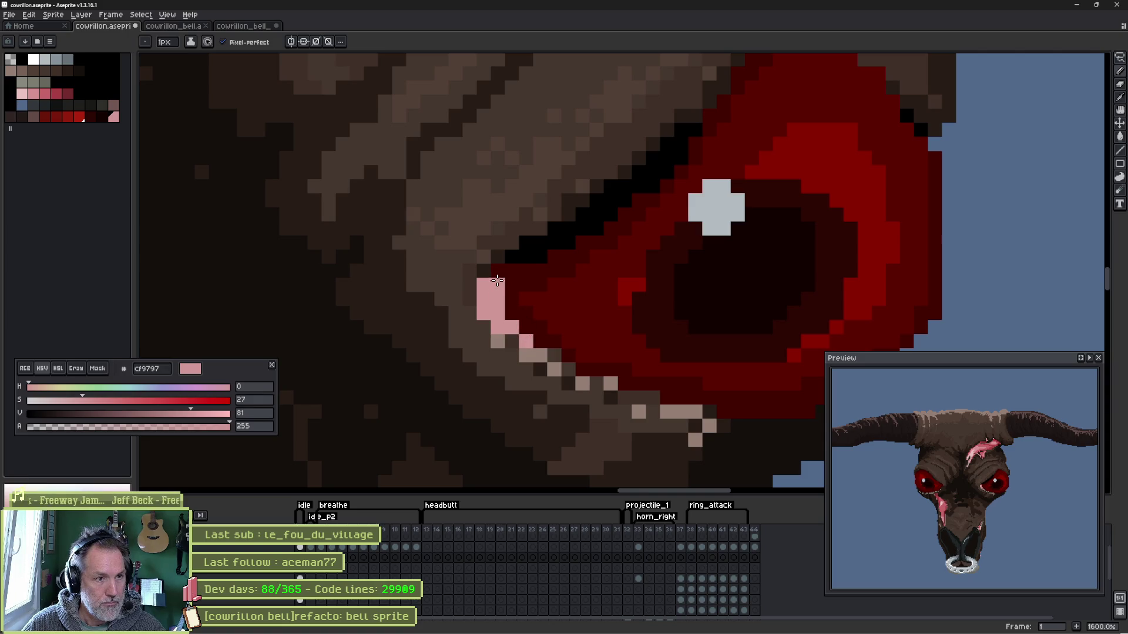
{"action": "left_click_drag", "start_coordinate": [497, 280], "coordinate": [512, 269]}
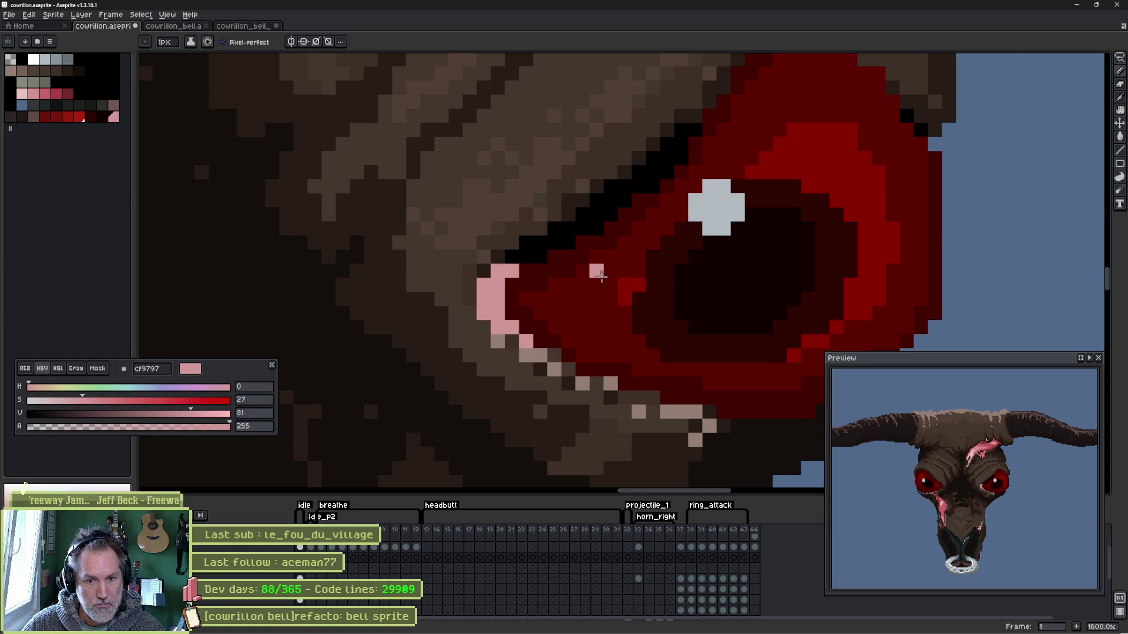
{"action": "key", "text": "ctrl+z"}
{"action": "key", "text": "ctrl+z"}
{"action": "key", "text": "ctrl+z"}
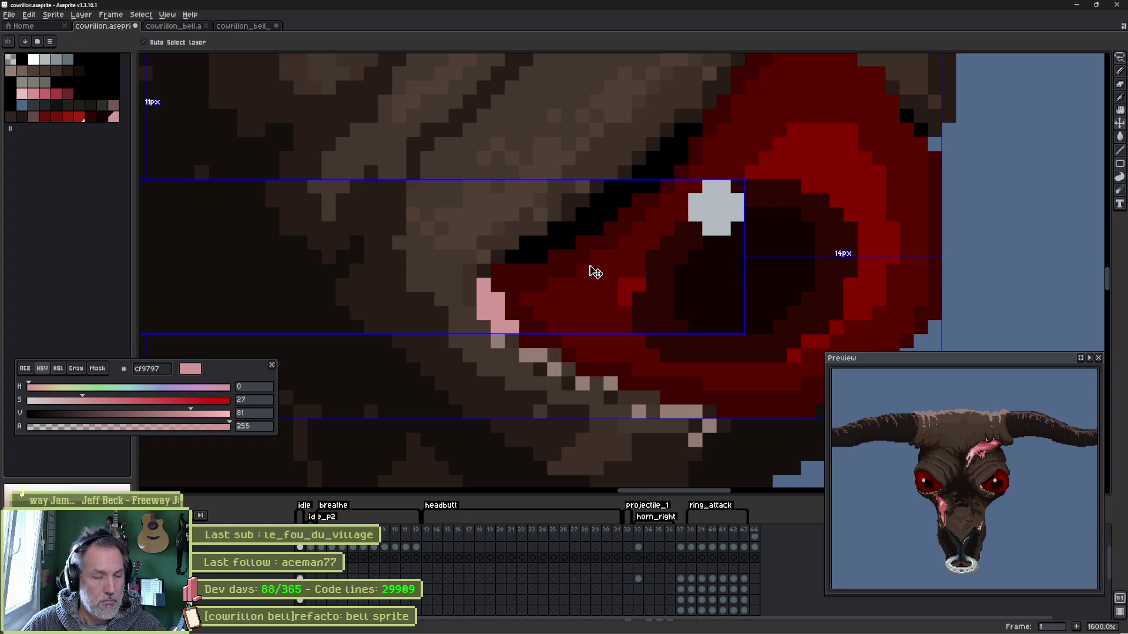
{"action": "key", "text": "ctrl+e"}
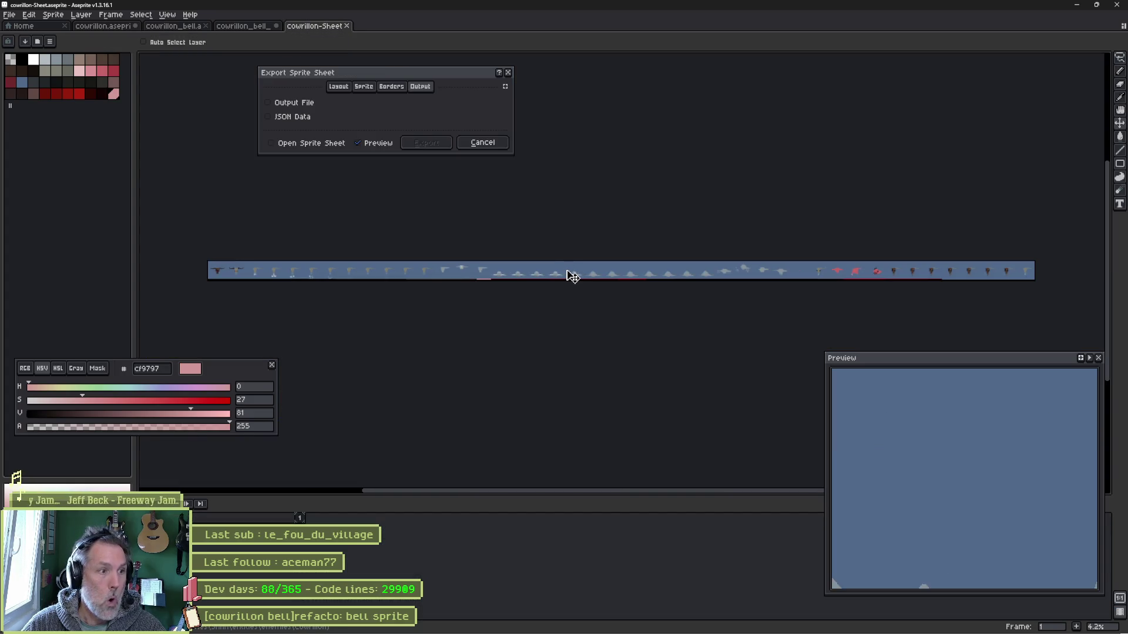
{"action": "left_click", "coordinate": [482, 142]}
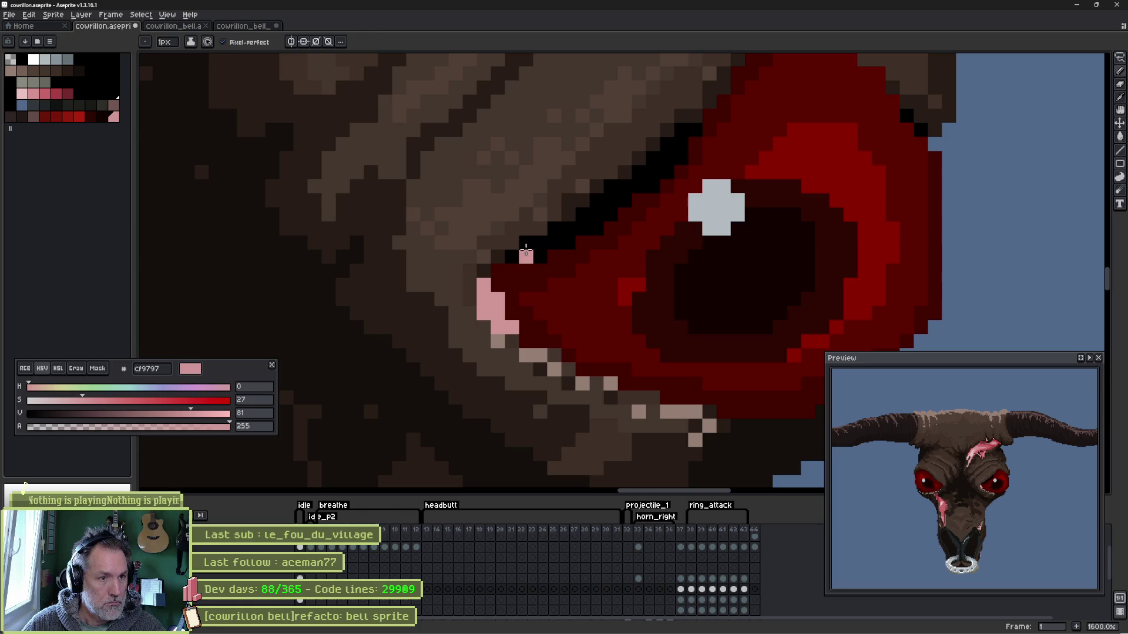
- Outline the pink tear-duct patch with black pixels
{"action": "left_click", "coordinate": [525, 255]}
{"action": "left_click", "coordinate": [528, 246], "text": "alt"}
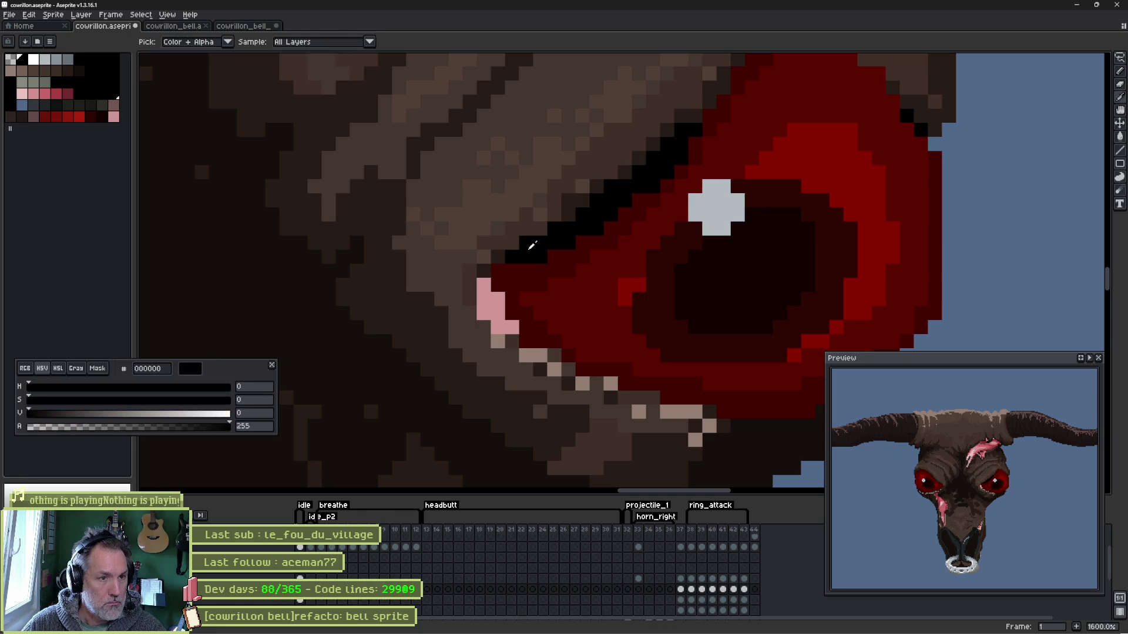
{"action": "left_click_drag", "start_coordinate": [470, 282], "coordinate": [466, 296]}
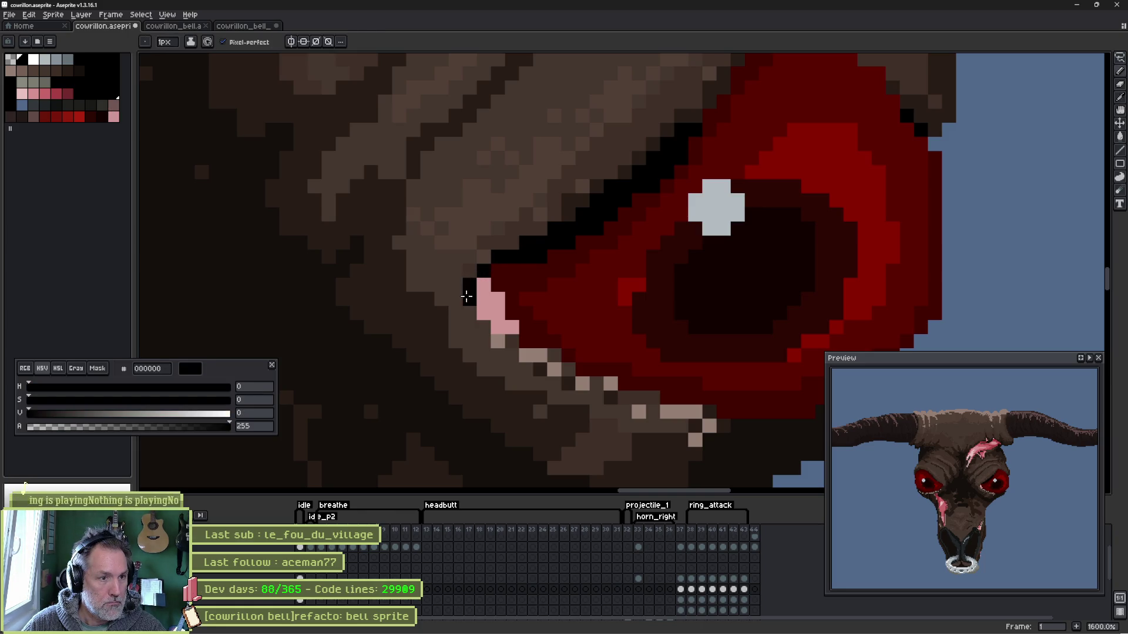
{"action": "left_click", "coordinate": [482, 328]}
{"action": "left_click", "coordinate": [476, 269], "text": "alt"}
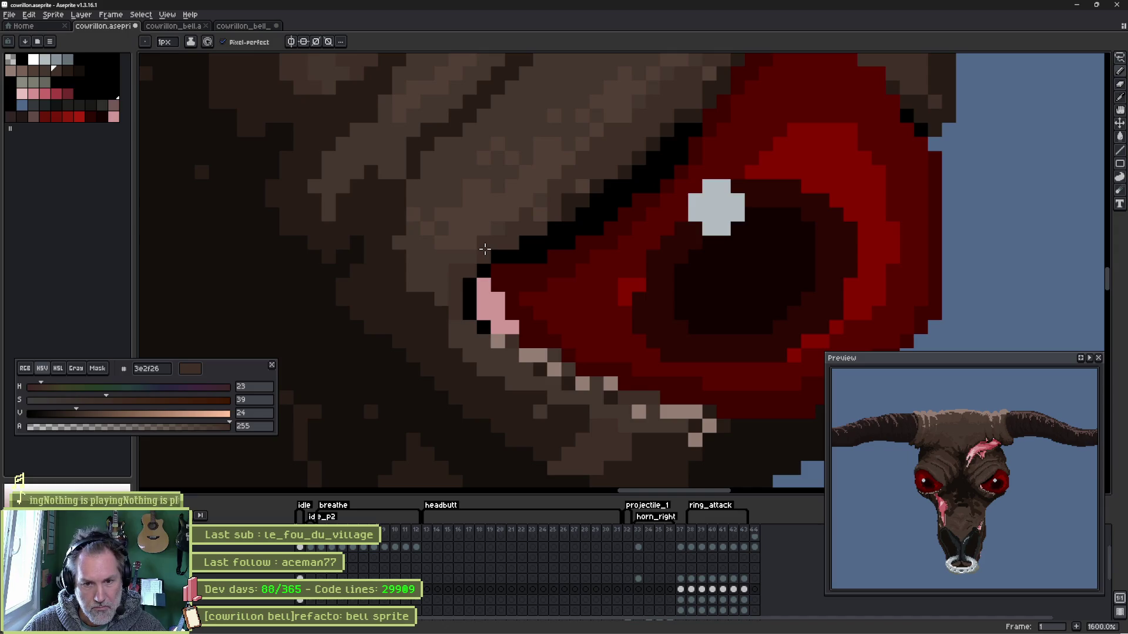
- Paint pink and lighter pink into the eye corner, then pick deeper rose a83e43
{"action": "left_click", "coordinate": [485, 281], "text": "alt"}
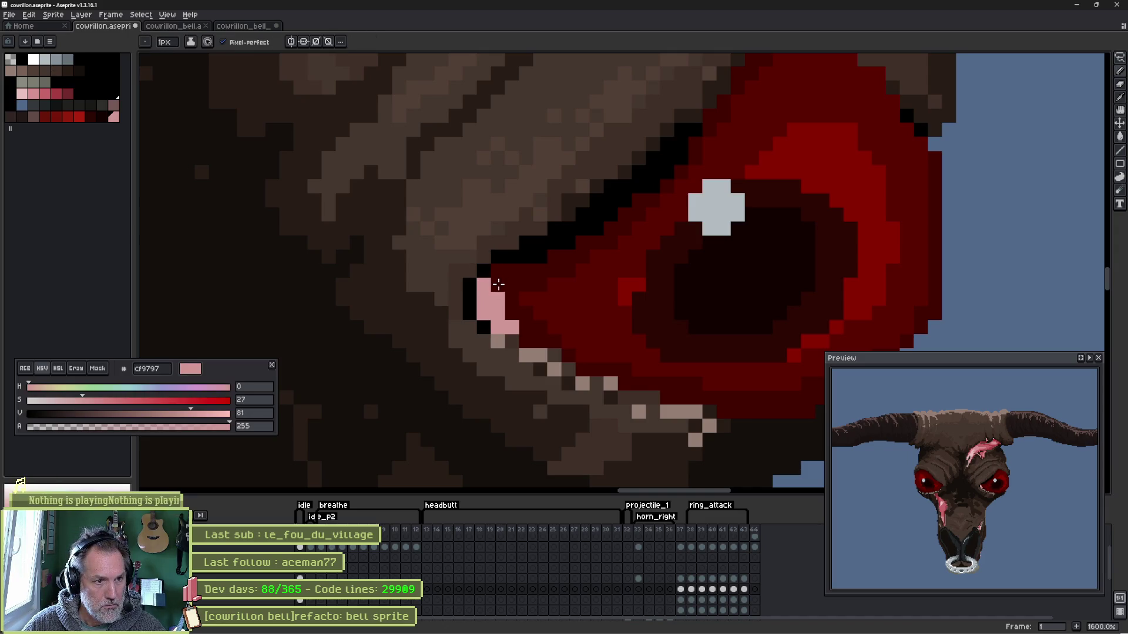
{"action": "left_click", "coordinate": [497, 295], "text": "ctrl"}
{"action": "left_click", "coordinate": [495, 305], "text": "ctrl"}
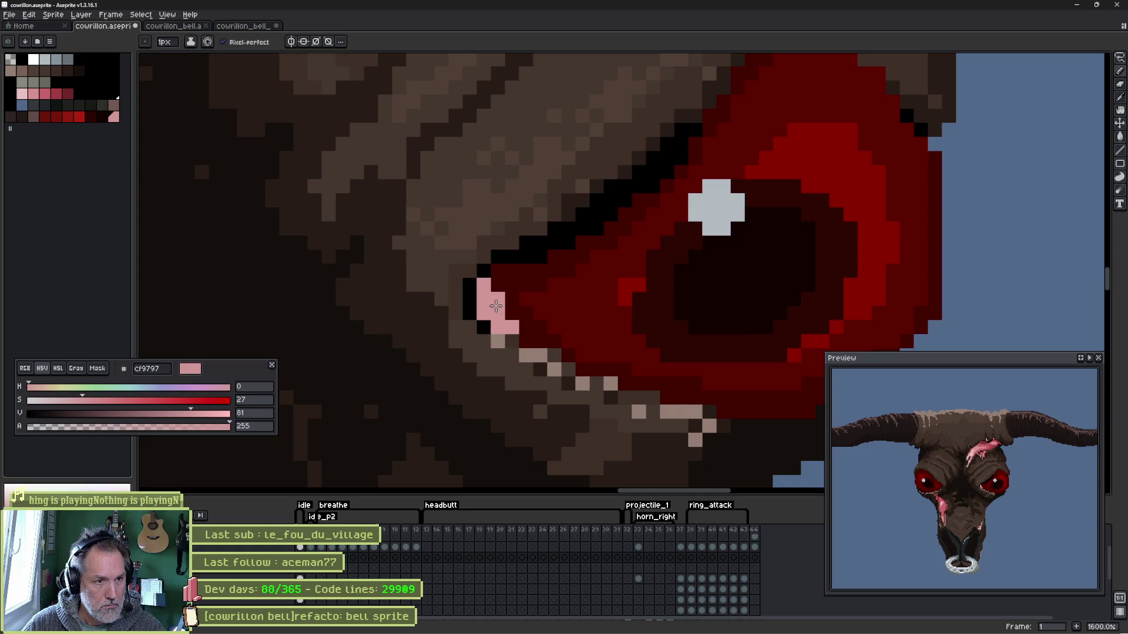
{"action": "left_click", "coordinate": [499, 272]}
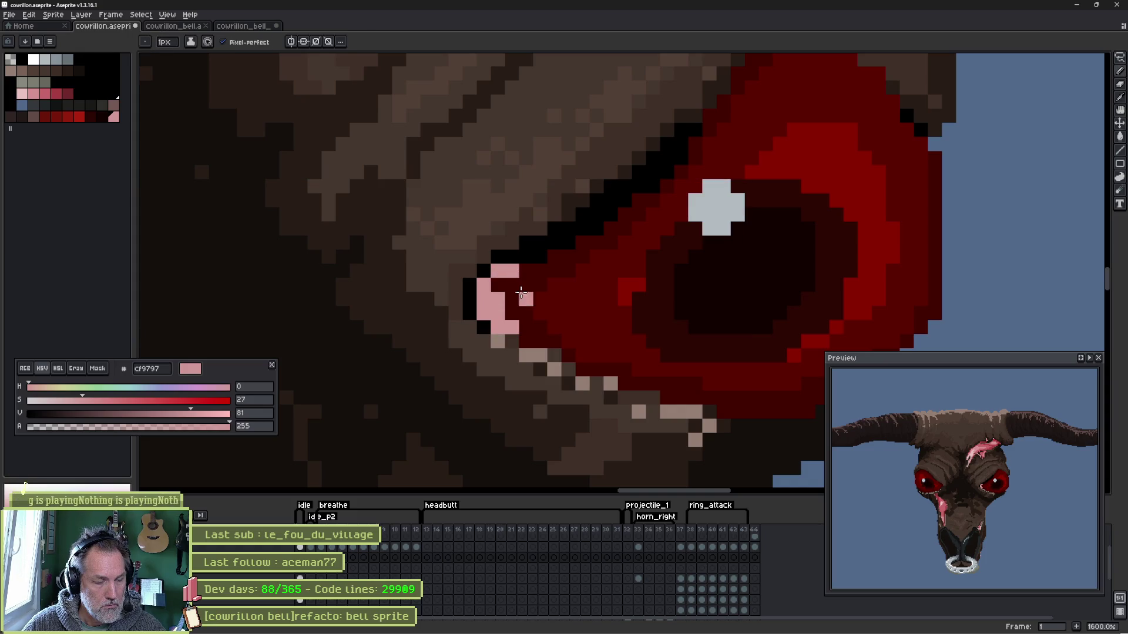
{"action": "left_click", "coordinate": [36, 94]}
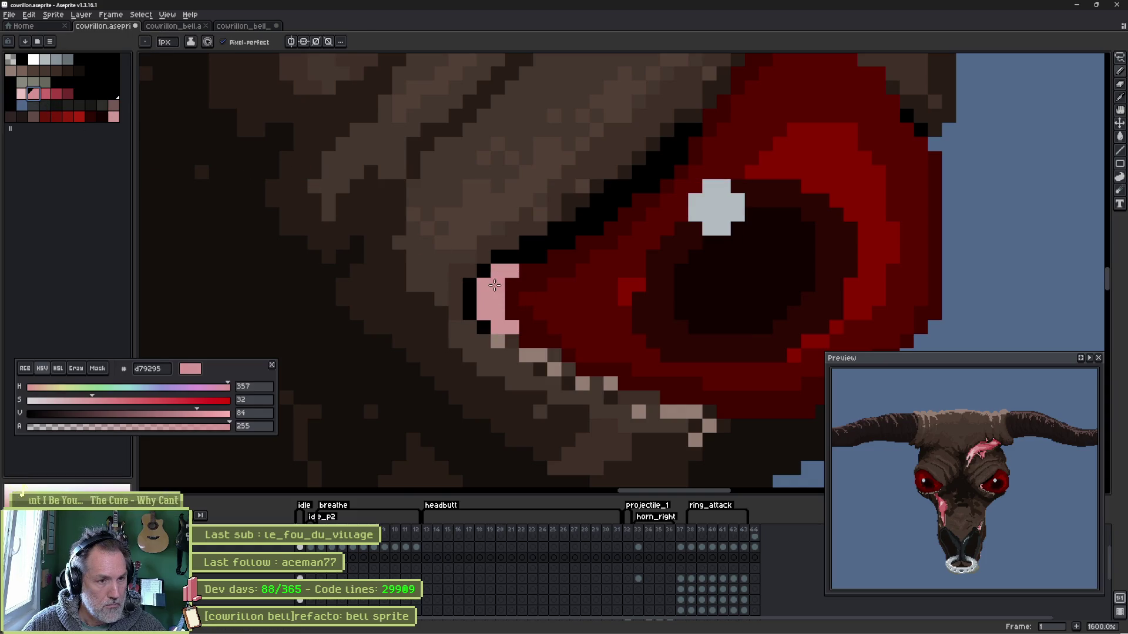
{"action": "left_click_drag", "start_coordinate": [499, 283], "coordinate": [506, 317]}
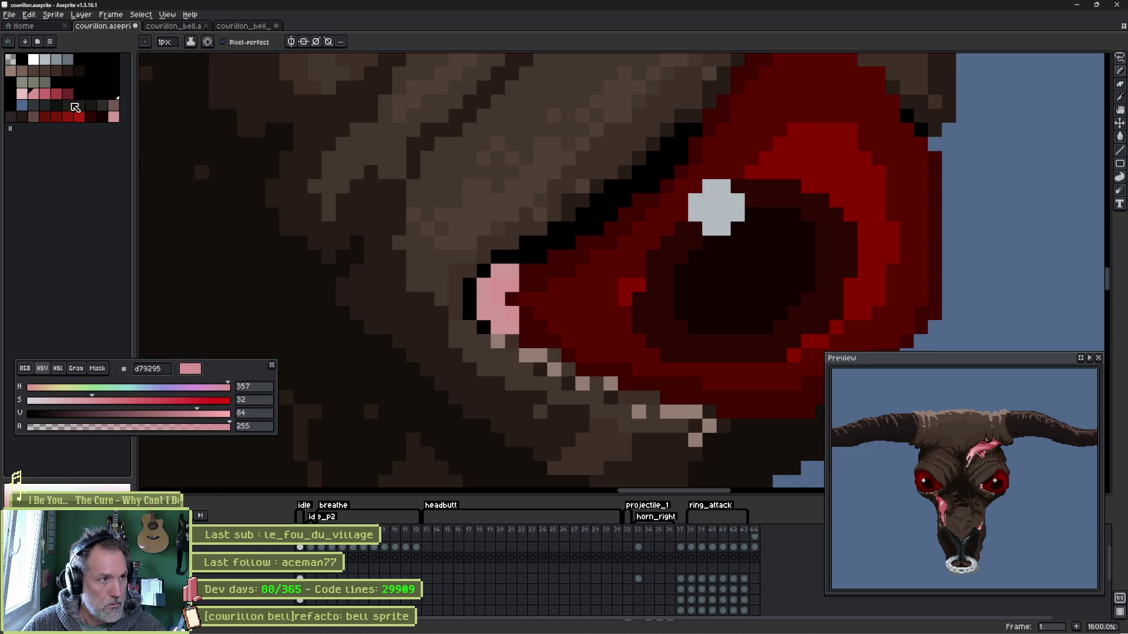
{"action": "left_click", "coordinate": [46, 94]}
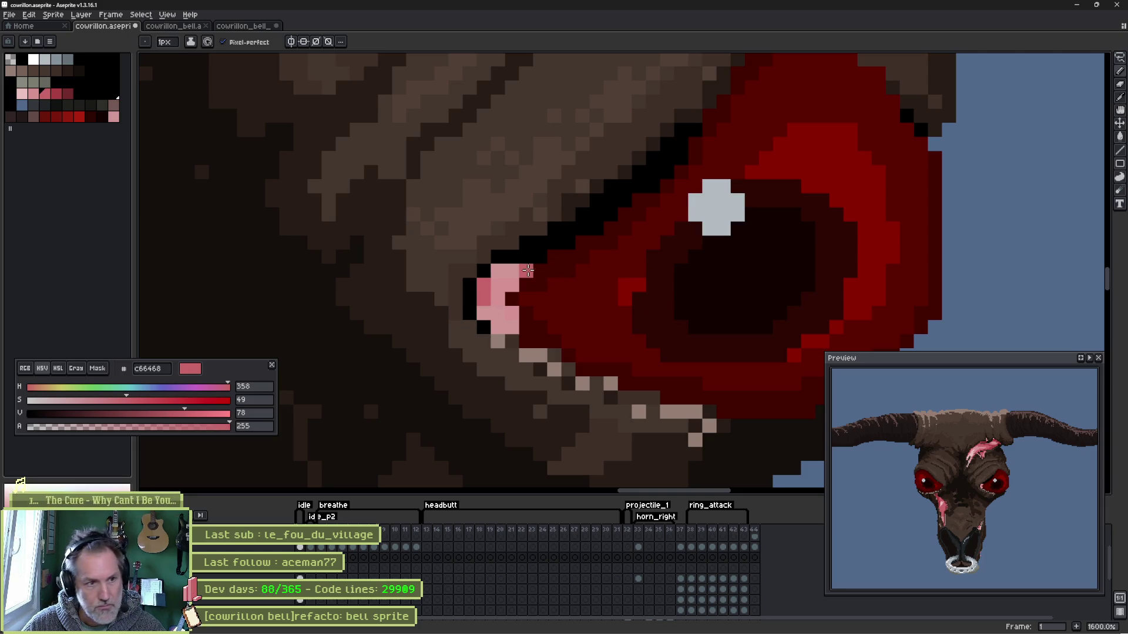
{"action": "left_click", "coordinate": [56, 92]}
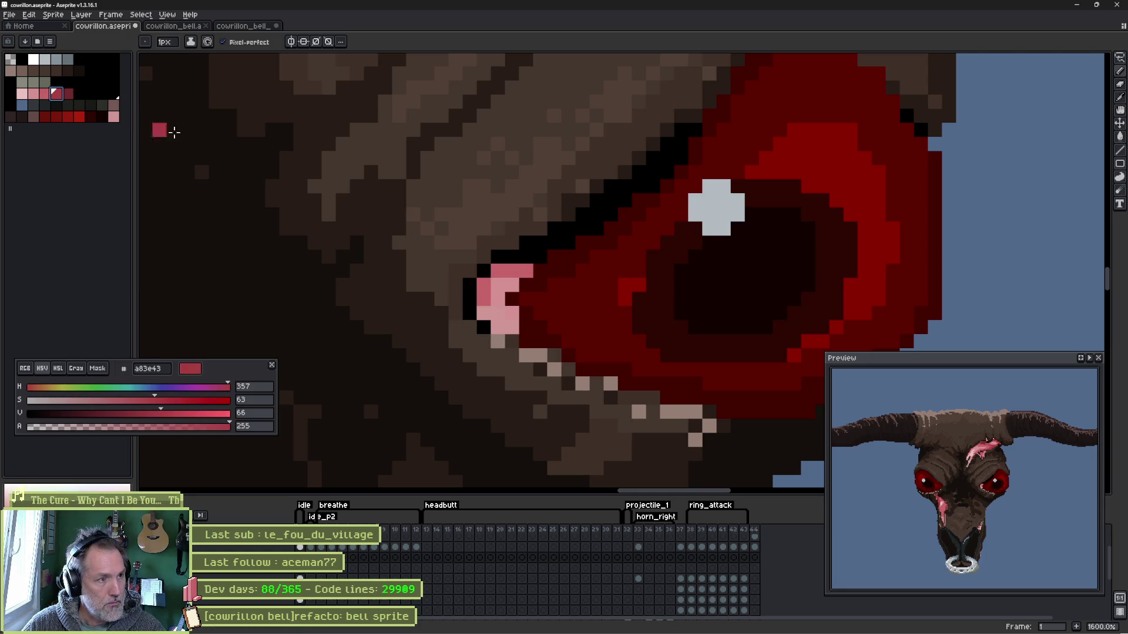
- Shade the tear duct's left edge dark red and paint medium pink down its middle
{"action": "left_click", "coordinate": [511, 269]}
{"action": "scroll", "coordinate": [526, 279], "scroll_direction": "up", "scroll_amount": 5}
{"action": "left_click_drag", "start_coordinate": [526, 278], "coordinate": [464, 419]}
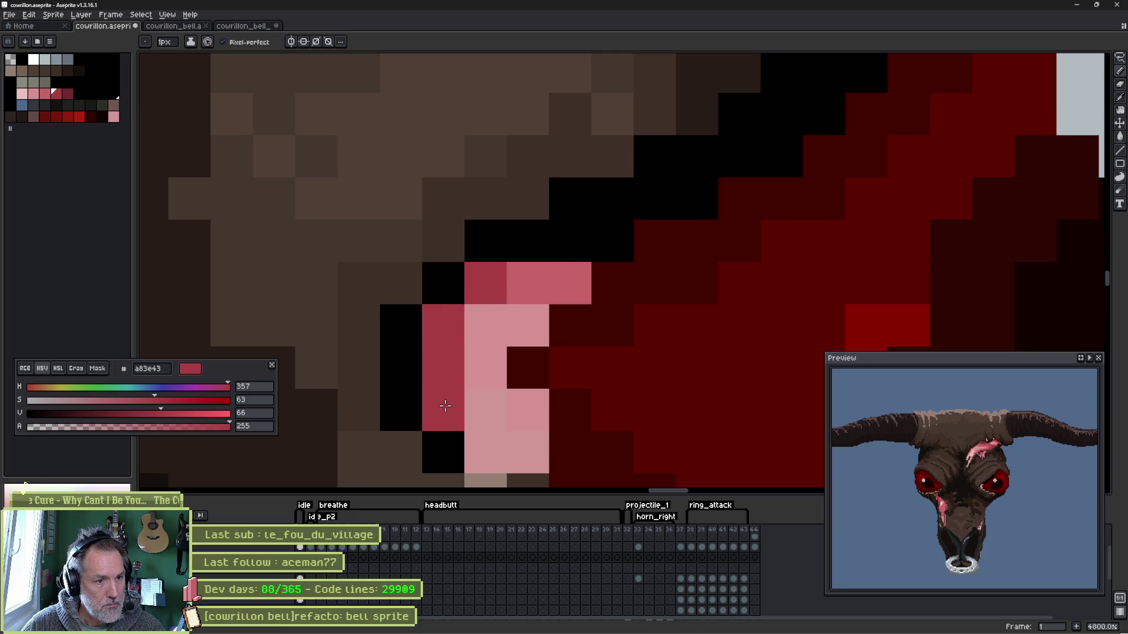
{"action": "left_click", "coordinate": [44, 93]}
{"action": "mouse_move", "coordinate": [481, 327]}
{"action": "left_mouse_down"}
{"action": "mouse_move", "coordinate": [475, 363]}
{"action": "mouse_move", "coordinate": [562, 445]}
{"action": "left_mouse_up"}
{"action": "left_click", "coordinate": [528, 327], "text": "alt"}
{"action": "left_click", "coordinate": [649, 341]}
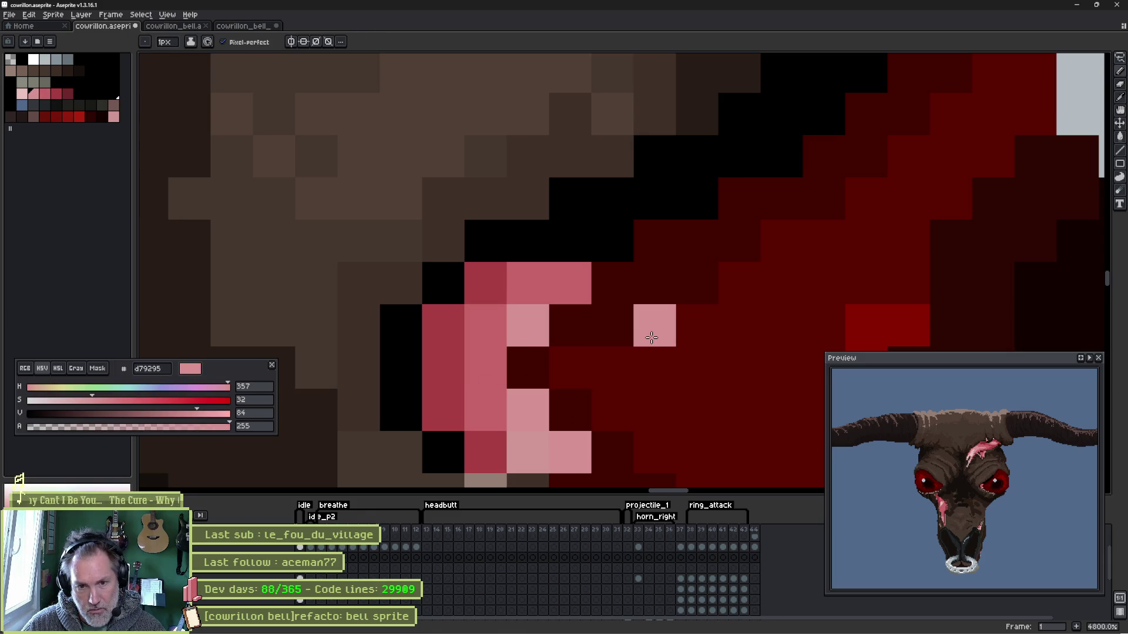
{"action": "scroll", "coordinate": [649, 318], "scroll_direction": "right", "scroll_amount": 2}
{"action": "scroll", "coordinate": [612, 284], "scroll_direction": "up", "scroll_amount": 1}
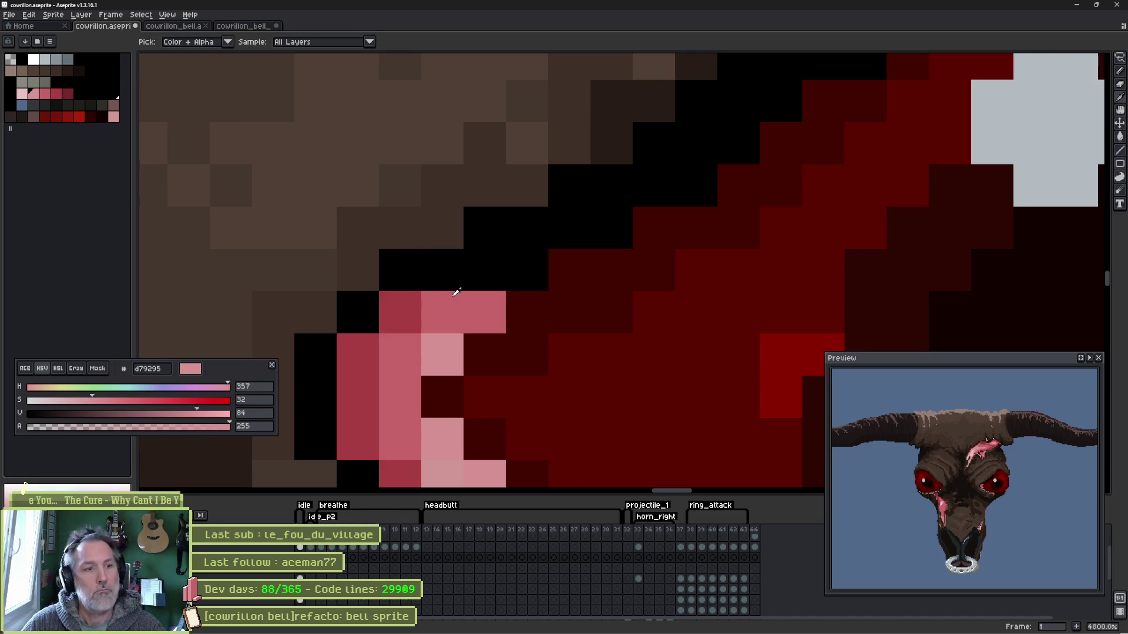
- Darken the tear duct's edge pixels with the deepest red 722a2c
{"action": "left_click", "coordinate": [412, 309], "text": "alt"}
{"action": "left_click", "coordinate": [73, 97]}
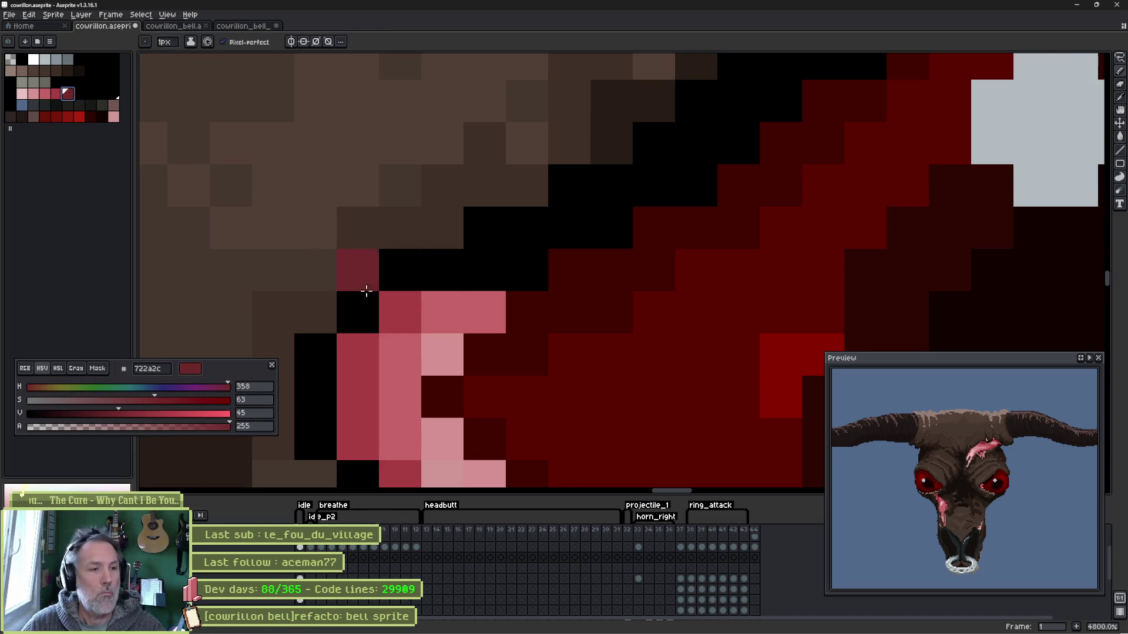
{"action": "left_click", "coordinate": [400, 313]}
{"action": "left_click", "coordinate": [358, 354]}
{"action": "left_click", "coordinate": [358, 397]}
{"action": "left_click", "coordinate": [358, 440]}
{"action": "left_click", "coordinate": [485, 355]}
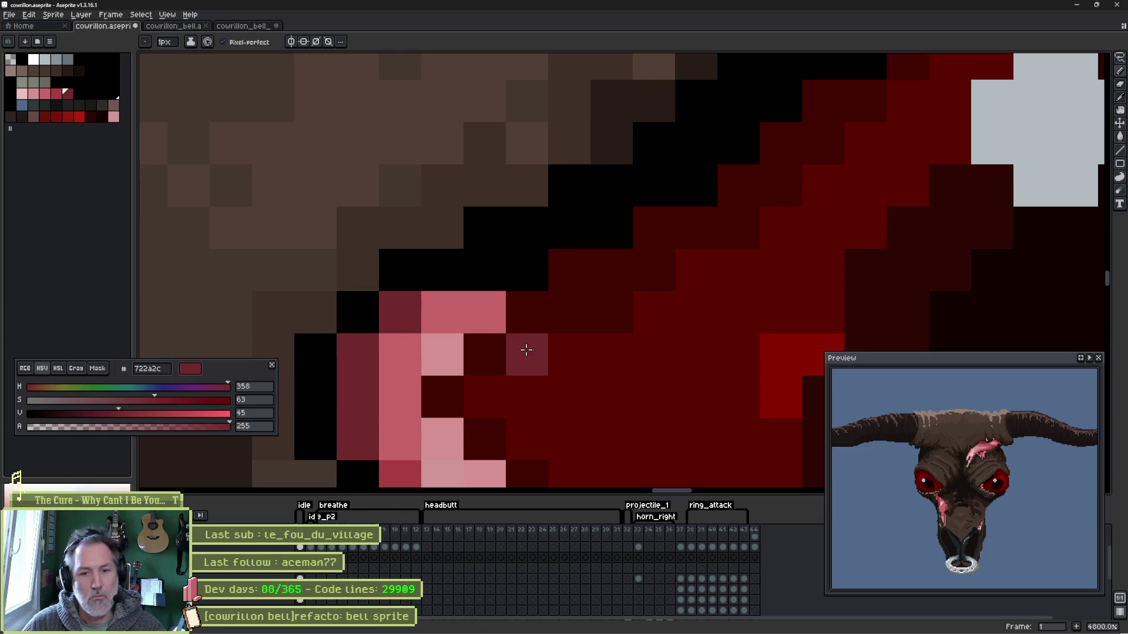
{"action": "left_click_drag", "start_coordinate": [531, 366], "coordinate": [456, 248]}
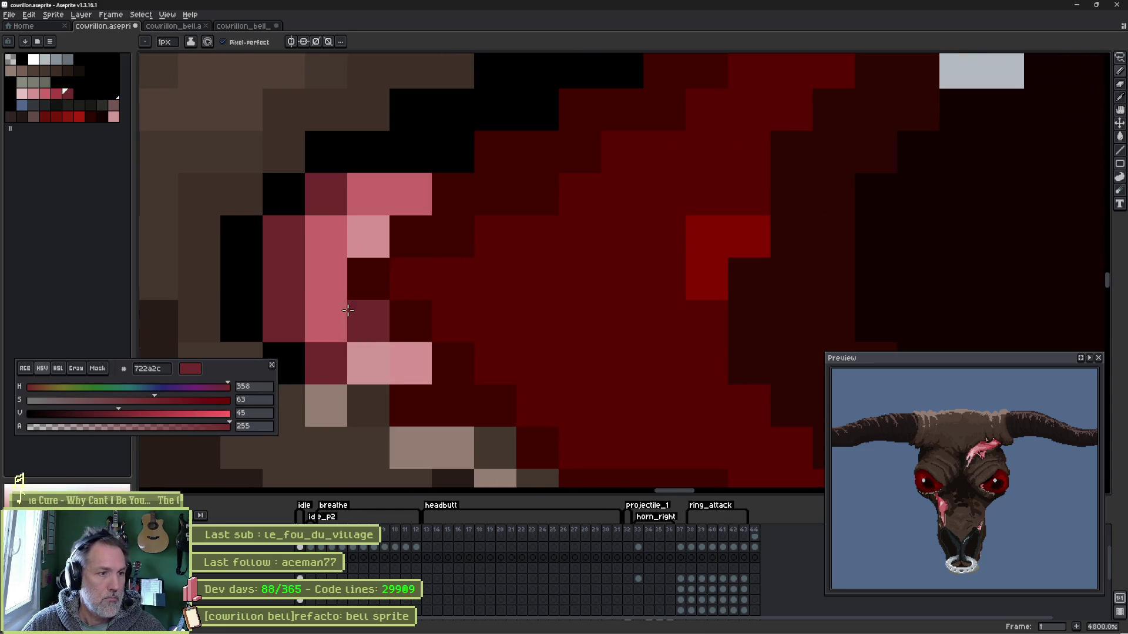
{"action": "left_click", "coordinate": [364, 205]}
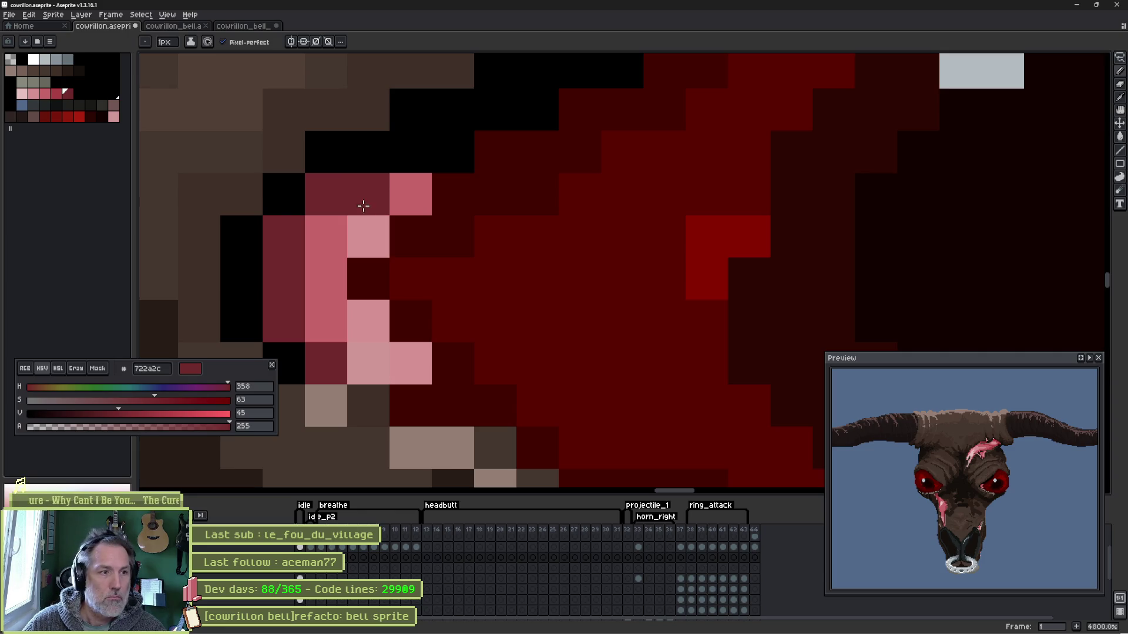
{"action": "left_click_drag", "start_coordinate": [339, 238], "coordinate": [330, 311]}
- Repaint the light-pink inner cells medium pink c66468
{"action": "left_click", "coordinate": [409, 194], "text": "alt"}
{"action": "left_click", "coordinate": [370, 236]}
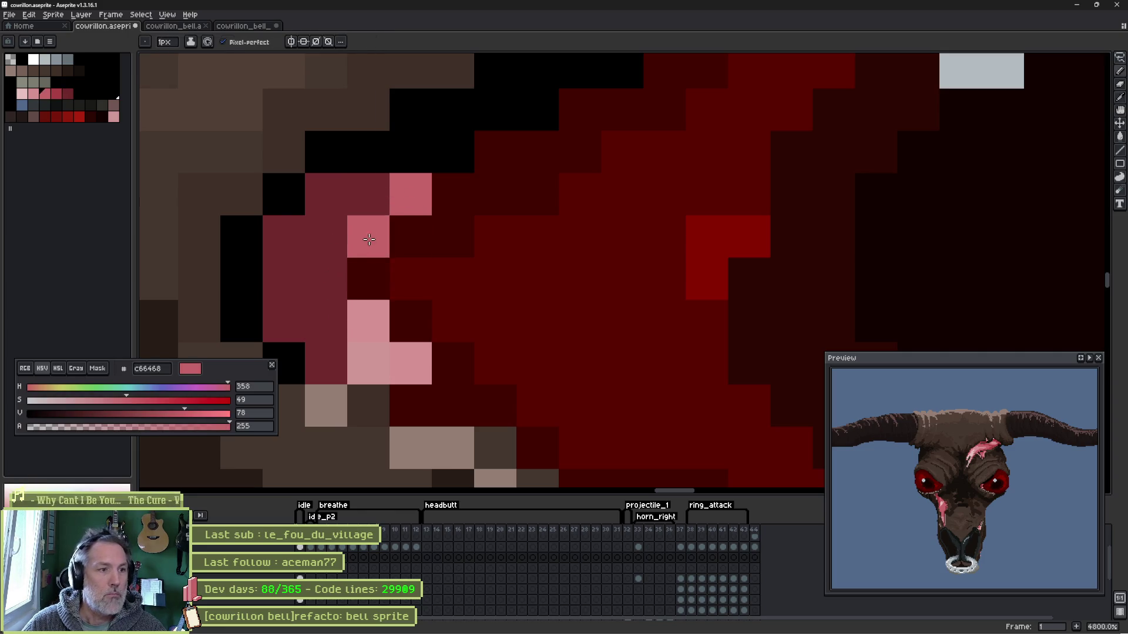
{"action": "left_click", "coordinate": [366, 315]}
{"action": "left_click_drag", "start_coordinate": [368, 361], "coordinate": [410, 363]}
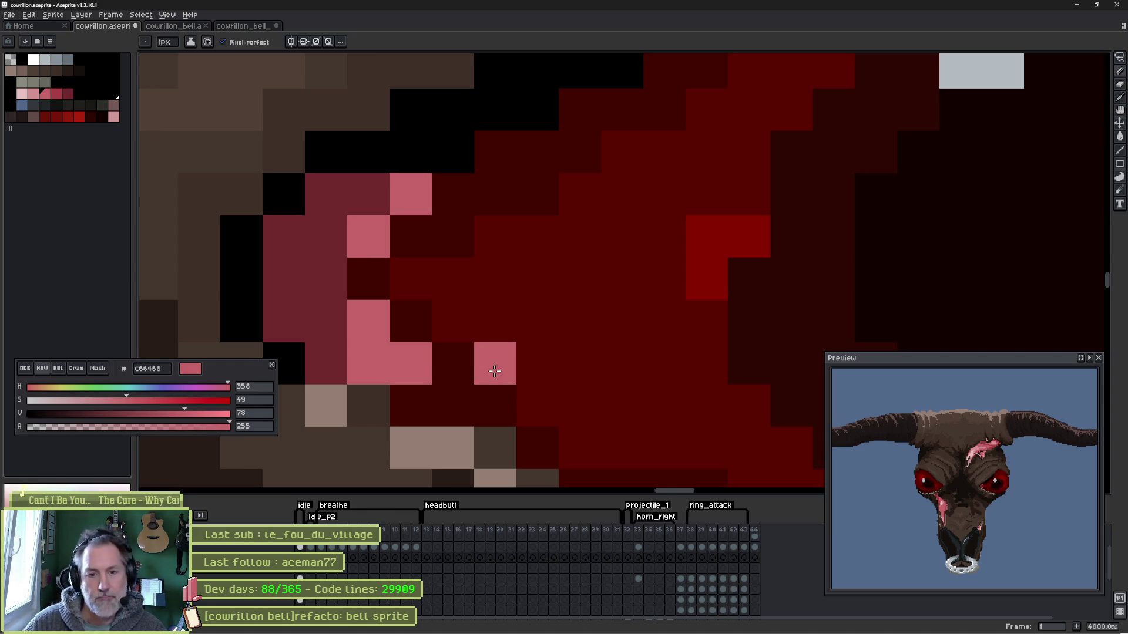
{"action": "left_click_drag", "start_coordinate": [495, 372], "coordinate": [391, 229]}
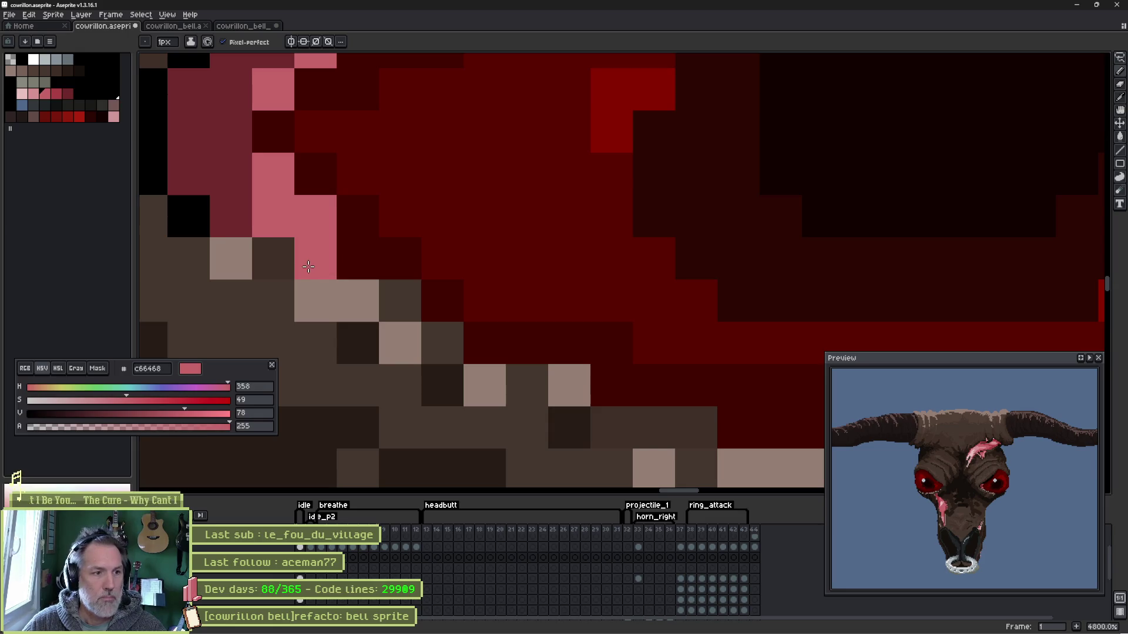
{"action": "scroll", "coordinate": [411, 244], "scroll_direction": "down", "scroll_amount": 2}
{"action": "scroll", "coordinate": [476, 282], "scroll_direction": "down", "scroll_amount": 1}
{"action": "scroll", "coordinate": [538, 322], "scroll_direction": "down", "scroll_amount": 1}
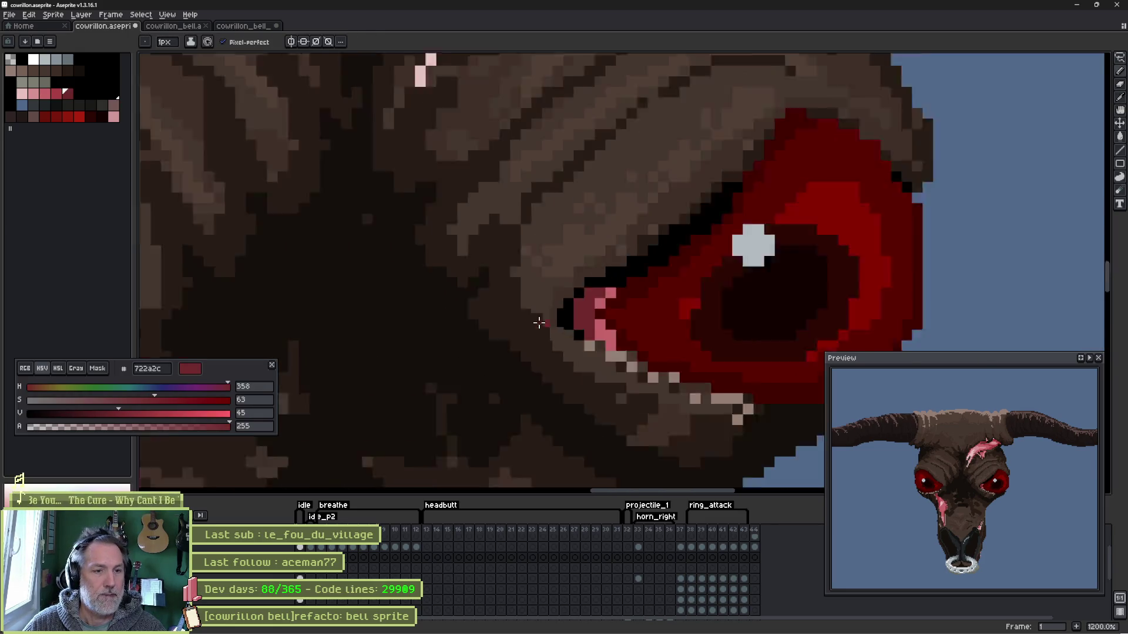
{"action": "scroll", "coordinate": [538, 324], "scroll_direction": "down", "scroll_amount": 1}
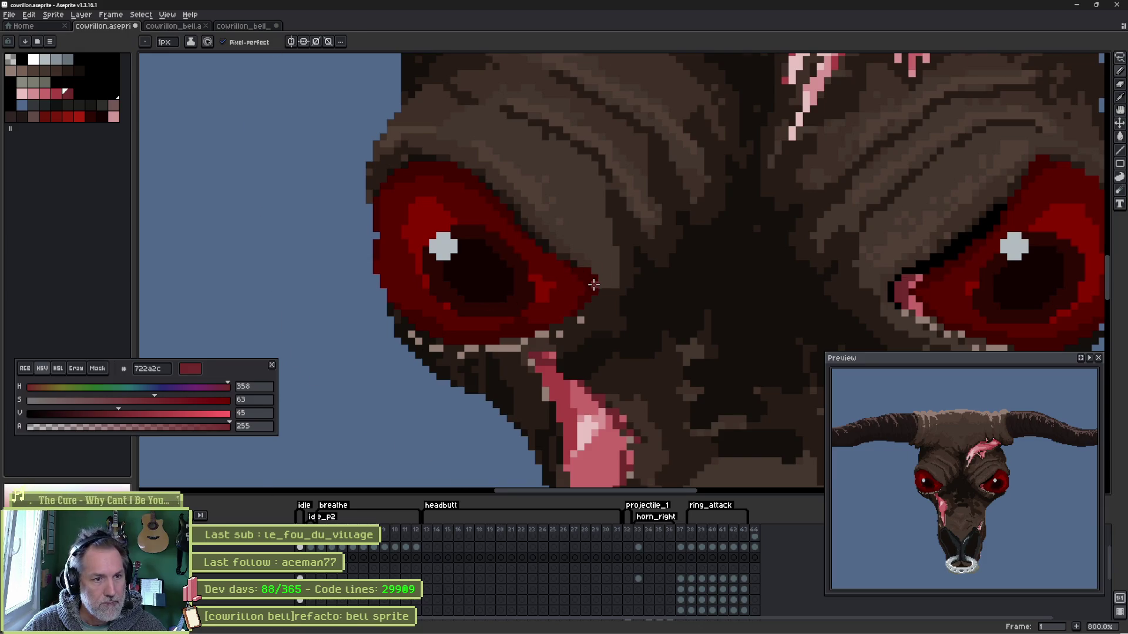
{"action": "scroll", "coordinate": [592, 283], "scroll_direction": "up", "scroll_amount": 3}
- Outline the eye's upper edge near-black and paint dark brown skin along it
{"action": "left_click", "coordinate": [449, 169], "text": "alt"}
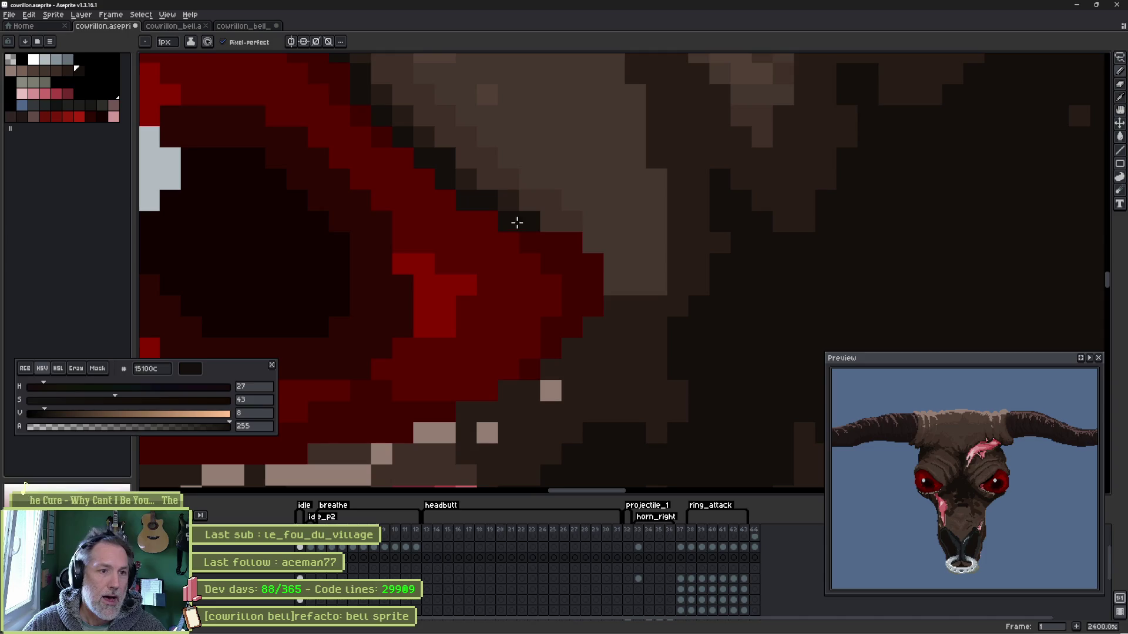
{"action": "mouse_move", "coordinate": [596, 264]}
{"action": "left_mouse_down"}
{"action": "mouse_move", "coordinate": [609, 332]}
{"action": "mouse_move", "coordinate": [705, 325]}
{"action": "left_mouse_up"}
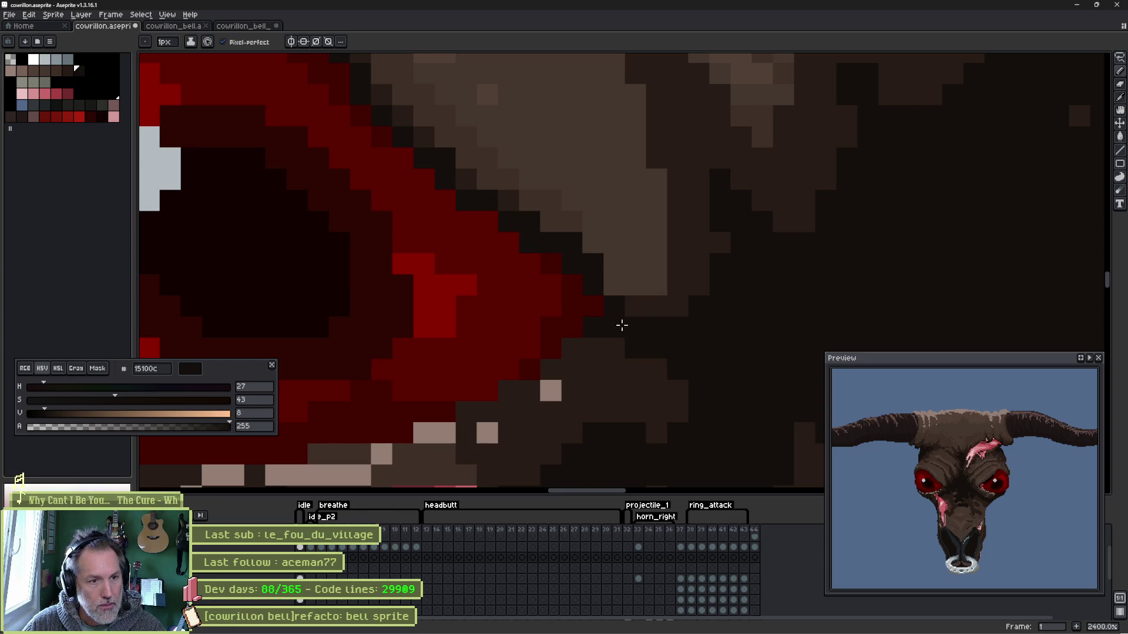
{"action": "mouse_move", "coordinate": [629, 304]}
{"action": "left_mouse_down"}
{"action": "mouse_move", "coordinate": [637, 297]}
{"action": "mouse_move", "coordinate": [591, 255]}
{"action": "left_mouse_up"}
{"action": "left_click", "coordinate": [564, 236], "text": "alt"}
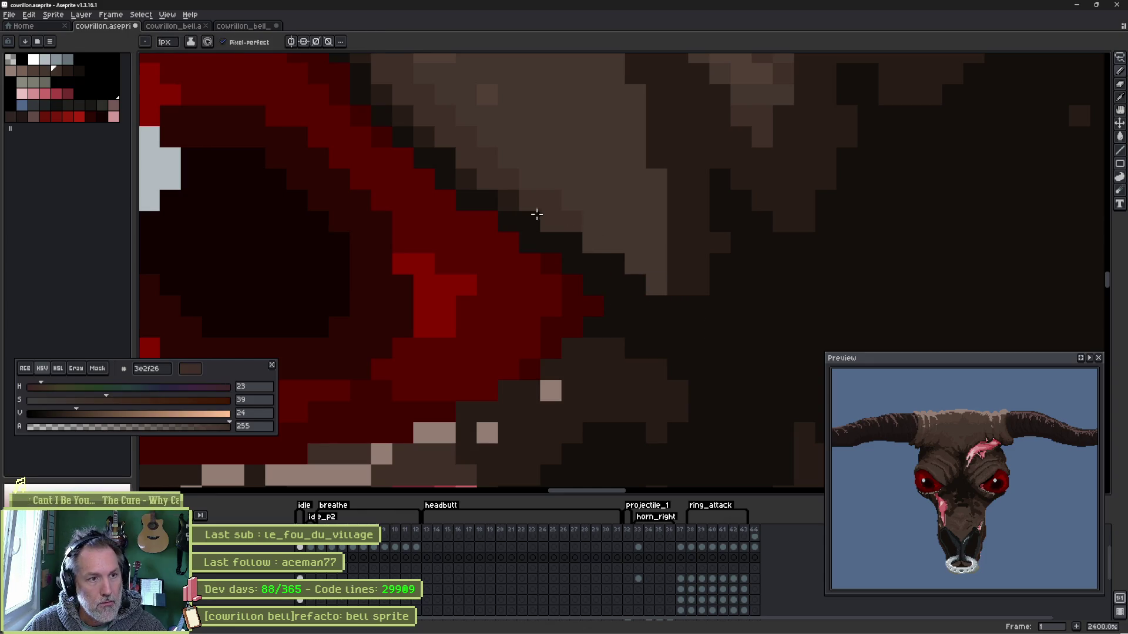
{"action": "left_click", "coordinate": [467, 178], "text": "alt"}
{"action": "mouse_move", "coordinate": [531, 204]}
{"action": "left_mouse_down"}
{"action": "mouse_move", "coordinate": [666, 282]}
{"action": "mouse_move", "coordinate": [683, 221]}
{"action": "left_mouse_up"}
{"action": "left_click", "coordinate": [615, 243]}
{"action": "left_click", "coordinate": [557, 196], "text": "alt"}
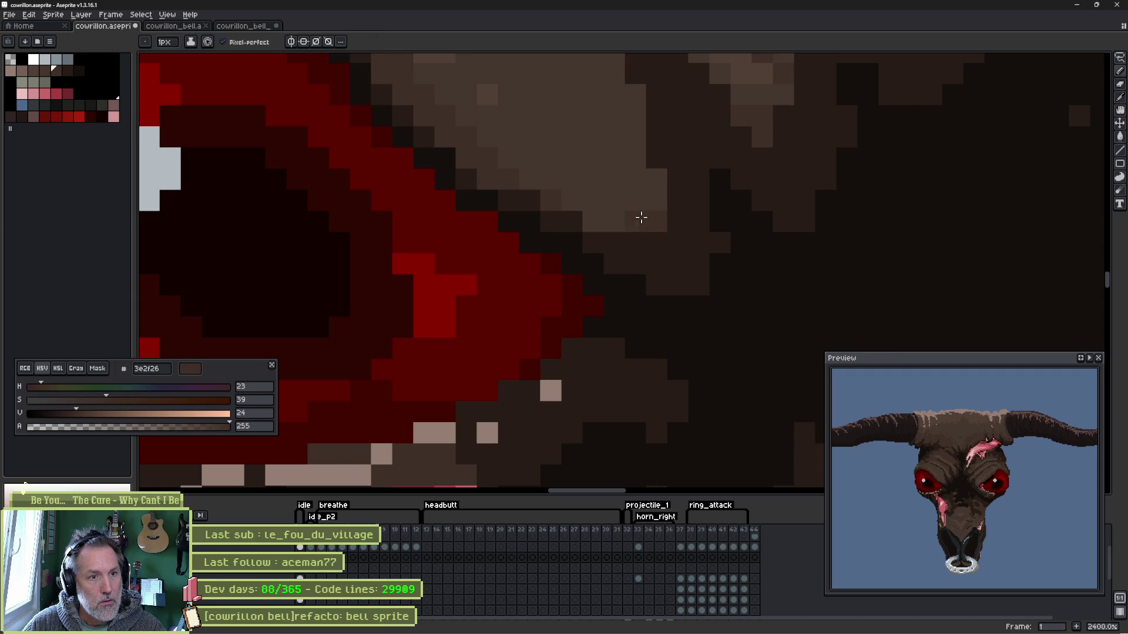
{"action": "left_click", "coordinate": [677, 180]}
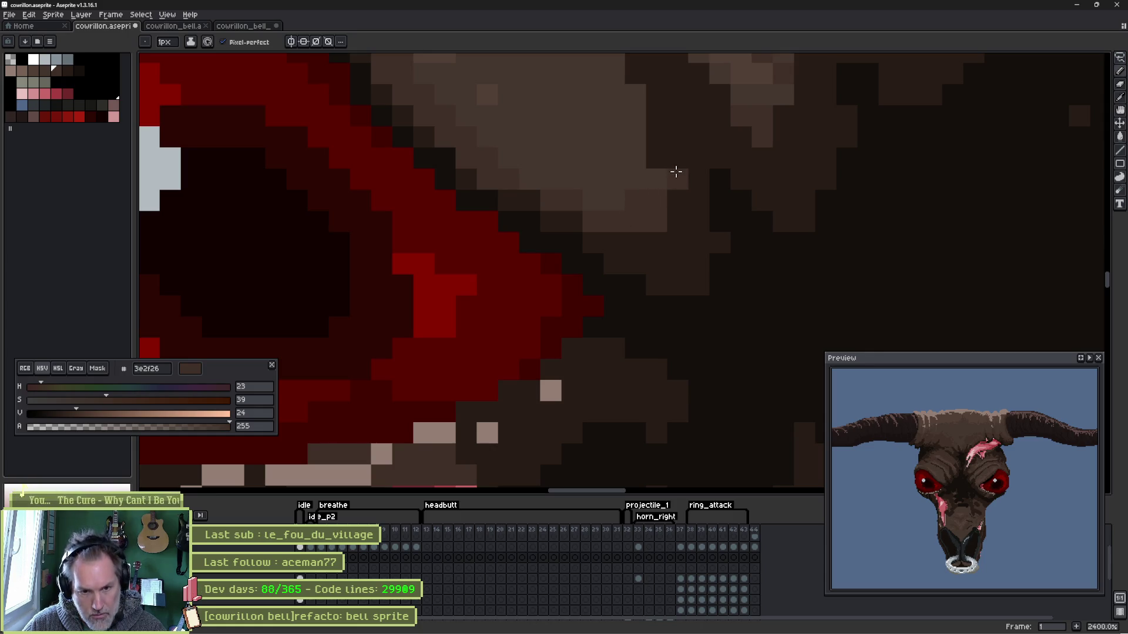
- Undo the brown strokes along the eye edge and redo one
{"action": "left_click_drag", "start_coordinate": [717, 182], "coordinate": [646, 206]}
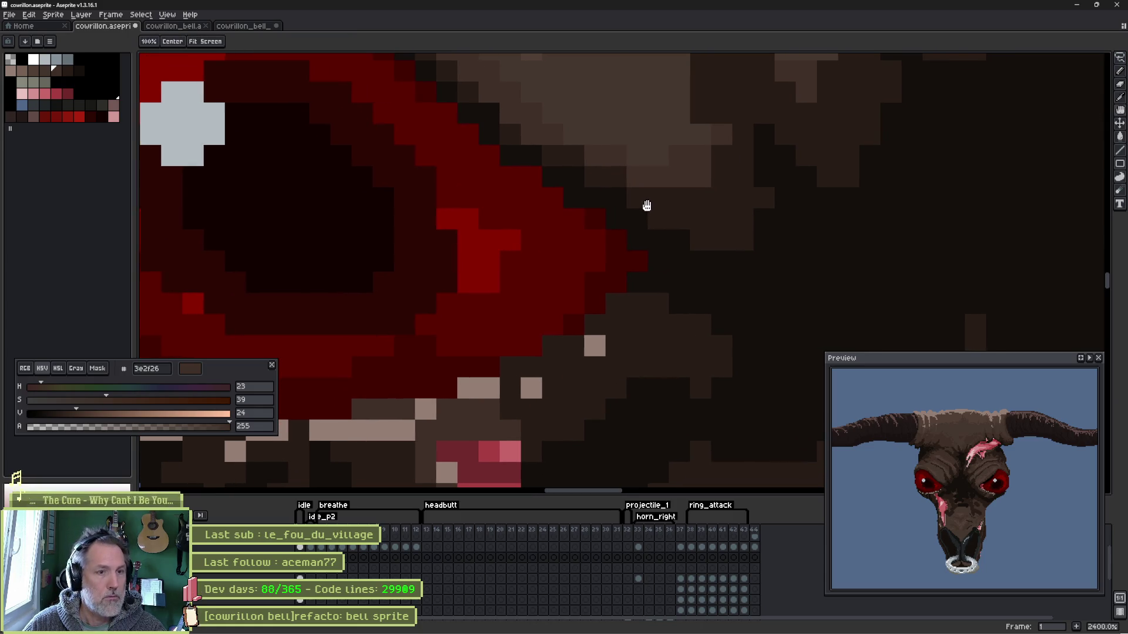
{"action": "key", "text": "ctrl+z"}
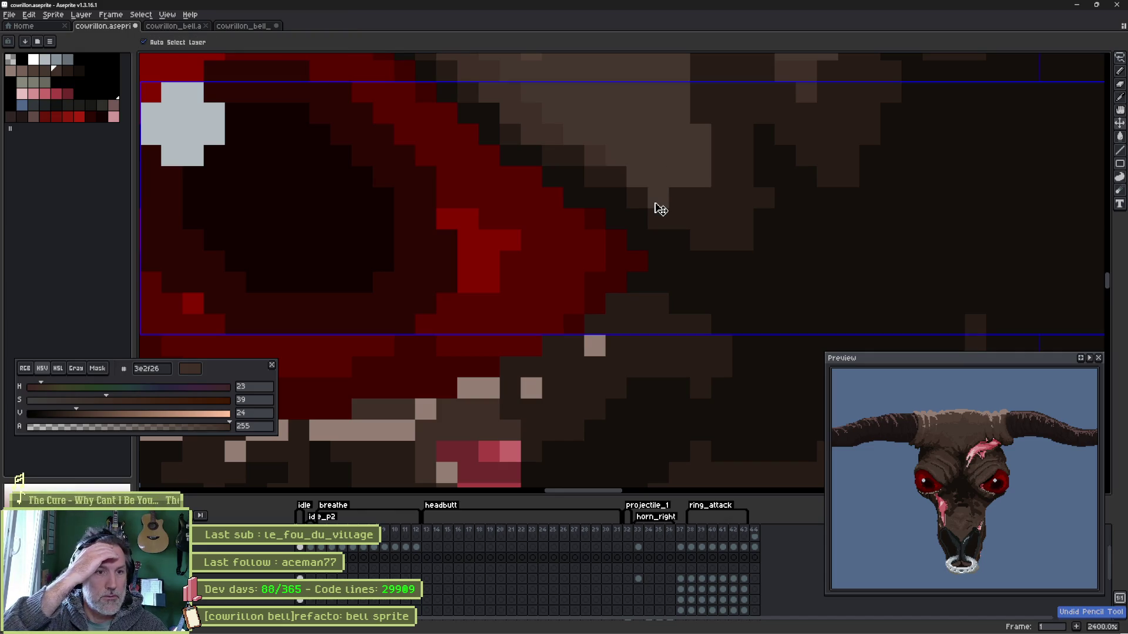
{"action": "left_click", "coordinate": [658, 211]}
{"action": "left_click", "coordinate": [676, 199]}
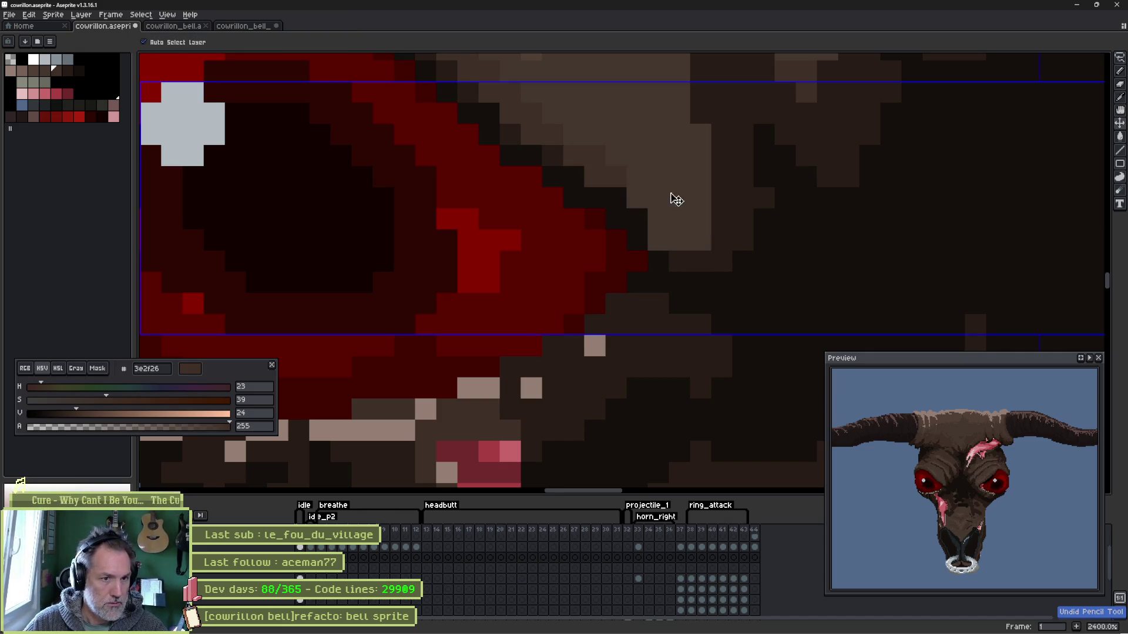
{"action": "left_click", "coordinate": [687, 206]}
{"action": "left_click", "coordinate": [731, 209]}
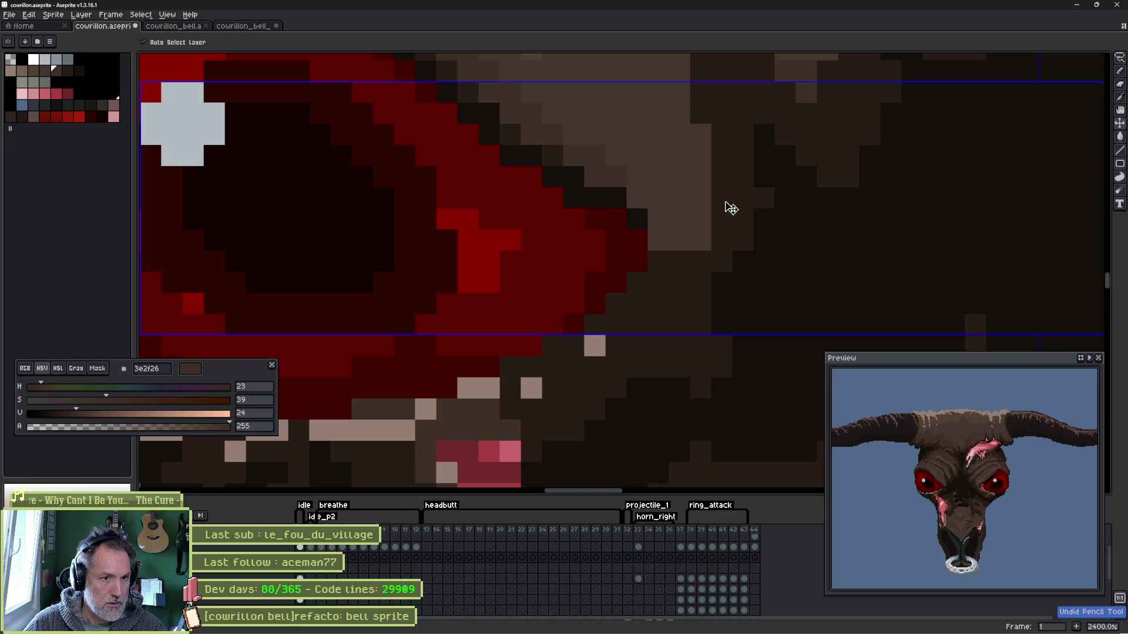
{"action": "key", "text": "ctrl+z"}
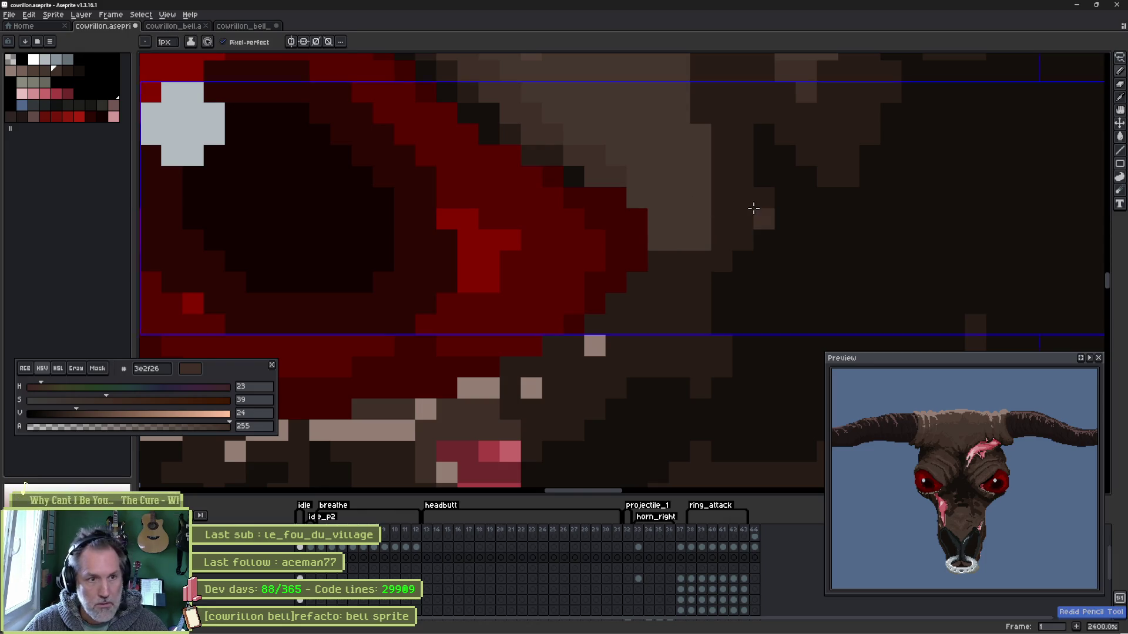
- Sample near-black 15100c and draw the dark outline down along the eye edge
{"action": "key", "text": "i"}
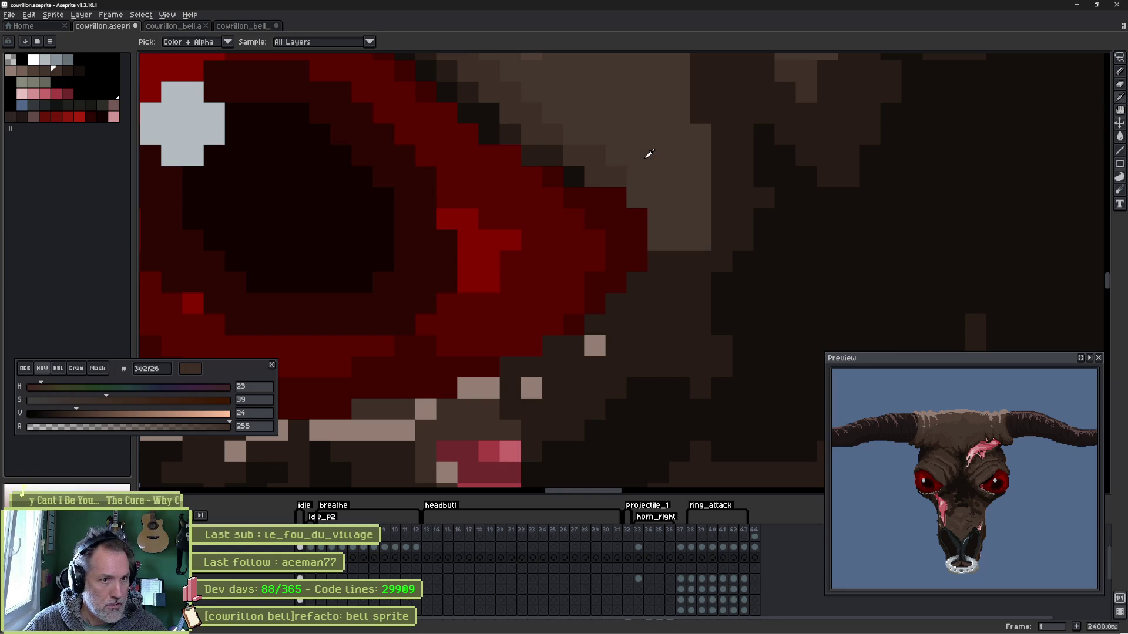
{"action": "key", "text": "b"}
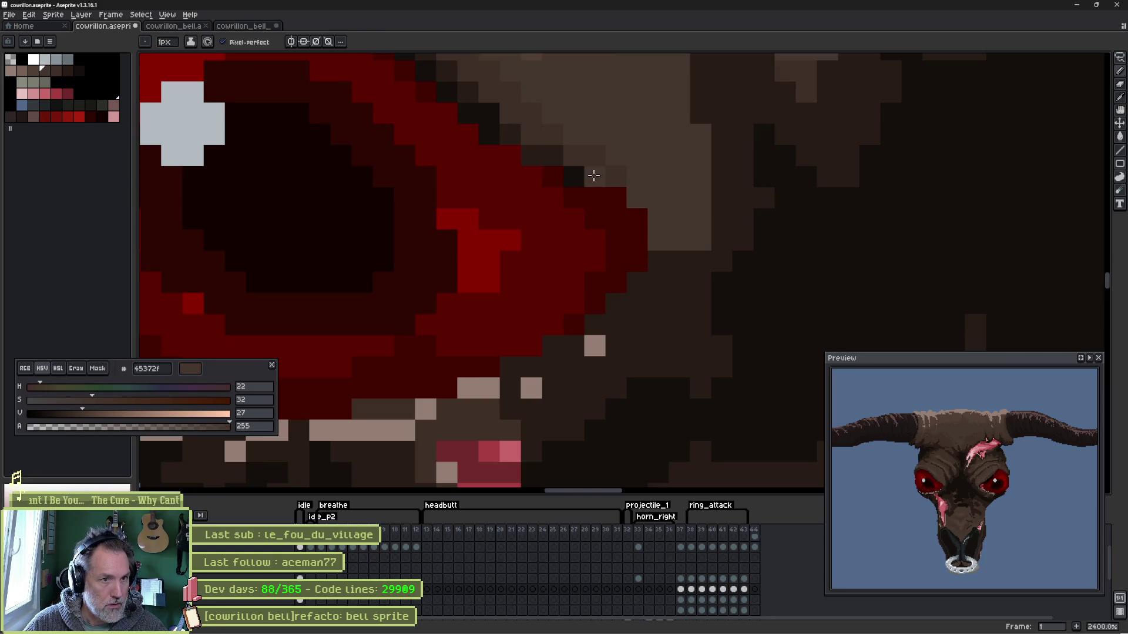
{"action": "left_click", "coordinate": [523, 149], "text": "alt"}
{"action": "left_click_drag", "start_coordinate": [523, 149], "coordinate": [631, 208]}
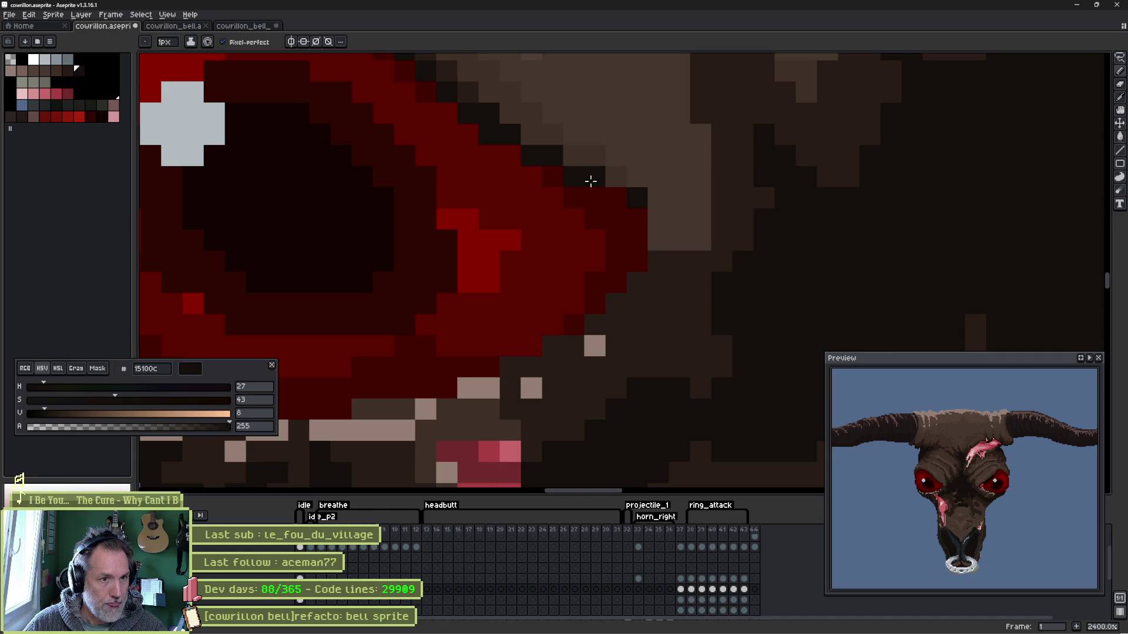
{"action": "mouse_move", "coordinate": [540, 152]}
{"action": "left_mouse_down"}
{"action": "mouse_move", "coordinate": [629, 204]}
{"action": "mouse_move", "coordinate": [658, 236]}
{"action": "left_mouse_up"}
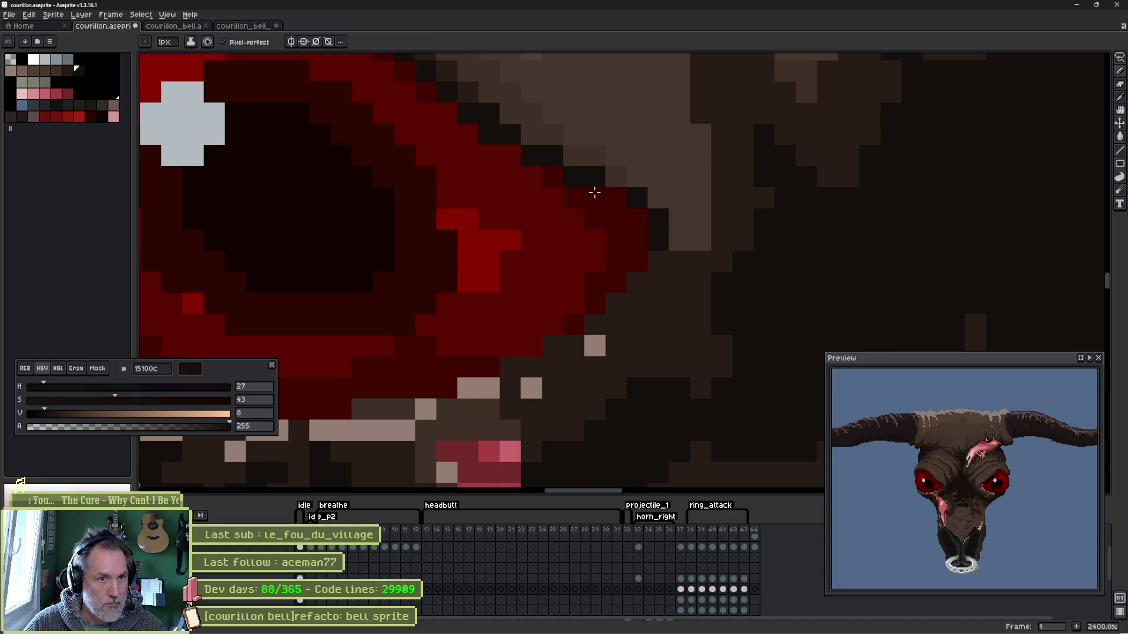
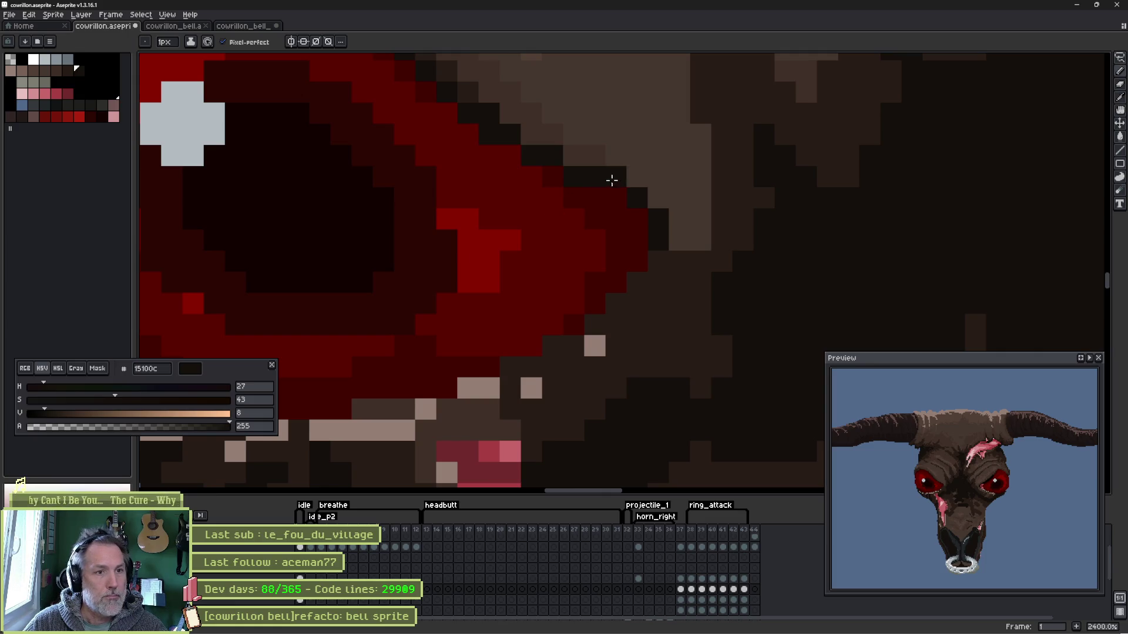
- Darken the skull pixels beside the left eye's inner corner using eyedropped dark and medium brown
{"action": "mouse_move", "coordinate": [662, 242]}
{"action": "left_mouse_down"}
{"action": "mouse_move", "coordinate": [691, 261]}
{"action": "mouse_move", "coordinate": [736, 235]}
{"action": "left_mouse_up"}
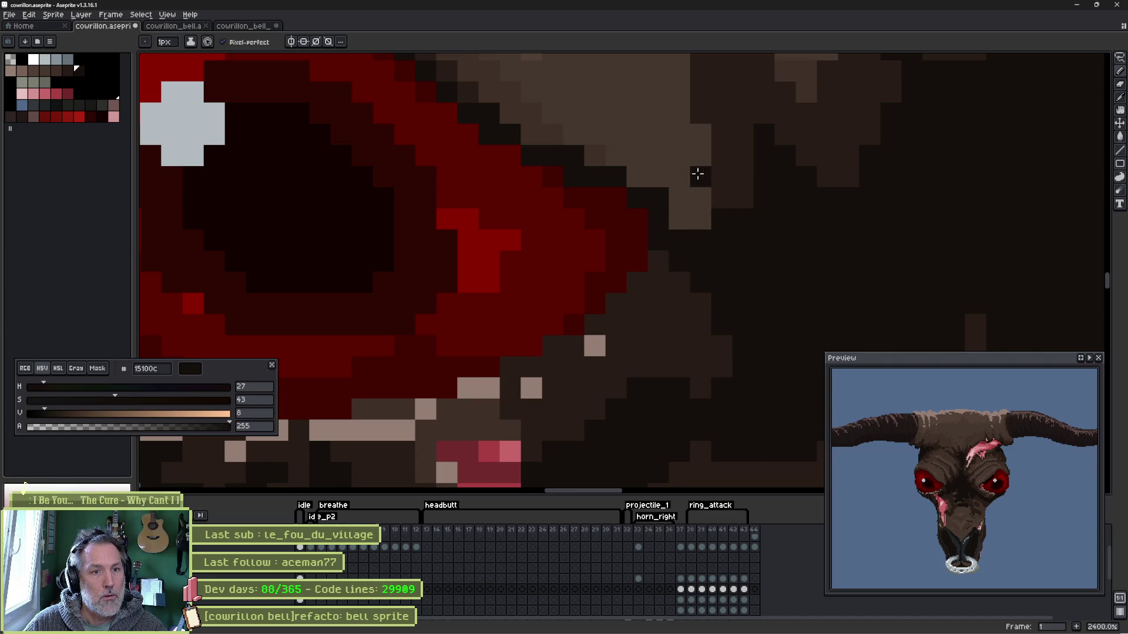
{"action": "key", "text": "space"}
{"action": "mouse_move", "coordinate": [534, 126]}
{"action": "left_mouse_down"}
{"action": "mouse_move", "coordinate": [484, 149]}
{"action": "mouse_move", "coordinate": [611, 217]}
{"action": "mouse_move", "coordinate": [658, 131]}
{"action": "mouse_move", "coordinate": [646, 164]}
{"action": "left_mouse_up"}
{"action": "left_click", "coordinate": [410, 127], "text": "alt"}
{"action": "left_click", "coordinate": [467, 149], "text": "alt"}
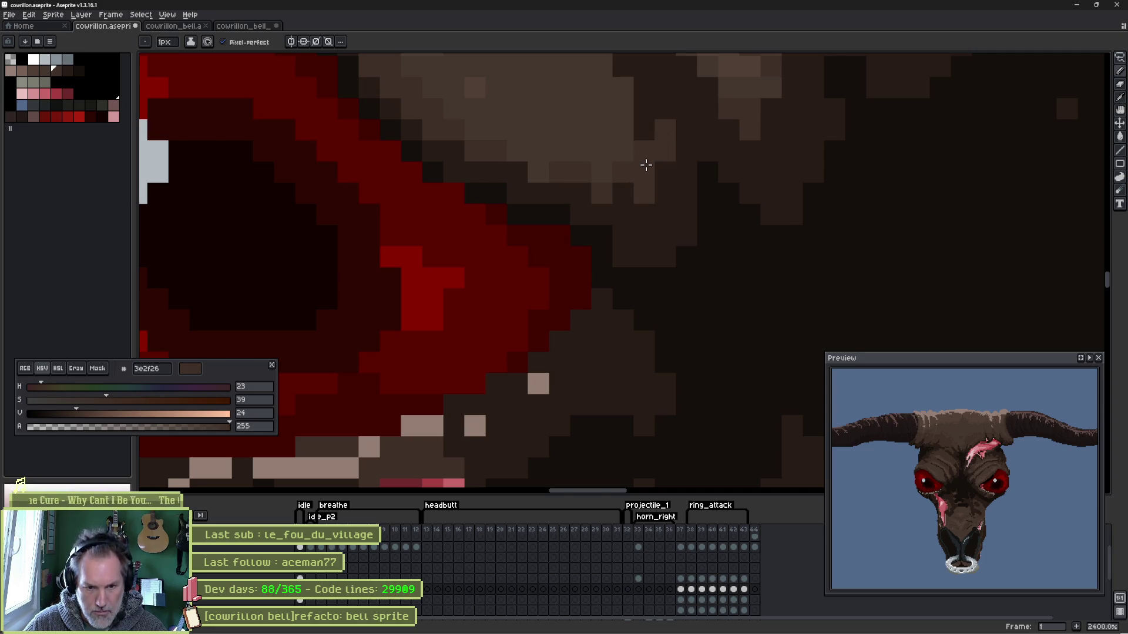
{"action": "scroll", "coordinate": [666, 249], "scroll_direction": "down", "scroll_amount": 6}
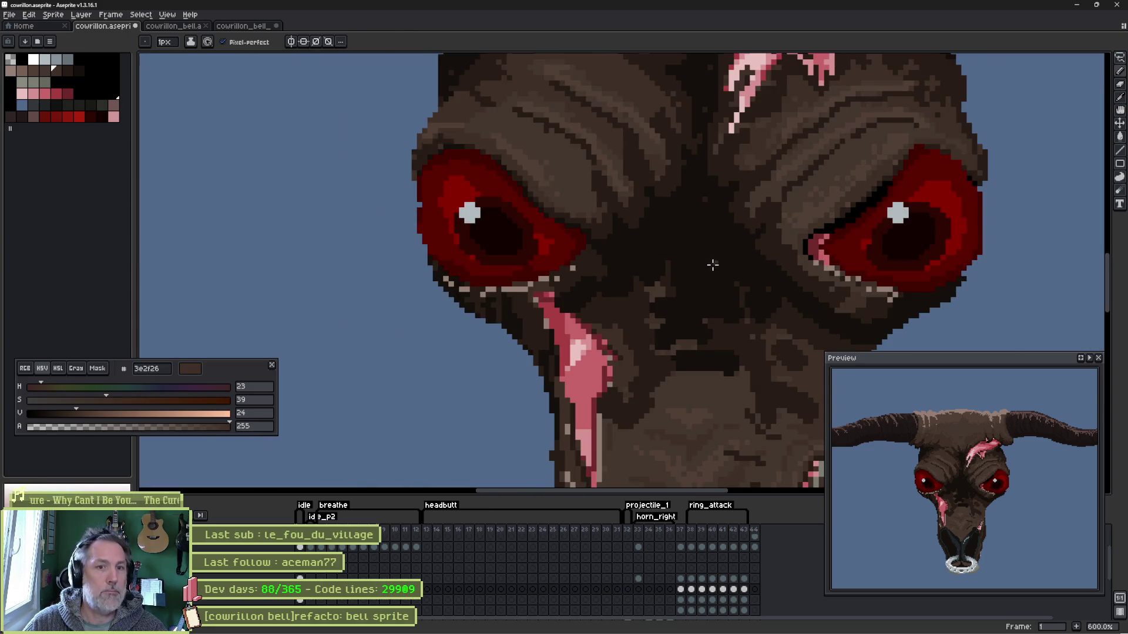
{"action": "scroll", "coordinate": [712, 264], "scroll_direction": "up", "scroll_amount": 1}
- Edge the eye's inner corner with a muted red line sampled from the eye
{"action": "left_click", "coordinate": [847, 247], "text": "alt"}
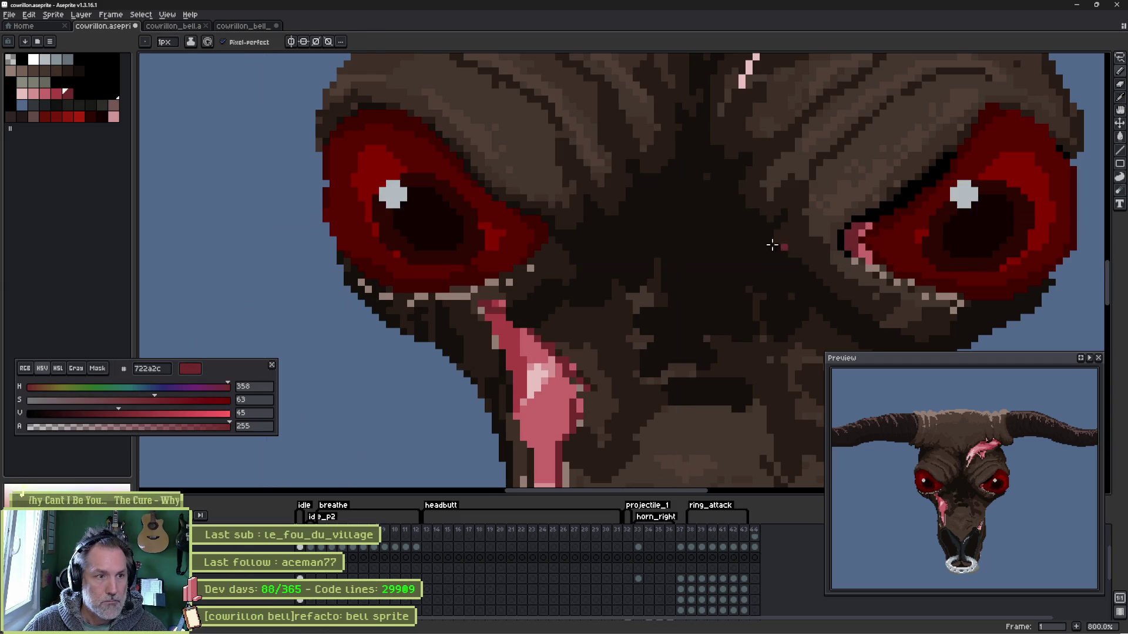
{"action": "scroll", "coordinate": [546, 234], "scroll_direction": "up", "scroll_amount": 6}
{"action": "left_click_drag", "start_coordinate": [511, 202], "coordinate": [481, 176]}
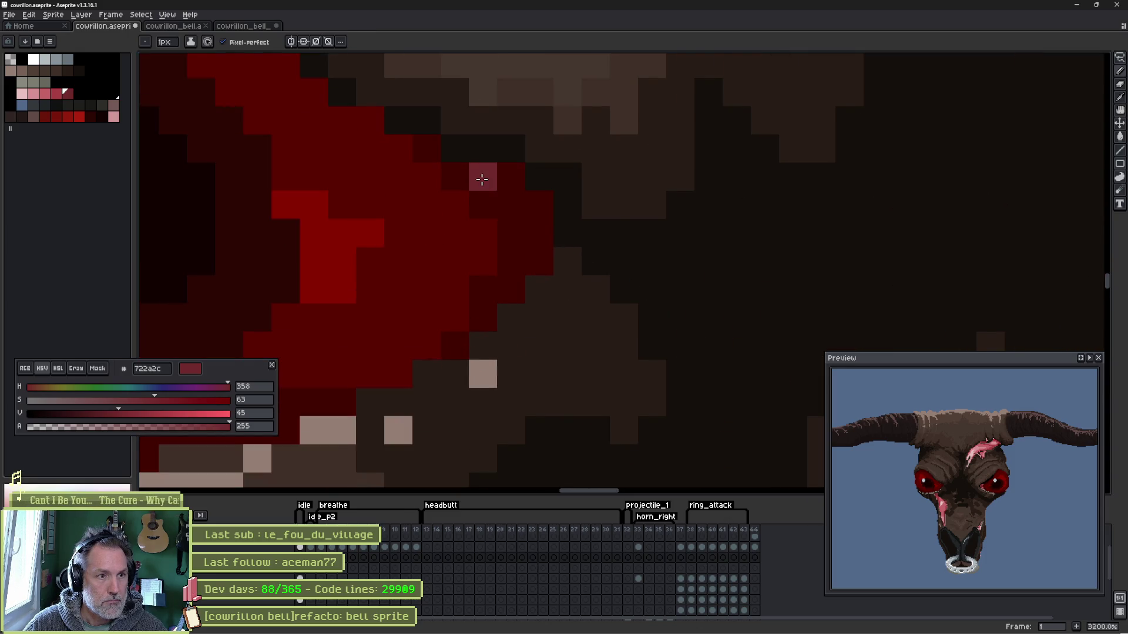
{"action": "left_click_drag", "start_coordinate": [527, 204], "coordinate": [453, 344]}
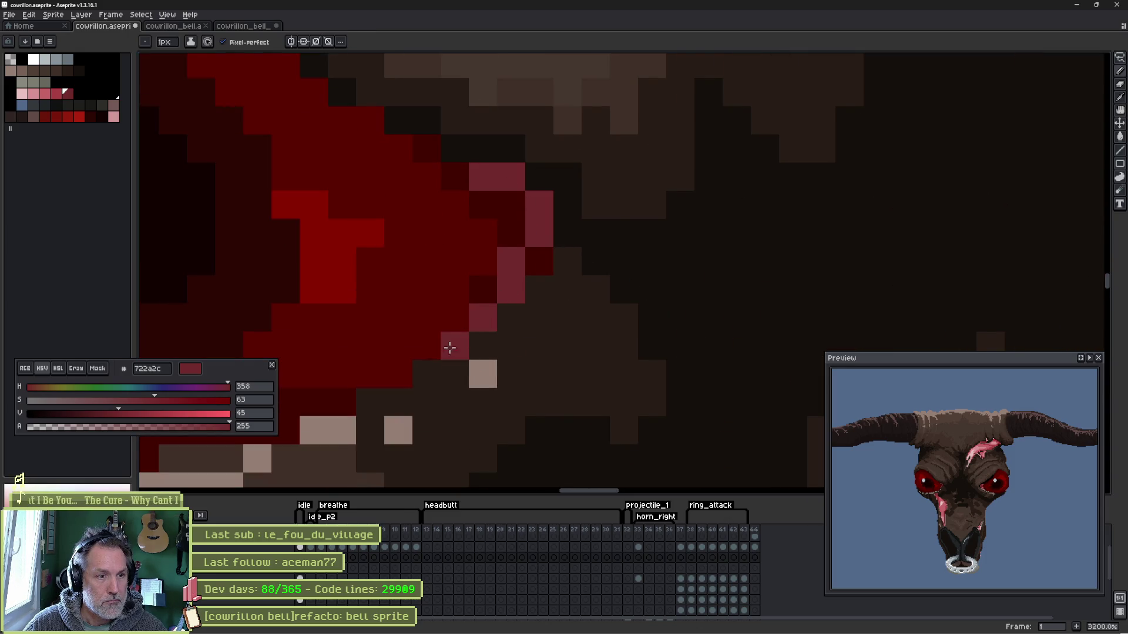
{"action": "mouse_move", "coordinate": [535, 258]}
{"action": "left_mouse_down"}
{"action": "mouse_move", "coordinate": [397, 374]}
{"action": "mouse_move", "coordinate": [498, 235]}
{"action": "mouse_move", "coordinate": [608, 227]}
{"action": "left_mouse_up"}
{"action": "scroll", "coordinate": [957, 226], "scroll_direction": "down", "scroll_amount": 2}
- Add pink highlight pixels down the inner corner, matching the other eye's pink
{"action": "left_click_drag", "start_coordinate": [957, 227], "coordinate": [700, 226]}
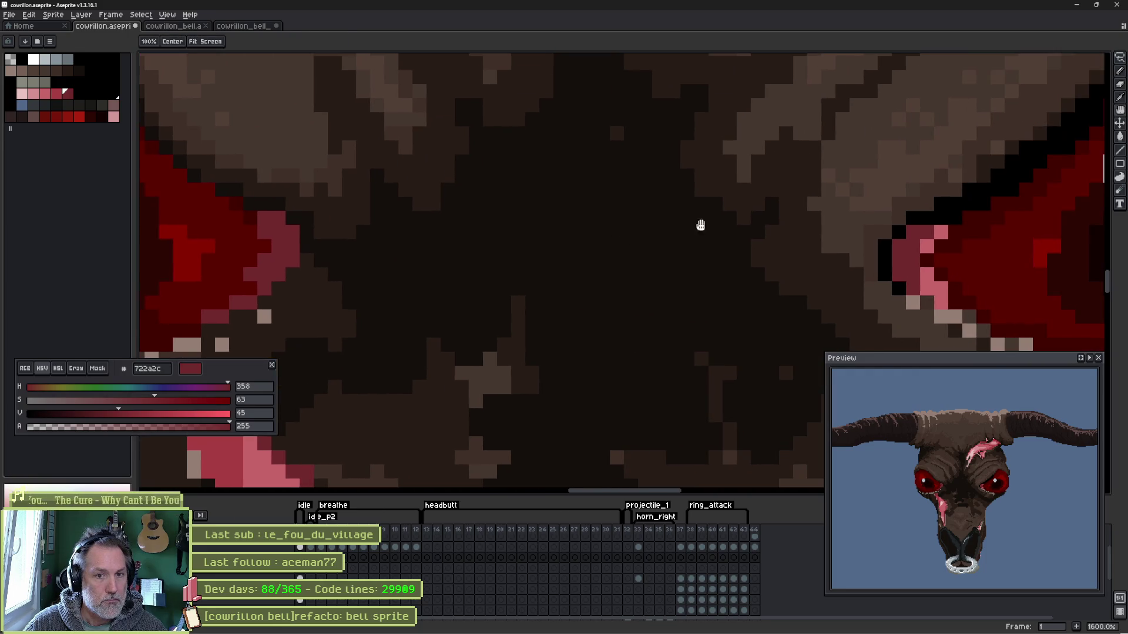
{"action": "left_click", "coordinate": [927, 244], "text": "alt"}
{"action": "scroll", "coordinate": [464, 234], "scroll_direction": "left", "scroll_amount": 3}
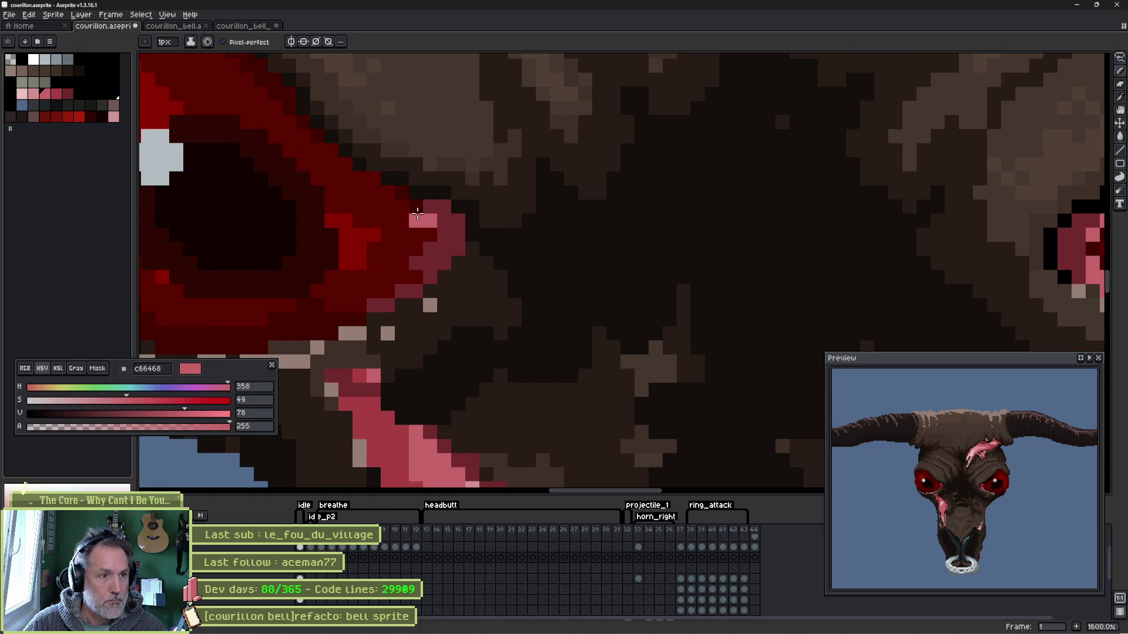
{"action": "left_click", "coordinate": [416, 206]}
{"action": "left_click", "coordinate": [416, 263]}
{"action": "left_click", "coordinate": [375, 306]}
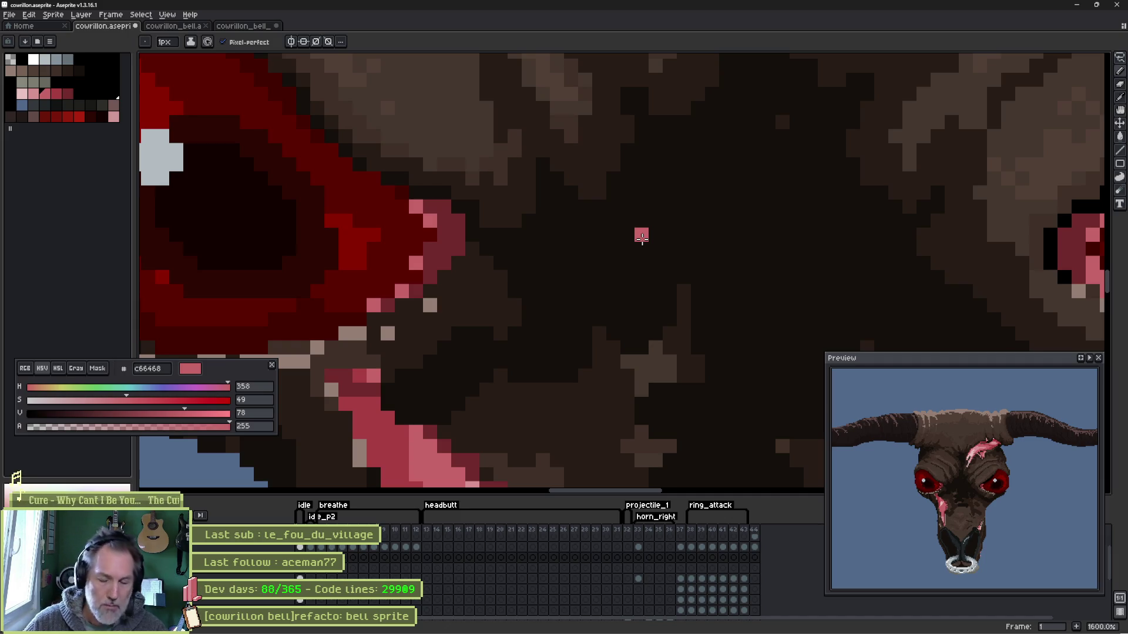
{"action": "scroll", "coordinate": [627, 291], "scroll_direction": "down", "scroll_amount": 4}
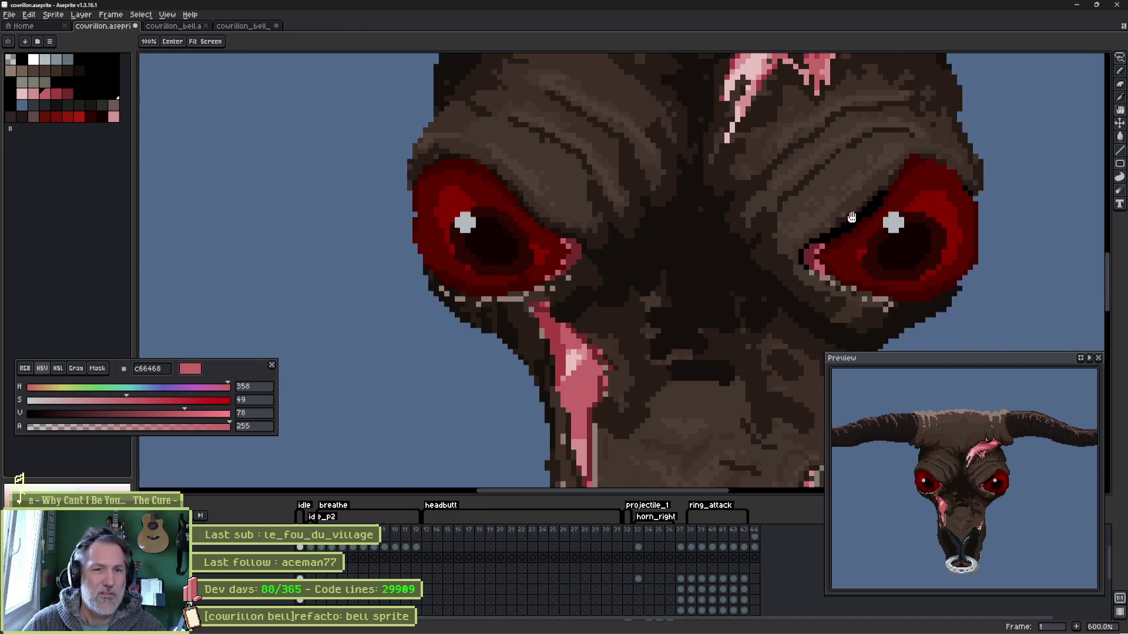
{"action": "scroll", "coordinate": [631, 282], "scroll_direction": "up", "scroll_amount": 1}
{"action": "scroll", "coordinate": [632, 273], "scroll_direction": "up", "scroll_amount": 2}
{"action": "scroll", "coordinate": [631, 274], "scroll_direction": "right", "scroll_amount": 3}
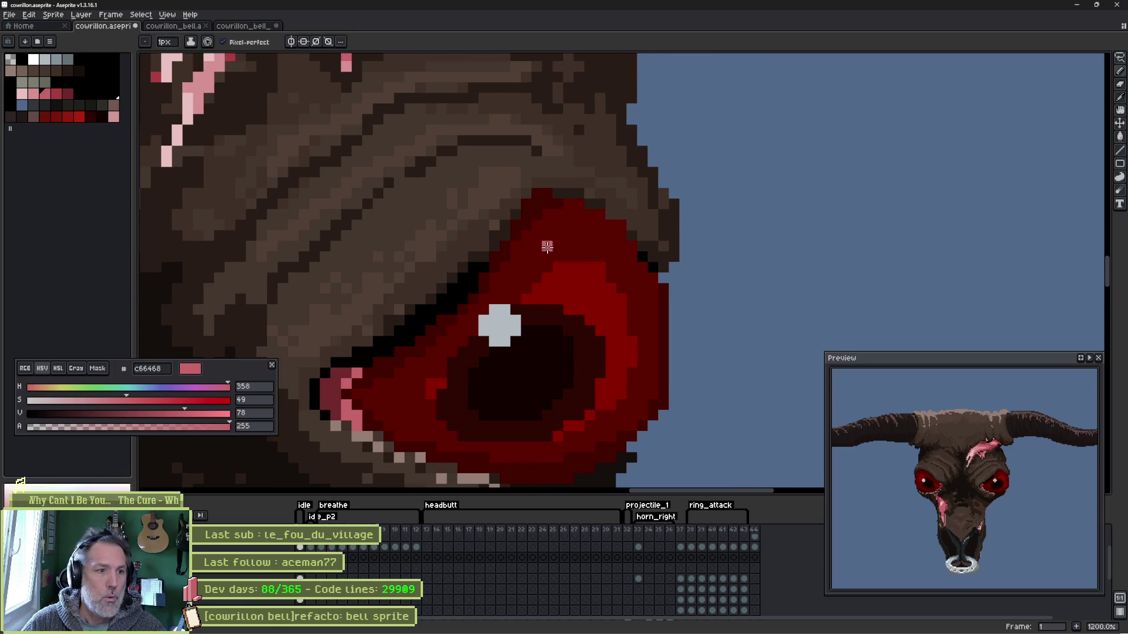
- Outline the eye's upper edge, right edge and top corner in black
{"action": "left_click", "coordinate": [507, 229], "text": "ctrl"}
{"action": "left_click", "coordinate": [511, 250], "text": "alt"}
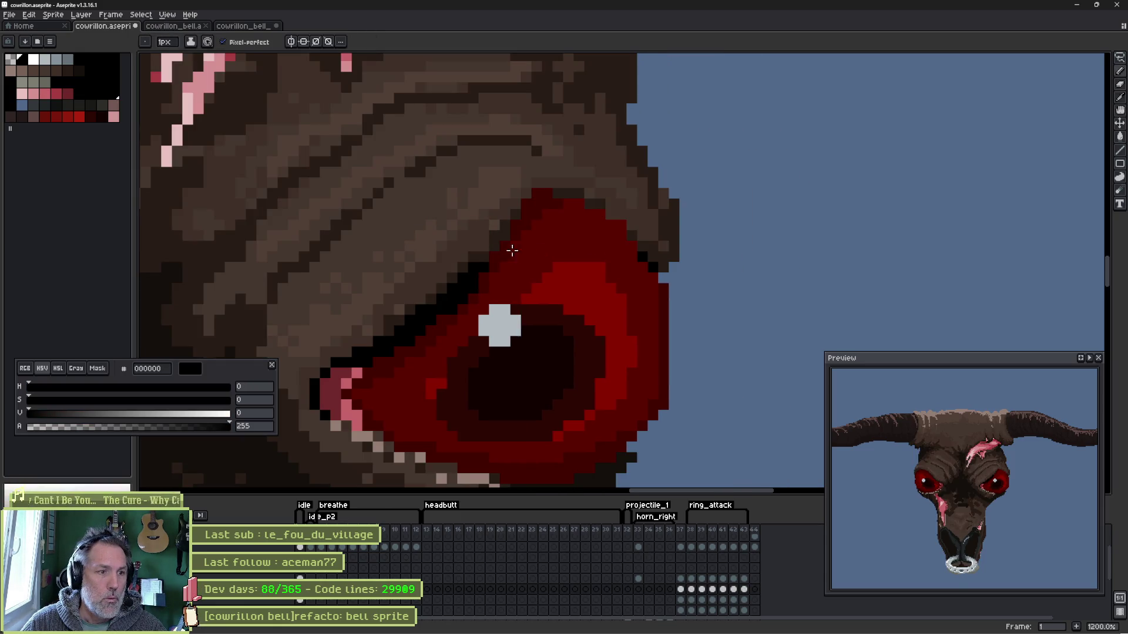
{"action": "scroll", "coordinate": [520, 249], "scroll_direction": "up", "scroll_amount": 1}
{"action": "scroll", "coordinate": [521, 250], "scroll_direction": "up", "scroll_amount": 1}
{"action": "mouse_move", "coordinate": [453, 269]}
{"action": "left_mouse_down"}
{"action": "mouse_move", "coordinate": [523, 167]}
{"action": "mouse_move", "coordinate": [503, 171]}
{"action": "mouse_move", "coordinate": [547, 126]}
{"action": "mouse_move", "coordinate": [612, 138]}
{"action": "mouse_move", "coordinate": [690, 177]}
{"action": "mouse_move", "coordinate": [783, 252]}
{"action": "left_mouse_up"}
{"action": "left_click_drag", "start_coordinate": [717, 191], "coordinate": [683, 158]}
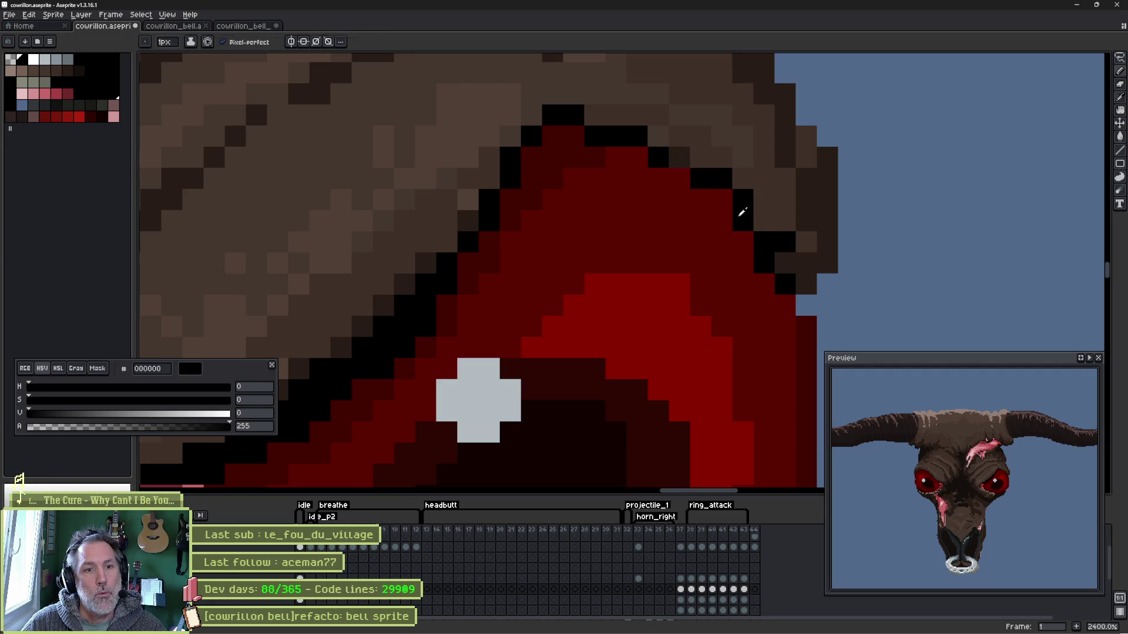
- Soften the eye's top and left outline to dark brown sampled from the skull
{"action": "left_click", "coordinate": [796, 241], "text": "alt"}
{"action": "mouse_move", "coordinate": [796, 241]}
{"action": "left_mouse_down"}
{"action": "mouse_move", "coordinate": [730, 171]}
{"action": "mouse_move", "coordinate": [642, 118]}
{"action": "mouse_move", "coordinate": [557, 103]}
{"action": "mouse_move", "coordinate": [508, 150]}
{"action": "left_mouse_up"}
{"action": "mouse_move", "coordinate": [474, 197]}
{"action": "left_mouse_down"}
{"action": "mouse_move", "coordinate": [417, 259]}
{"action": "mouse_move", "coordinate": [424, 233]}
{"action": "left_mouse_up"}
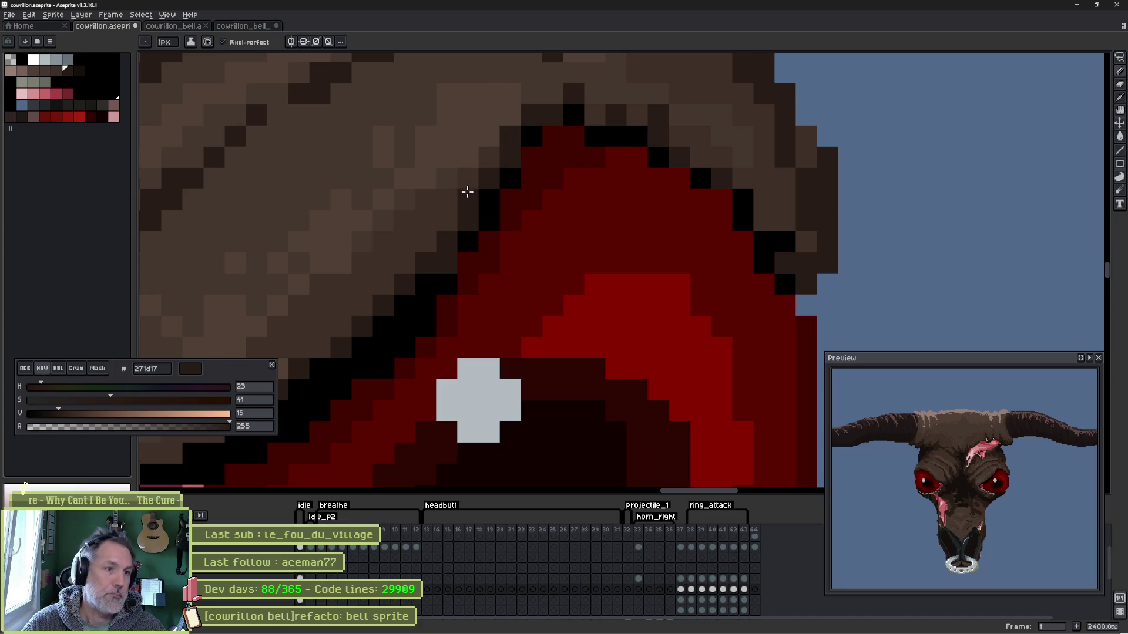
{"action": "left_click", "coordinate": [436, 276], "text": "alt"}
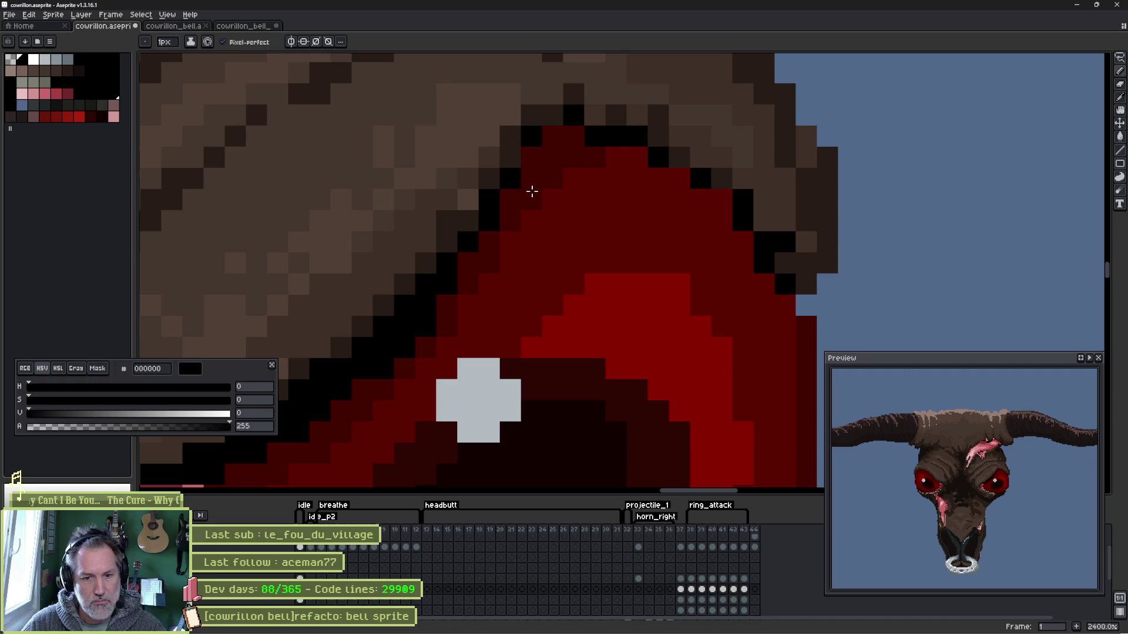
{"action": "scroll", "coordinate": [519, 205], "scroll_direction": "down", "scroll_amount": 3}
{"action": "scroll", "coordinate": [494, 221], "scroll_direction": "up", "scroll_amount": 2}
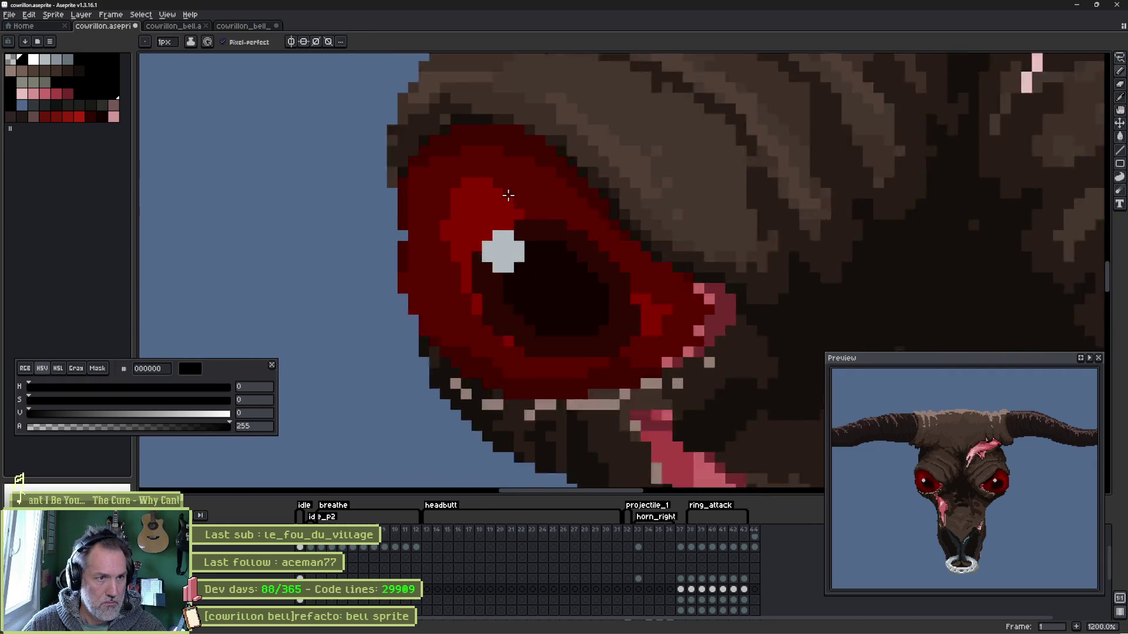
{"action": "scroll", "coordinate": [478, 230], "scroll_direction": "up", "scroll_amount": 1}
- Draw a black and near-black brown line along the brow above the eye
{"action": "key", "text": "b"}
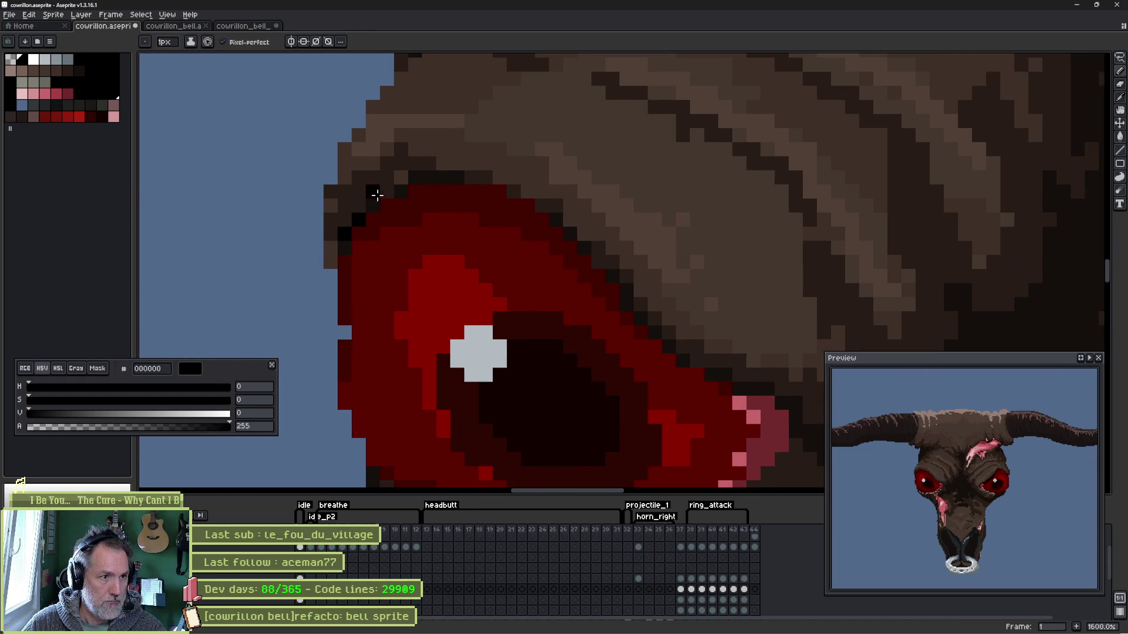
{"action": "mouse_move", "coordinate": [376, 193]}
{"action": "left_mouse_down"}
{"action": "mouse_move", "coordinate": [418, 176]}
{"action": "mouse_move", "coordinate": [490, 177]}
{"action": "mouse_move", "coordinate": [422, 173]}
{"action": "left_mouse_up"}
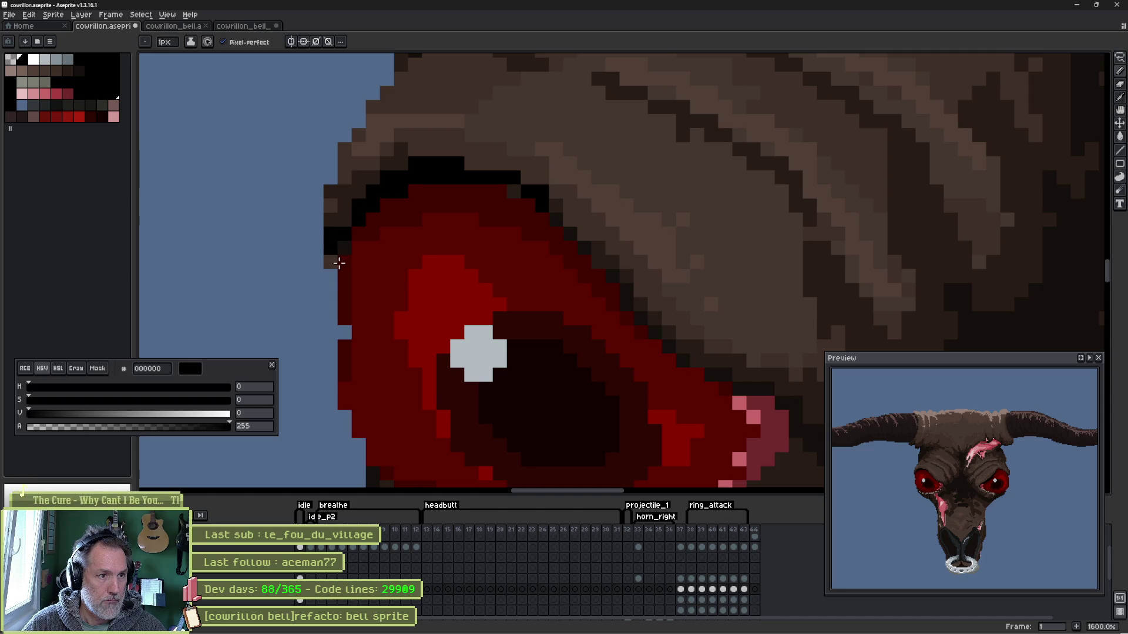
{"action": "mouse_move", "coordinate": [544, 207]}
{"action": "left_mouse_down"}
{"action": "mouse_move", "coordinate": [661, 318]}
{"action": "mouse_move", "coordinate": [677, 355]}
{"action": "mouse_move", "coordinate": [773, 391]}
{"action": "mouse_move", "coordinate": [589, 232]}
{"action": "left_mouse_up"}
{"action": "left_click", "coordinate": [793, 403], "text": "alt"}
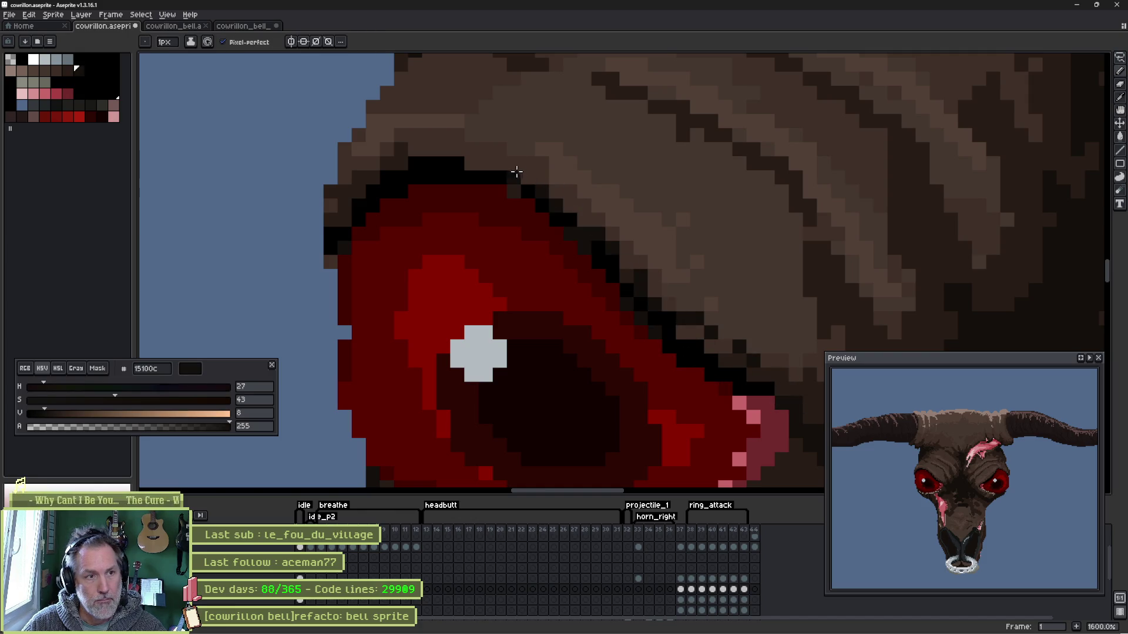
{"action": "mouse_move", "coordinate": [517, 170]}
{"action": "left_mouse_down"}
{"action": "mouse_move", "coordinate": [418, 151]}
{"action": "mouse_move", "coordinate": [491, 168]}
{"action": "mouse_move", "coordinate": [373, 173]}
{"action": "left_mouse_up"}
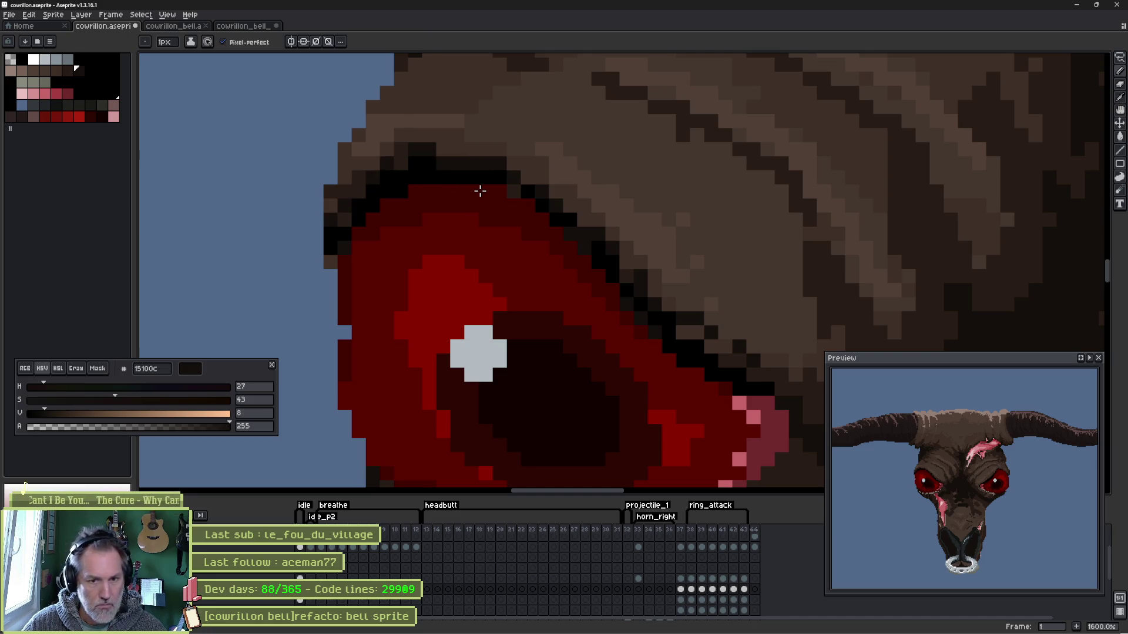
{"action": "mouse_move", "coordinate": [516, 168]}
{"action": "left_mouse_down"}
{"action": "mouse_move", "coordinate": [596, 221]}
{"action": "mouse_move", "coordinate": [656, 296]}
{"action": "left_mouse_up"}
{"action": "left_click", "coordinate": [590, 246], "text": "alt"}
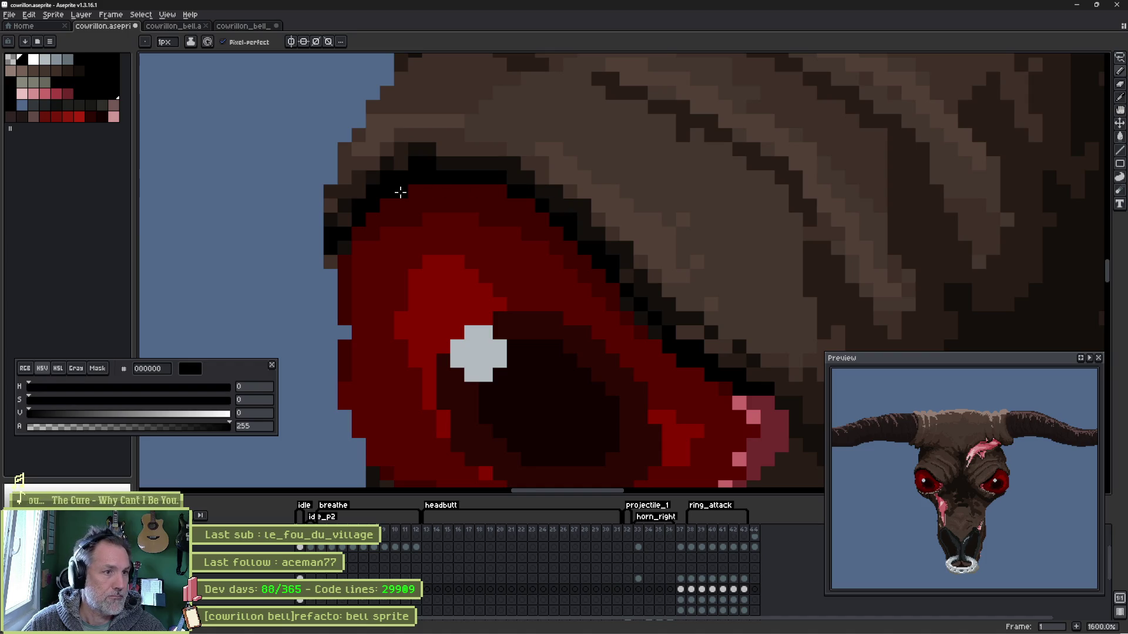
{"action": "scroll", "coordinate": [542, 224], "scroll_direction": "down", "scroll_amount": 3}
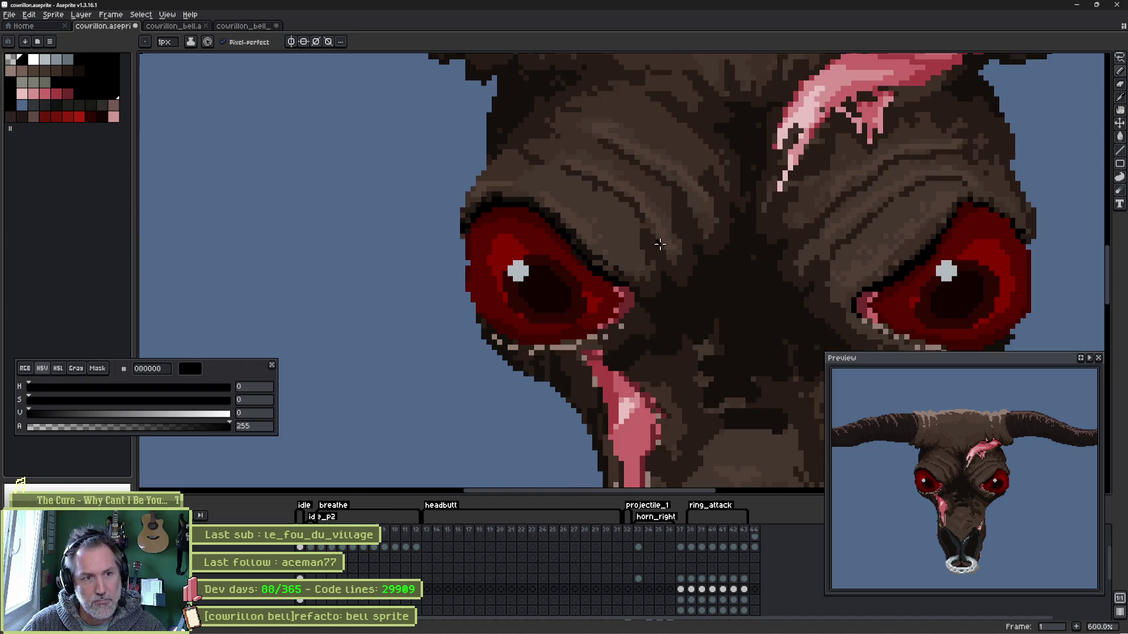
{"action": "scroll", "coordinate": [675, 235], "scroll_direction": "up", "scroll_amount": 1}
{"action": "scroll", "coordinate": [549, 252], "scroll_direction": "up", "scroll_amount": 1}
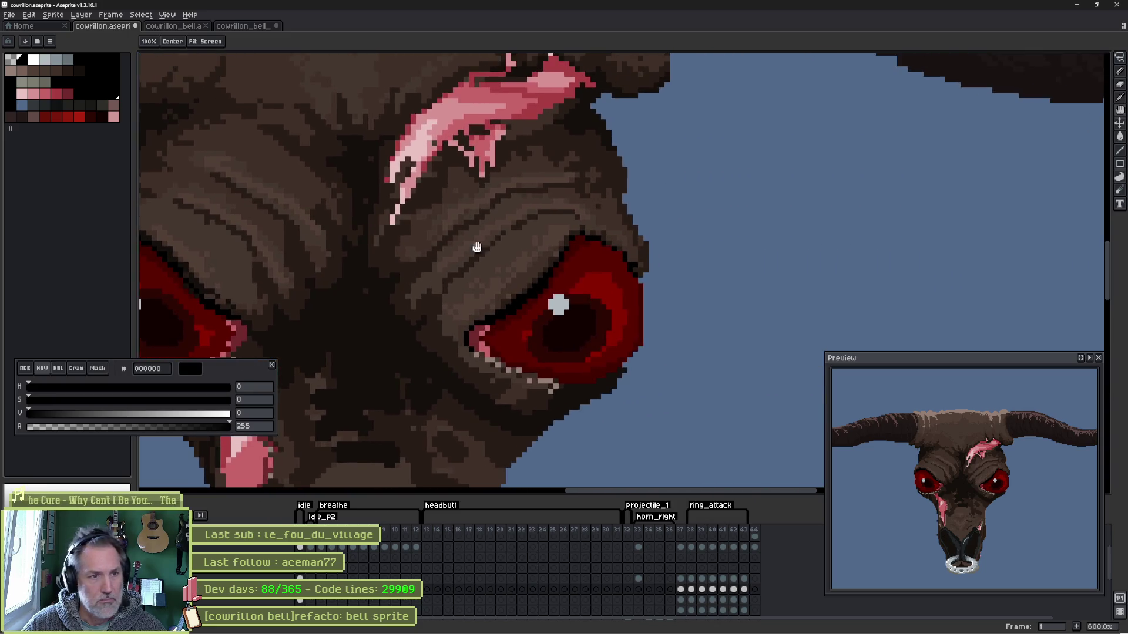
{"action": "scroll", "coordinate": [585, 256], "scroll_direction": "up", "scroll_amount": 2}
- Thicken the other eye's top outline with a 3-pixel black brush and fill its gaps
{"action": "left_click", "coordinate": [448, 308], "text": "alt"}
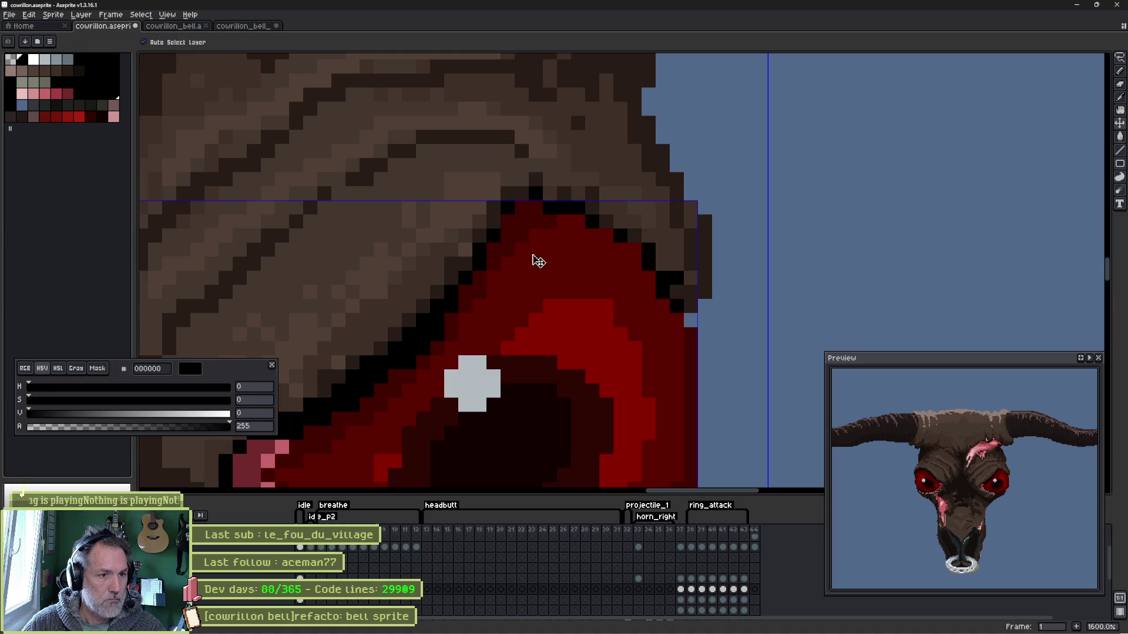
{"action": "key", "text": "e"}
{"action": "key", "text": "minus"}
{"action": "key", "text": "minus"}
{"action": "key", "text": "minus"}
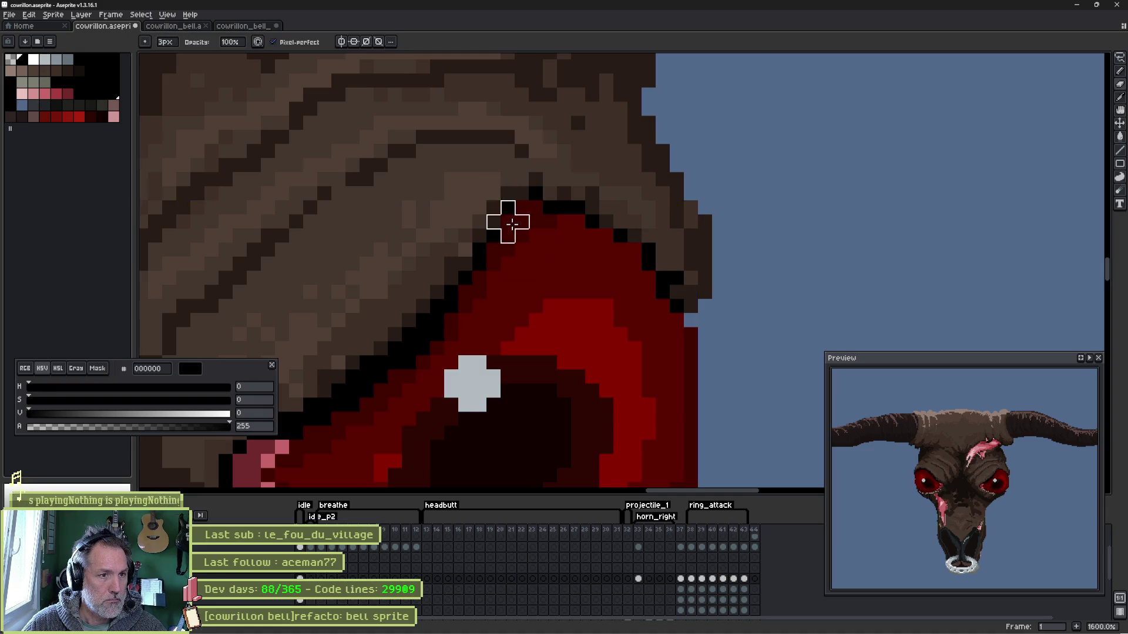
{"action": "mouse_move", "coordinate": [480, 250]}
{"action": "left_mouse_down"}
{"action": "mouse_move", "coordinate": [494, 261]}
{"action": "mouse_move", "coordinate": [451, 292]}
{"action": "left_mouse_up"}
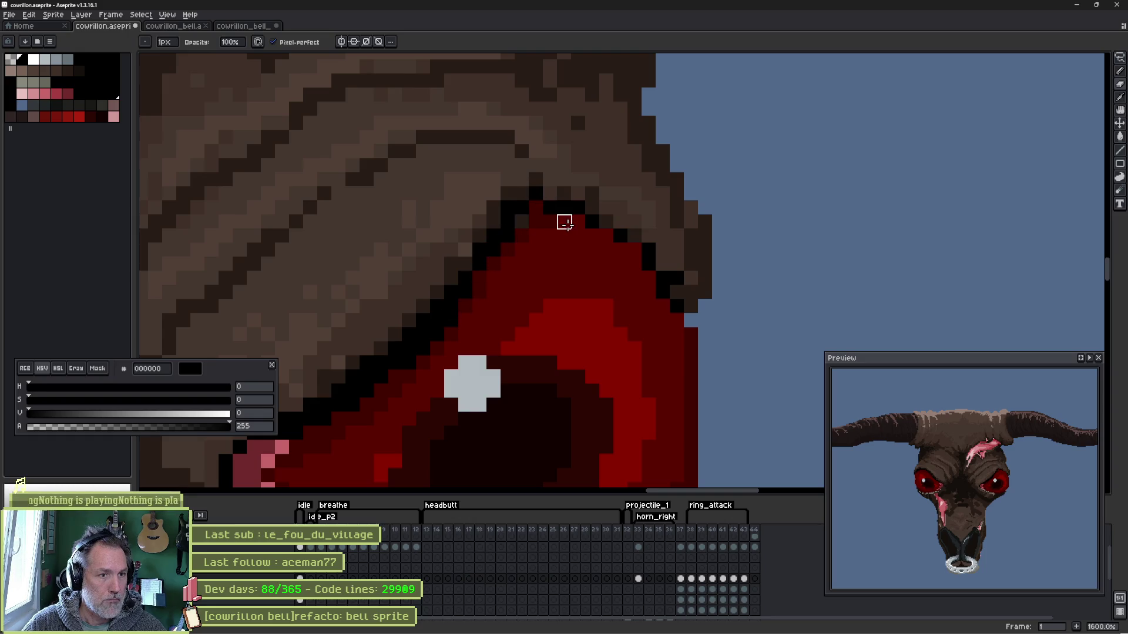
{"action": "left_click_drag", "start_coordinate": [546, 208], "coordinate": [581, 210]}
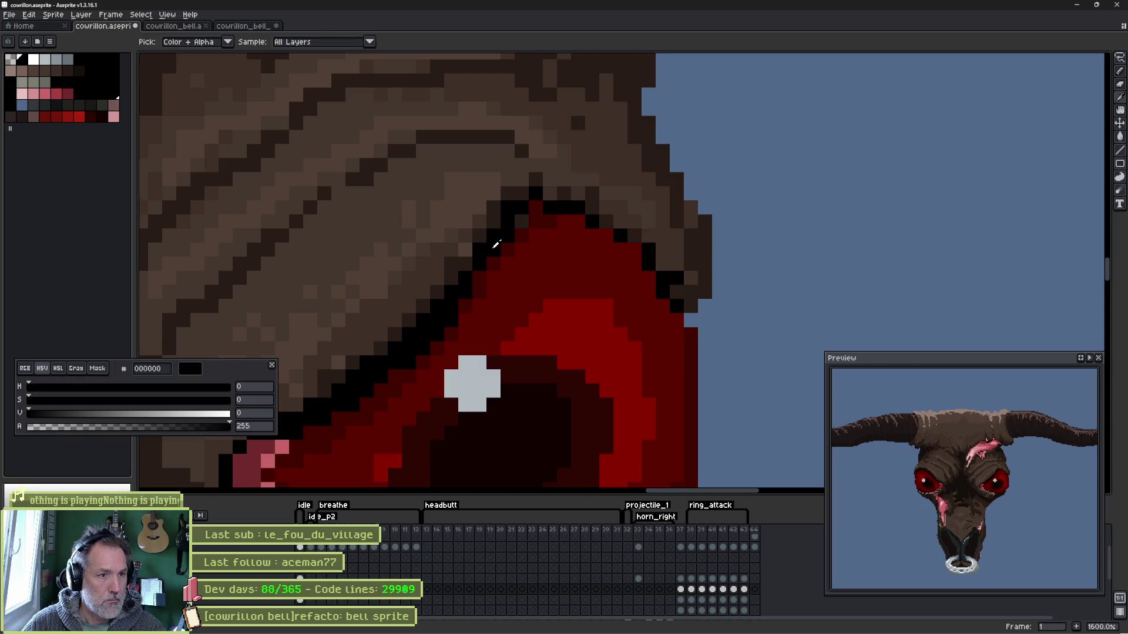
{"action": "key", "text": "b"}
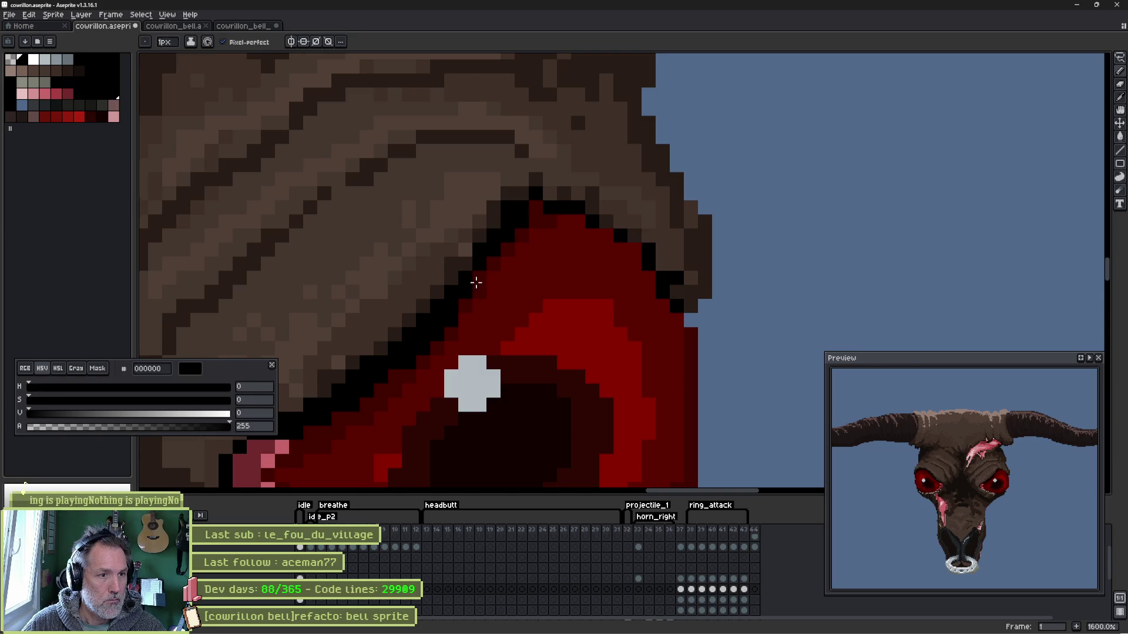
- Close the top outline with a single black pixel on the outline layer, then sample the dark brown
{"action": "left_click", "coordinate": [484, 283], "text": "ctrl"}
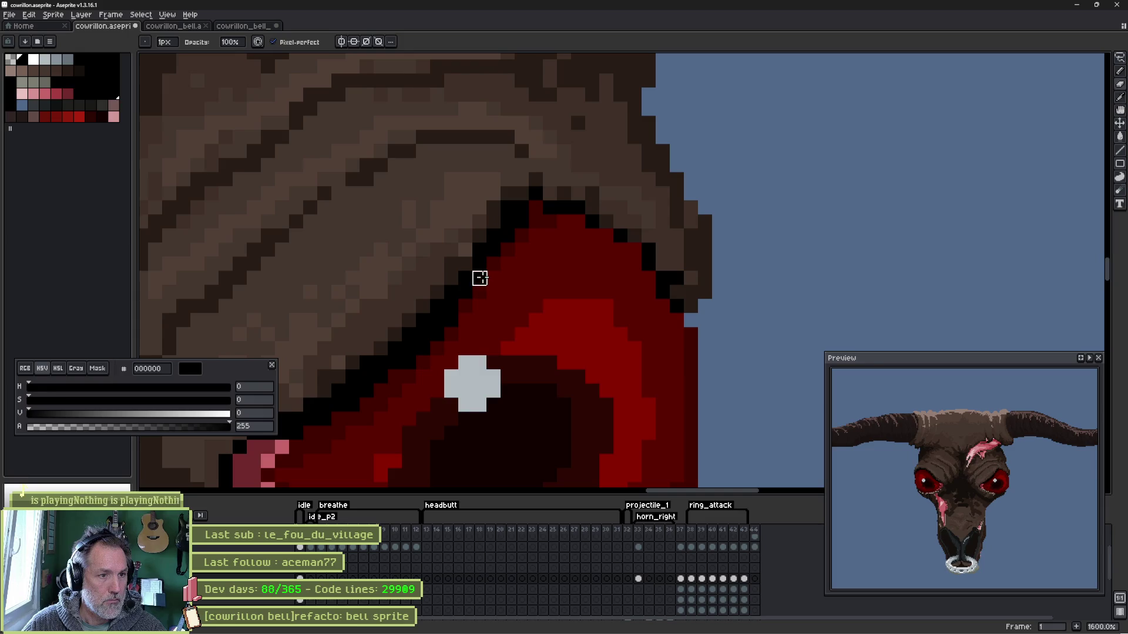
{"action": "key", "text": "v"}
{"action": "left_click", "coordinate": [525, 212], "text": "ctrl"}
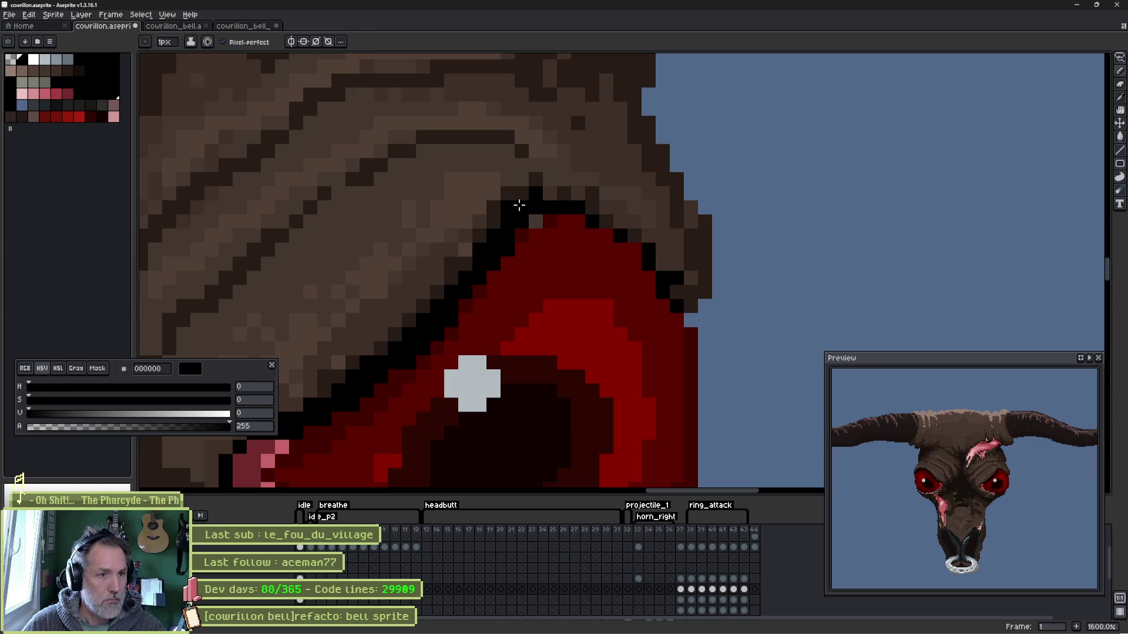
{"action": "key", "text": "b"}
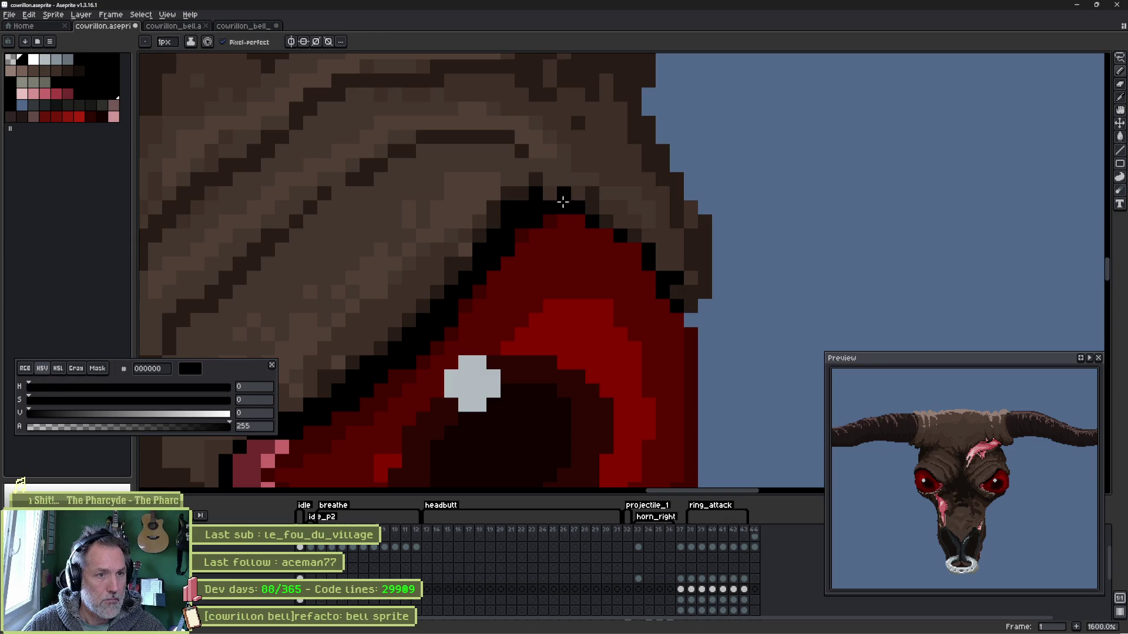
{"action": "left_click", "coordinate": [628, 240]}
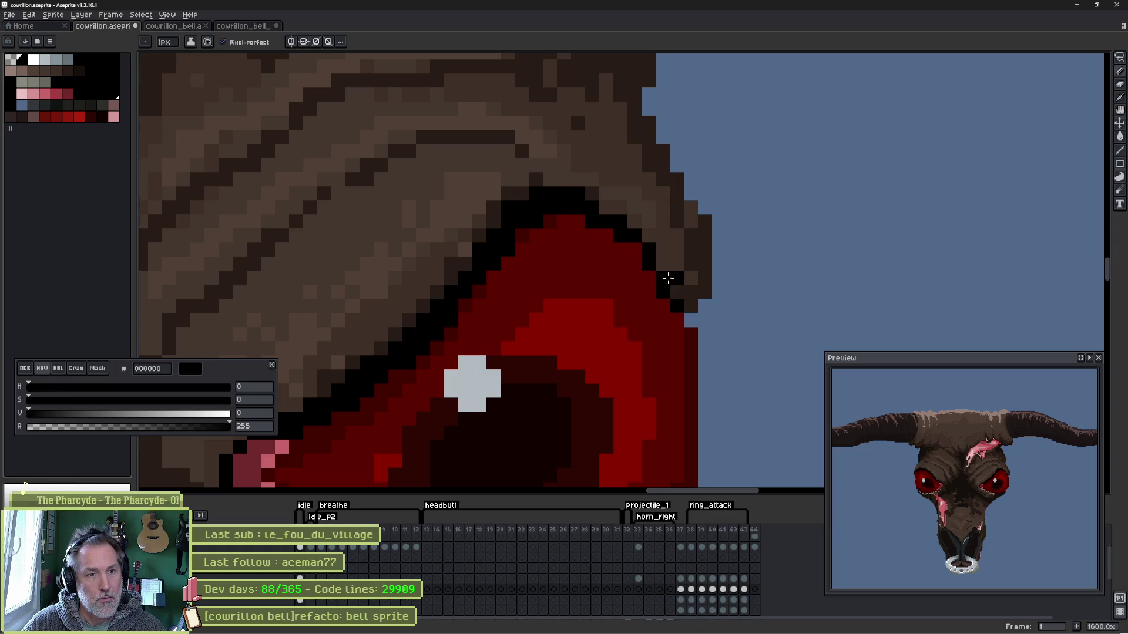
{"action": "key", "text": "b"}
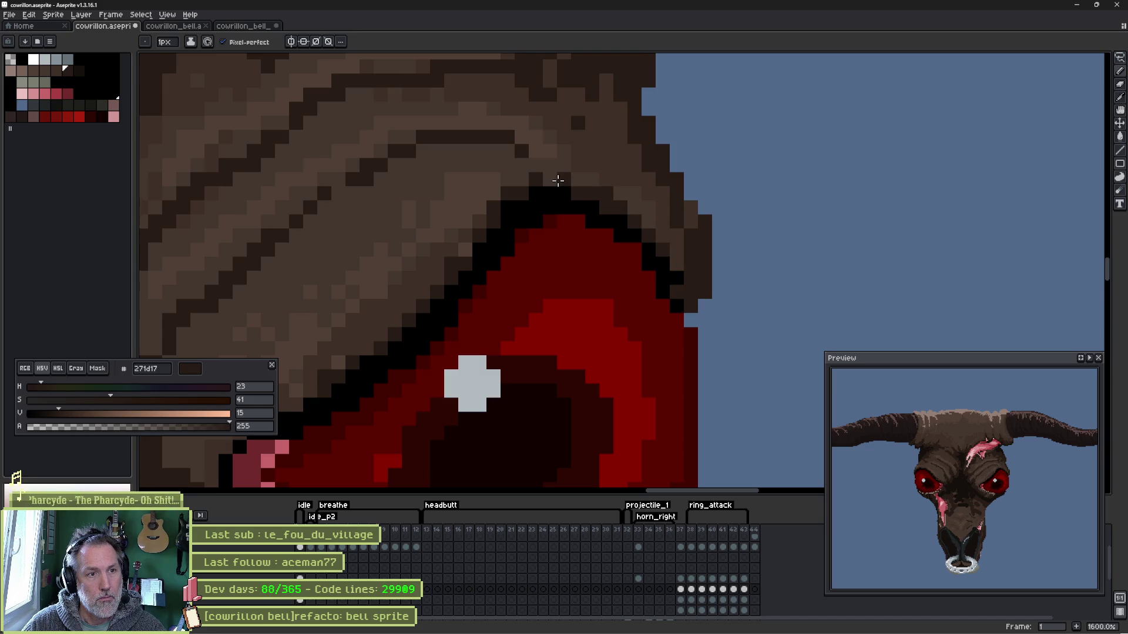
{"action": "left_click", "coordinate": [558, 170], "text": "alt"}
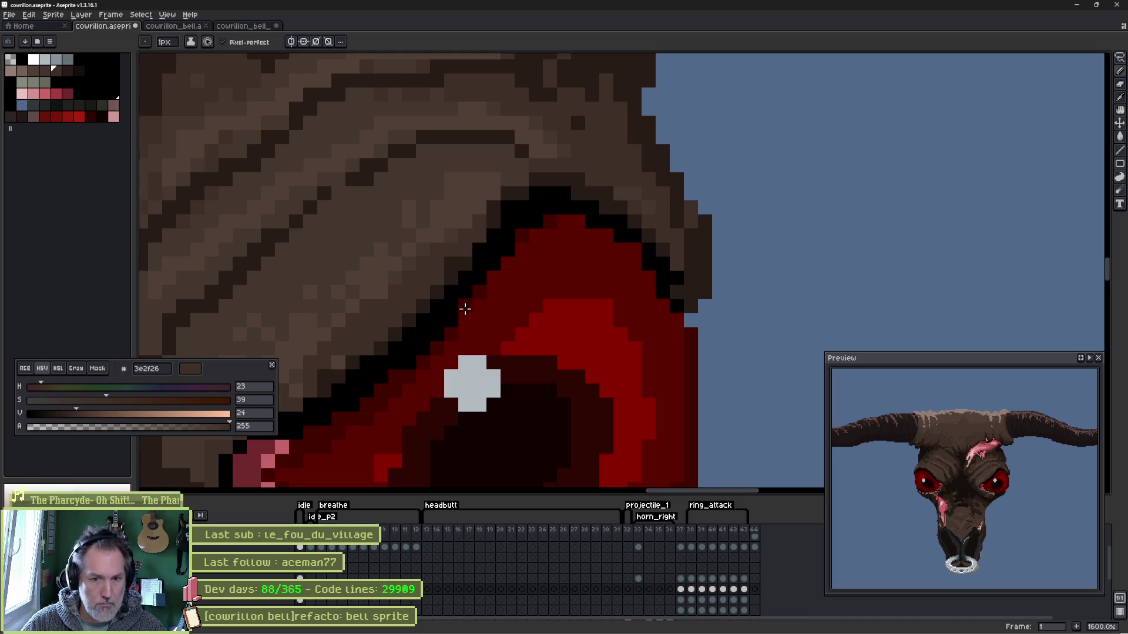
{"action": "scroll", "coordinate": [464, 307], "scroll_direction": "down", "scroll_amount": 3}
{"action": "scroll", "coordinate": [464, 308], "scroll_direction": "down", "scroll_amount": 2}
{"action": "left_click_drag", "start_coordinate": [489, 221], "coordinate": [568, 280]}
- Bring up the command search palette and open the Snipping Tool screenshot of the bull head
{"action": "key", "text": "ctrl+space"}
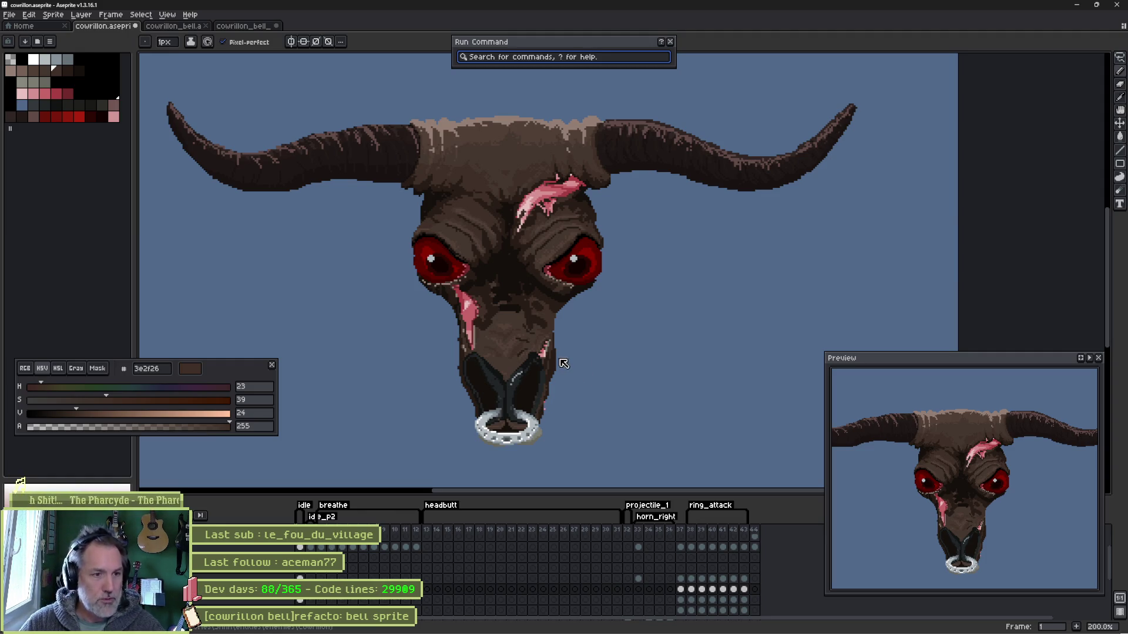
{"action": "left_click", "coordinate": [720, 624]}
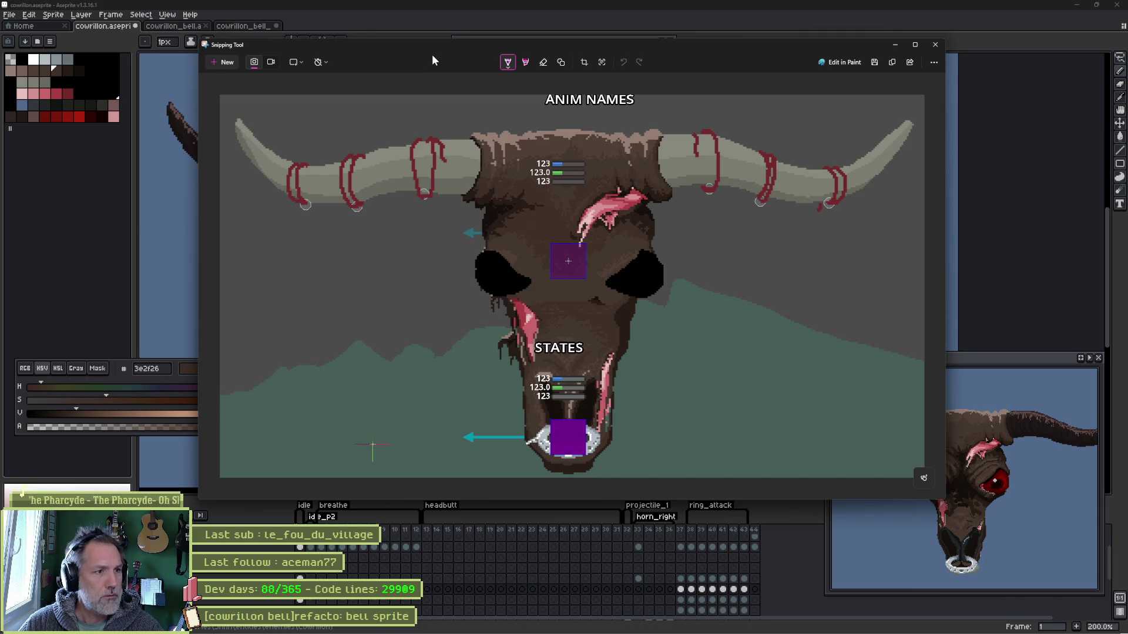
{"action": "left_click_drag", "start_coordinate": [414, 48], "coordinate": [366, 47]}
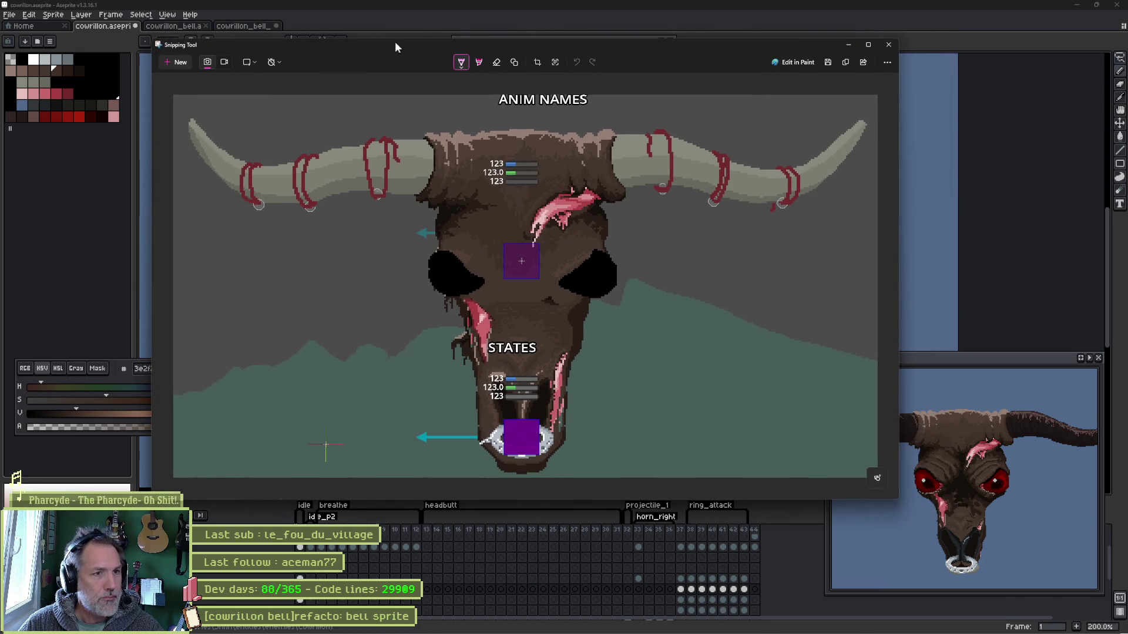
{"action": "left_click", "coordinate": [428, 35]}
{"action": "key", "text": "ctrl+space"}
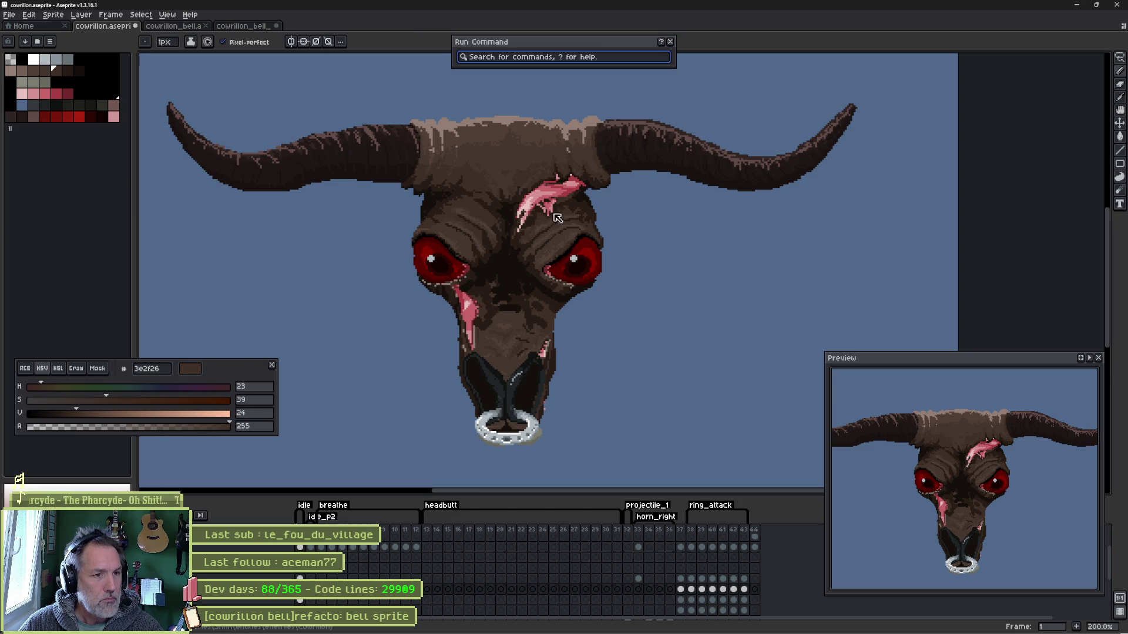